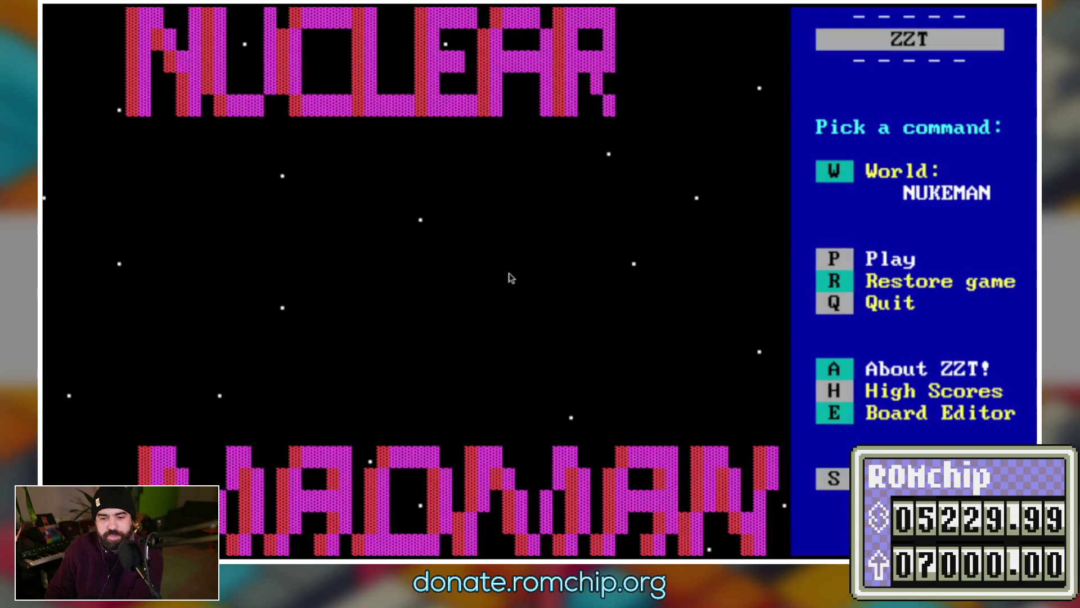
Start the NUKEMAN world, dismiss the story scroll, grab the red key and return to the room
key("p")
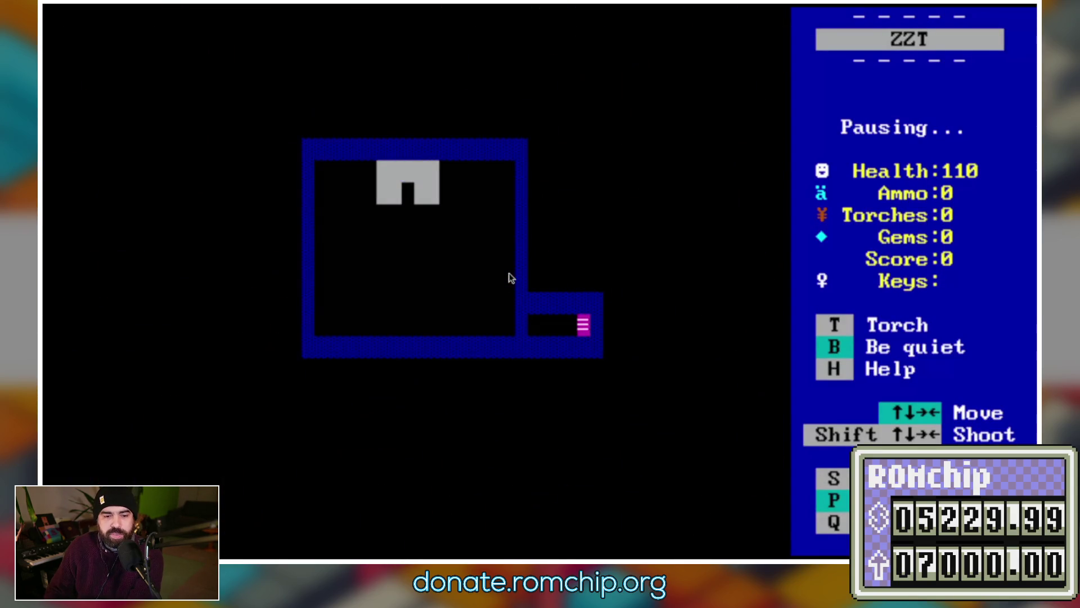
key("Down")
key("Return")
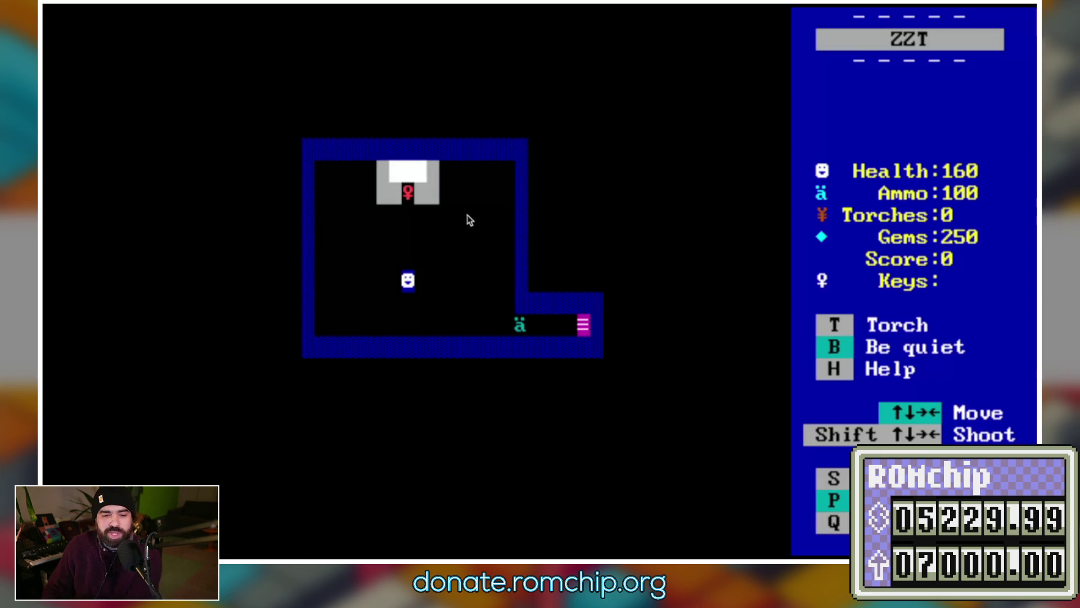
key("Up")
key("Up")
key("Up")
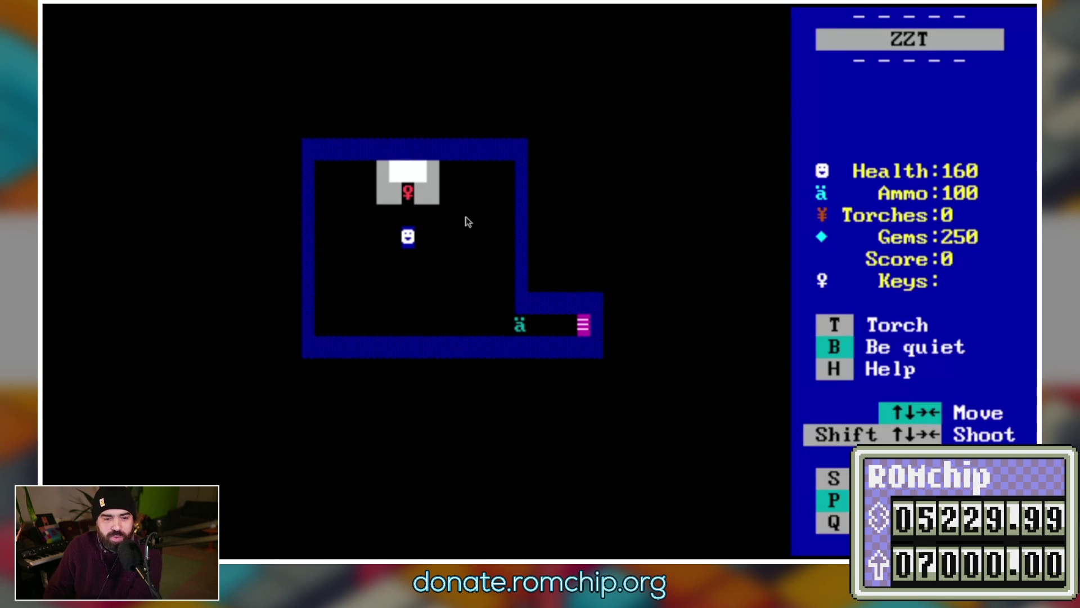
key("Down")
key("Down")
key("Down")
key("Right")
key("Right")
key("Right")
key("Right")
key("Right")
key("Right")
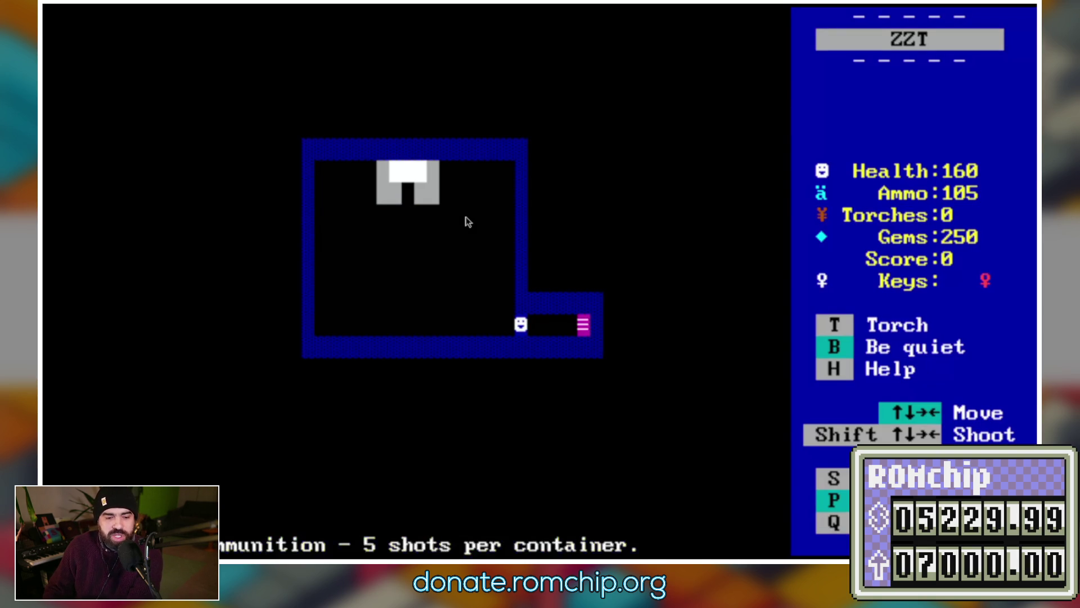
key("Left")
key("Left")
key("Up")
key("Left")
key("Up")
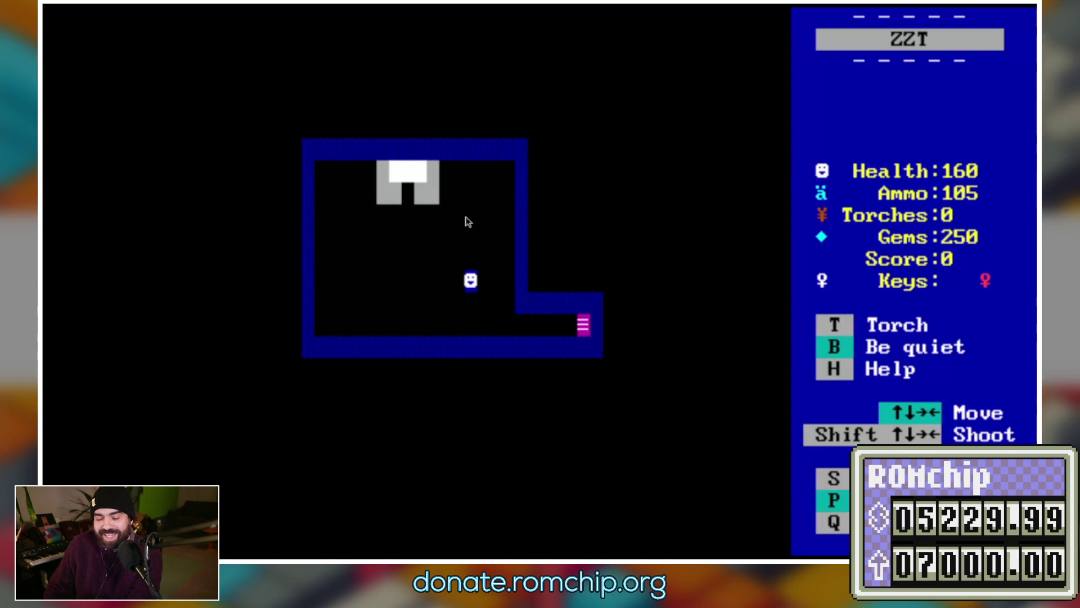
Walk through the magenta passage to the crossroads board and shoot at the object above
key("Down")
key("Up")
key("Down")
key("Down")
key("Right")
key("Right")
key("Right")
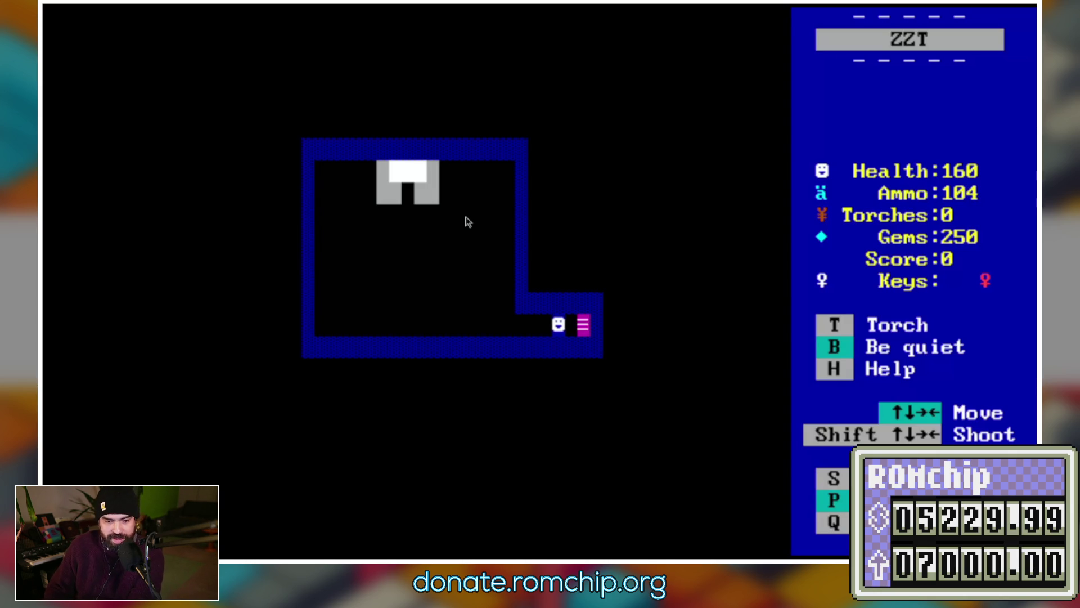
key("Right")
key("Left")
key("shift+Left")
key("Left")
key("shift+Left")
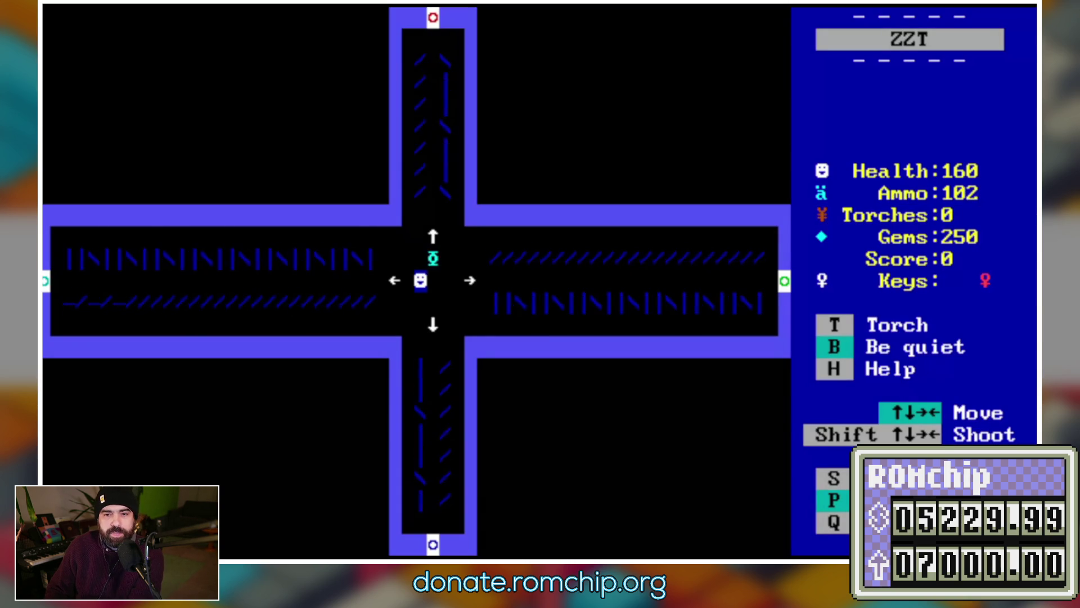
End the NUKEMAN game and load the S-TOOL-K world from the worlds list
key("q")
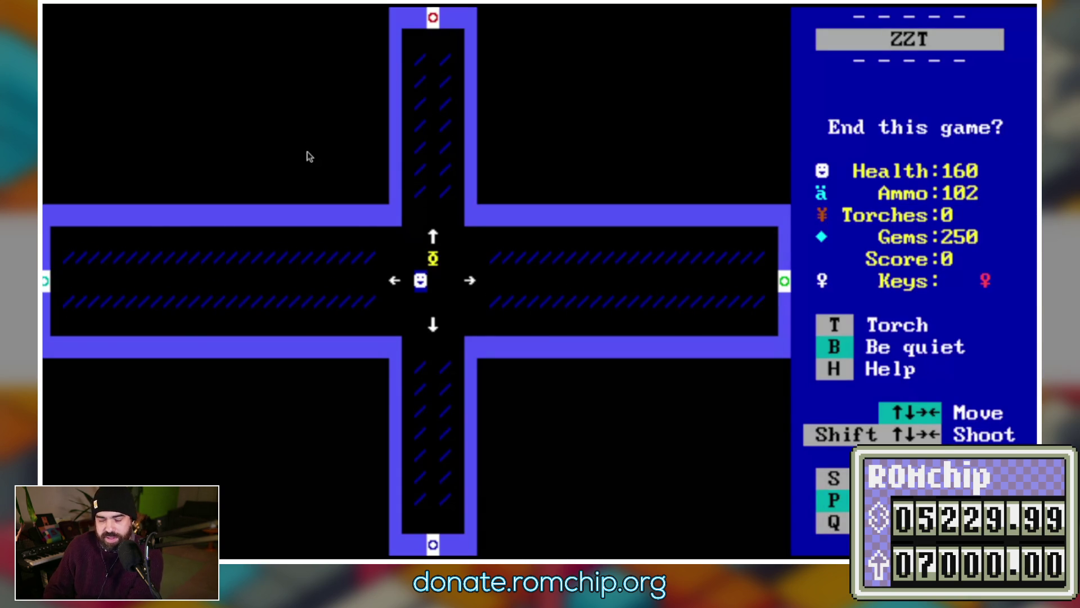
key("y")
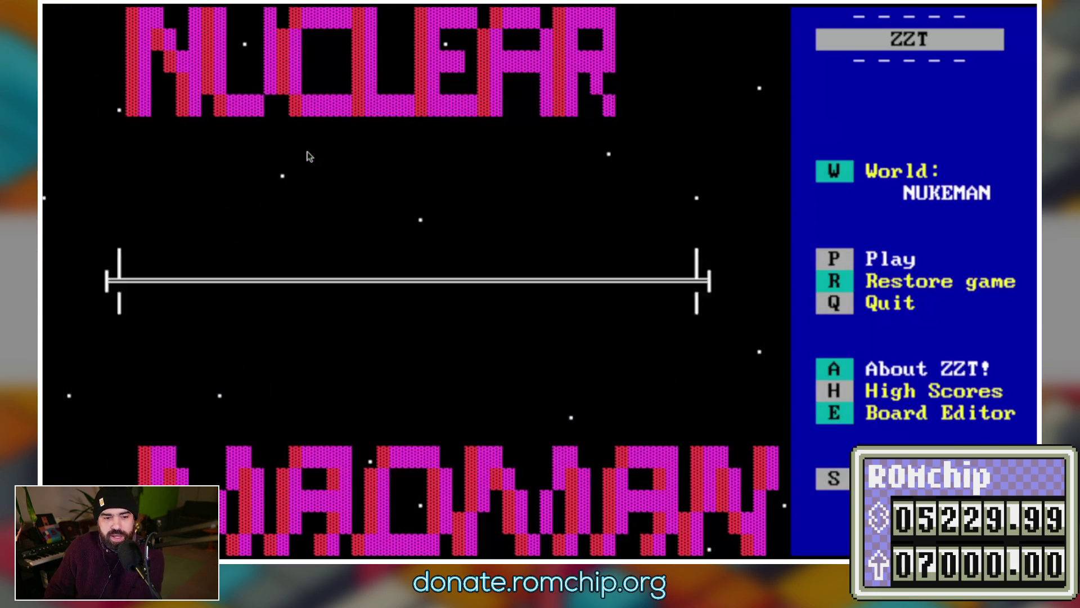
key("w")
key("Down")
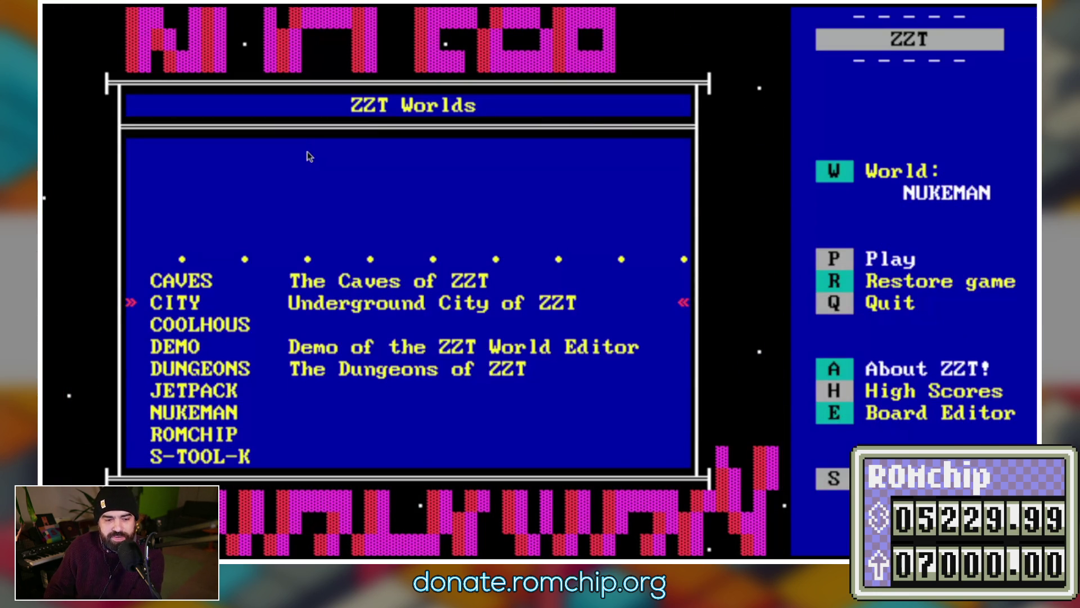
key("Down")
key("Down")
key("Down")
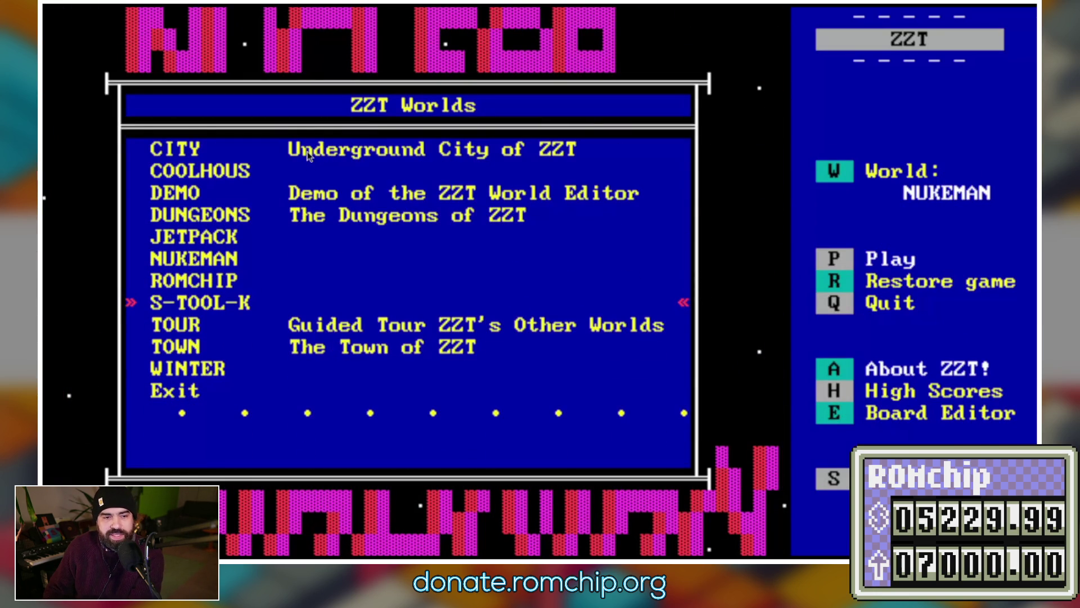
key("Return")
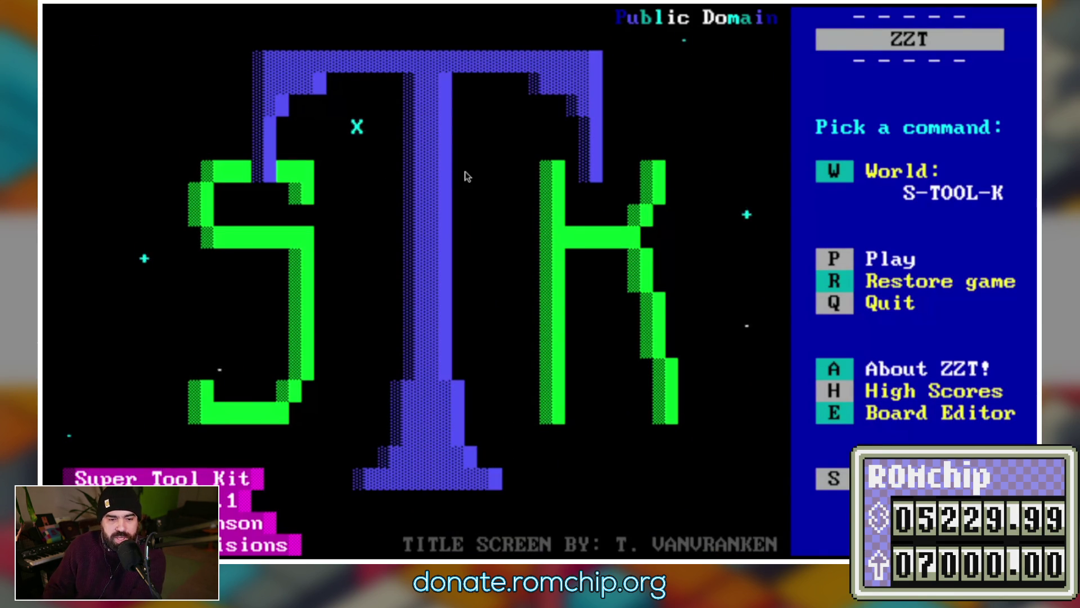
key("e")
key("b")
key("Down")
key("Down")
key("Down")
key("Up")
key("Up")
key("Up")
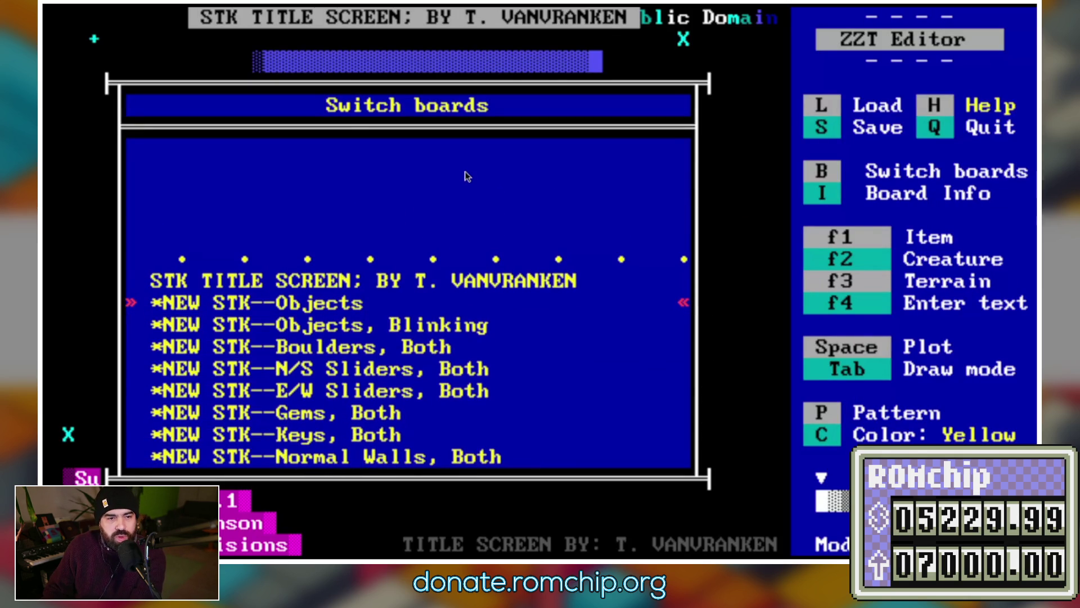
key("Return")
key("Right")
key("Right")
key("Right")
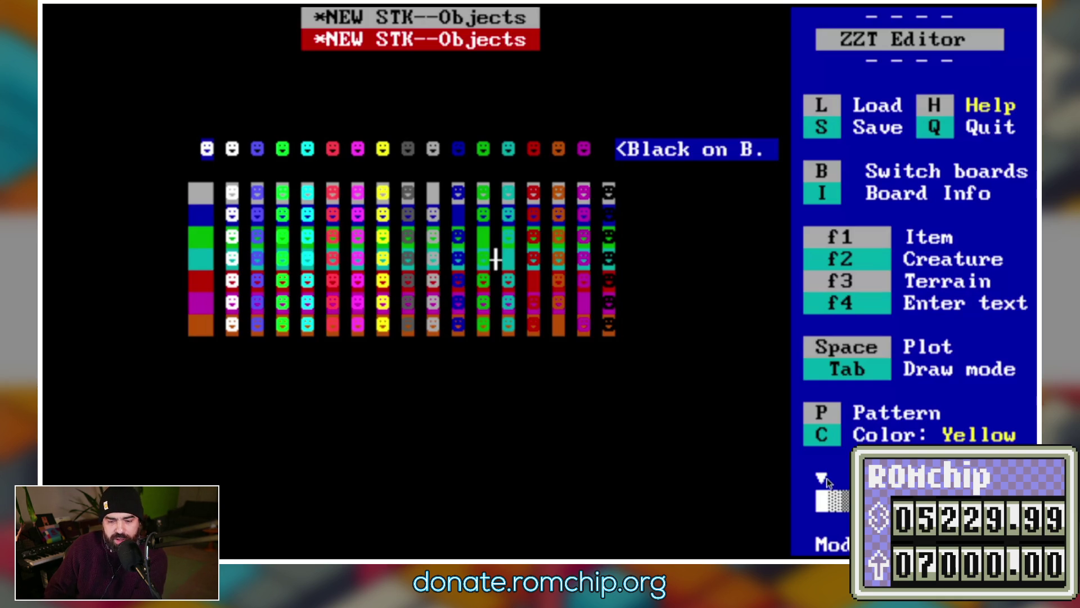
key("c")
key("c")
key("c")
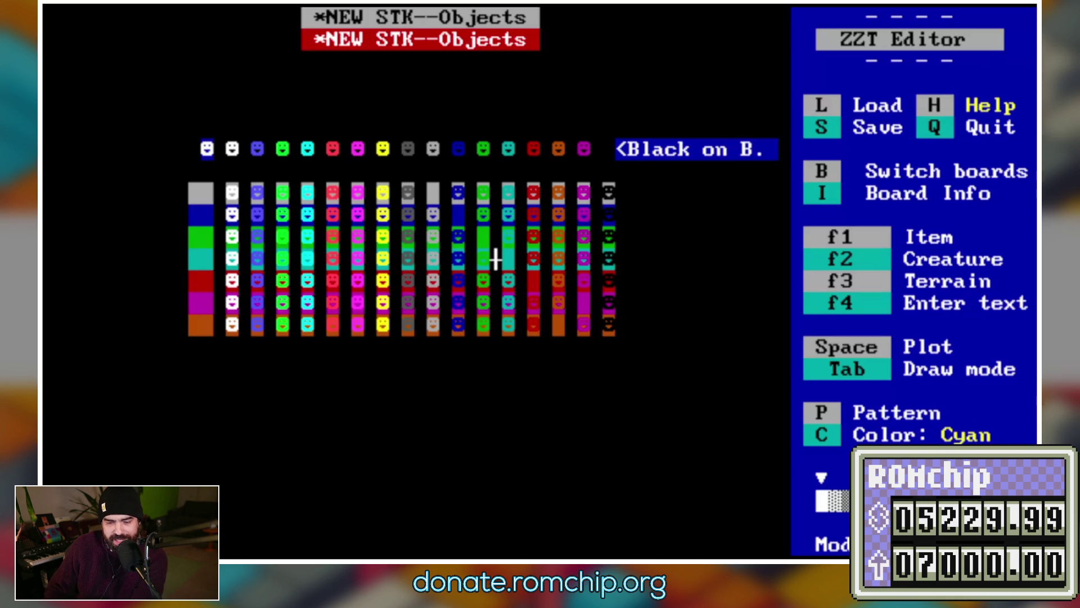
key("c")
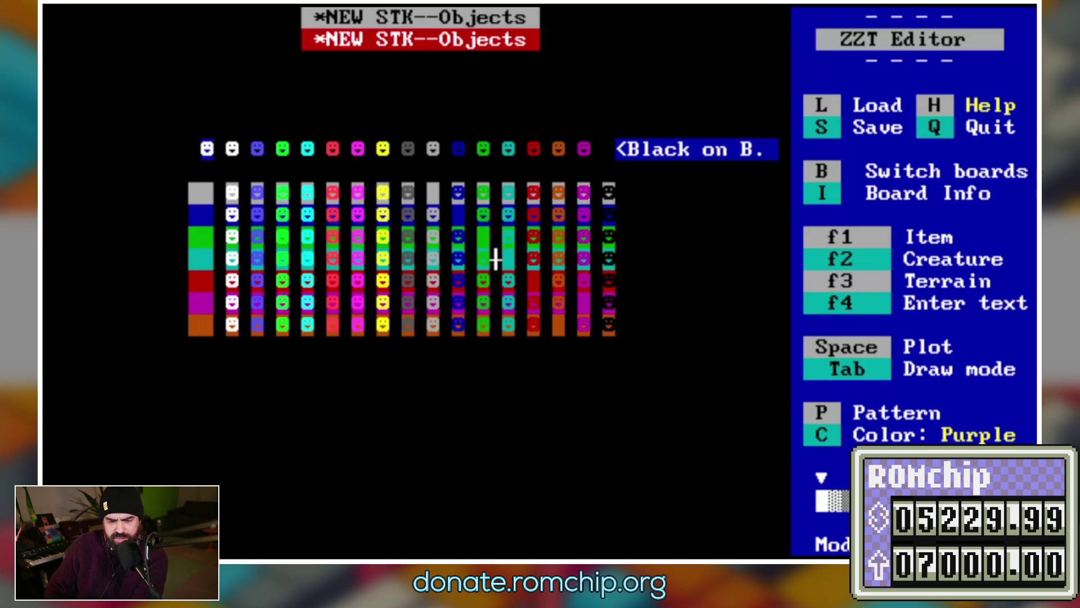
key("c")
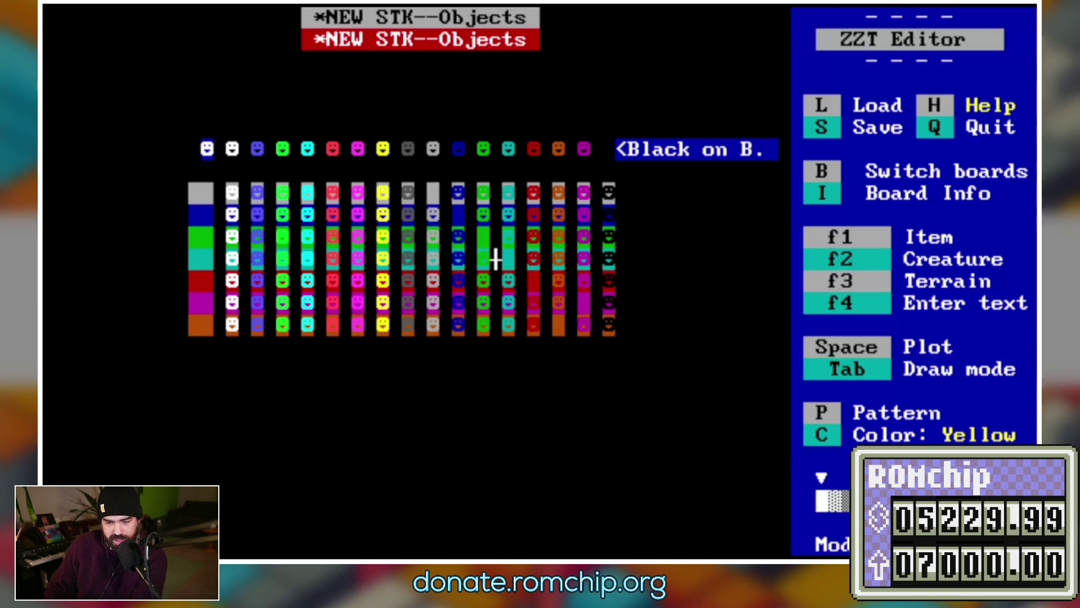
key("c")
key("c")
key("c")
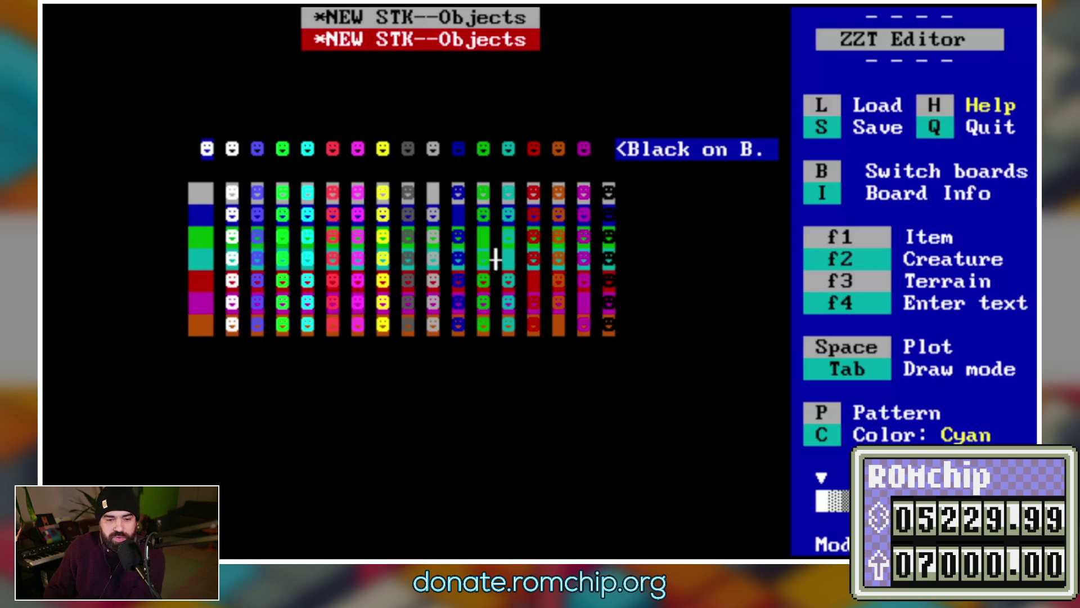
key("b")
key("Down")
key("Down")
key("Down")
key("Down")
key("Return")
key("Left")
key("Left")
key("Left")
key("Up")
key("Up")
key("Up")
key("Up")
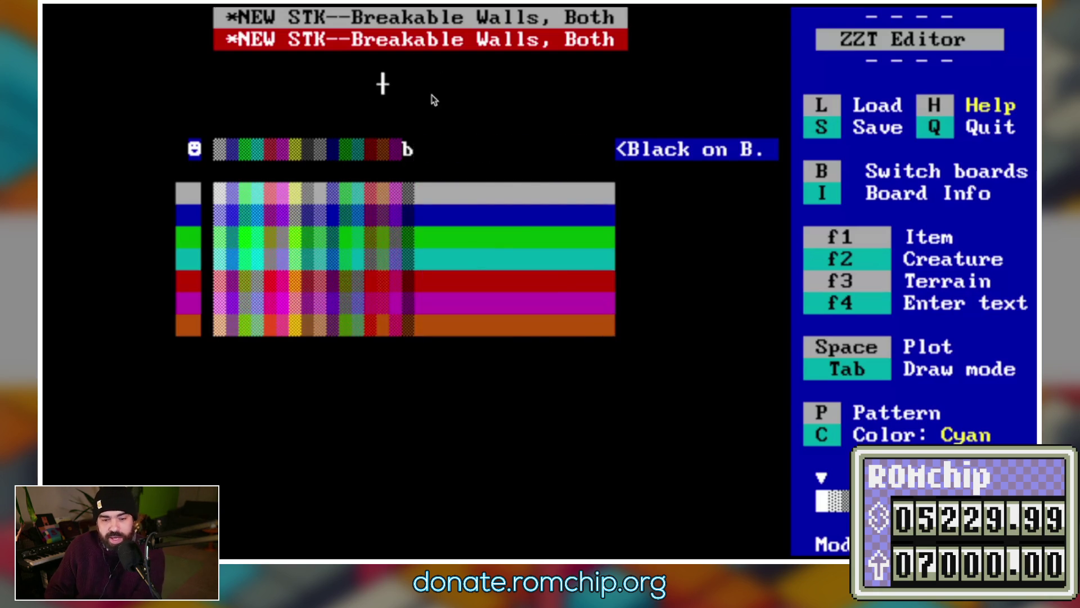
key("q")
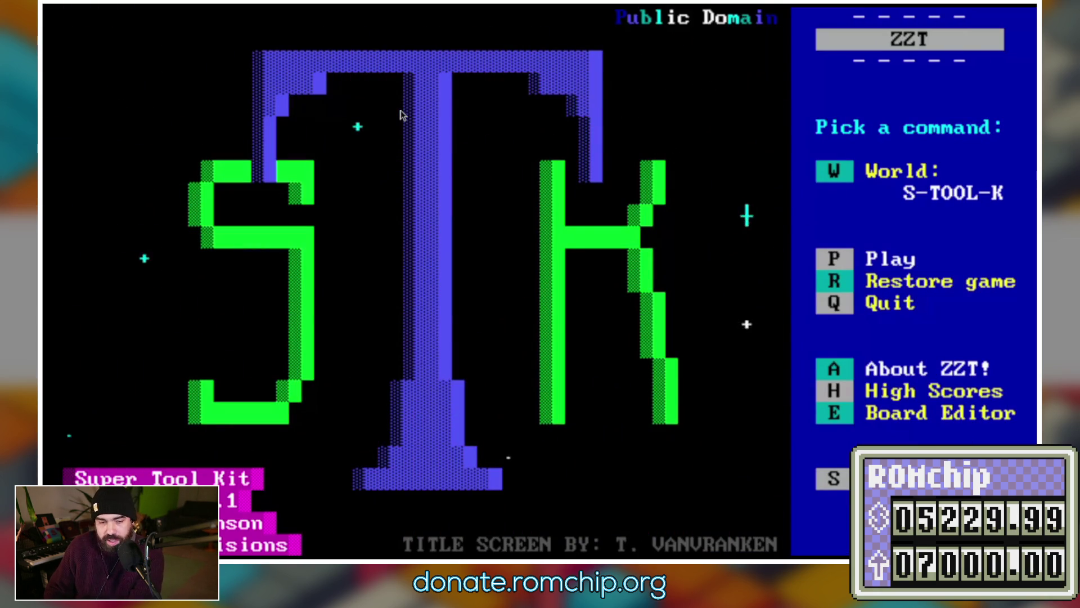
Load the WINTER world from the worlds list and start playing it
key("w")
key("Down")
key("Down")
key("Down")
key("Down")
key("Down")
key("Down")
key("Return")
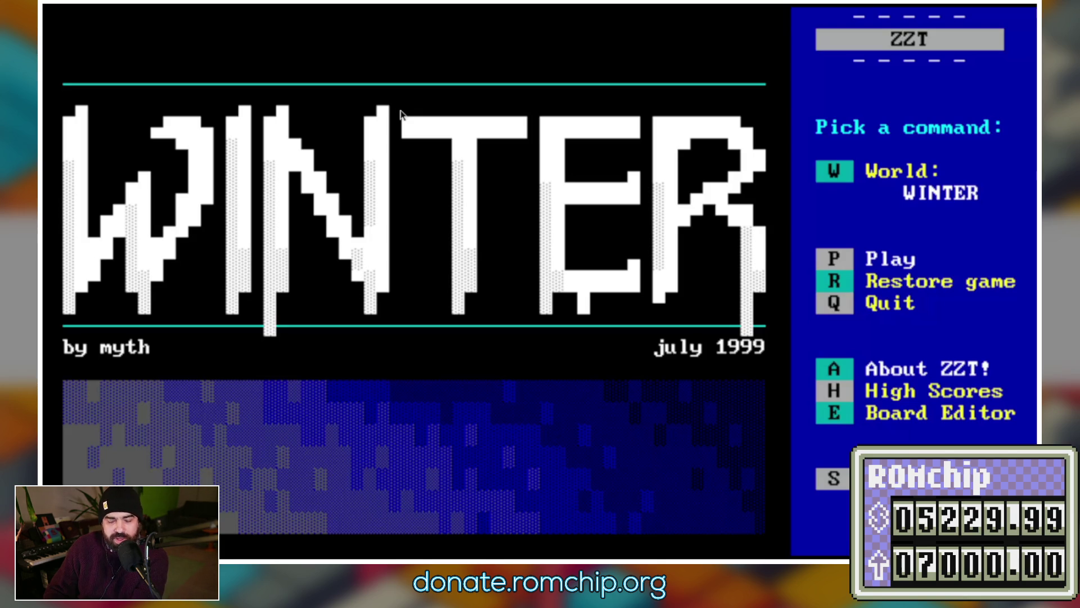
key("p")
Walk down through the play passage and up through the castle door
key("Down")
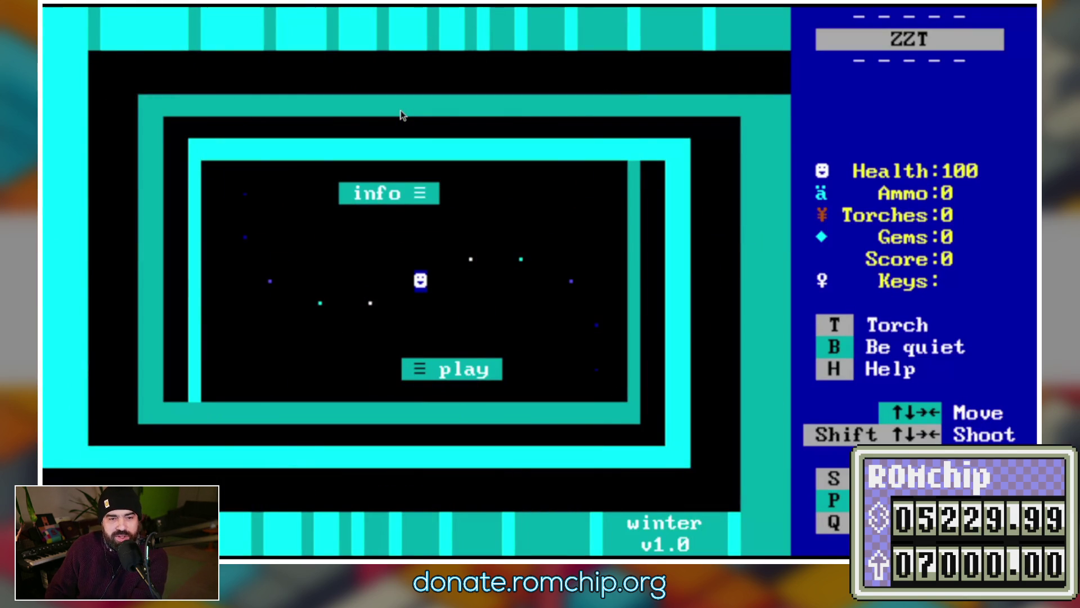
key("Down")
key("Down")
key("Down")
key("Right")
key("Left")
key("Down")
key("Up")
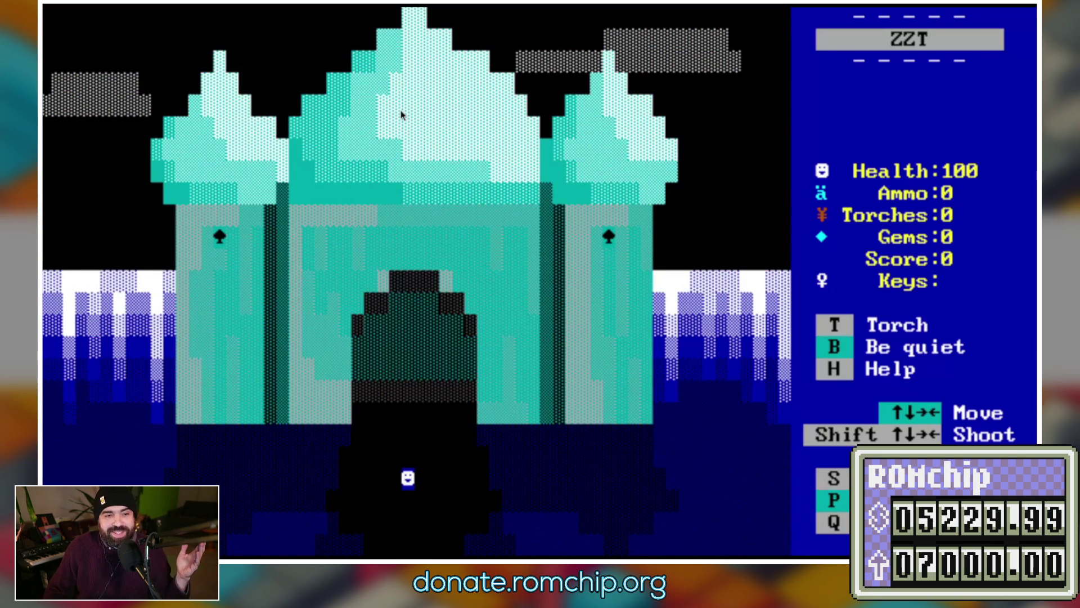
key("Up")
key("Up")
key("Up")
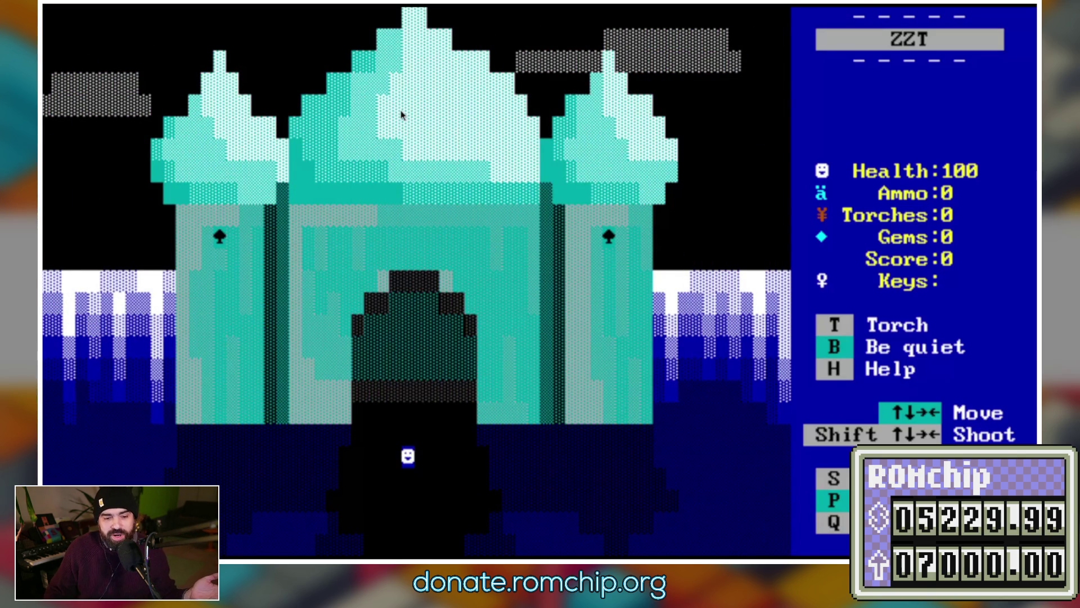
Circle the right side of the fountain and take the secret passage into the throne room
key("Right")
key("Right")
key("Up")
key("Up")
key("Right")
key("Up")
key("Up")
key("Up")
key("Up")
key("Up")
key("Up")
key("Left")
key("Left")
key("Up")
key("Up")
key("Up")
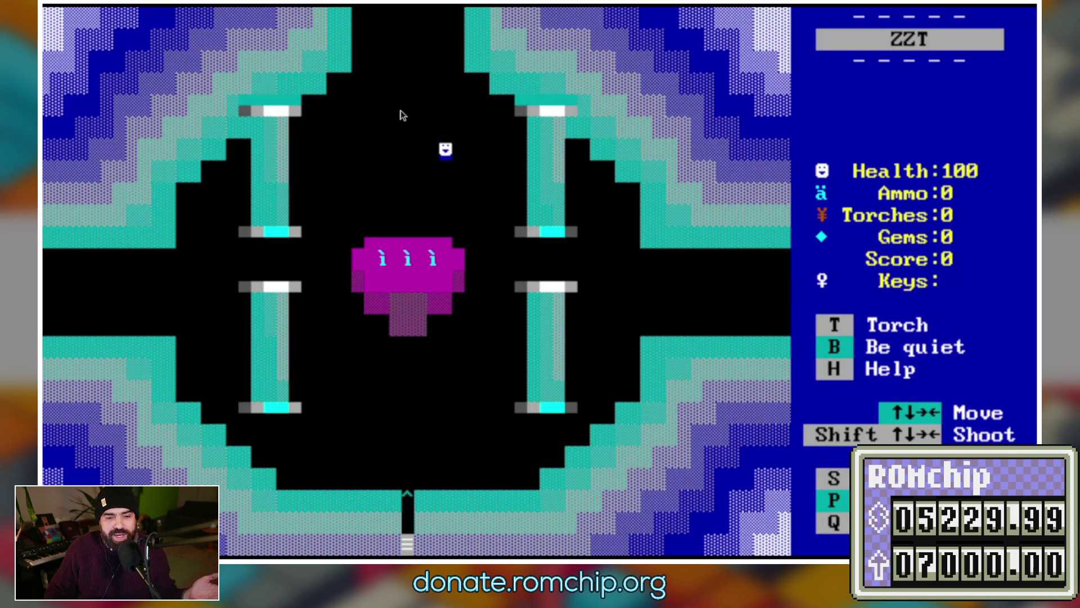
key("Up")
key("Up")
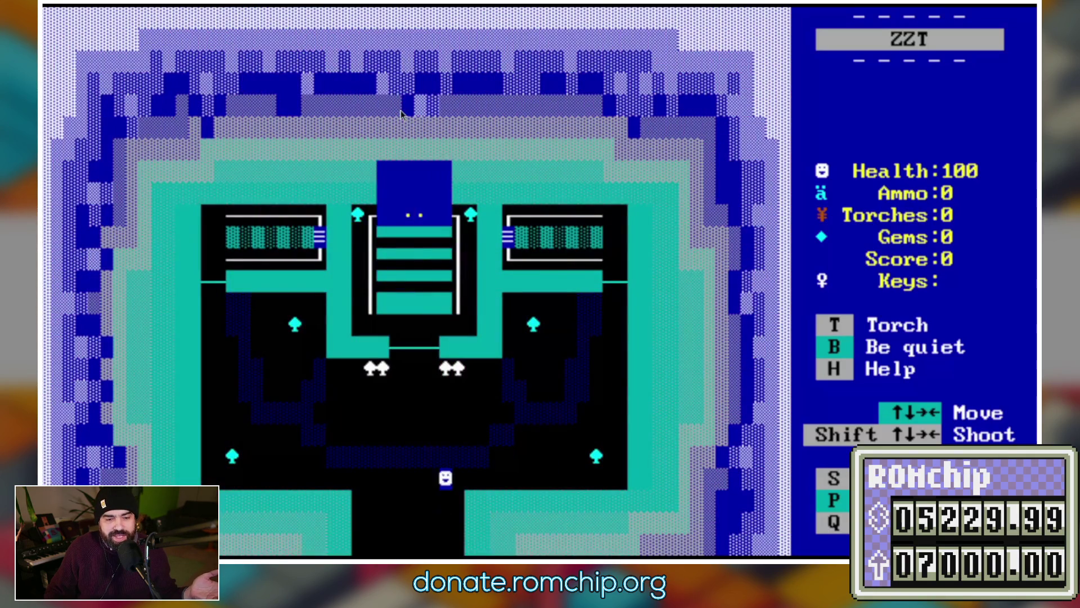
key("Up")
key("Up")
key("Up")
key("Left")
key("Left")
key("Left")
key("Up")
key("Up")
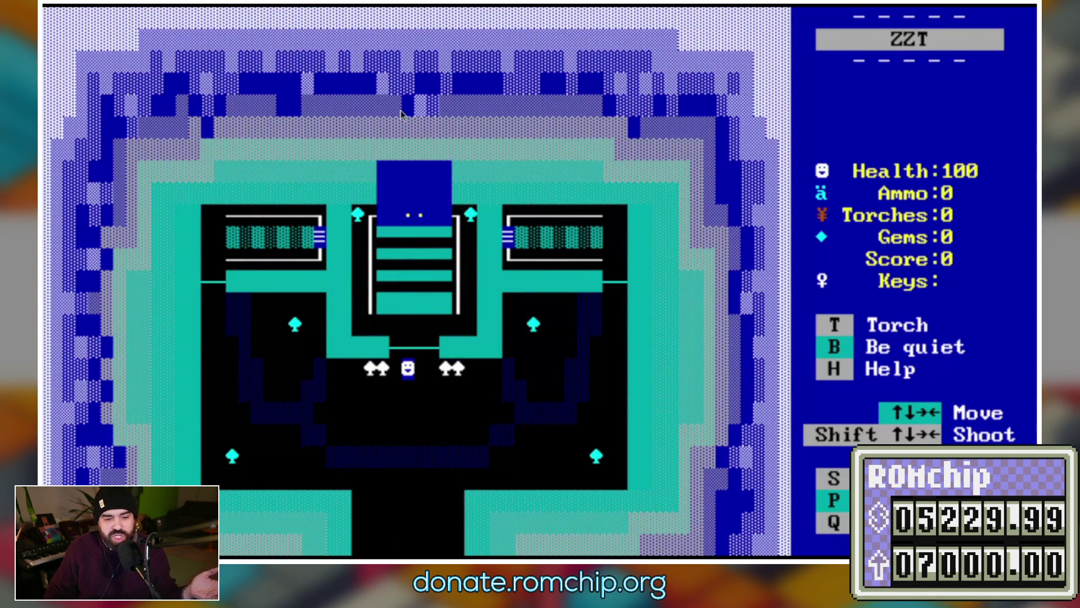
key("Left")
key("Right")
key("Down")
key("Down")
key("Down")
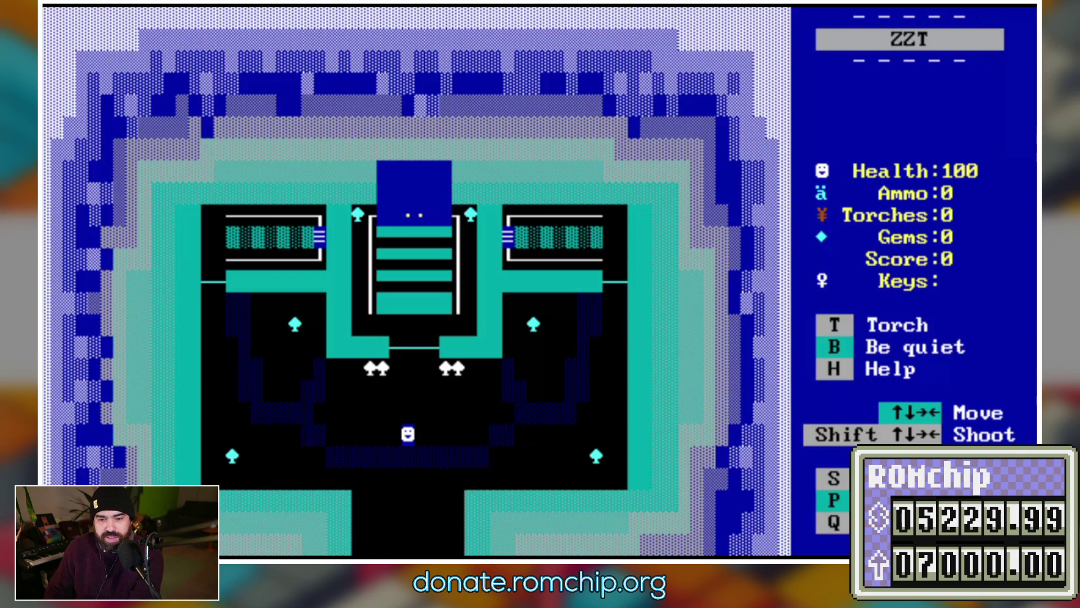
End the WINTER game and bring up the worlds list again
key("q")
key("y")
key("w")
key("Down")
key("Down")
key("Down")
key("Down")
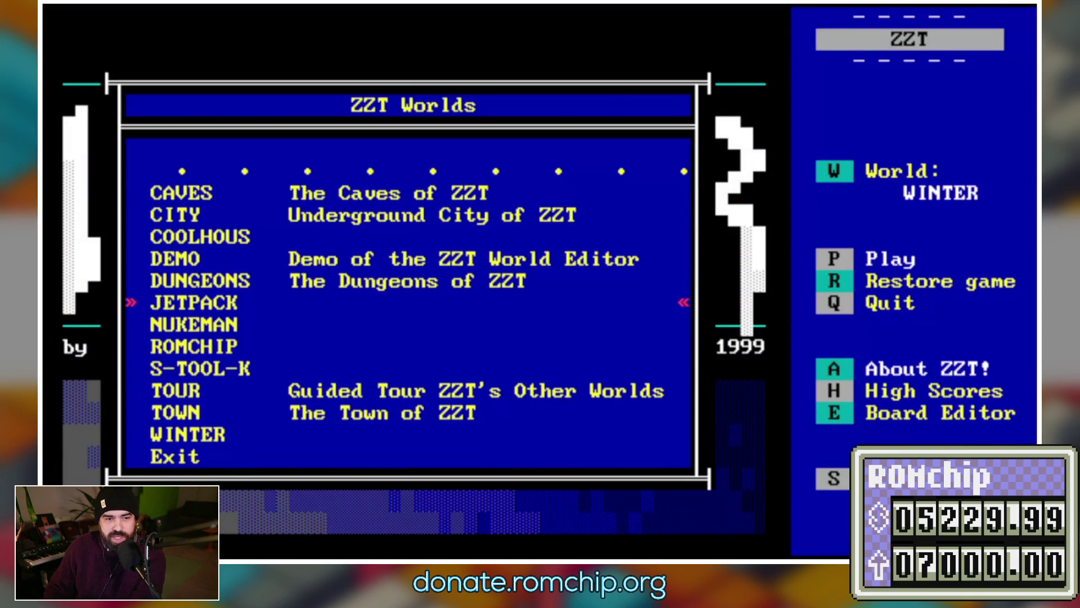
Load the JETPACK world, start playing, and walk the player right along the corridor
key("Return")
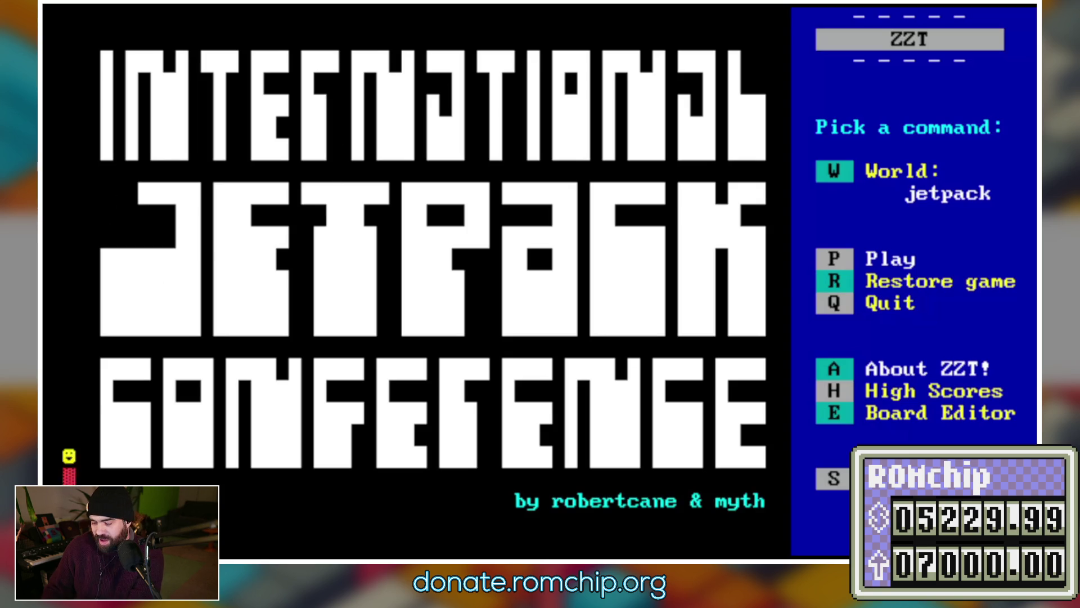
key("p")
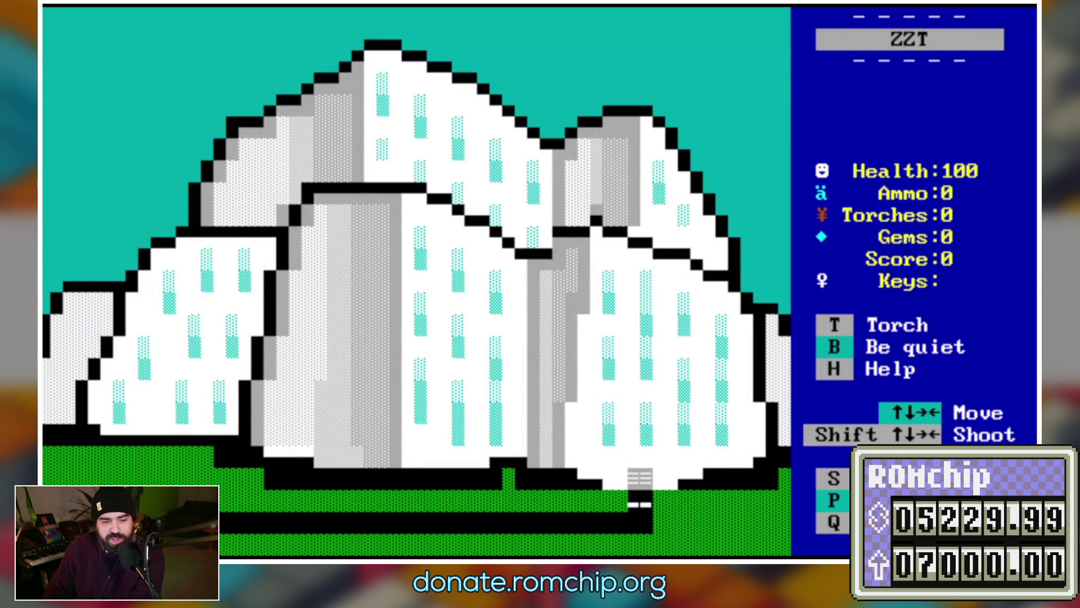
key("Right")
key("Right")
key("Right")
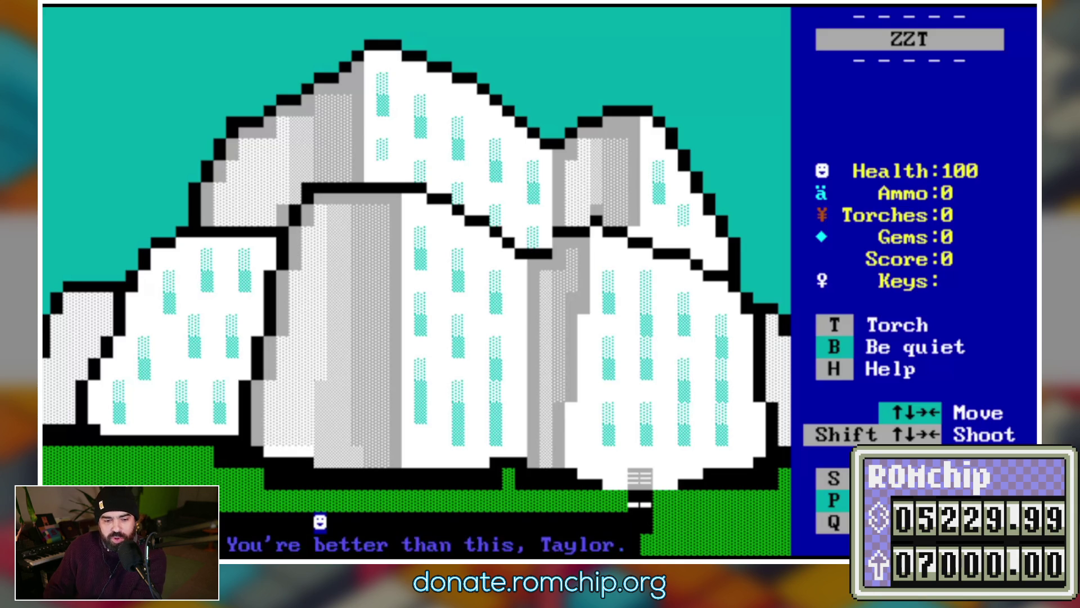
key("Right")
key("Right")
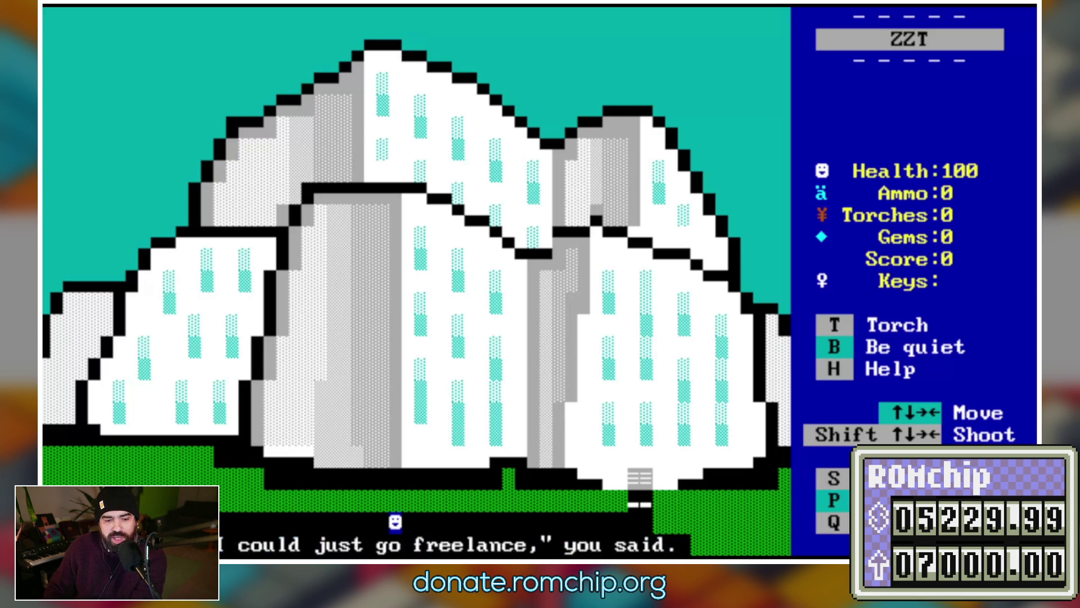
key("Right")
key("Right")
key("Right")
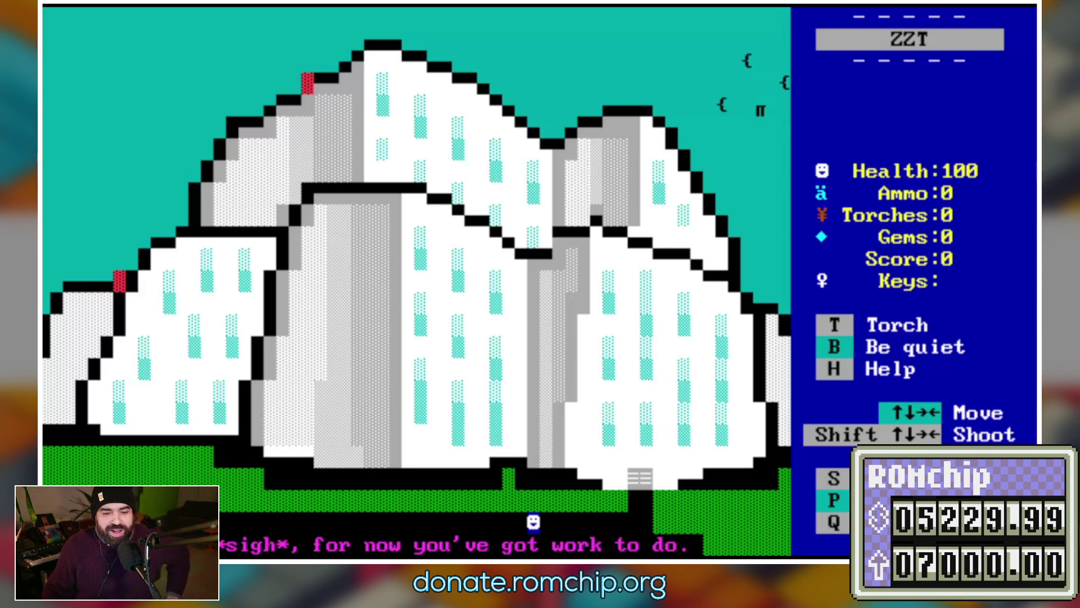
Follow the black path to the building entrance and step up through its passage
key("Right")
key("Right")
key("Right")
key("Right")
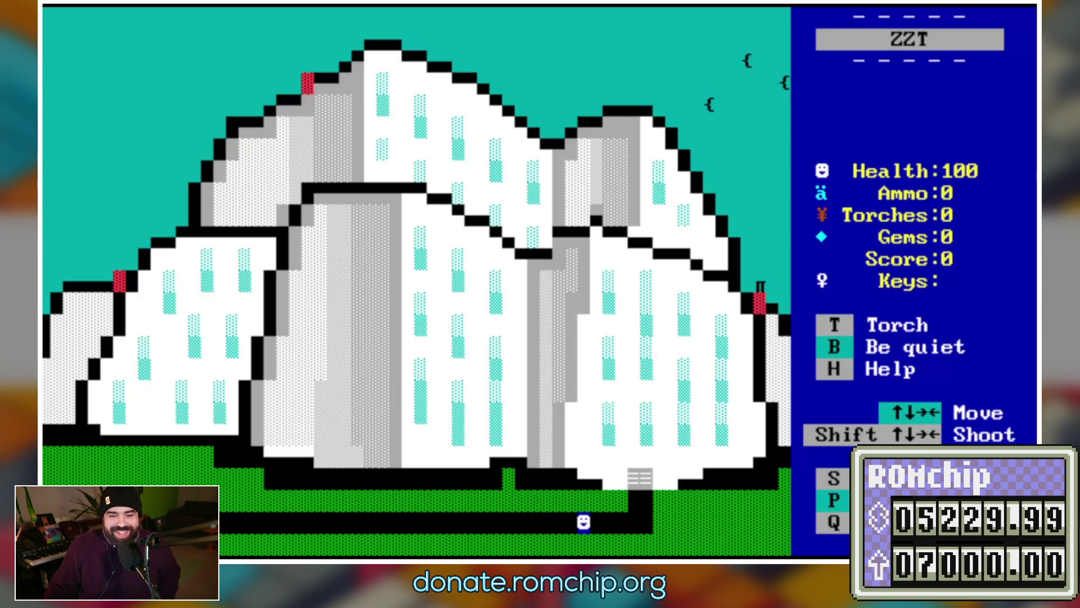
key("Right")
key("Right")
key("Right")
key("Right")
key("Up")
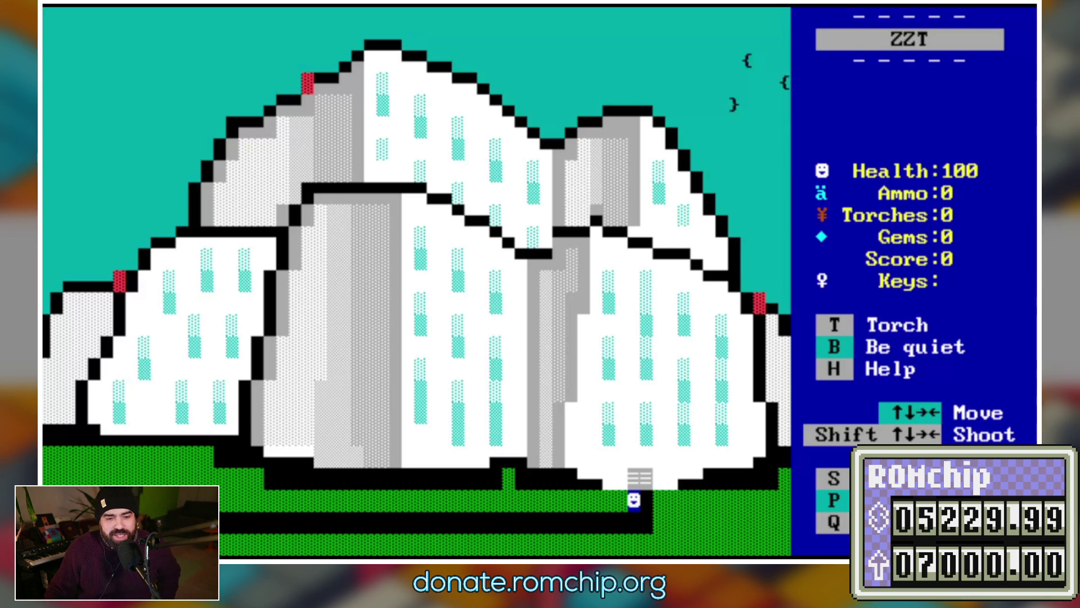
key("Up")
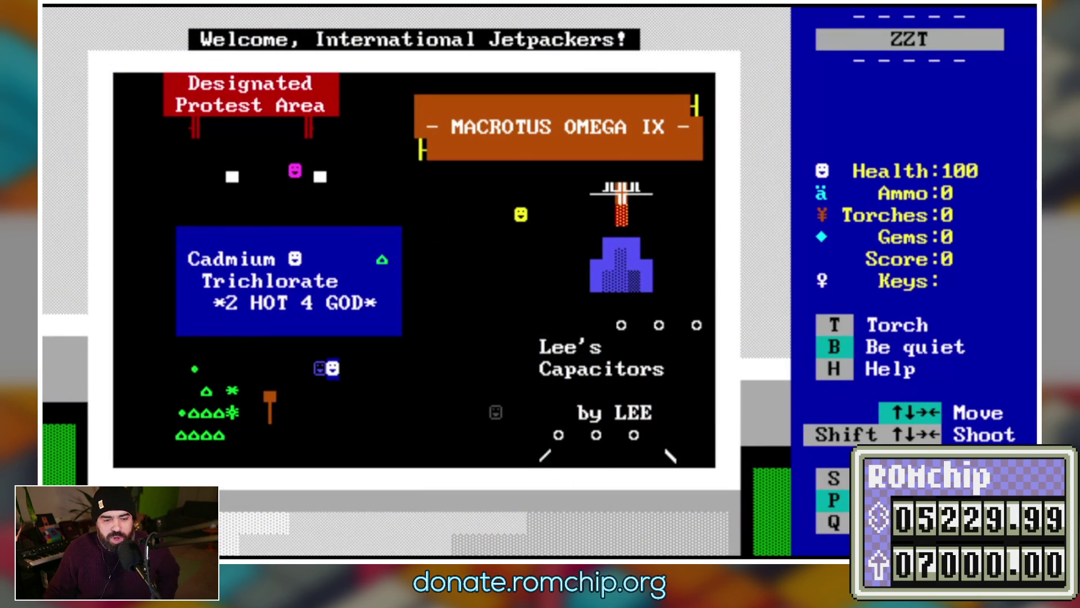
Walk up to the chemist and bump into them to hear their dialogue
key("Left")
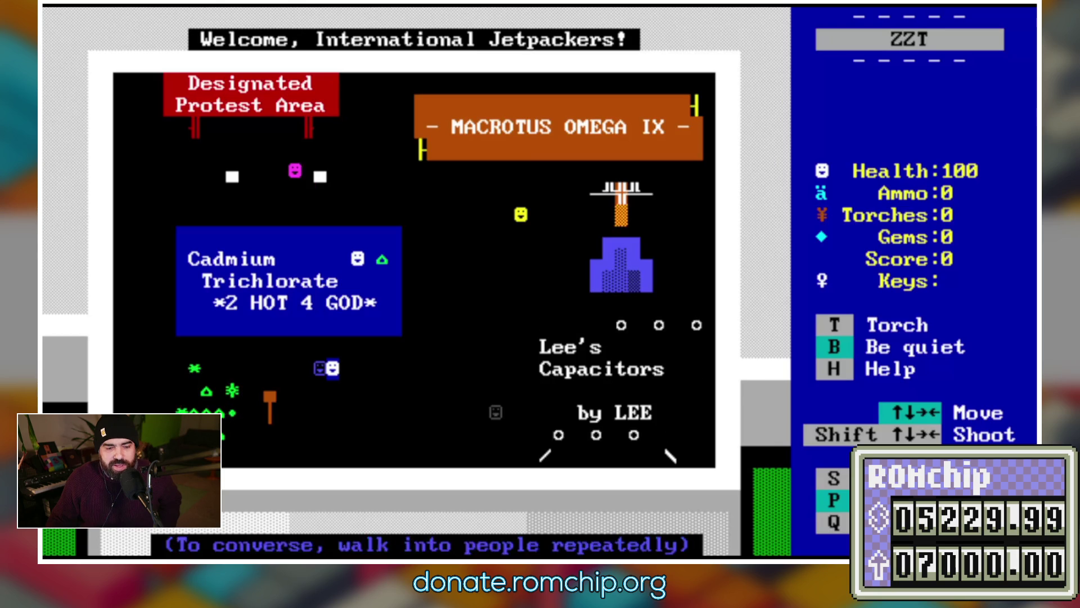
key("Right")
key("Left")
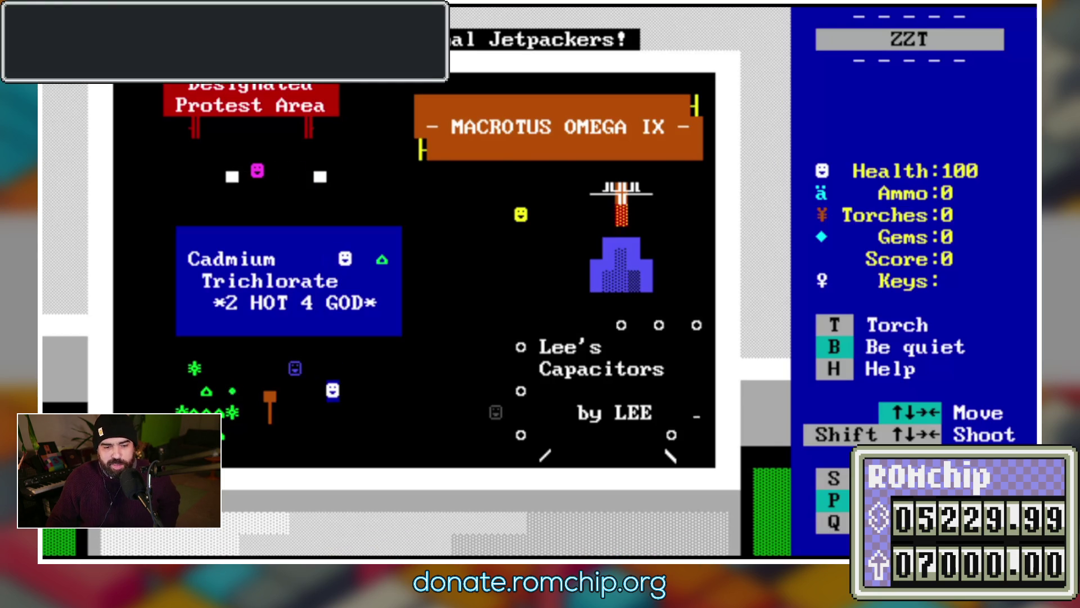
key("Left")
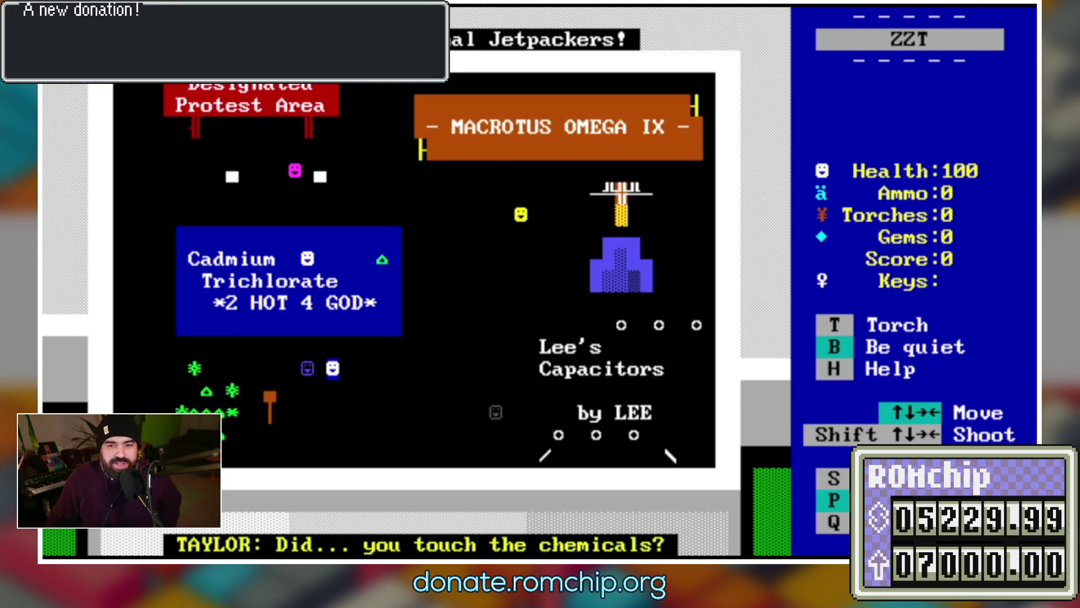
key("Left")
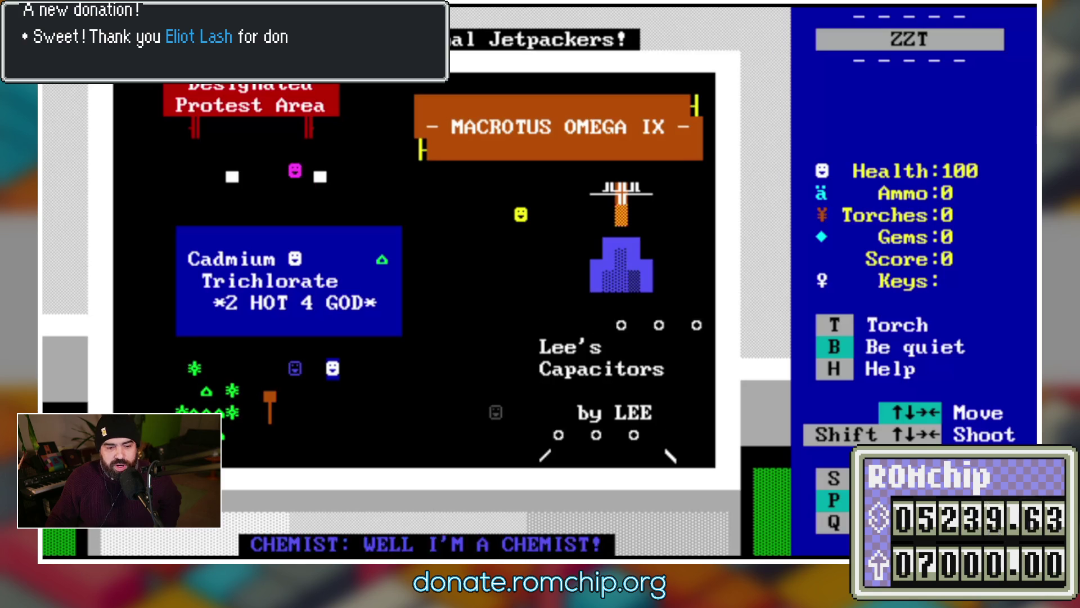
Walk over to the yellow character and talk to them, then step back
key("Right")
key("Right")
key("Right")
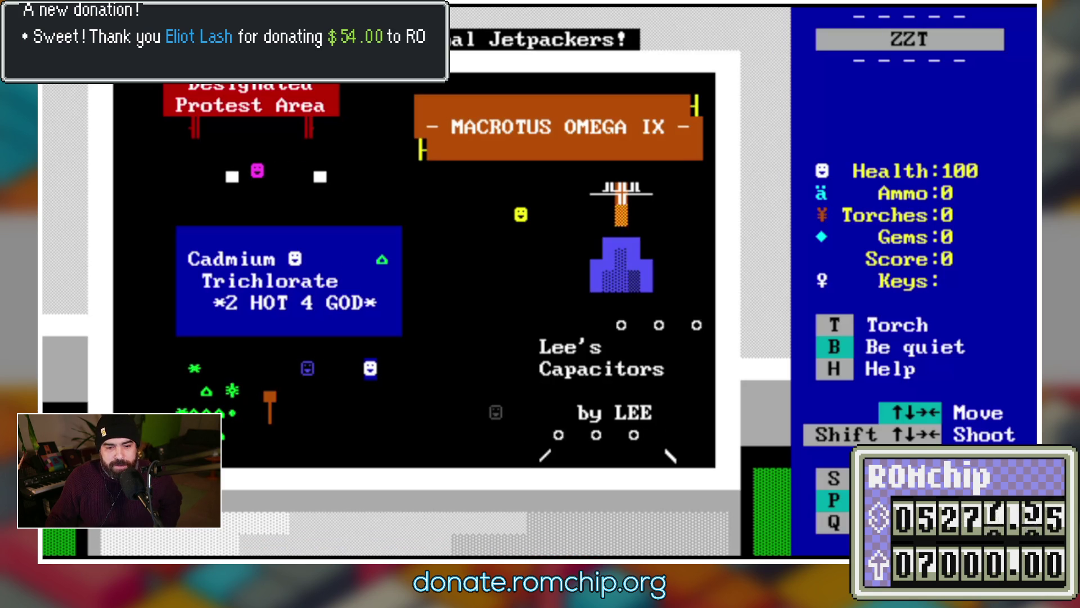
key("Right")
key("Right")
key("Right")
key("Up")
key("Up")
key("Up")
key("Up")
key("Up")
key("Right")
key("Right")
key("Right")
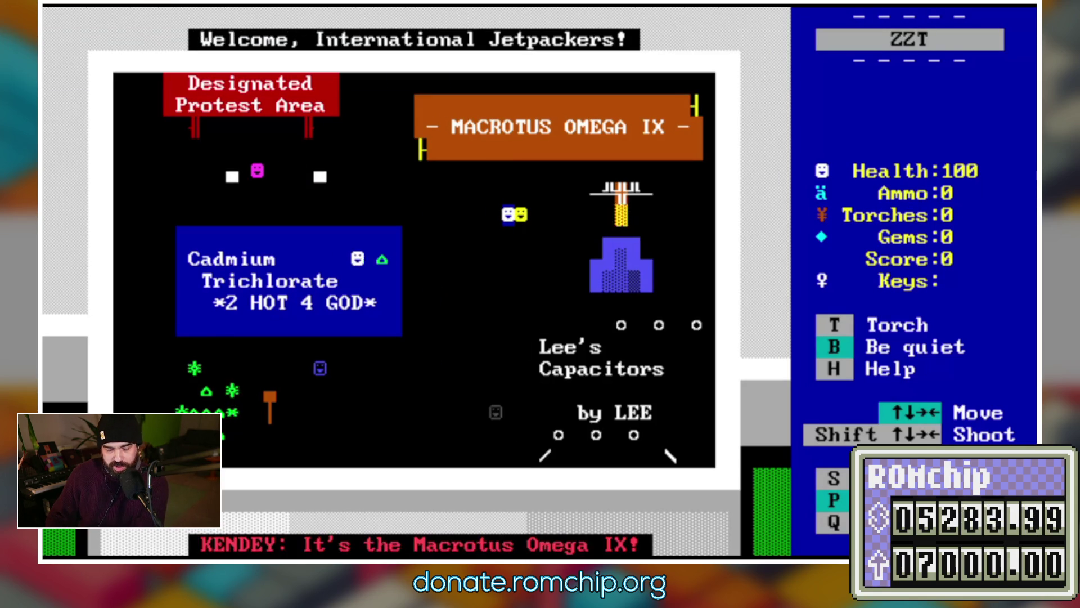
key("Left")
key("Left")
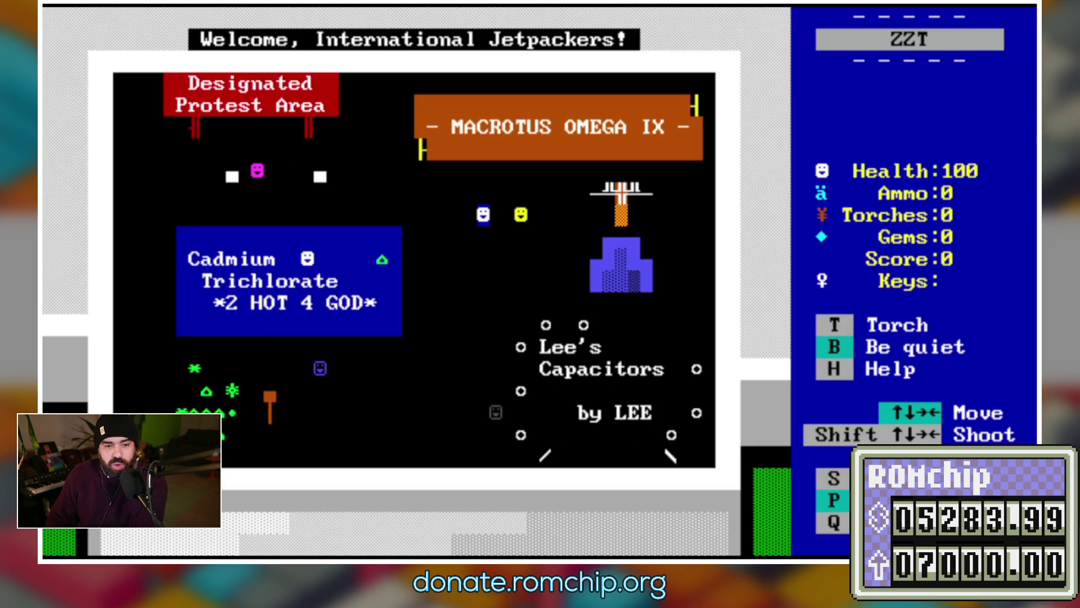
End the jetpack game and return to the title screen
key("q")
key("n")
key("q")
key("y")
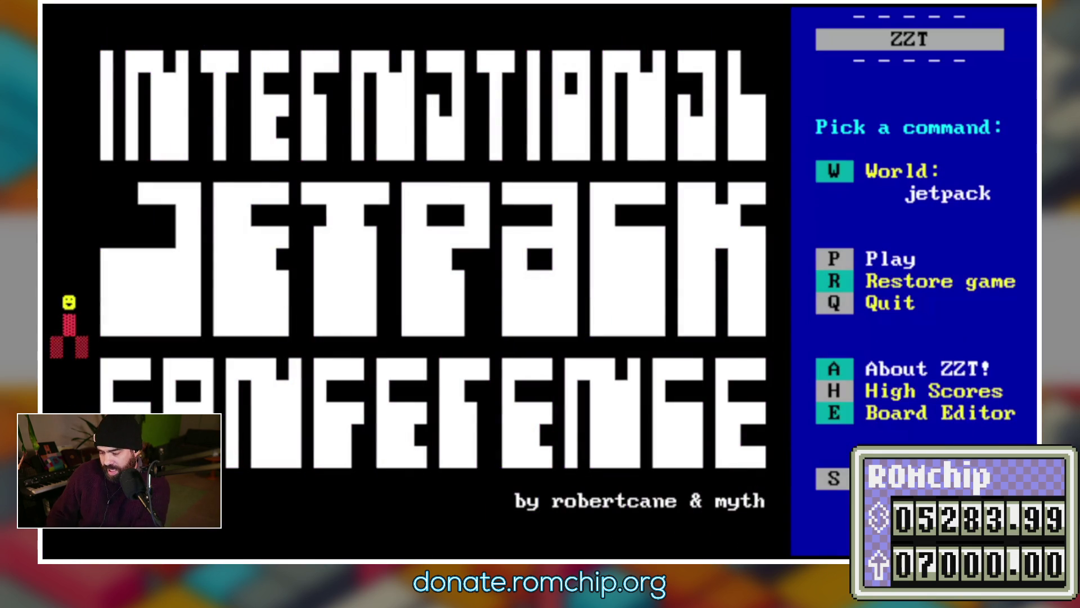
Load the ROMCHIP world from the worlds list
key("w")
key("Down")
key("Down")
key("Down")
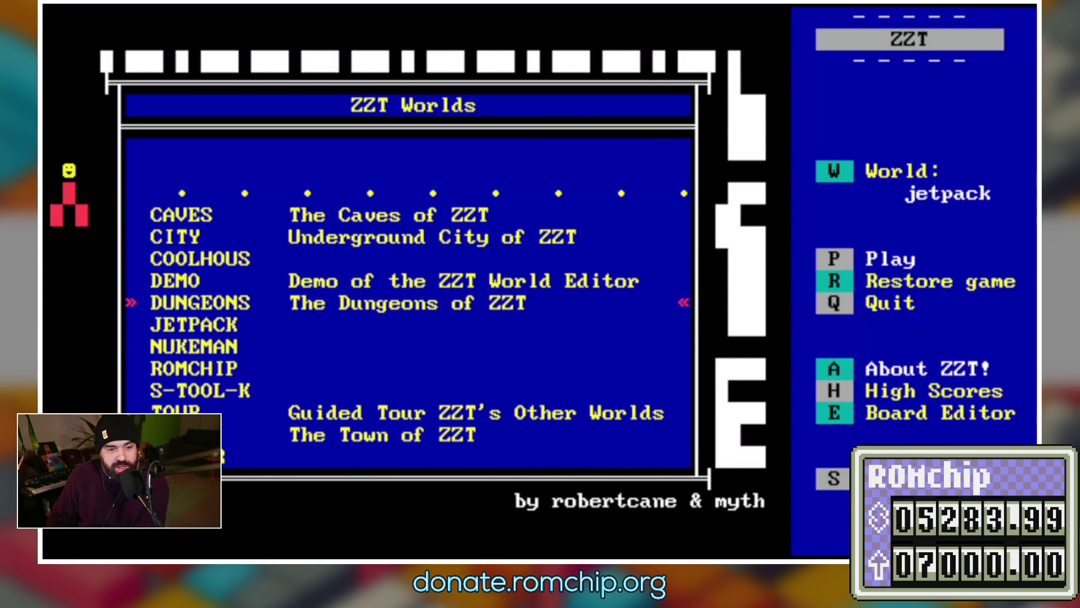
key("Down")
key("Down")
key("Down")
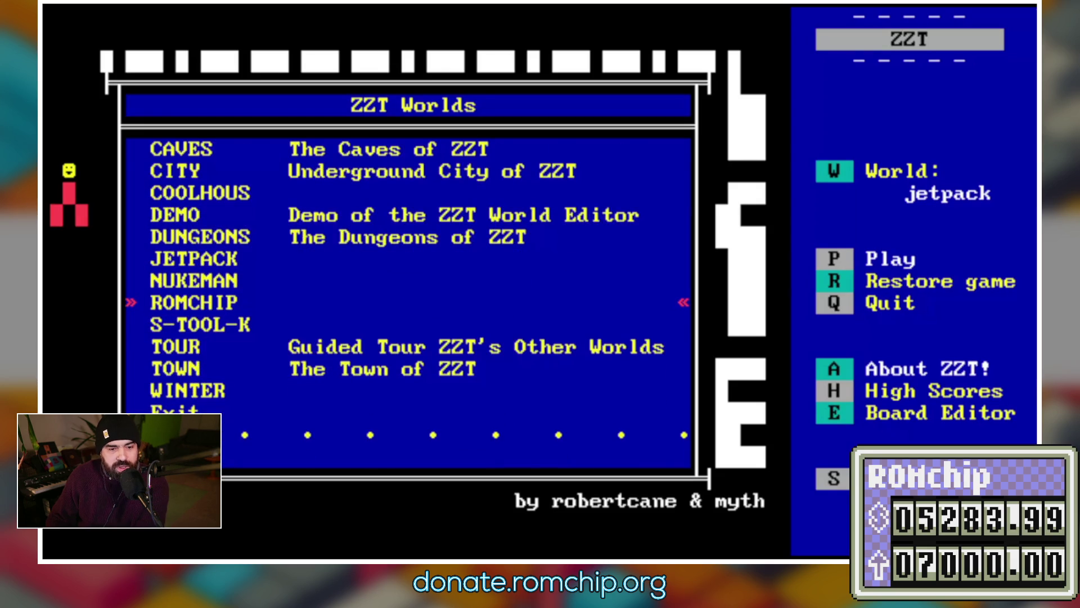
key("Return")
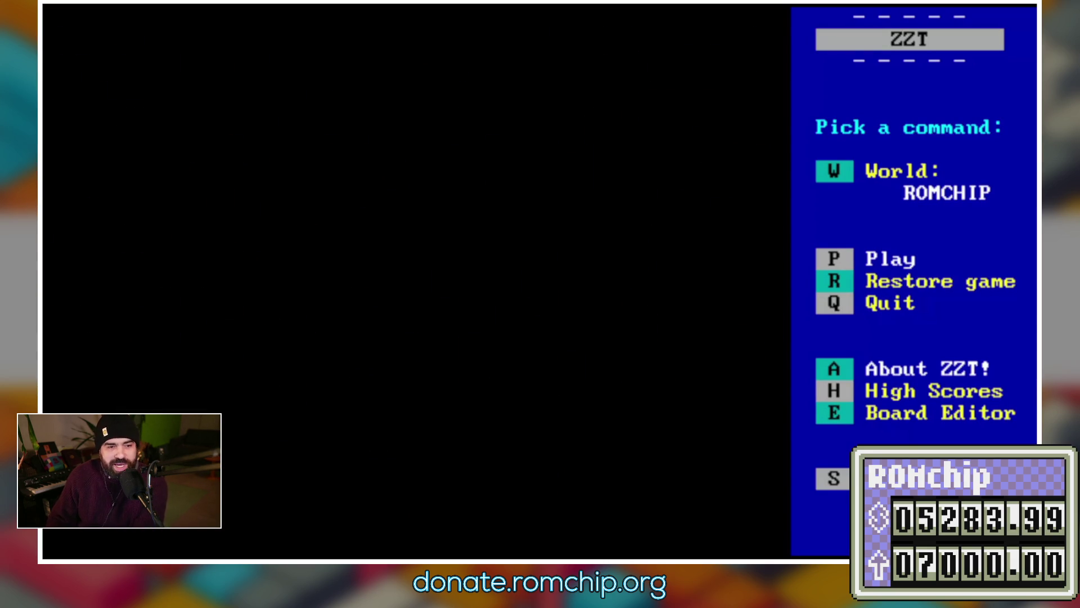
Open the world in the board editor and switch to the Breakable Walls, Both board
key("e")
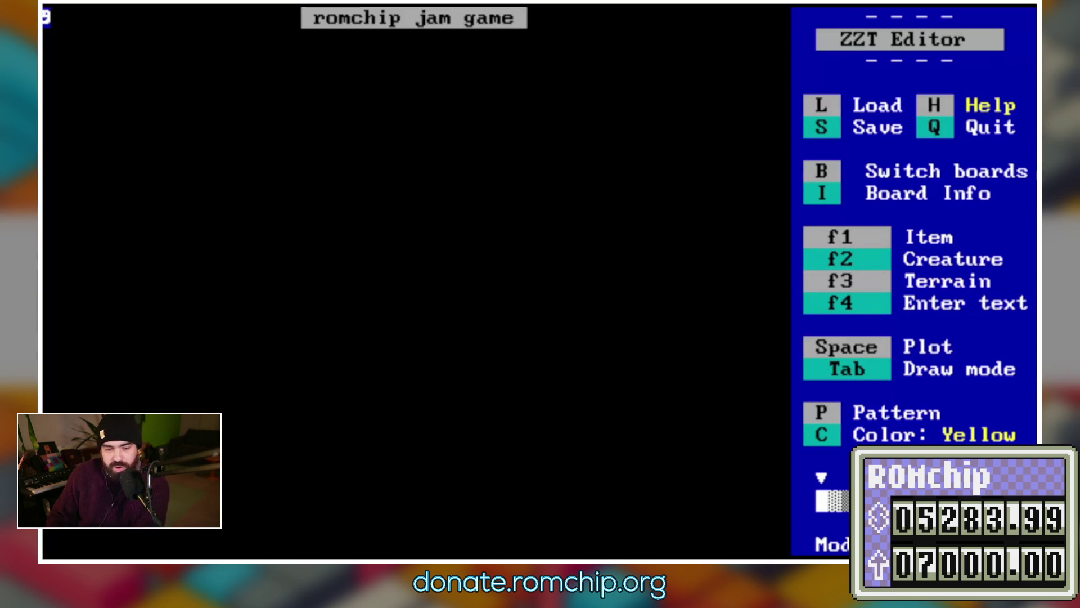
key("b")
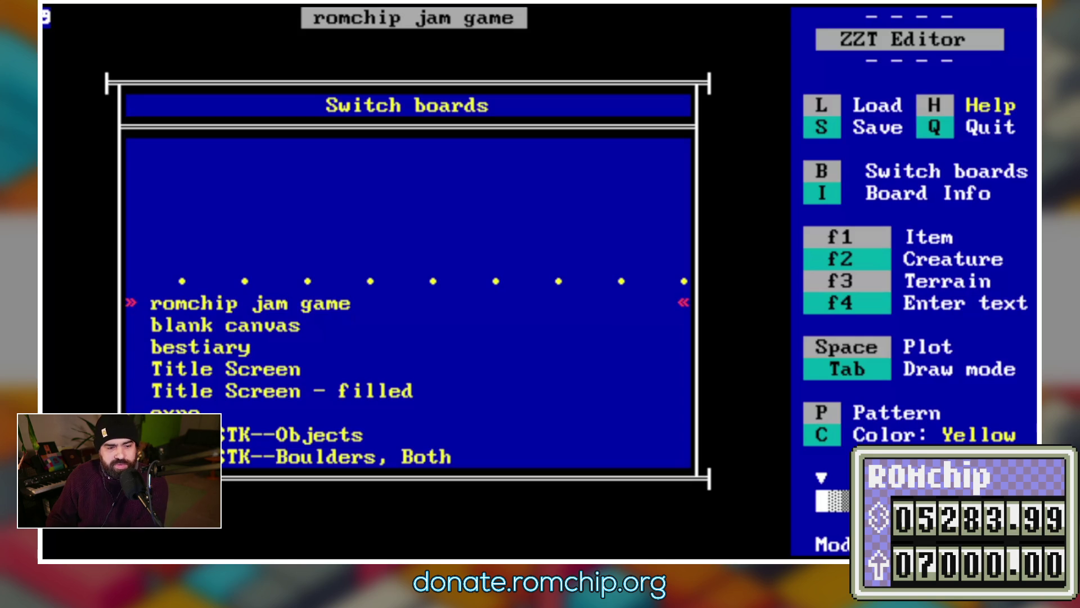
key("Down")
key("Down")
key("Down")
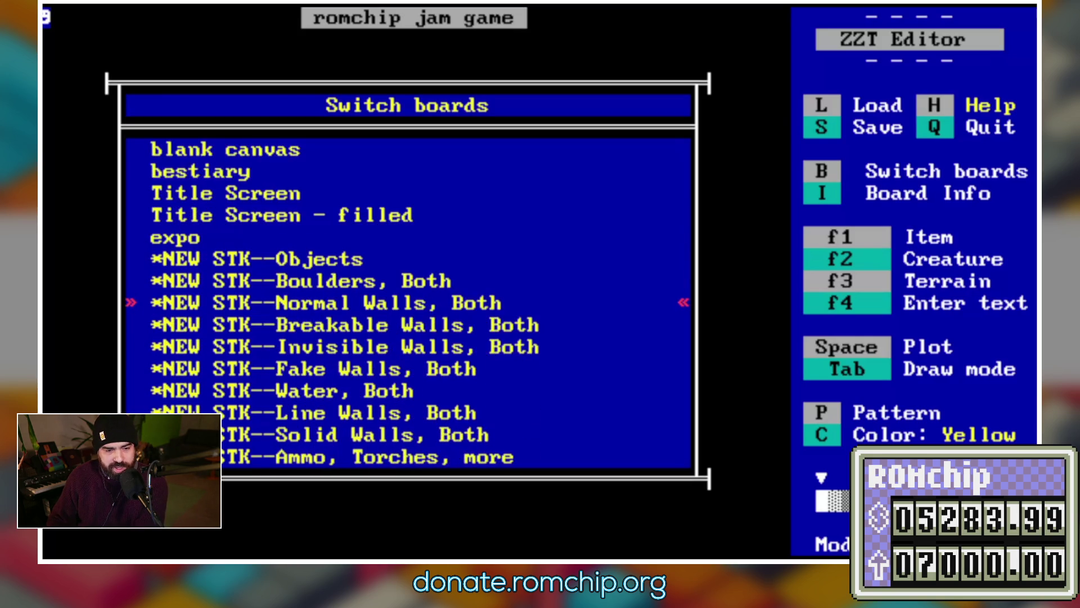
key("Down")
key("Up")
key("Up")
key("Return")
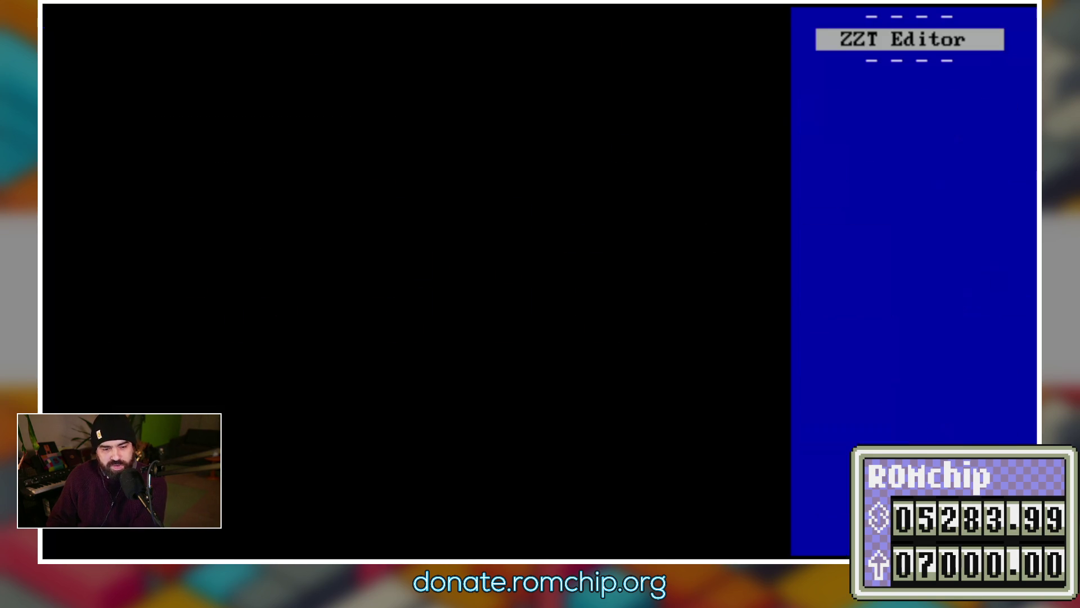
Switch to the Objects board, then to the Line Walls, Both board
key("b")
key("Down")
key("Down")
key("Up")
key("Up")
key("Up")
key("Up")
key("Up")
key("Return")
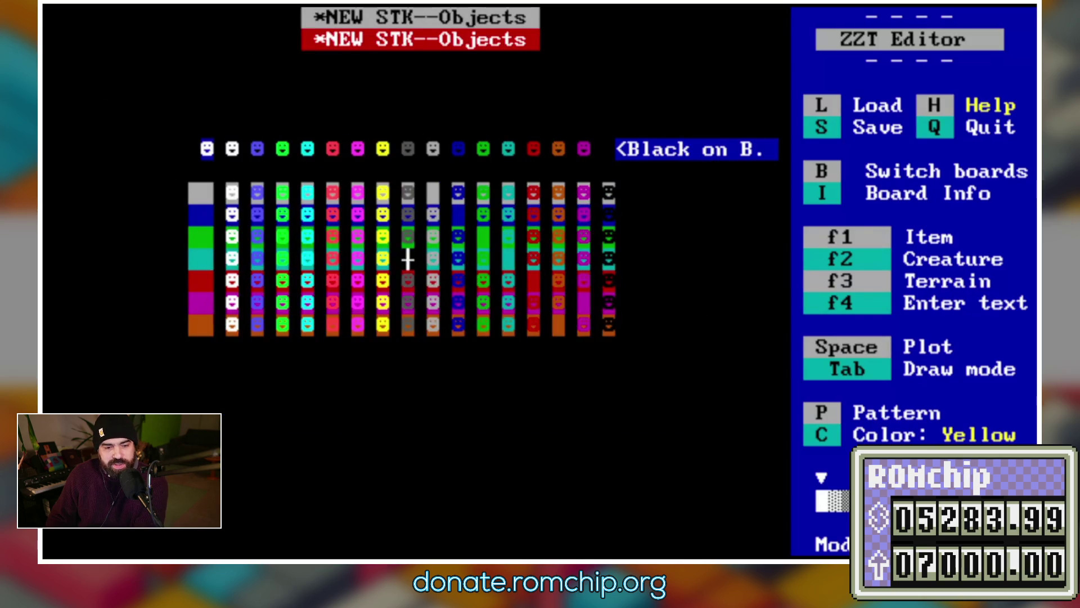
key("b")
key("Down")
key("Down")
key("Down")
key("Down")
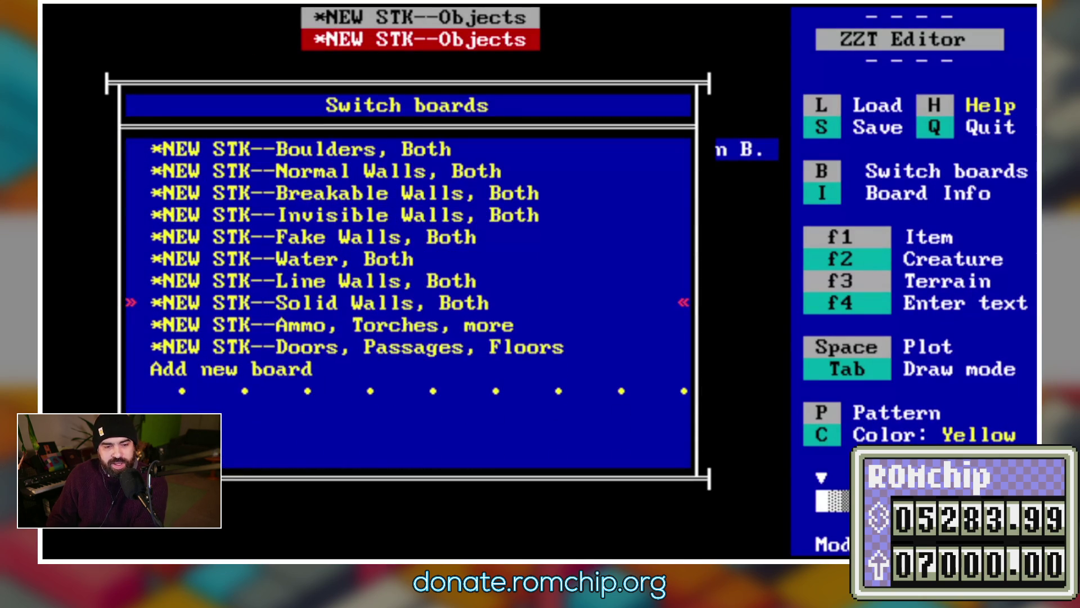
key("Up")
key("Up")
key("Return")
key("Down")
key("Return")
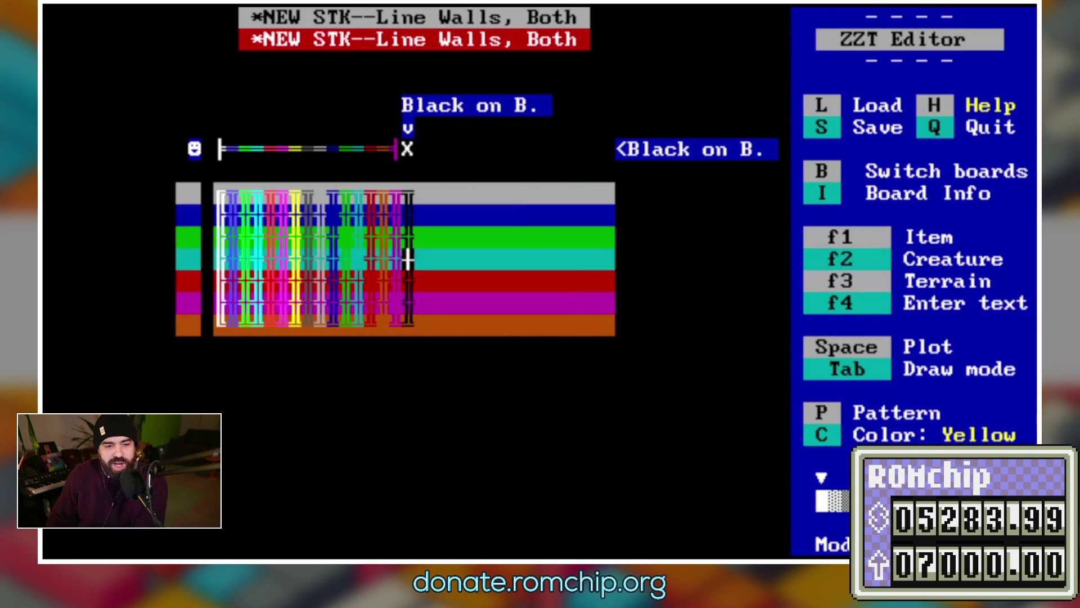
Switch to the expo board, then to the Title Screen board
key("b")
key("Up")
key("Up")
key("Up")
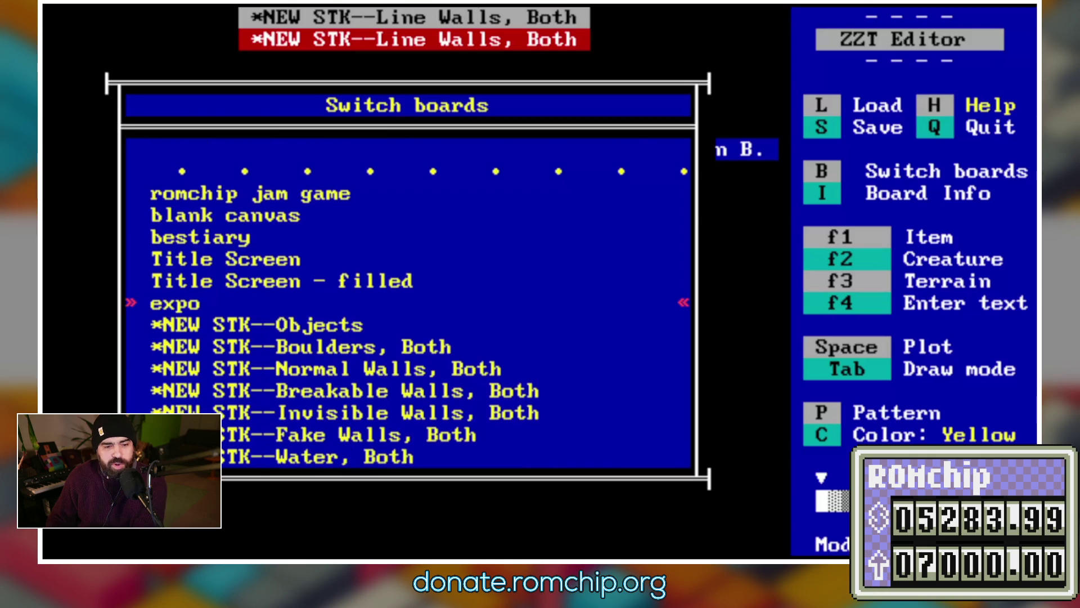
key("Return")
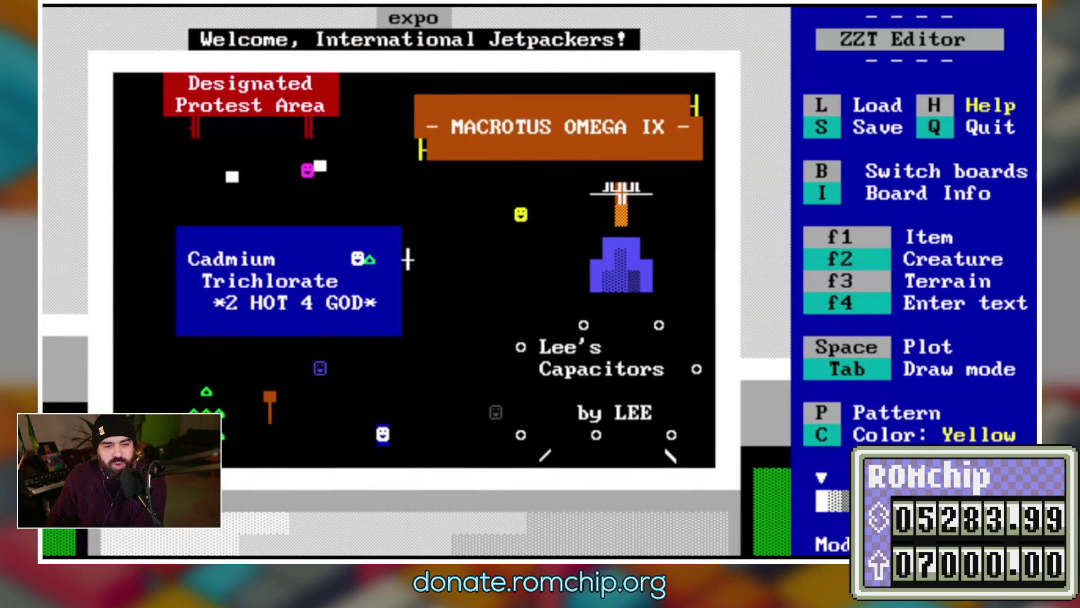
key("b")
key("Up")
key("Up")
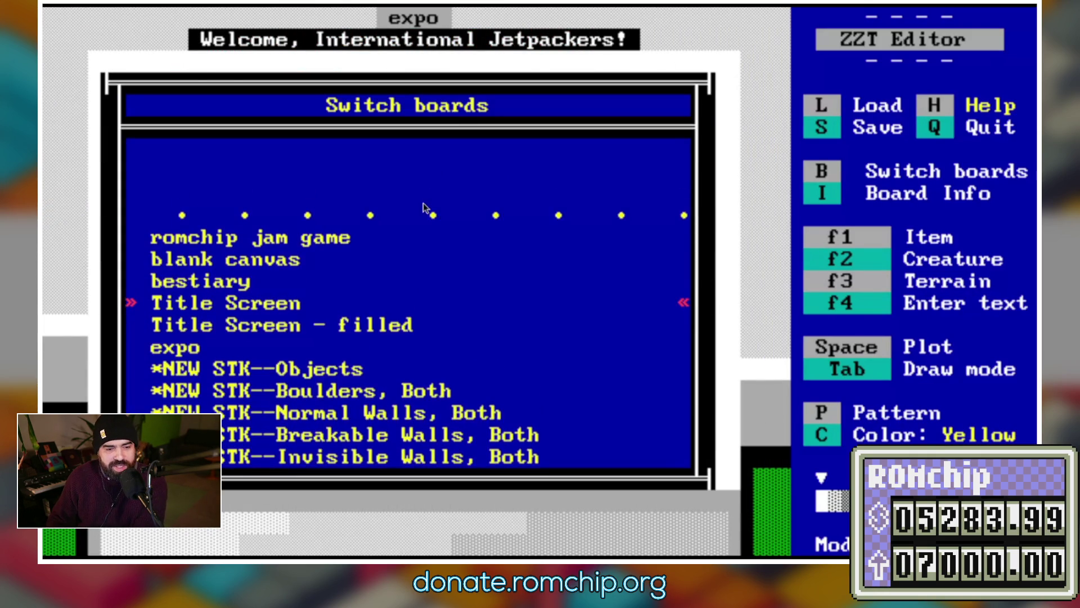
key("Return")
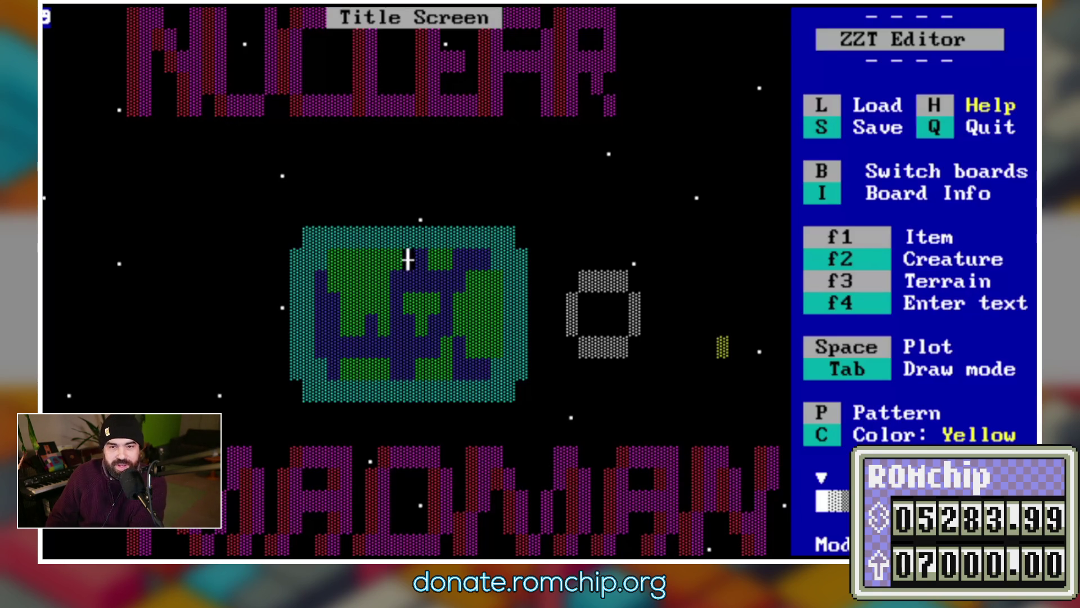
Open the blank canvas board from the board list
key("b")
key("Up")
key("Up")
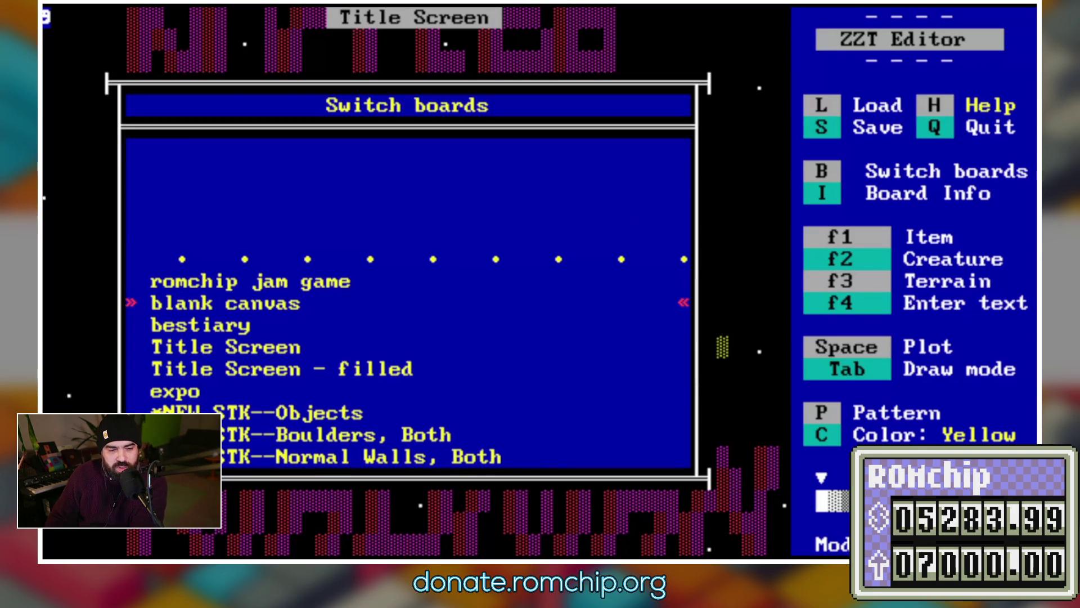
key("Return")
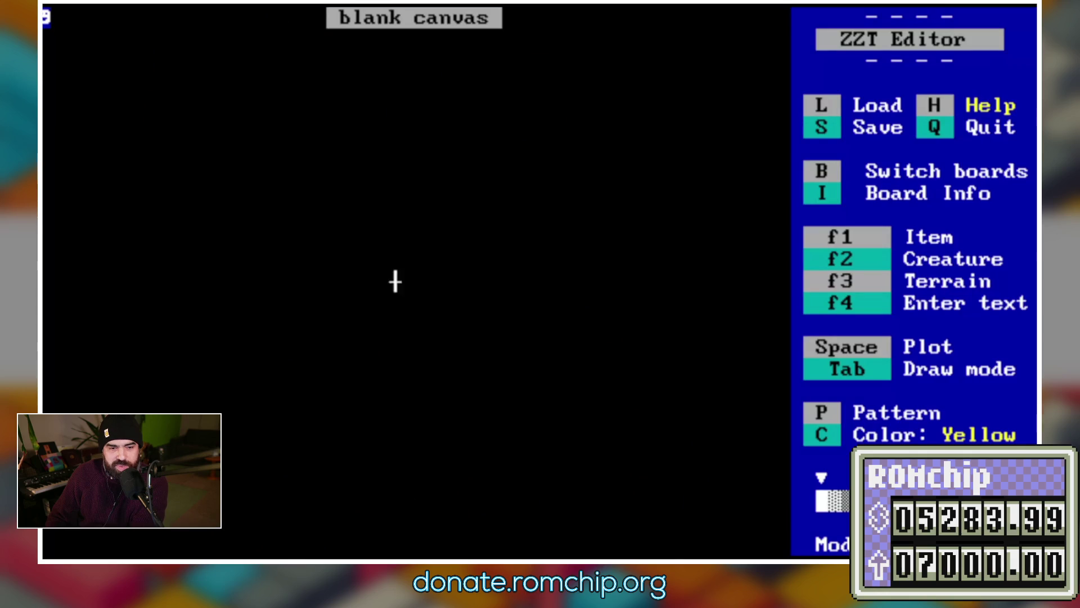
key("Right")
key("Right")
key("Right")
key("Down")
key("Down")
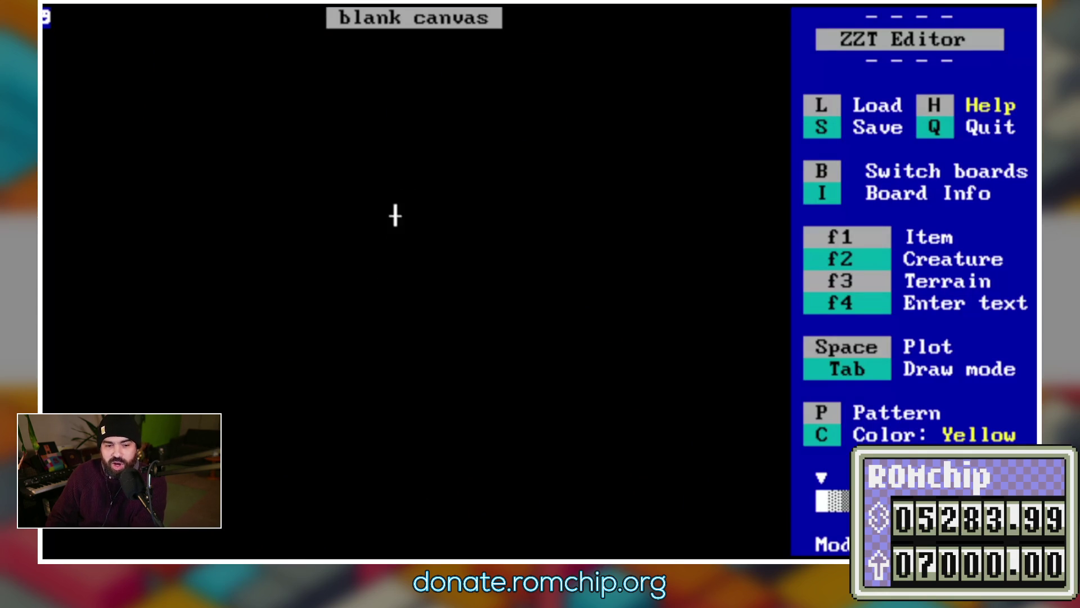
Switch to the Line Walls, Both sample board
key("b")
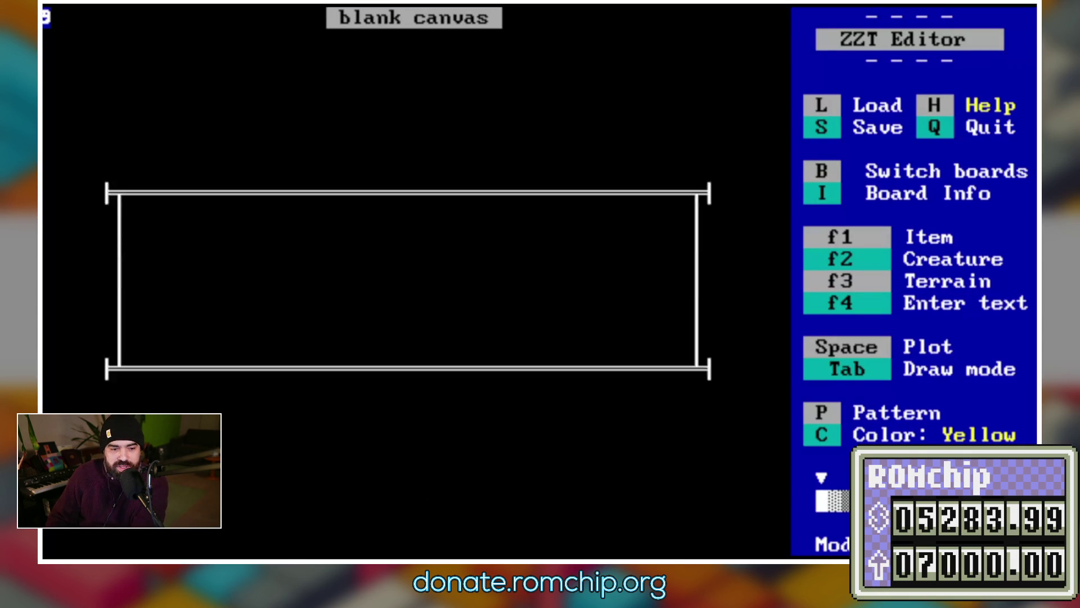
key("Down")
key("Down")
key("Down")
key("Down")
key("Down")
key("Down")
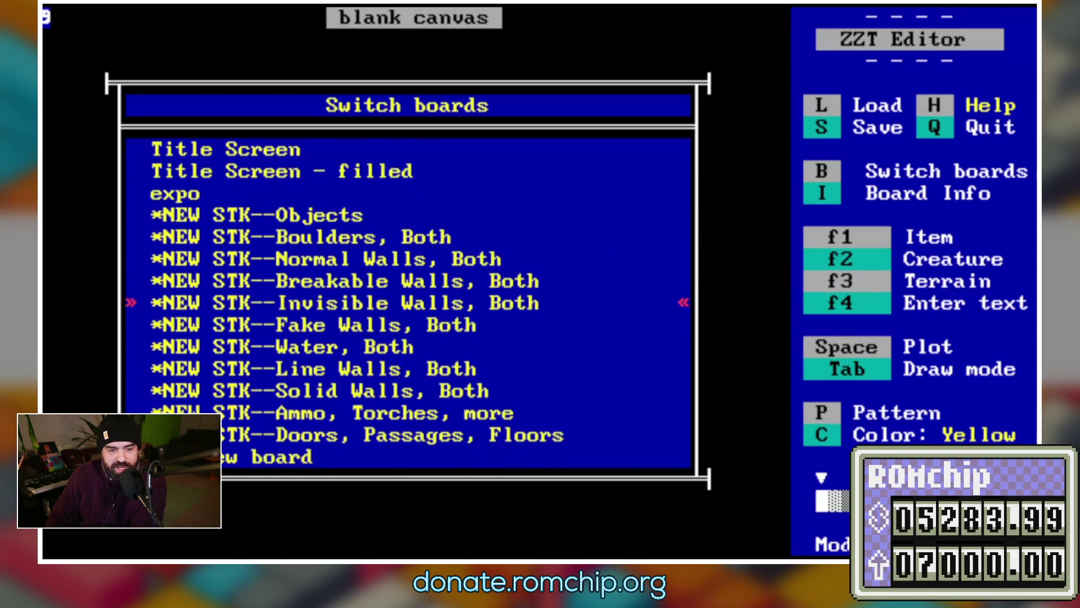
key("Return")
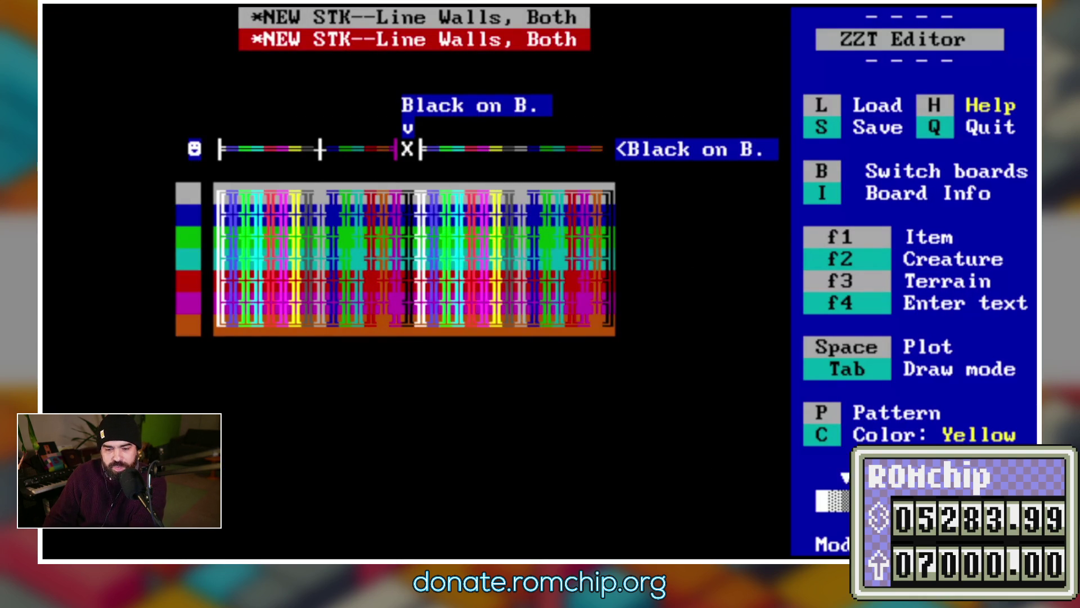
Draw a small line-wall box at the top left of the sample board
key("Up")
key("Up")
key("Tab")
key("Left")
key("Left")
key("Left")
key("Up")
key("Right")
key("Right")
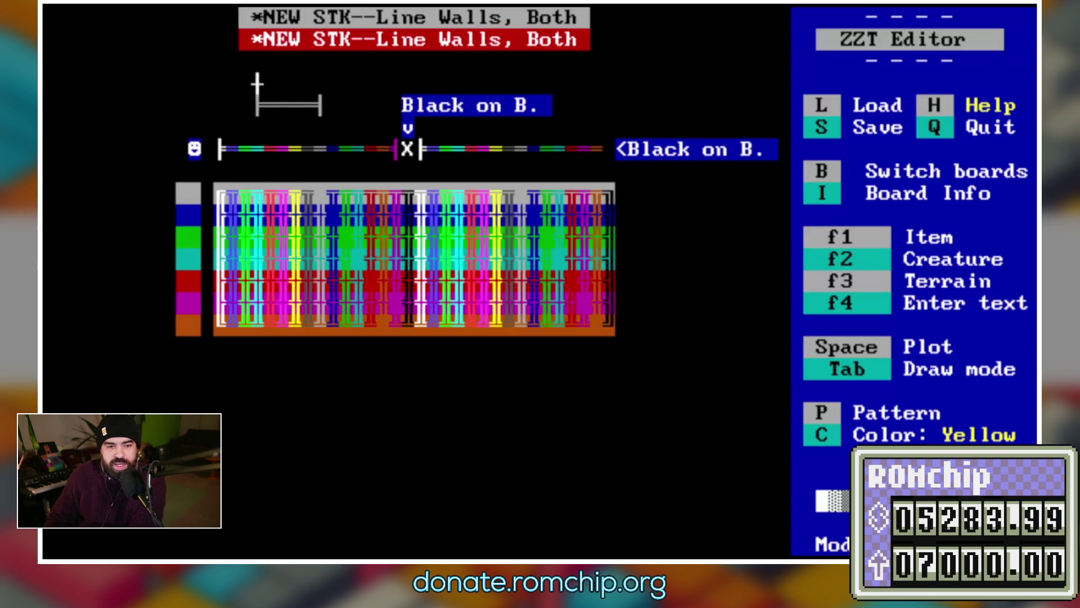
key("Right")
key("Right")
key("Right")
key("Tab")
key("Down")
key("Down")
Pick a red colour from the sample row and draw red line walls beside the box
key("Down")
key("Left")
key("Left")
key("Left")
key("Left")
key("Up")
key("Up")
key("Left")
key("Left")
key("Up")
Extend the red line walls into an H shape
key("Left")
key("Left")
key("Down")
key("Right")
key("Right")
key("Right")
key("Right")
key("Down")
key("Down")
key("Right")
key("Up")
key("Right")
key("Right")
key("Left")
key("Left")
key("Left")
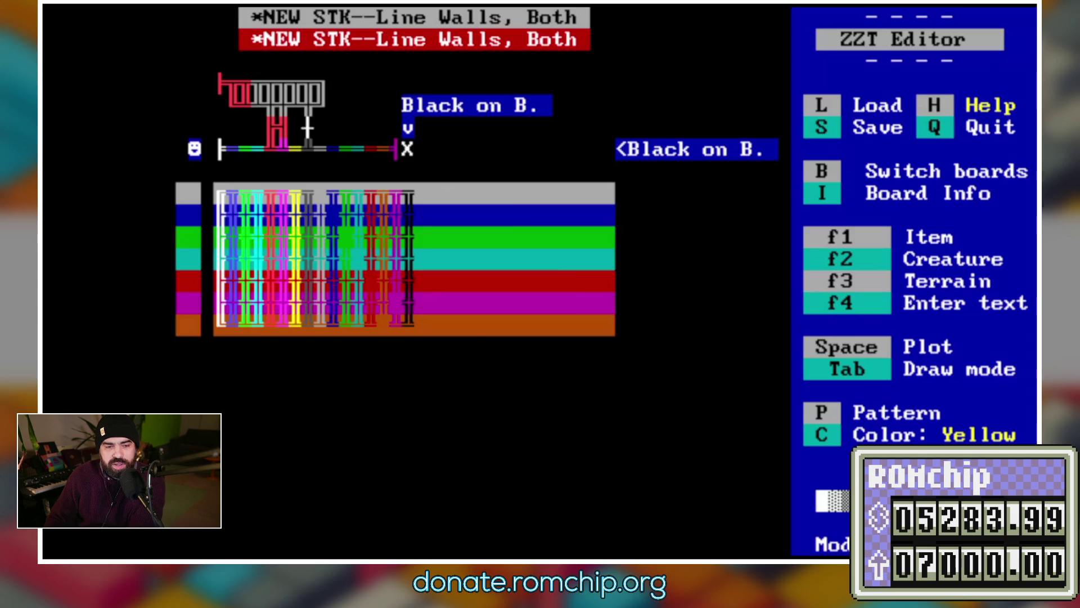
Erase two of the red wall pieces and bring up the board list
key("Left")
key("Right")
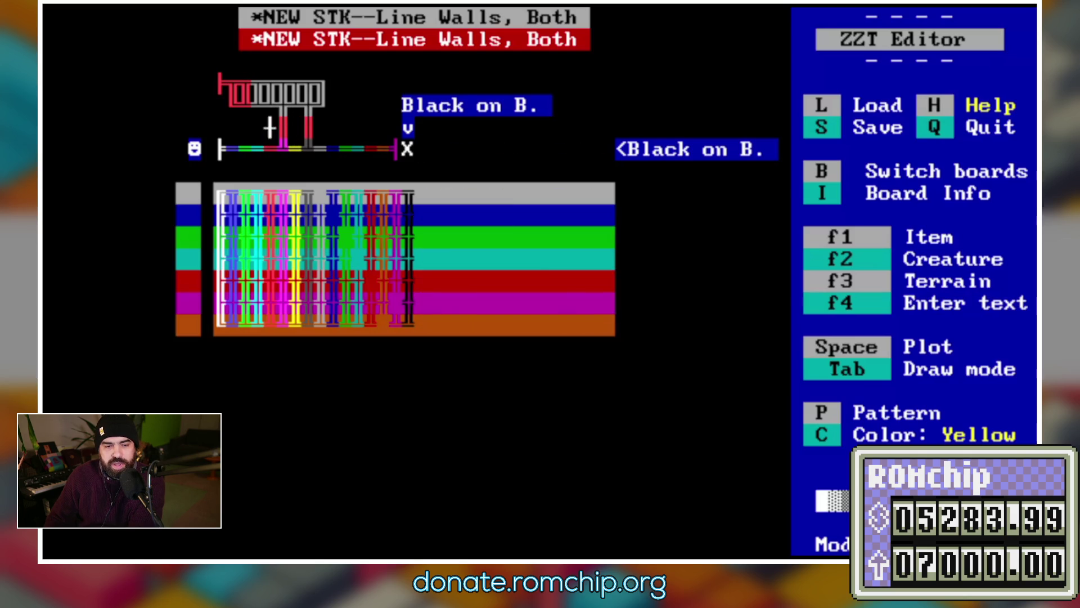
key("Right")
key("Delete")
key("Right")
key("Right")
key("Delete")
key("Right")
key("Left")
key("Up")
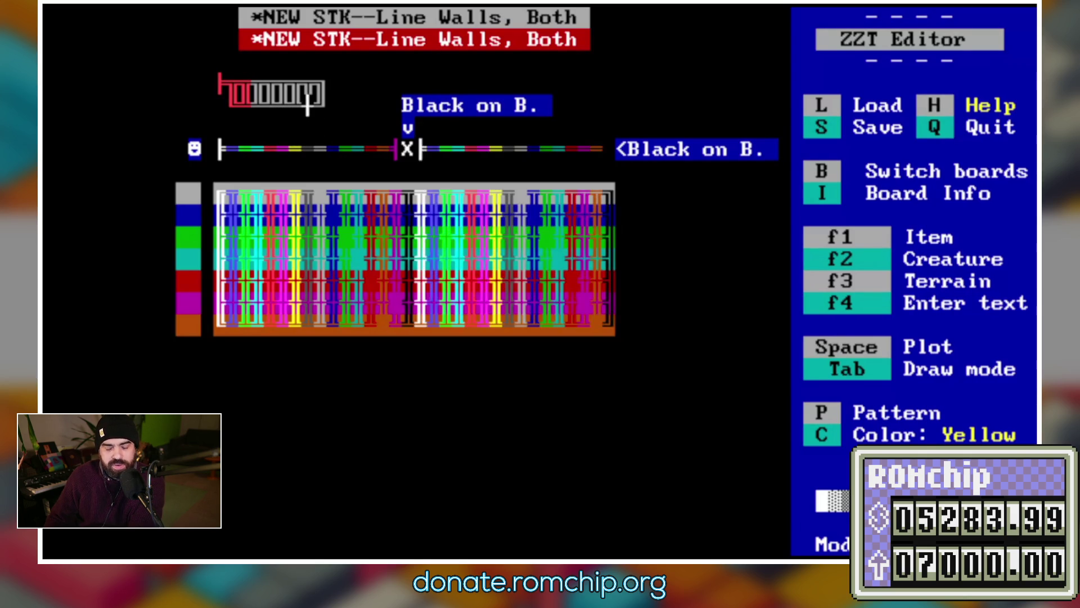
key("b")
key("Up")
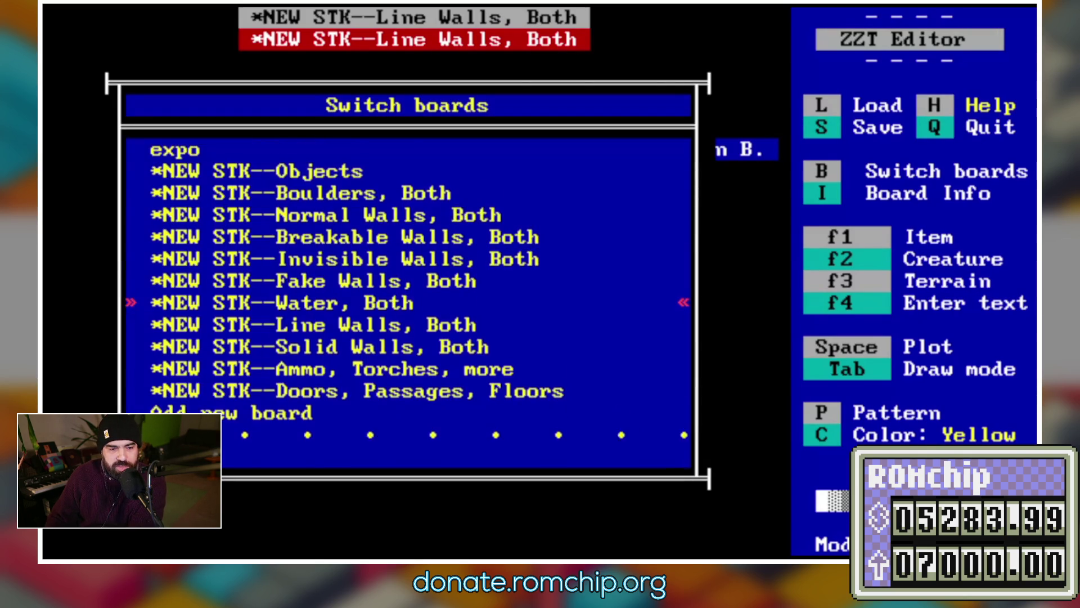
Open the blank canvas board and move to where the first room wall starts
key("Up")
key("Up")
key("Up")
Draw the big room's left, bottom, right and top line walls, with a step in the top wall
key("Up")
key("Up")
key("Return")
key("Left")
key("Left")
key("Down")
key("Tab")
key("Down")
key("Down")
key("Down")
key("Down")
key("Right")
key("Right")
key("Right")
key("Up")
key("Up")
key("Up")
key("Up")
key("Up")
key("Up")
key("Left")
key("Left")
key("Left")
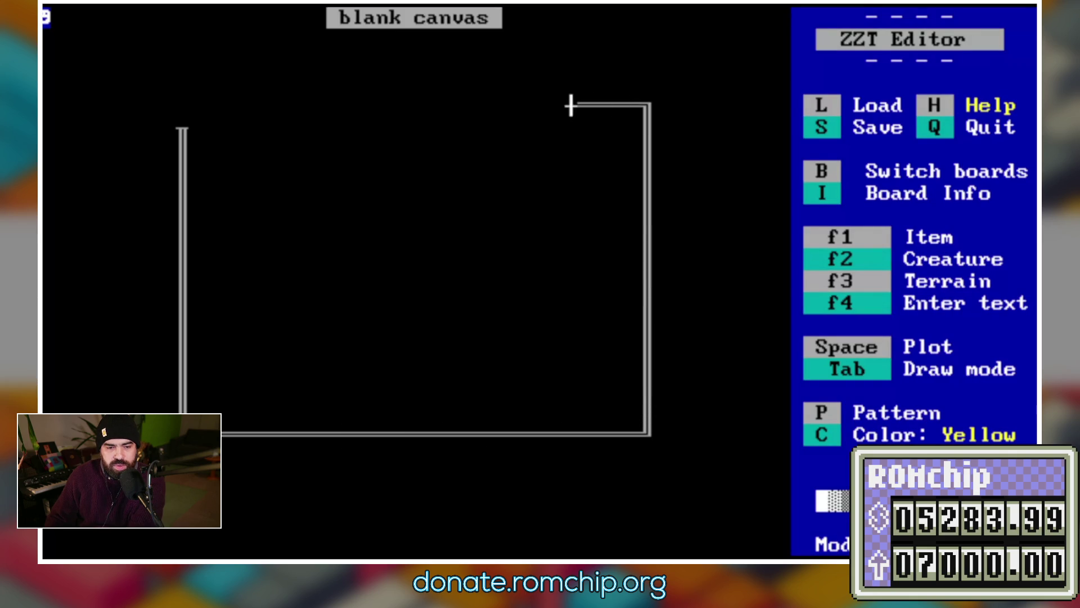
key("Left")
key("Down")
key("Down")
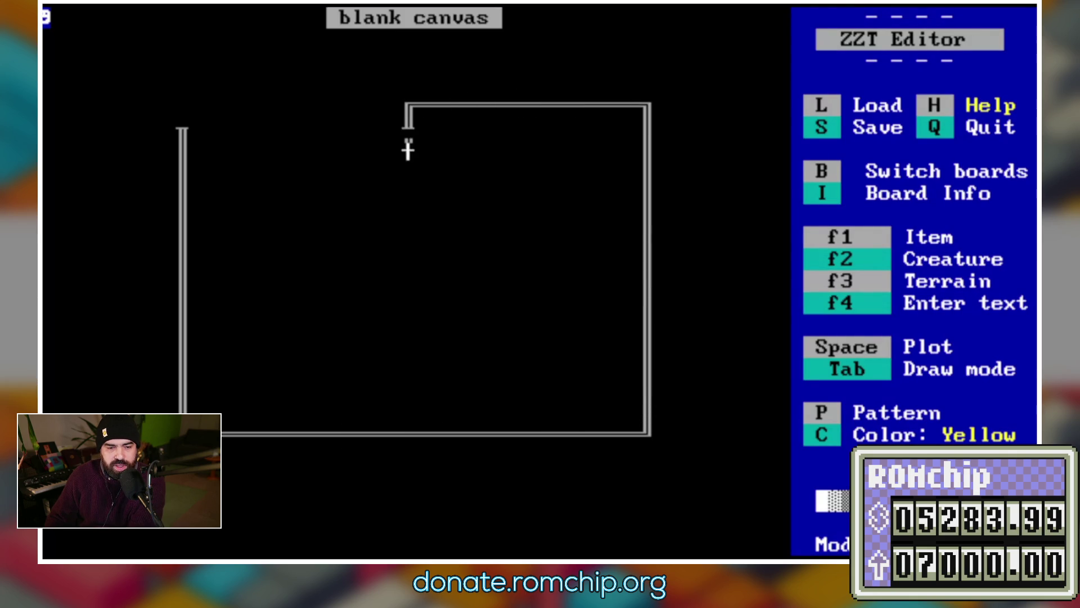
key("Up")
key("Left")
key("Left")
key("Left")
key("Left")
key("Left")
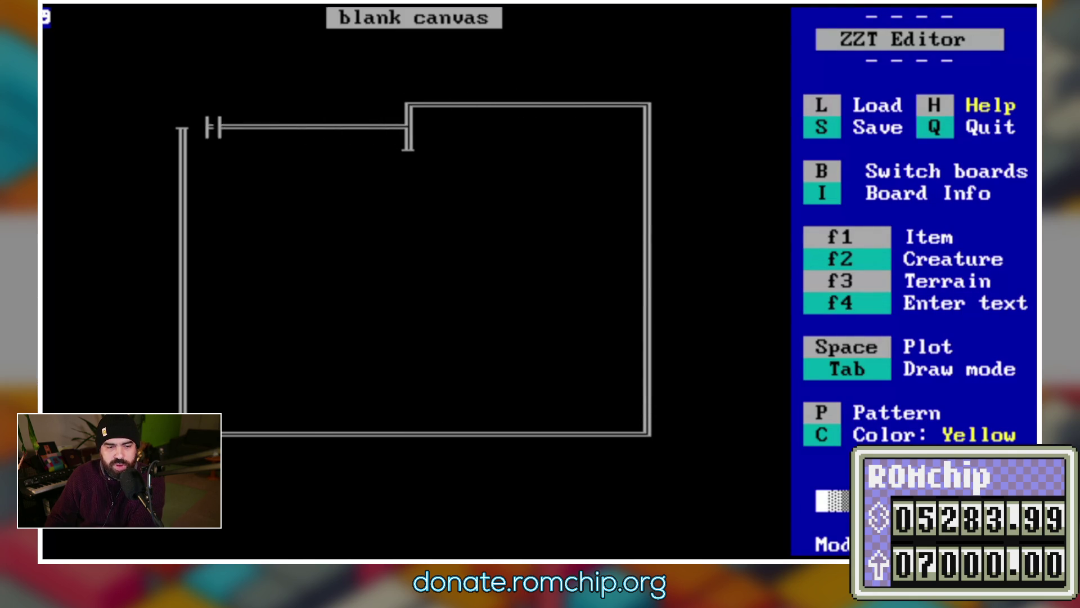
Add an inner wall joined to the left wall and a dividing wall down to the bottom
key("Right")
key("Right")
key("Right")
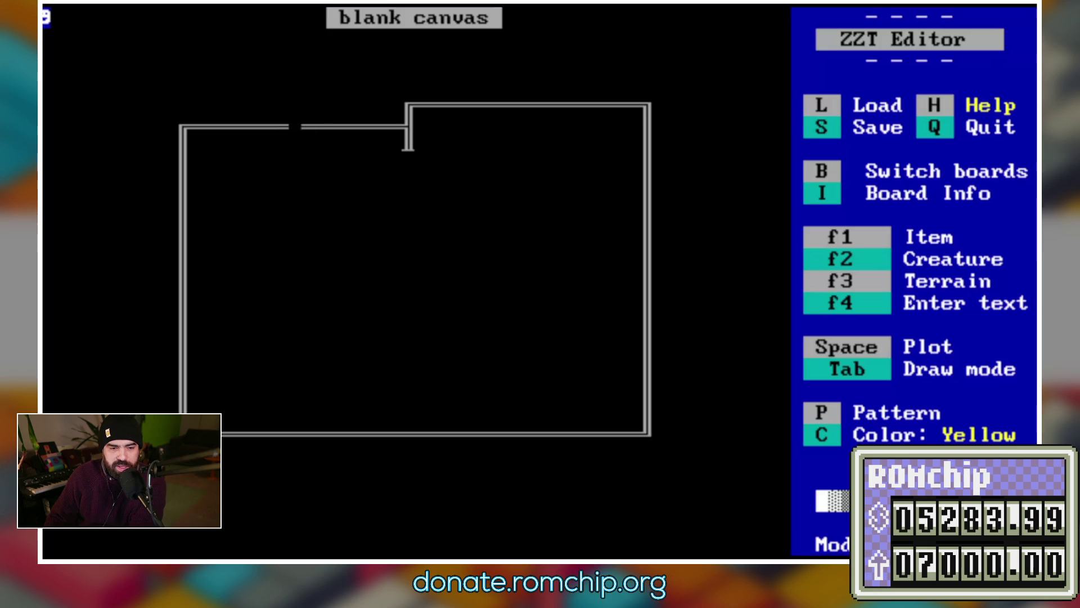
key("Right")
key("Right")
key("Right")
key("Down")
key("Down")
key("Down")
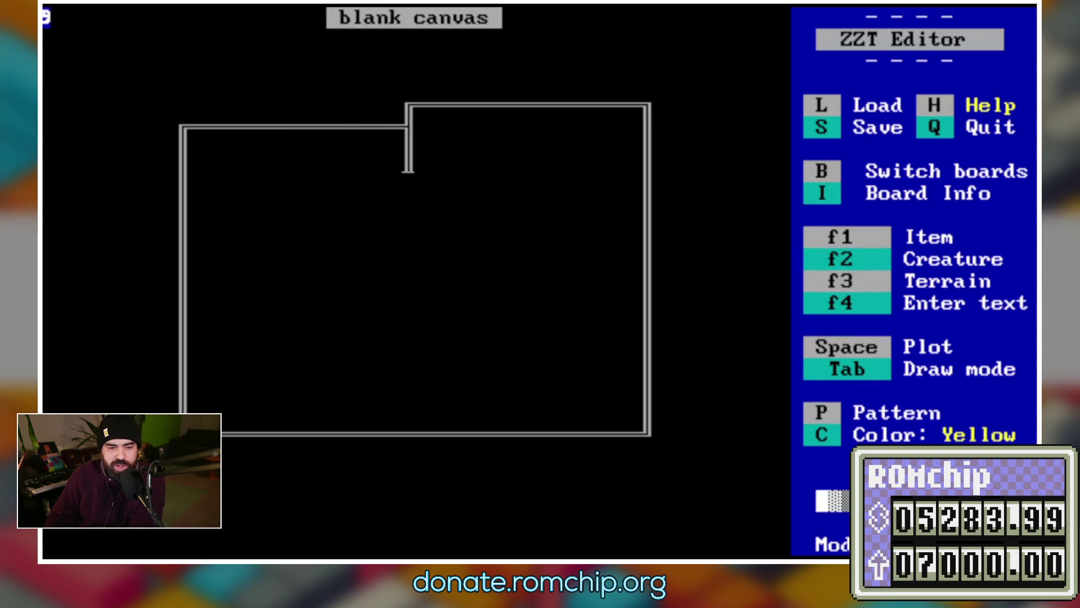
key("Left")
key("Left")
key("Left")
key("Left")
key("Left")
key("Left")
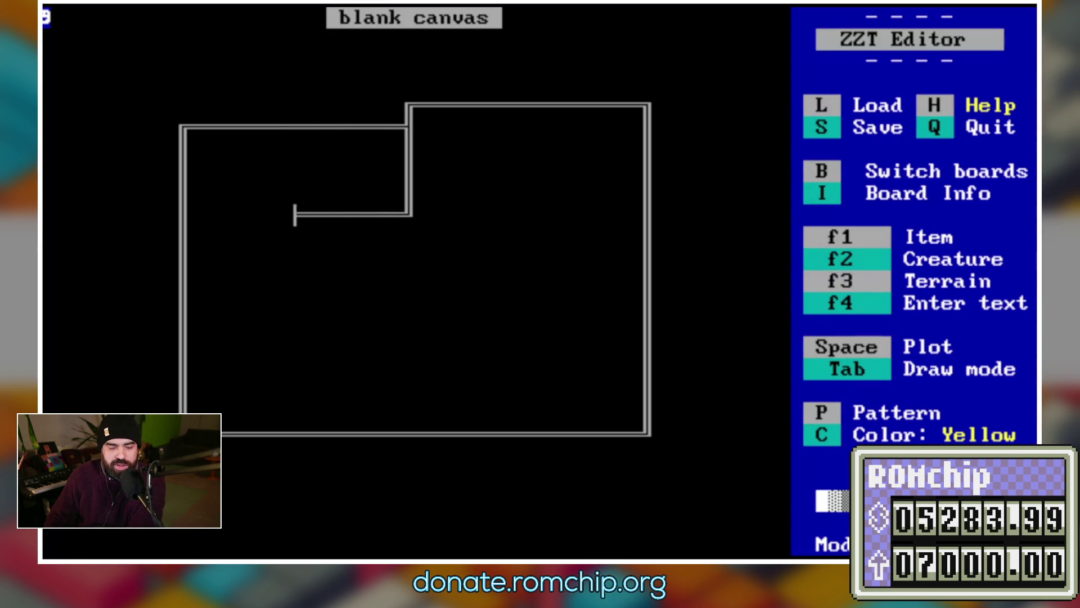
key("Left")
key("Left")
key("Left")
key("Right")
key("Right")
key("Right")
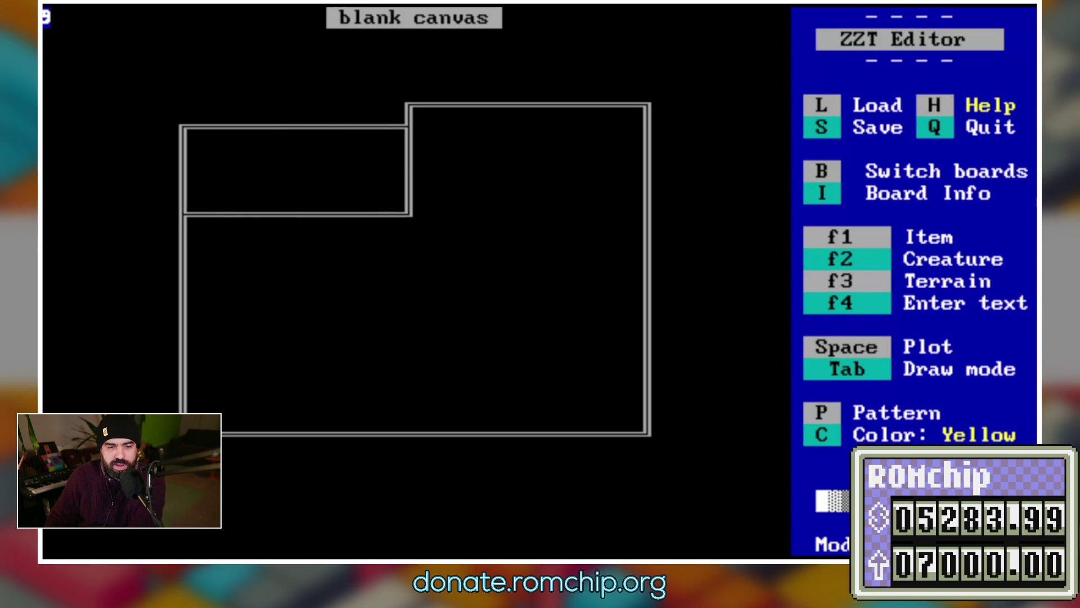
key("Right")
key("Right")
key("Right")
key("Down")
key("Down")
key("Down")
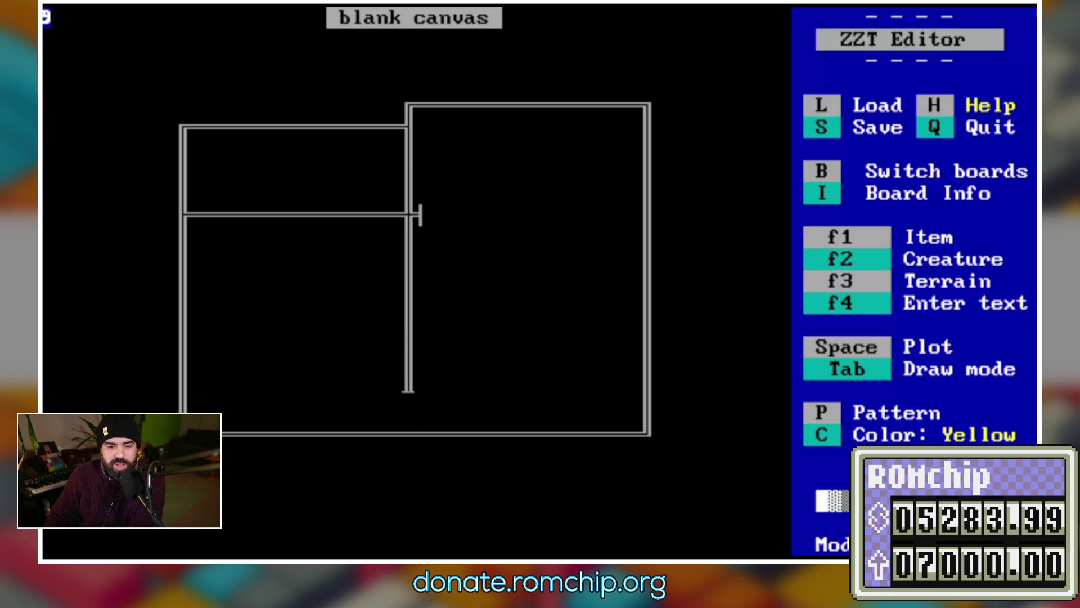
key("Up")
key("Up")
key("Up")
key("Up")
key("Up")
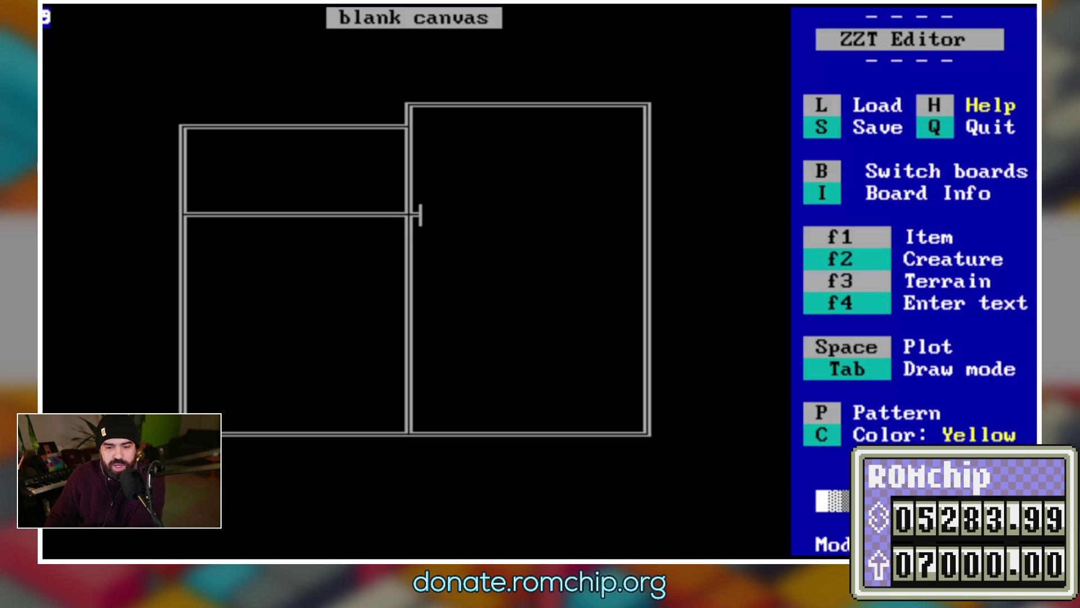
Knock a doorway into the small upper-left room's top wall
key("Up")
key("Left")
key("Left")
key("Left")
key("Up")
key("Up")
key("Left")
key("Left")
key("Left")
key("Left")
key("Left")
key("Left")
key("Up")
key("Up")
key("Down")
key("Delete")
key("Down")
Cut doorway gaps in the dividing wall
key("Down")
key("Down")
key("Down")
key("Down")
key("Down")
key("Left")
key("Right")
key("Right")
key("Right")
key("Right")
key("Right")
key("Down")
key("Right")
key("Right")
key("Right")
key("Right")
key("Delete")
key("Down")
key("Delete")
key("Down")
key("Down")
key("Down")
key("Down")
key("Delete")
key("Right")
key("Right")
Fill the gap in the top wall back in, then switch to a sample wall board
key("Up")
key("Up")
key("Up")
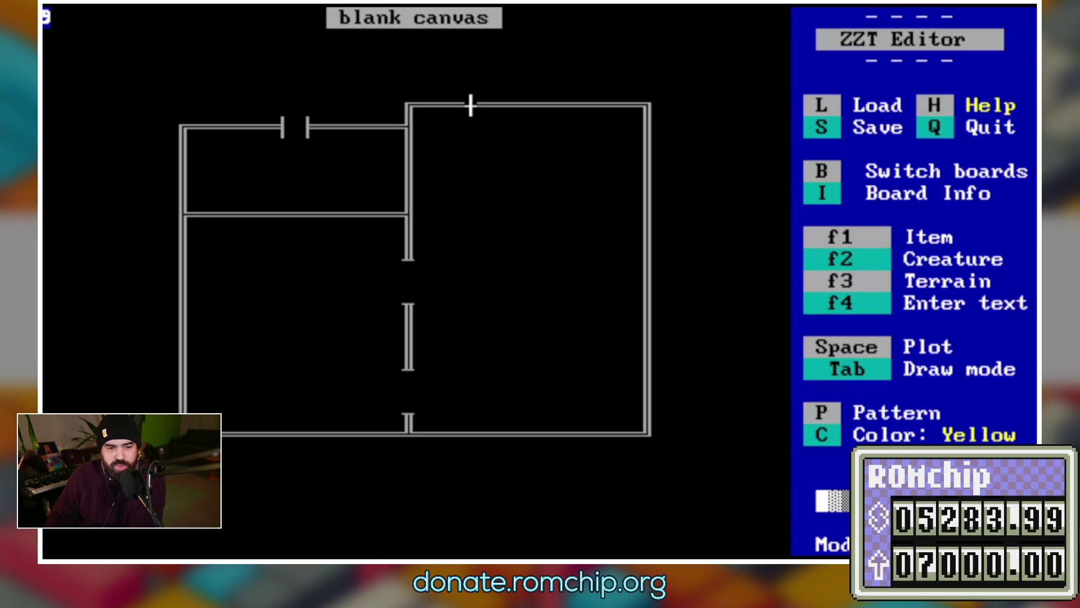
key("Down")
key("Left")
key("Left")
key("Left")
key("Left")
key("Left")
key("Left")
key("space")
key("Up")
key("Up")
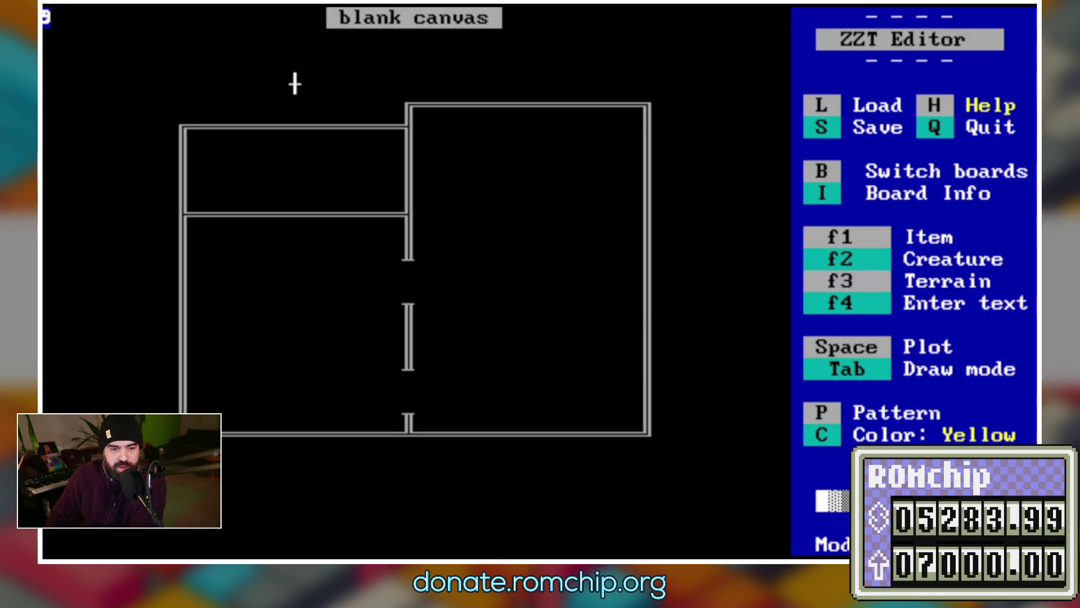
key("b")
key("Down")
key("Down")
key("Down")
key("Return")
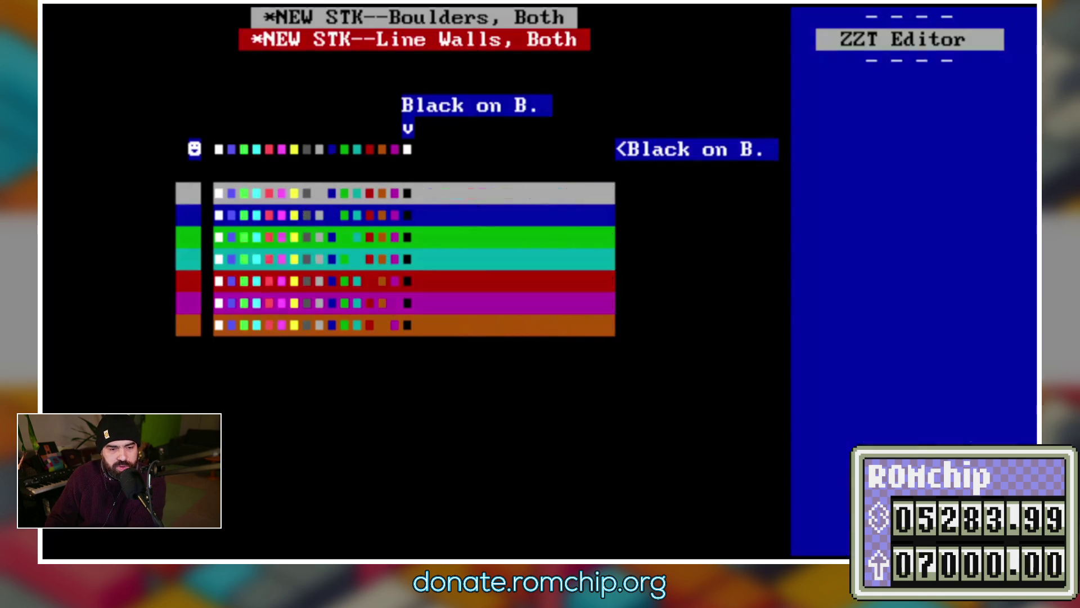
Return to the blank canvas and flood-fill the area outside the rooms with grey dotted floor
key("Left")
key("Down")
key("Down")
key("Down")
key("Right")
key("Right")
key("Right")
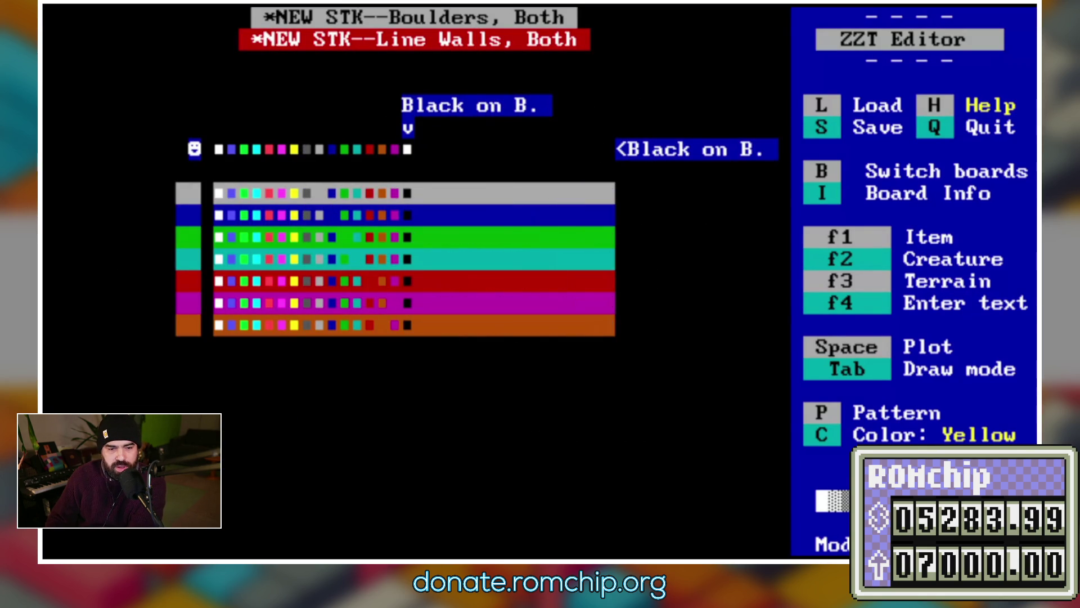
key("b")
key("Up")
key("Up")
key("Up")
key("Down")
key("Up")
key("Up")
key("Return")
key("Left")
key("Left")
key("Left")
key("Left")
key("Up")
key("Up")
key("Up")
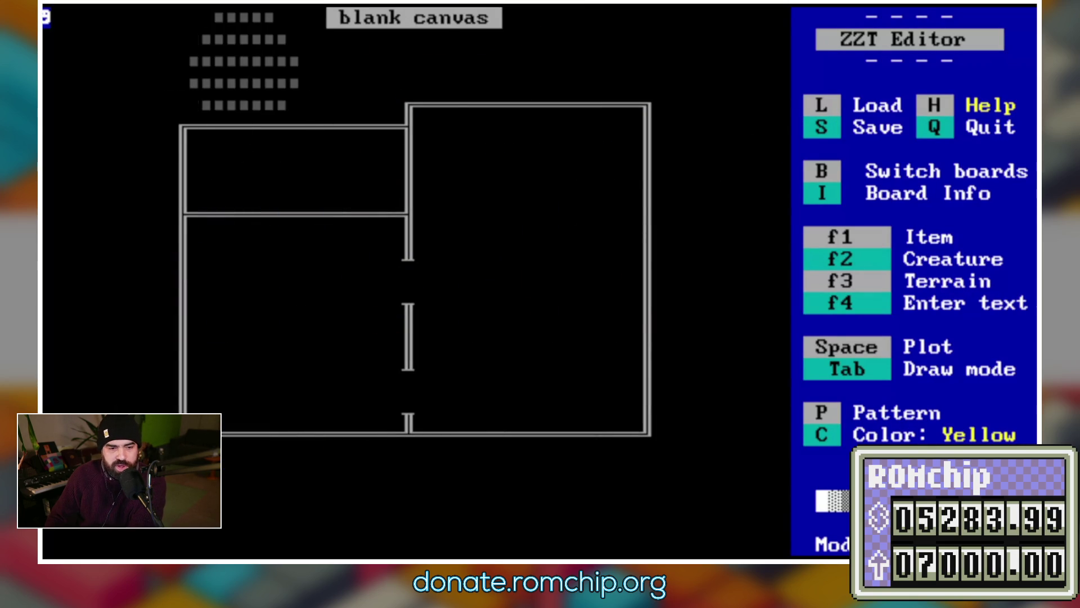
key("f")
Place the player inside the small upper-left room, cancelling an accidental board clear
key("Down")
key("Down")
key("Down")
key("Down")
key("Right")
key("Right")
key("Up")
key("Right")
key("Right")
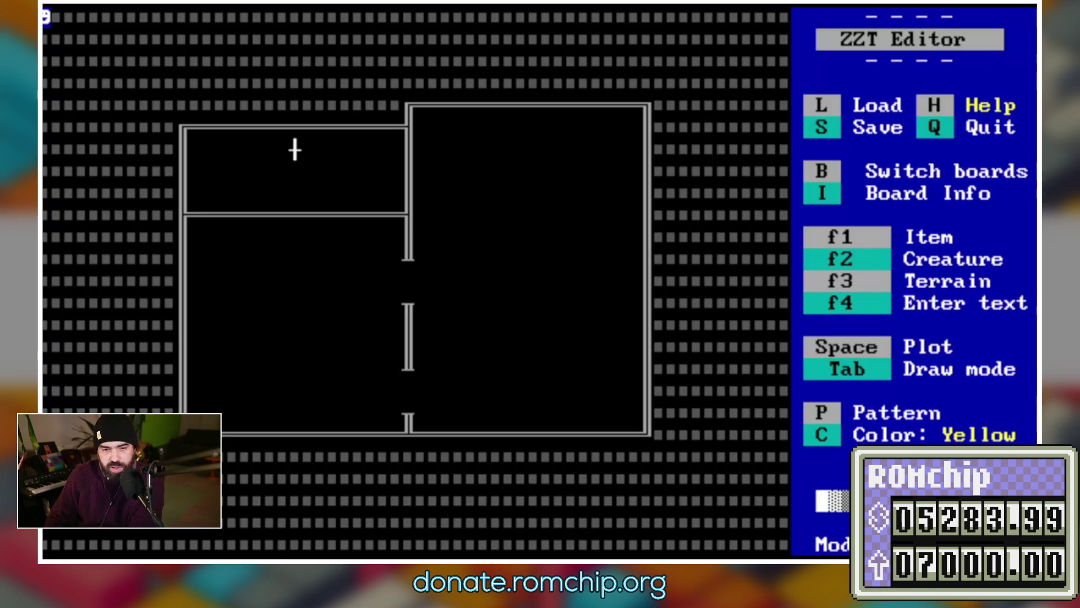
key("z")
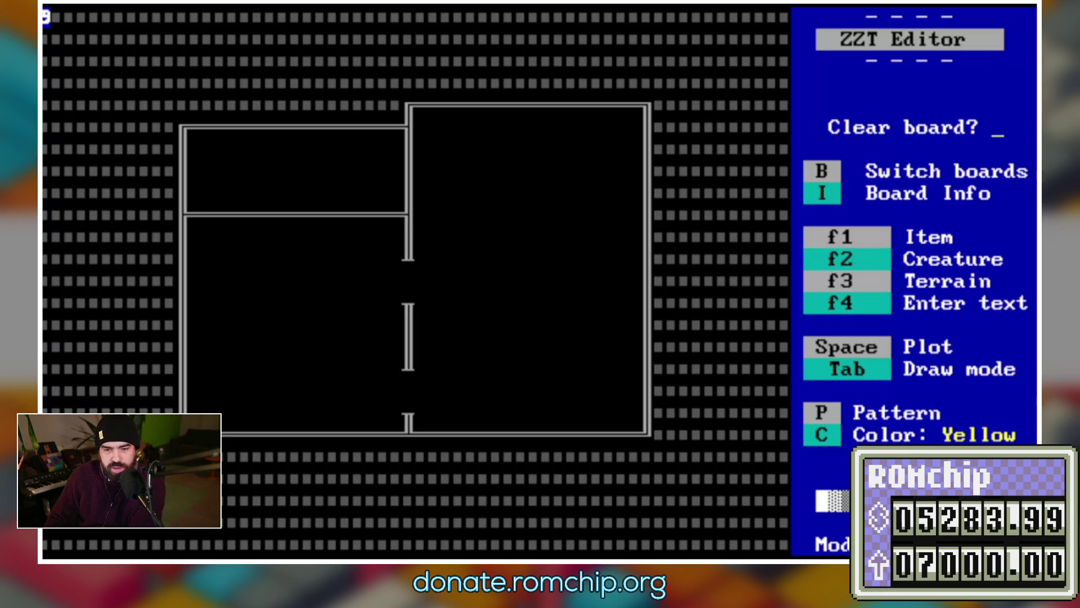
key("n")
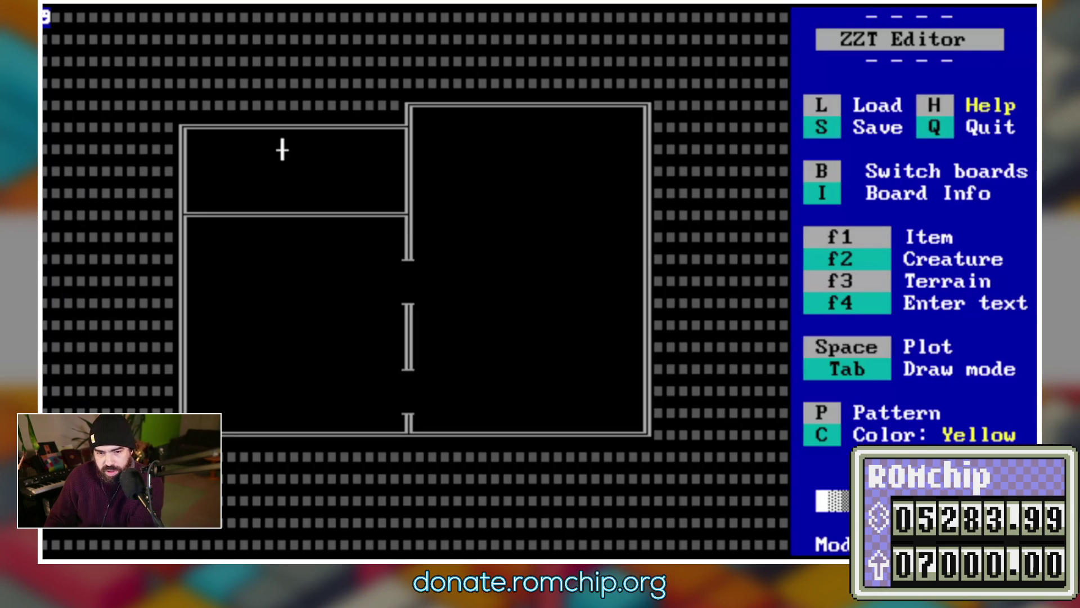
key("F1")
key("z")
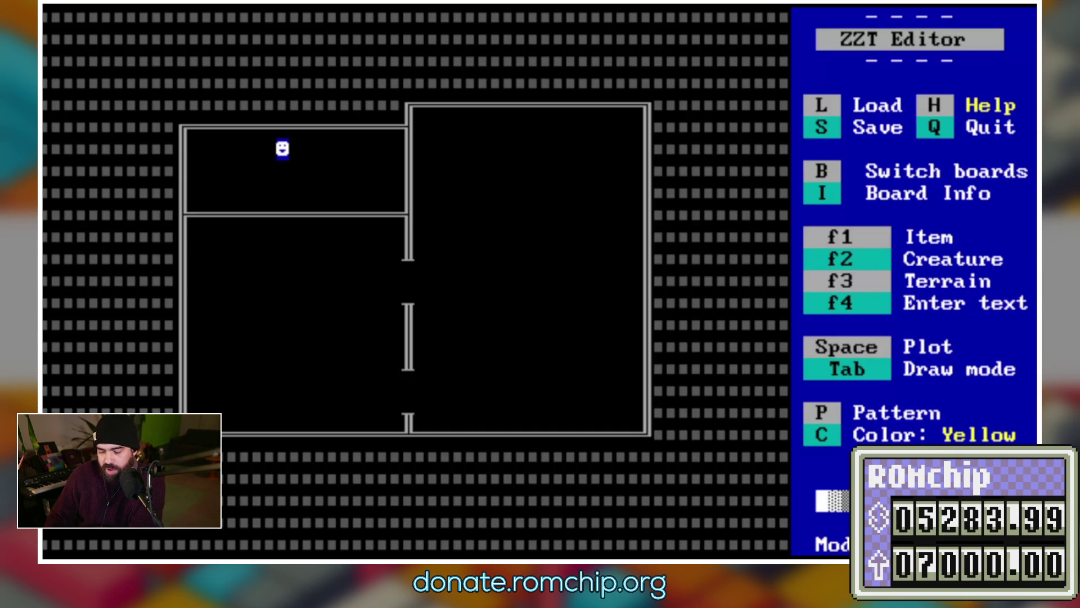
Open the Solid Walls, Both sample board and select the red solid wall
key("b")
key("Down")
key("Down")
key("Down")
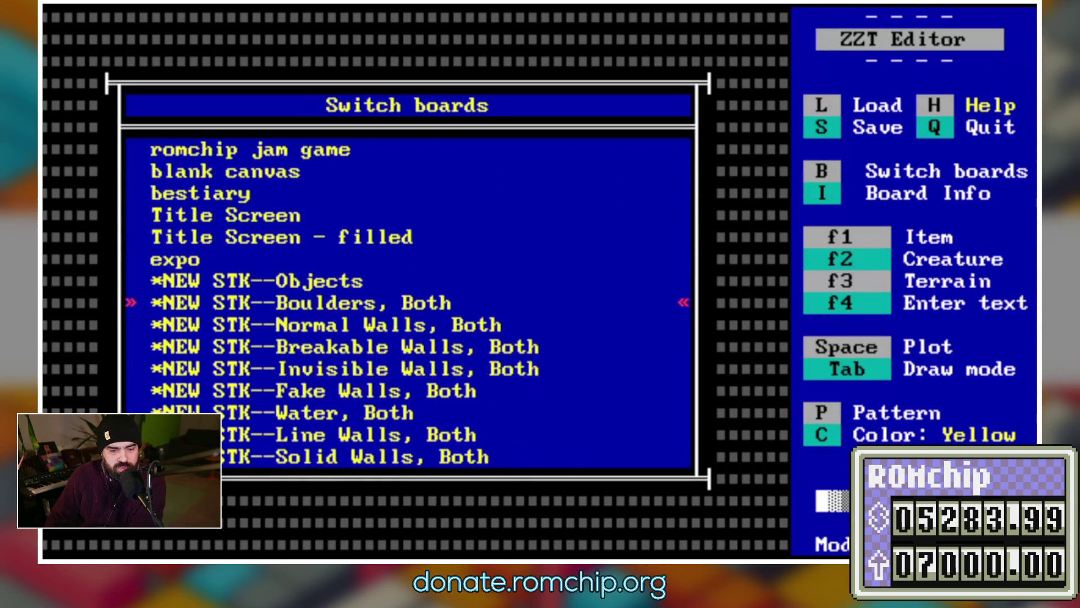
key("Down")
key("Down")
key("Down")
key("Return")
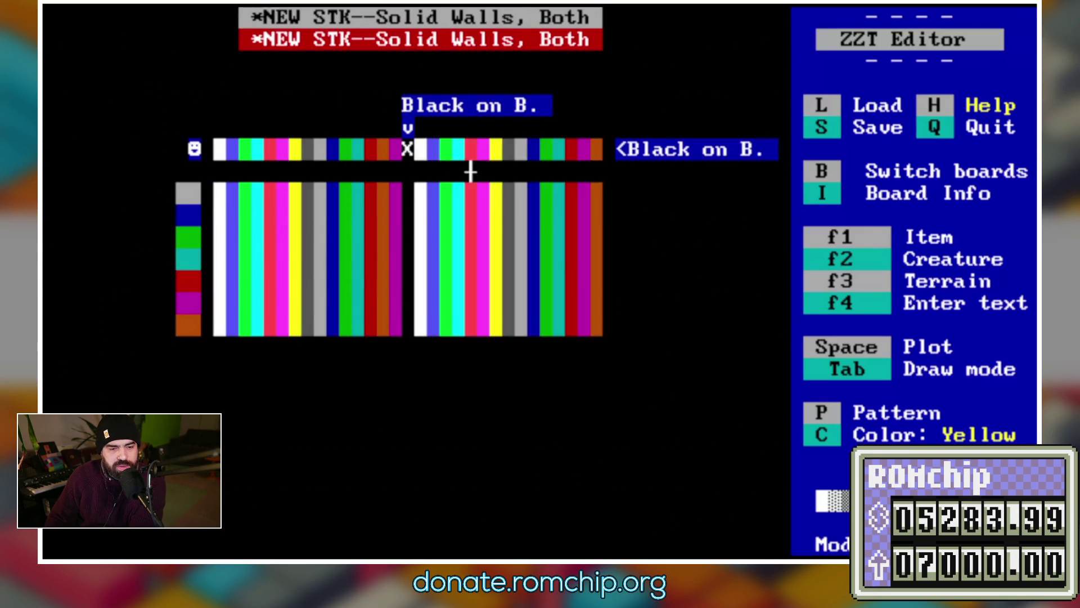
key("Left")
key("Left")
key("Left")
key("Left")
key("Left")
key("Up")
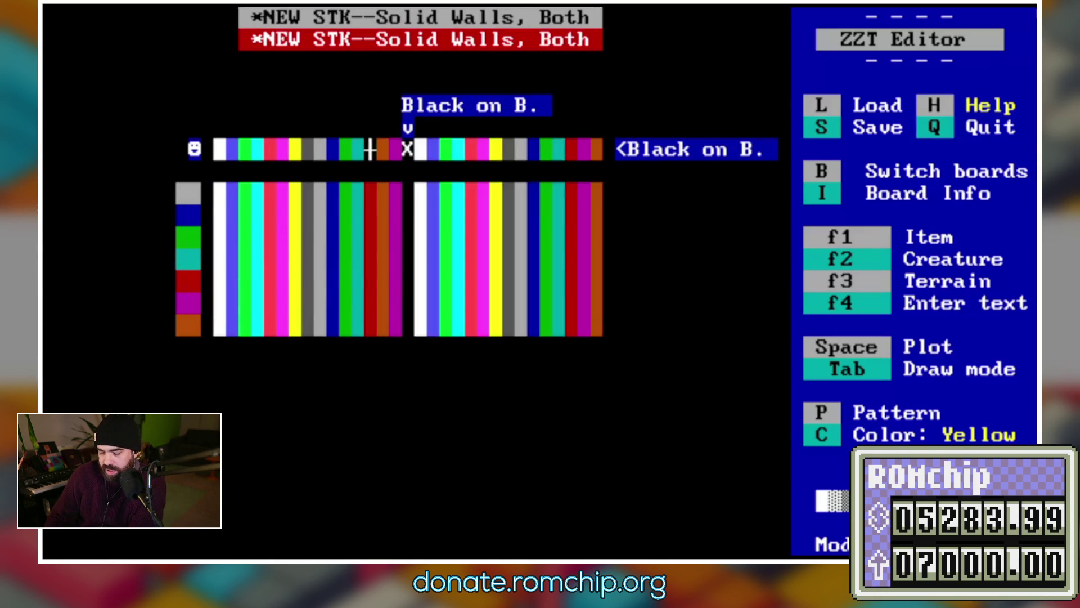
Go back to the blank canvas and plot a red solid block in the right room
key("b")
key("Up")
key("Up")
key("Up")
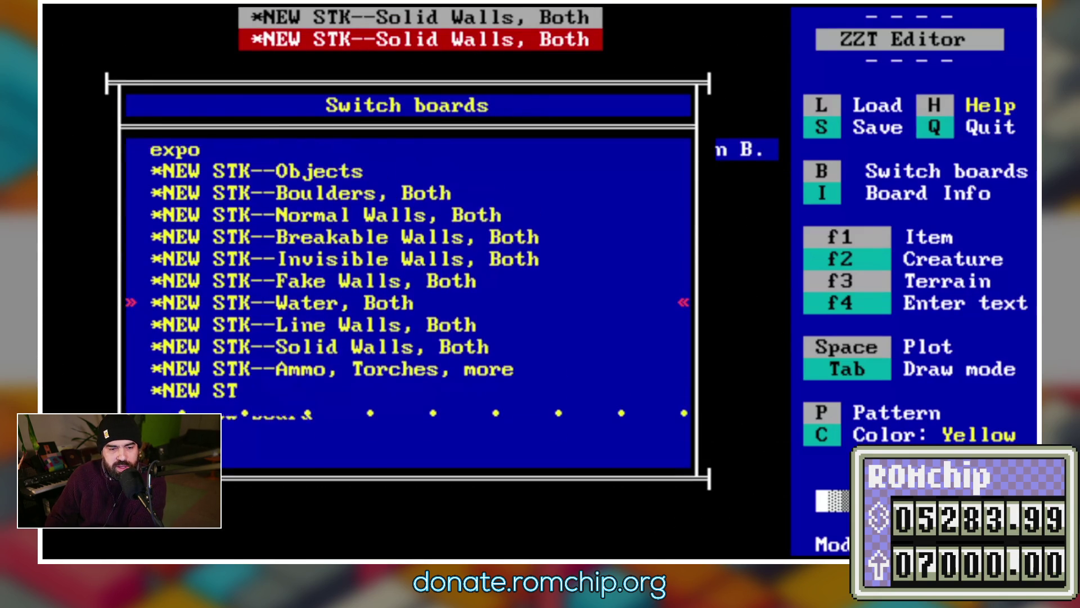
key("Up")
key("Up")
key("Up")
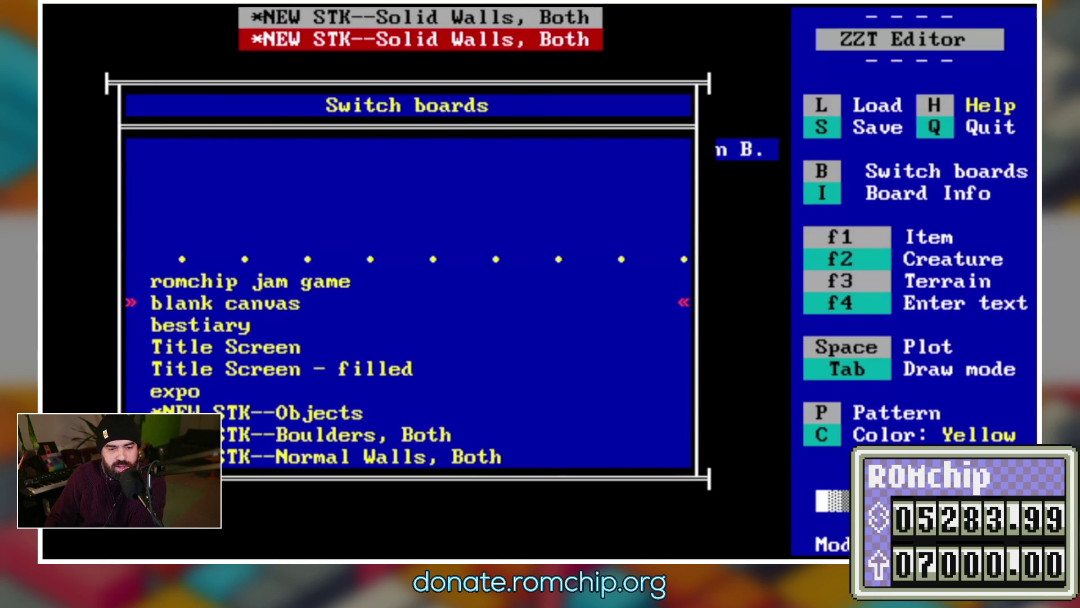
key("Return")
key("Right")
key("Right")
key("Right")
key("space")
key("Right")
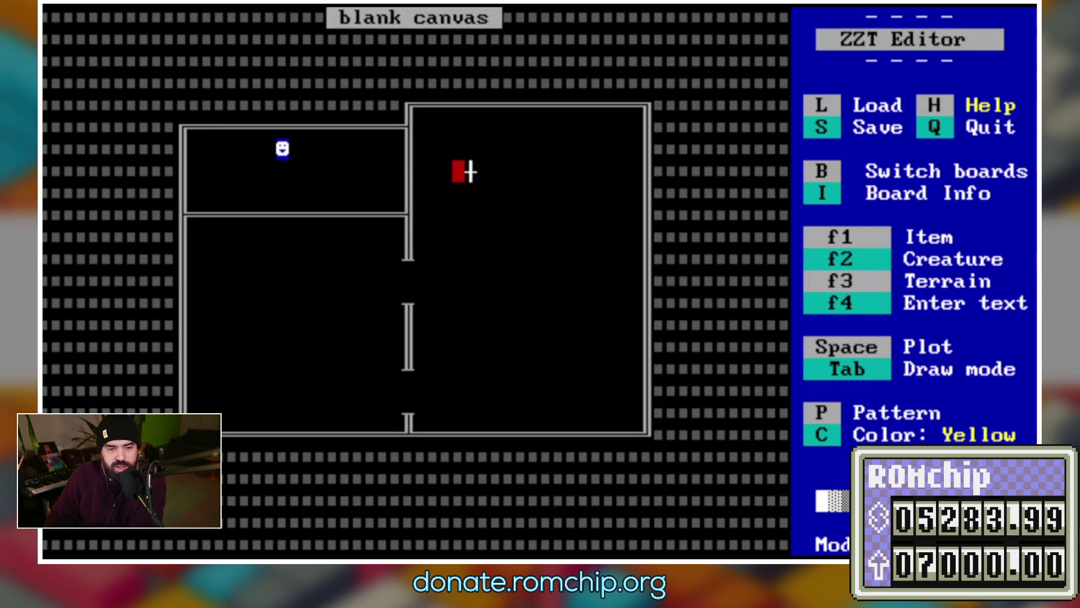
Plot three-cell red solid seat blocks along the top of the right room
key("space")
key("Right")
key("space")
key("Right")
key("Right")
key("Right")
key("Right")
key("space")
key("Right")
key("space")
key("Right")
key("space")
key("Right")
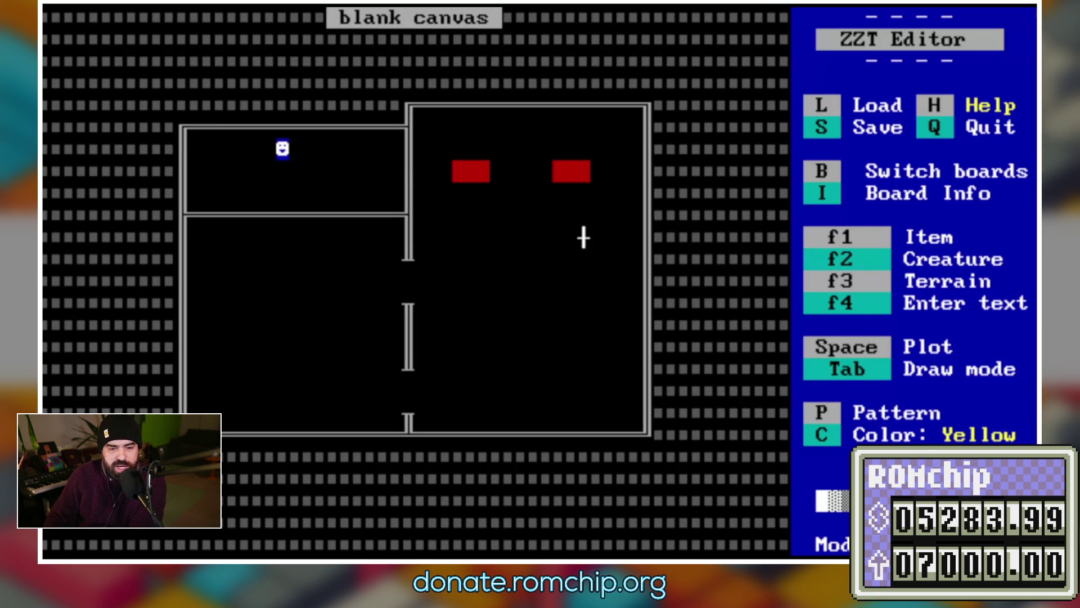
key("space")
key("Left")
key("space")
key("Left")
Add another red seat block in the middle row of the right room
key("space")
key("Down")
key("Up")
key("Down")
key("Right")
key("Left")
key("Up")
key("Down")
key("Up")
key("Down")
key("Up")
key("Up")
key("Up")
key("Up")
key("Down")
key("Down")
key("Down")
key("Down")
key("Right")
key("Right")
key("Left")
key("Left")
key("Left")
key("Left")
key("Left")
key("Left")
key("Left")
key("Left")
key("space")
key("Up")
key("Up")
key("Up")
key("Up")
key("Right")
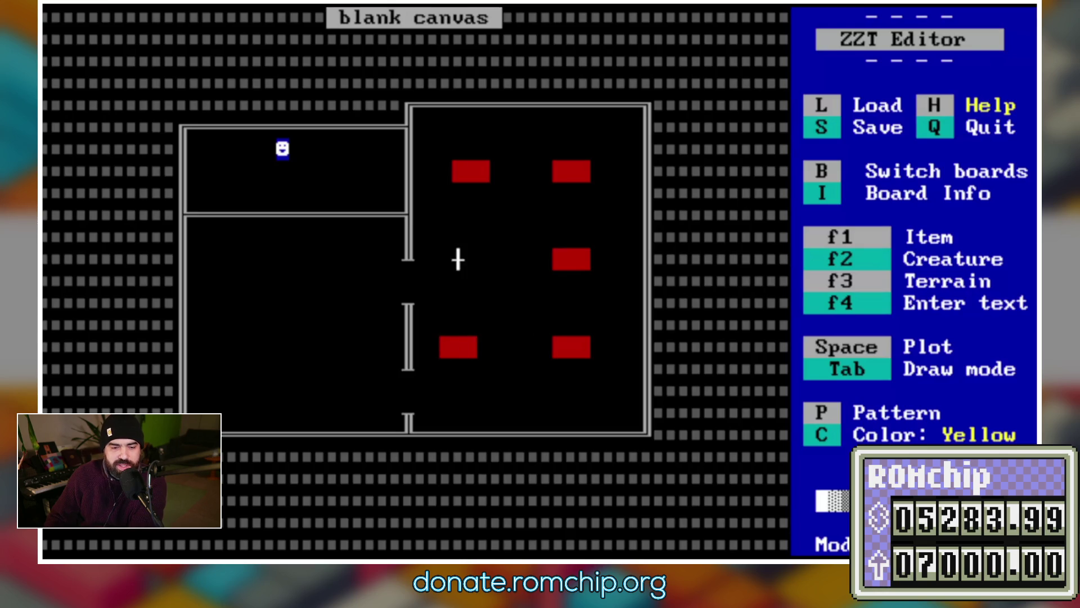
key("space")
key("Right")
key("space")
key("Right")
key("space")
key("Down")
key("Down")
key("Down")
key("Down")
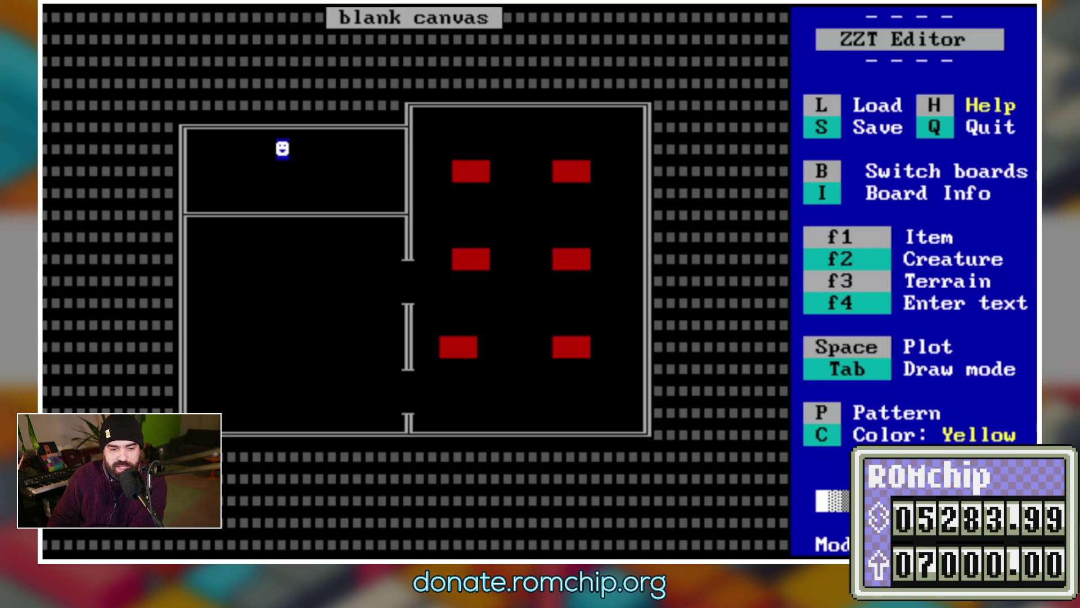
Erase the bottom-left and middle-left red seat blocks
key("Delete")
key("Left")
key("Delete")
key("Left")
key("Delete")
key("Delete")
key("Right")
key("Delete")
key("Right")
key("Delete")
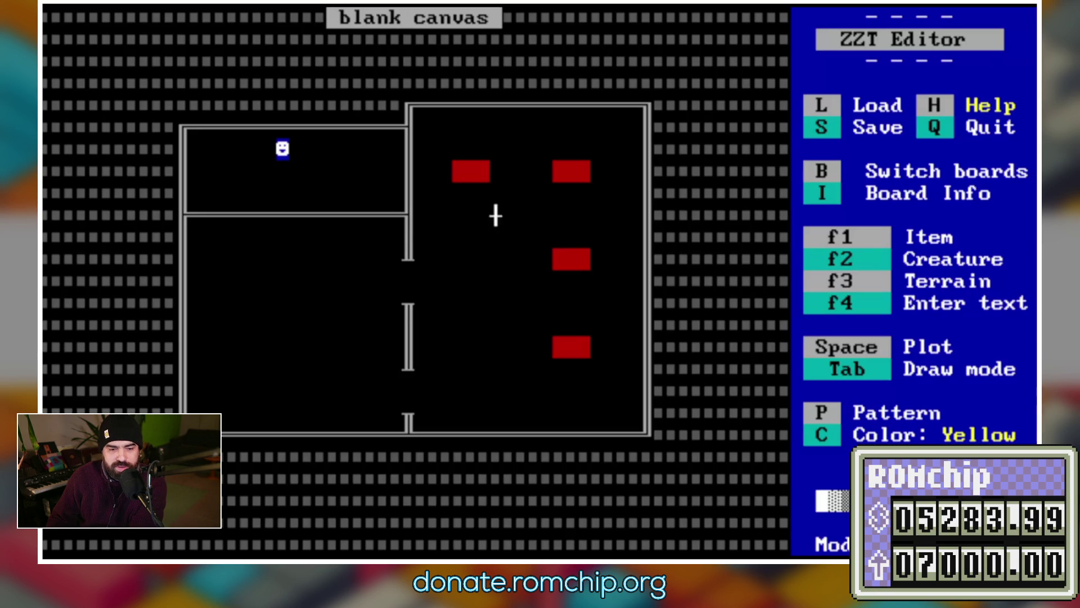
Erase the top-left, top-right and remaining red seats, leaving the room empty
key("Up")
key("Up")
key("Up")
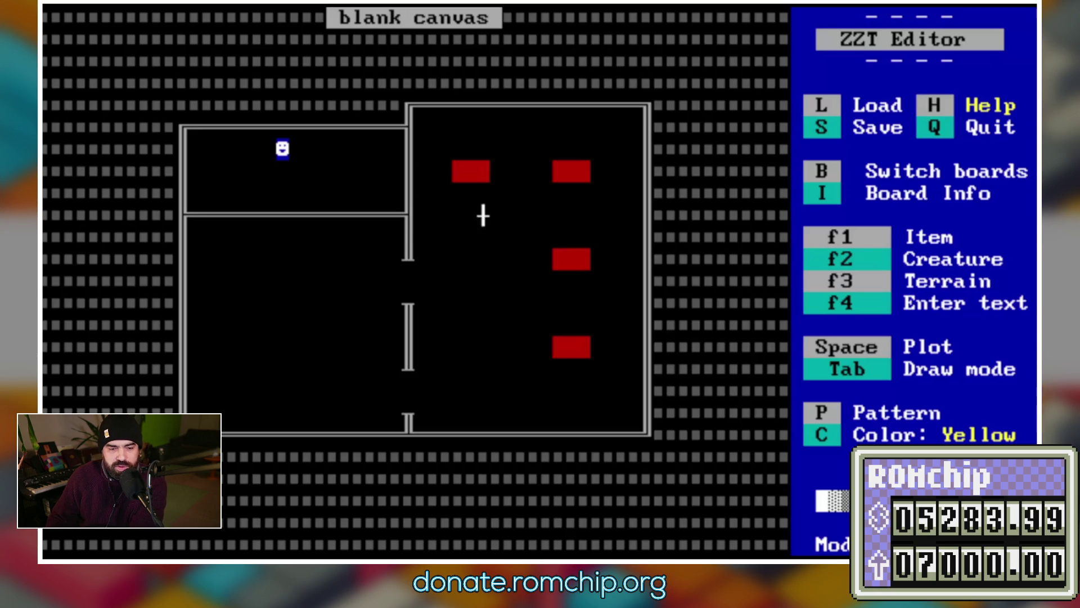
key("Up")
key("Up")
key("Delete")
key("Left")
key("Delete")
key("Left")
key("Delete")
key("Right")
key("Right")
key("Right")
key("Right")
key("Right")
key("Delete")
key("Right")
key("Delete")
key("Right")
key("Delete")
key("Down")
key("Down")
key("Down")
key("Down")
key("Delete")
key("Left")
key("Delete")
key("Left")
key("Delete")
key("Down")
key("Down")
key("Down")
key("Delete")
key("Right")
key("Delete")
key("Right")
key("Delete")
key("Right")
key("Left")
key("Left")
key("Left")
key("Left")
key("Left")
key("Left")
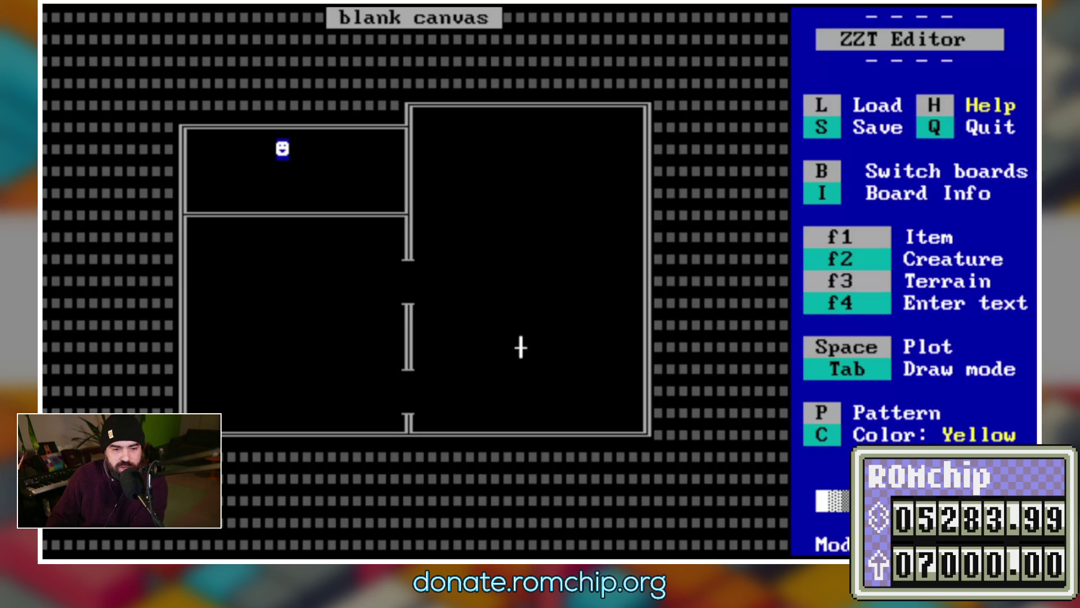
key("b")
key("Down")
key("Down")
key("Down")
key("Down")
key("Down")
key("Down")
key("Down")
key("Up")
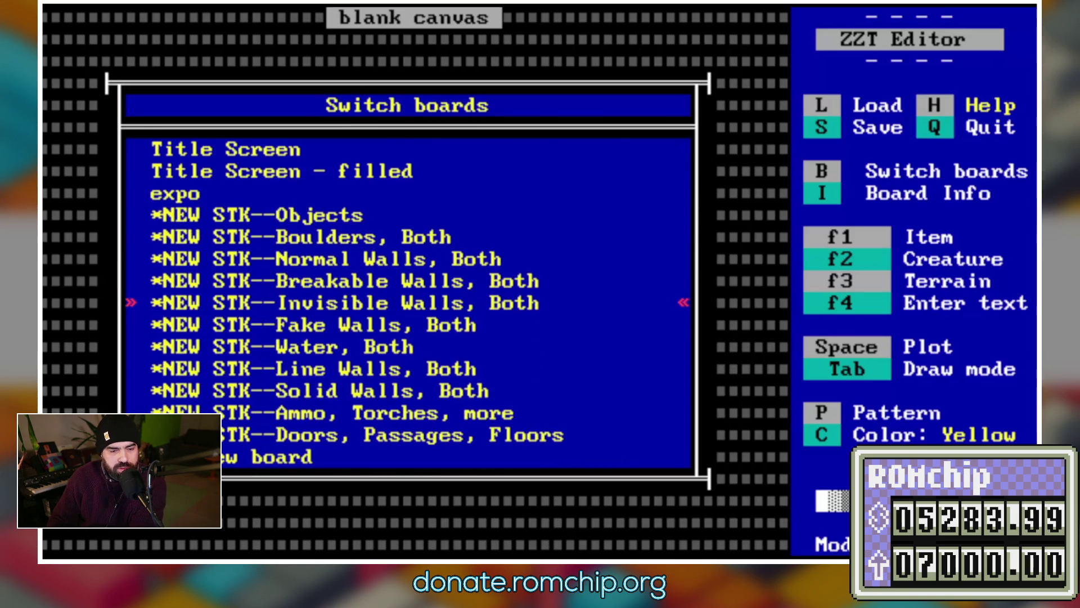
key("Up")
key("Down")
key("Down")
key("Down")
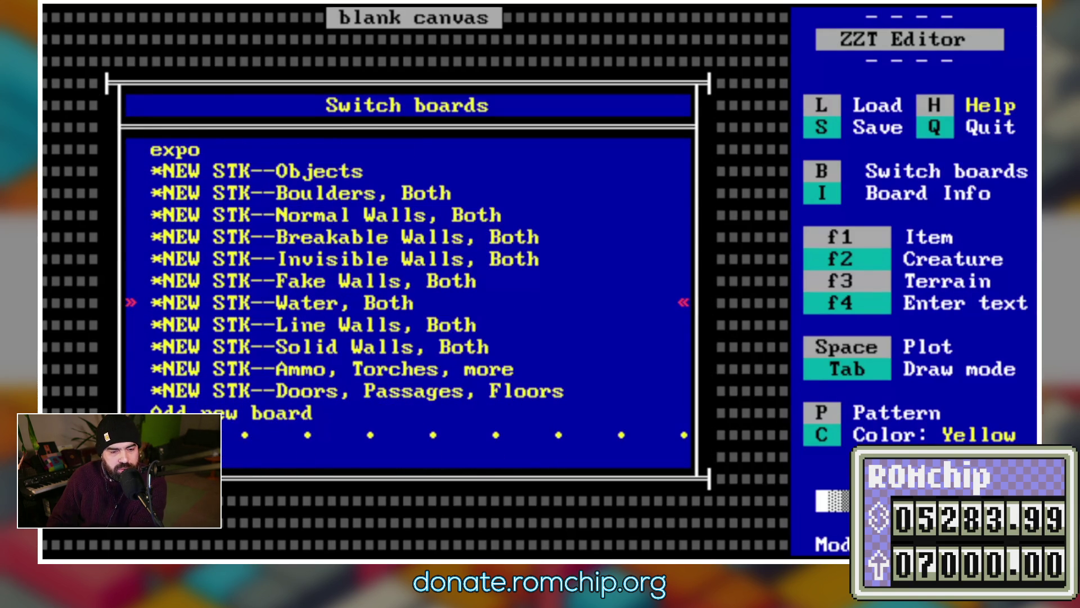
key("Up")
key("Return")
key("Left")
key("Left")
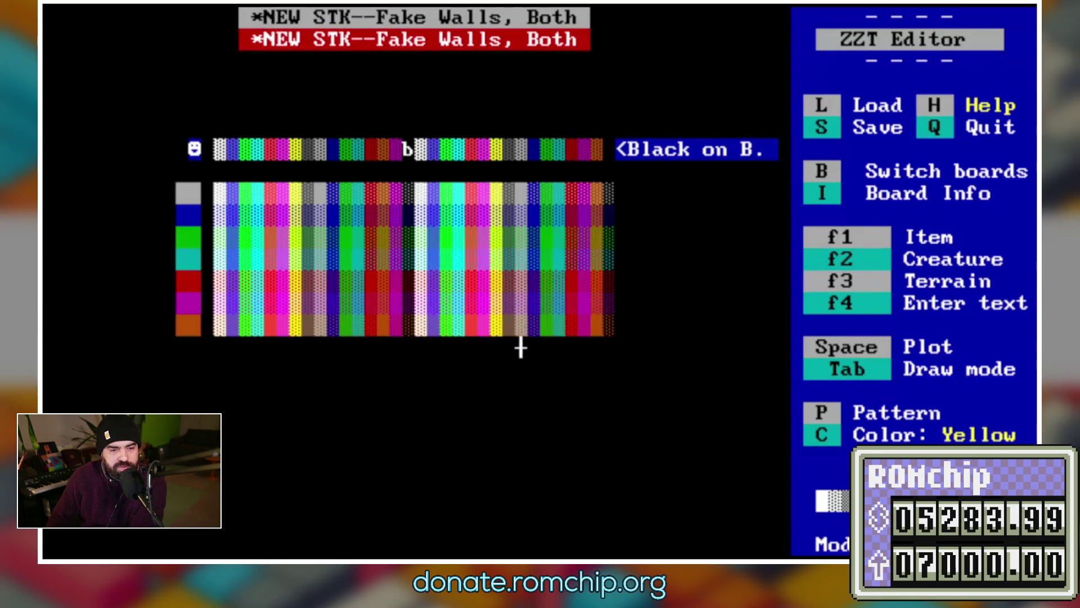
key("Left")
key("Up")
key("Up")
key("Up")
key("Up")
key("Up")
key("Up")
key("Up")
key("Left")
key("Left")
key("Left")
key("Left")
key("Left")
key("Down")
key("Down")
key("Down")
key("Left")
key("Left")
key("Left")
key("Down")
key("Down")
key("Right")
key("Right")
key("Right")
key("Right")
key("Right")
key("Right")
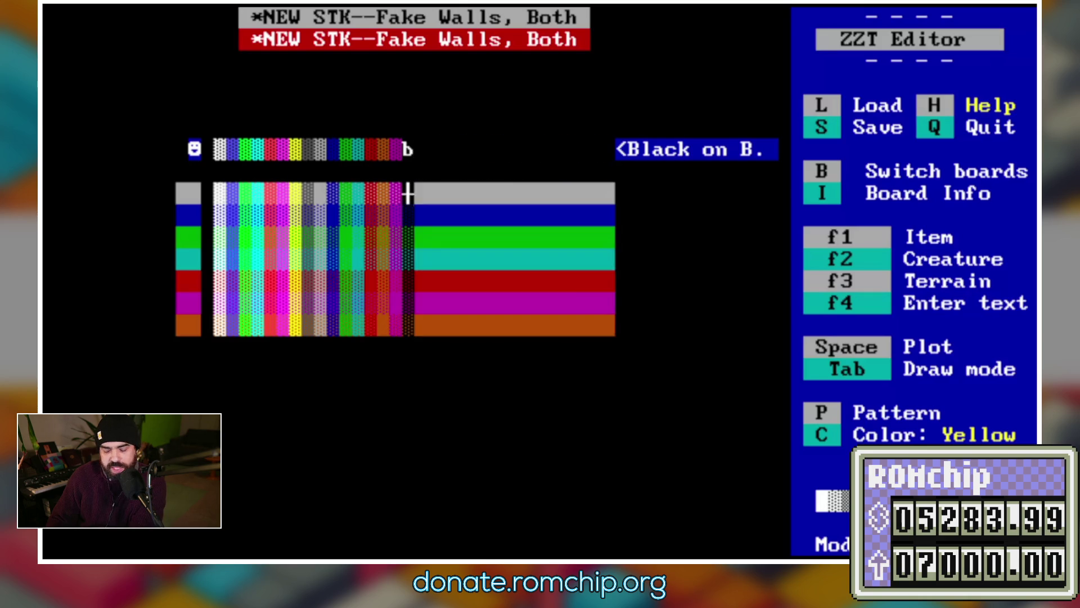
key("b")
key("Up")
key("Up")
key("Up")
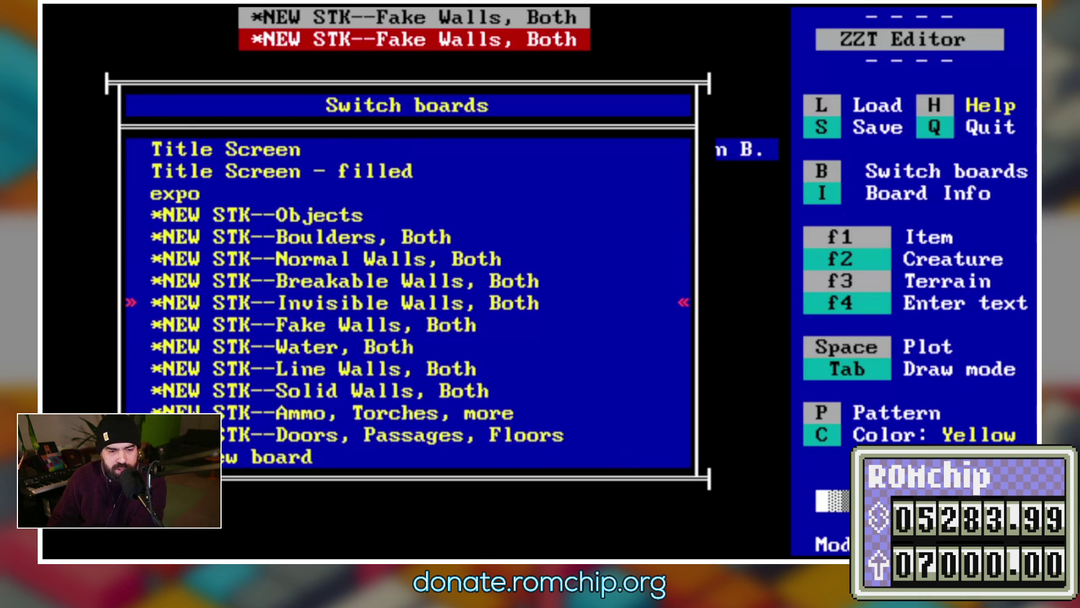
key("Up")
key("Up")
key("Up")
key("Up")
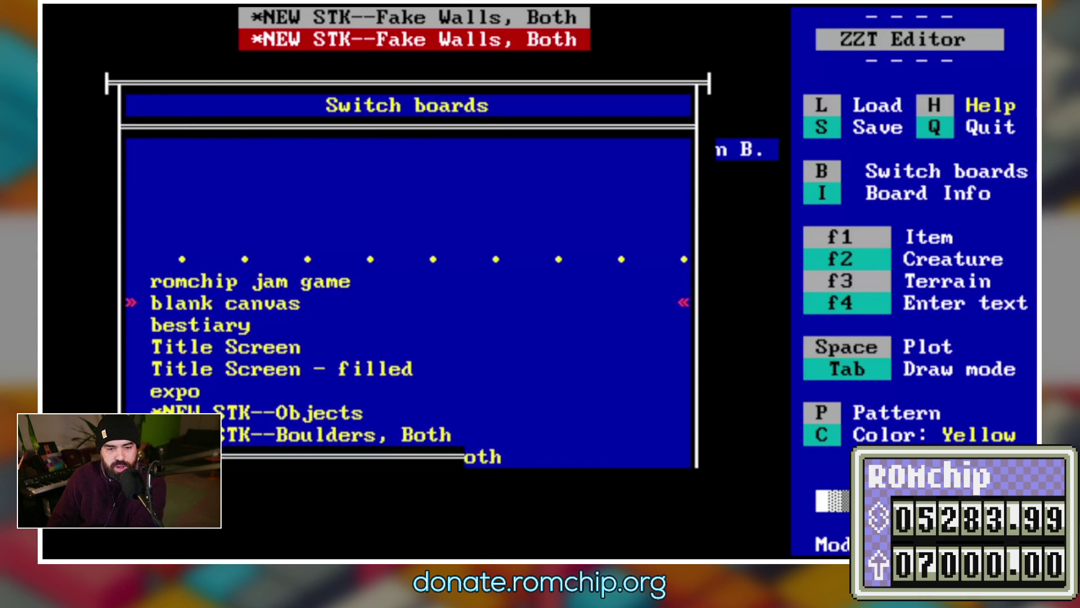
key("Return")
key("Down")
key("Down")
key("Right")
key("Right")
key("Down")
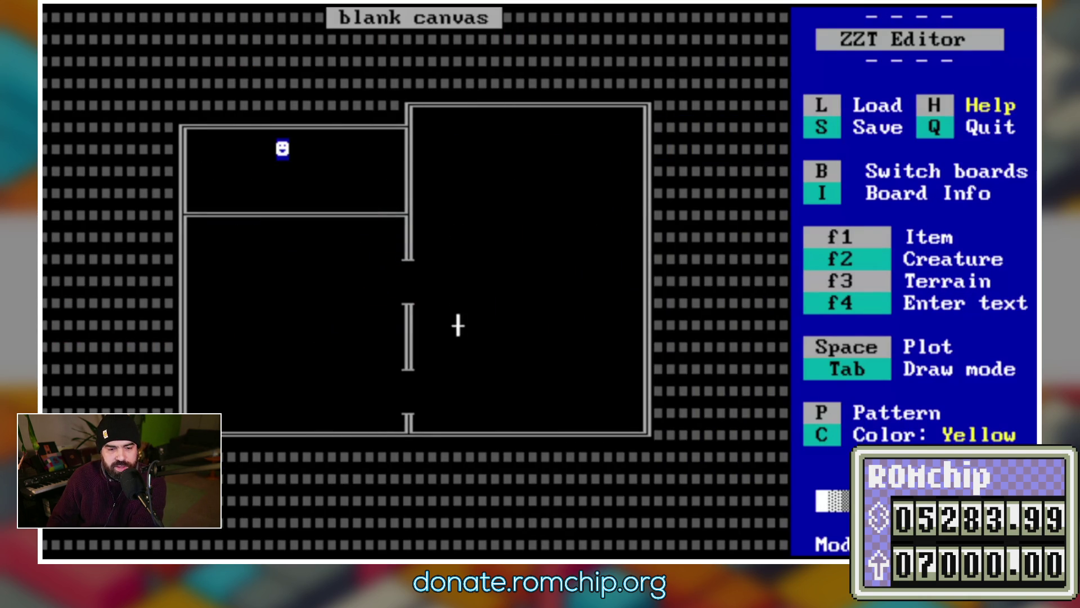
Start the shaded corridor at the doorway, running it right, up a column and along the top
key("Down")
key("Left")
key("Left")
key("Left")
key("Left")
key("Left")
key("Left")
key("Left")
key("space")
key("Right")
key("space")
key("Right")
key("space")
key("Right")
key("space")
key("Right")
key("space")
key("Right")
key("space")
key("Right")
key("space")
key("Right")
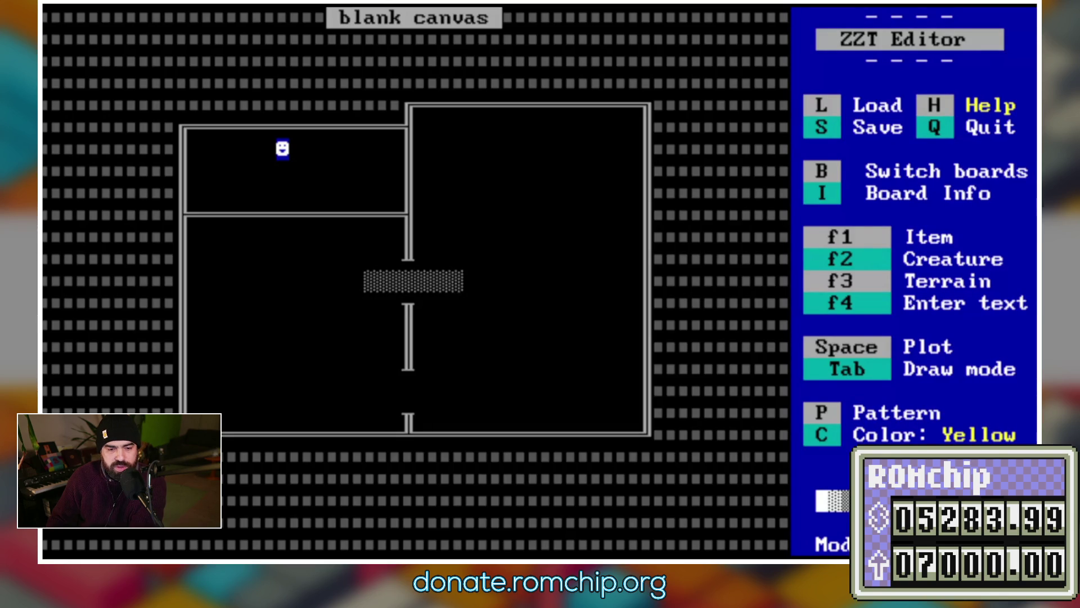
key("space")
key("Up")
key("space")
key("Up")
key("space")
key("Up")
key("space")
key("Up")
key("space")
key("Up")
key("space")
key("Right")
key("space")
key("Right")
key("space")
key("Right")
key("space")
key("Right")
Continue the shaded corridor down the right side and left along the bottom into the left room
key("space")
key("Right")
key("space")
key("Right")
key("space")
key("Right")
key("space")
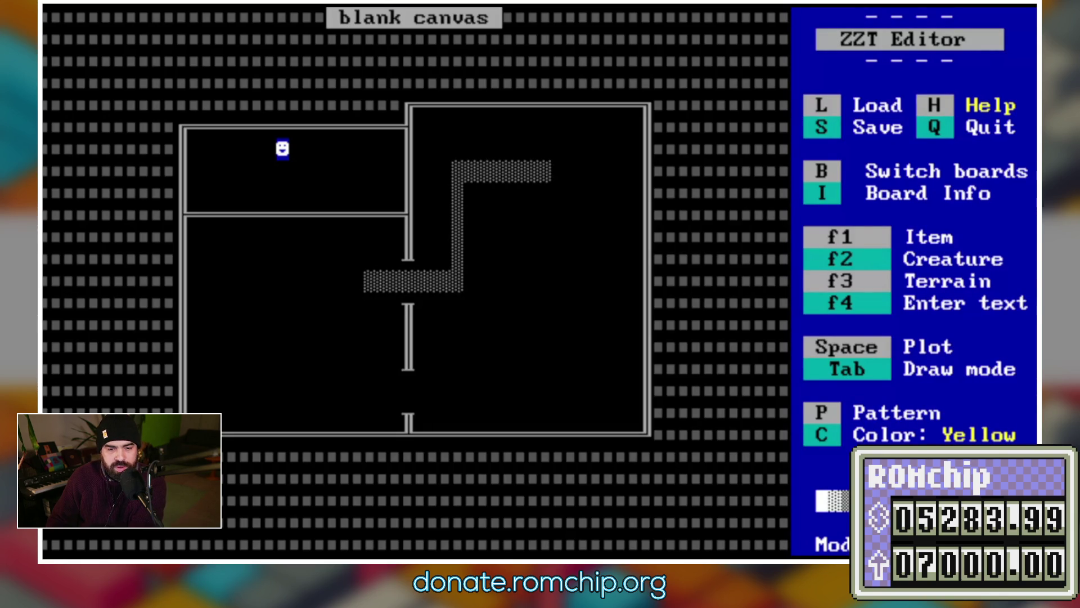
key("Right")
key("space")
key("Right")
key("space")
key("Right")
key("space")
key("Down")
key("space")
key("Down")
key("space")
key("Down")
key("Down")
key("space")
key("Down")
key("space")
key("Down")
key("space")
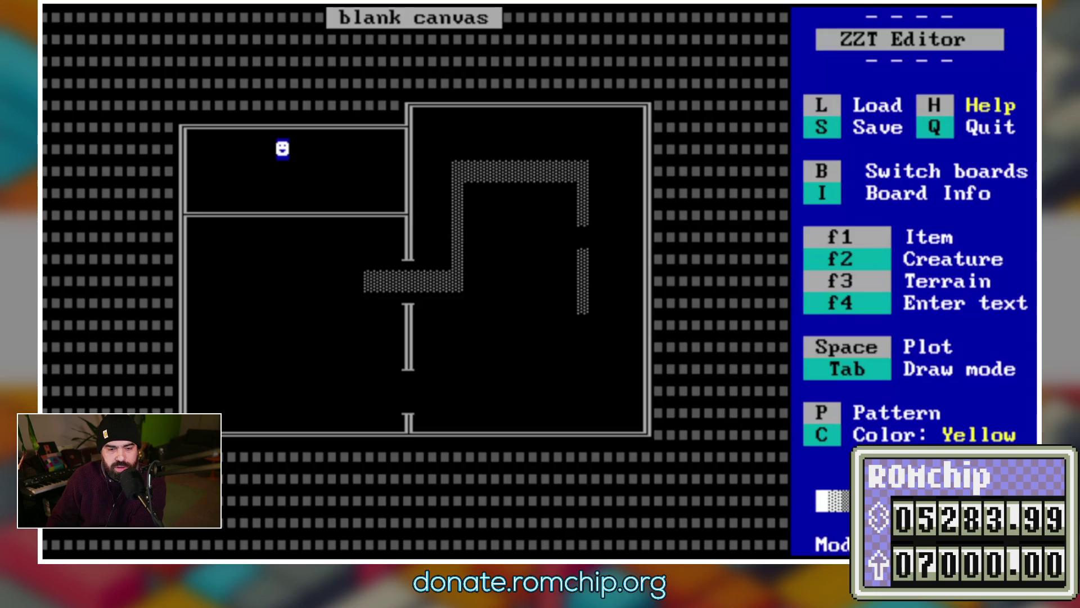
key("Down")
key("space")
key("Down")
key("space")
key("Down")
key("space")
key("Down")
key("space")
key("Left")
key("space")
key("Left")
key("space")
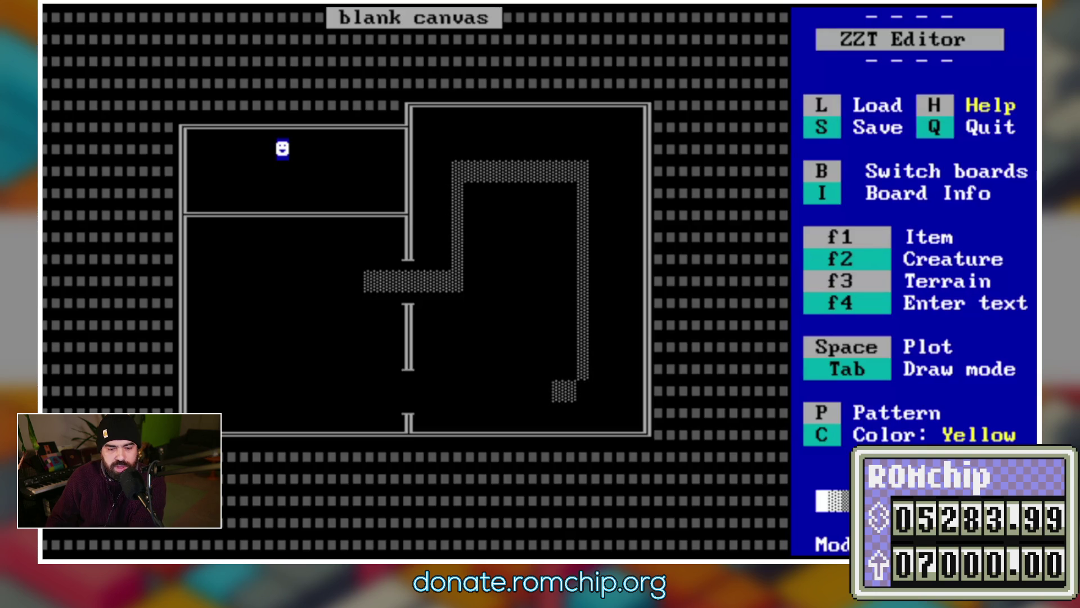
key("space")
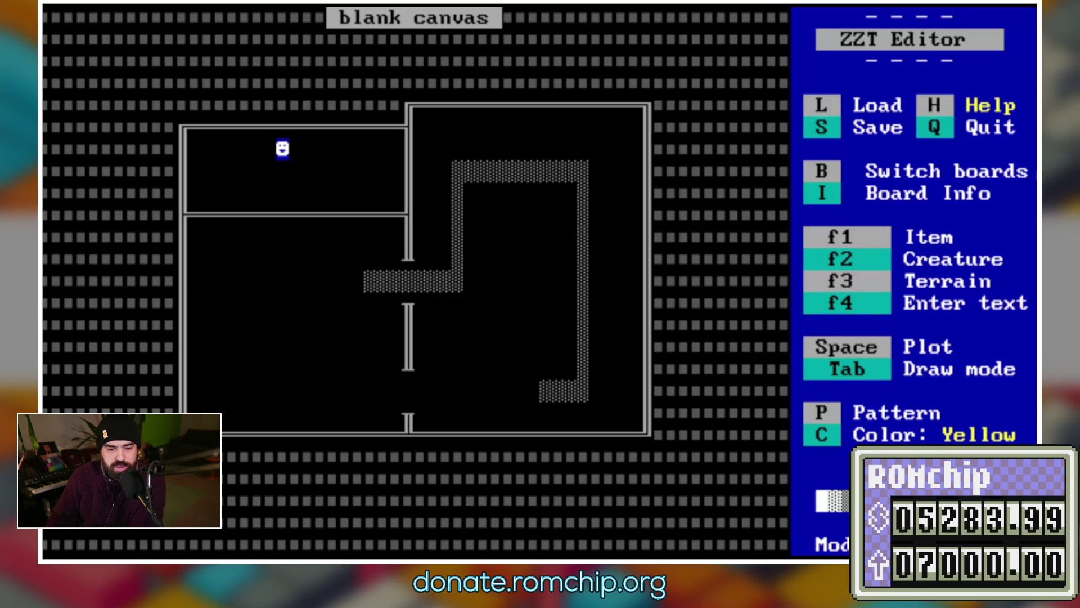
key("Left")
key("space")
key("Left")
key("space")
key("Left")
key("space")
key("Left")
key("space")
key("Left")
key("space")
key("Left")
key("space")
key("Left")
key("space")
key("Left")
key("space")
key("Left")
key("space")
key("Left")
key("space")
key("Left")
key("space")
key("Left")
key("space")
key("Left")
key("space")
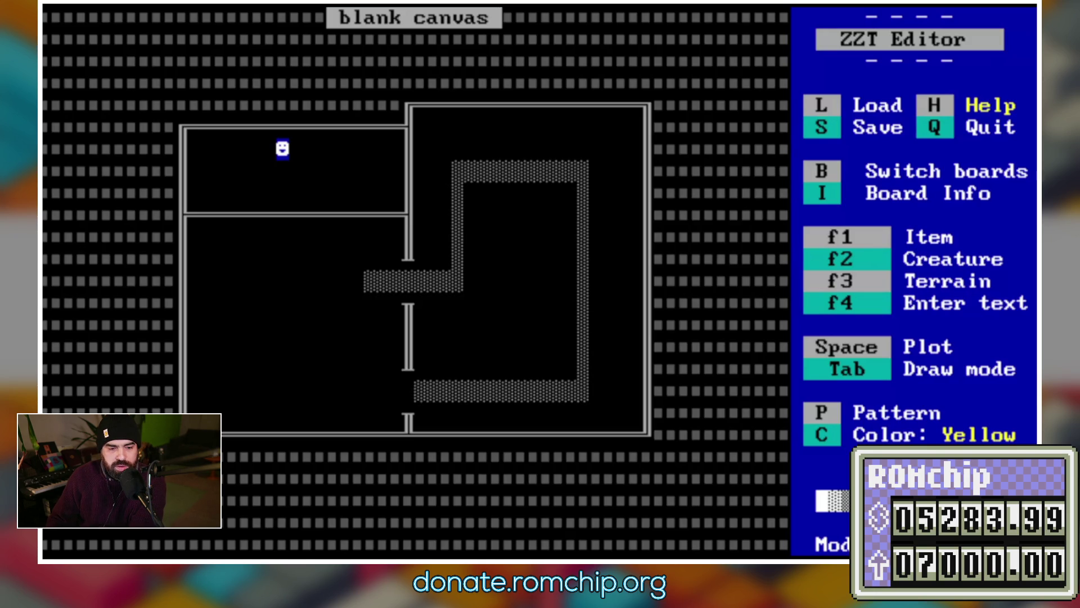
key("Left")
key("space")
key("Left")
key("space")
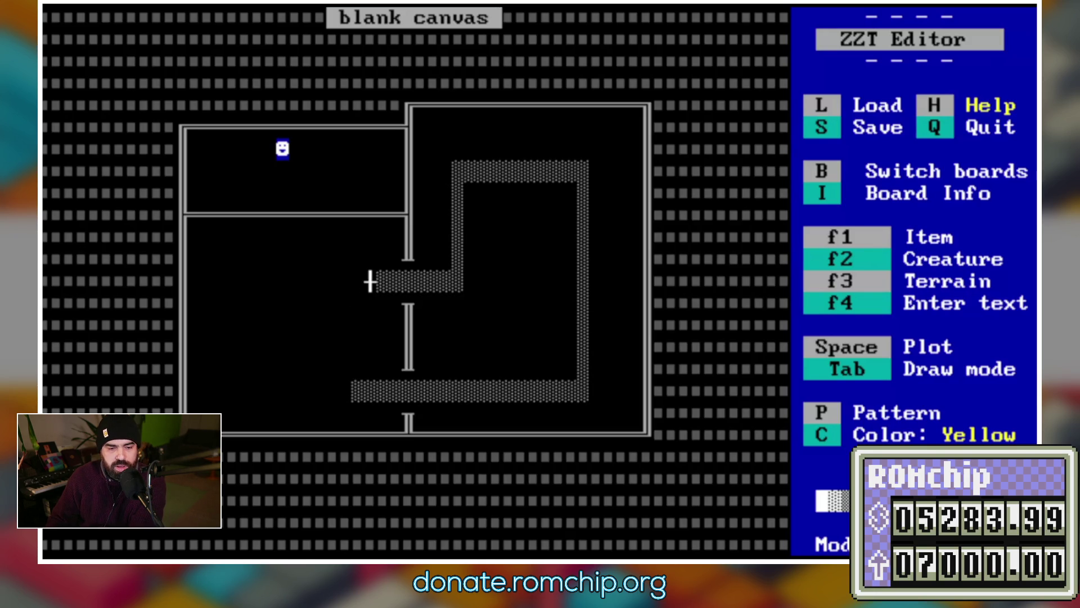
Widen the corridor's rising column and right column with extra shaded cells
key("Right")
key("Right")
key("Right")
key("Up")
key("Up")
key("Up")
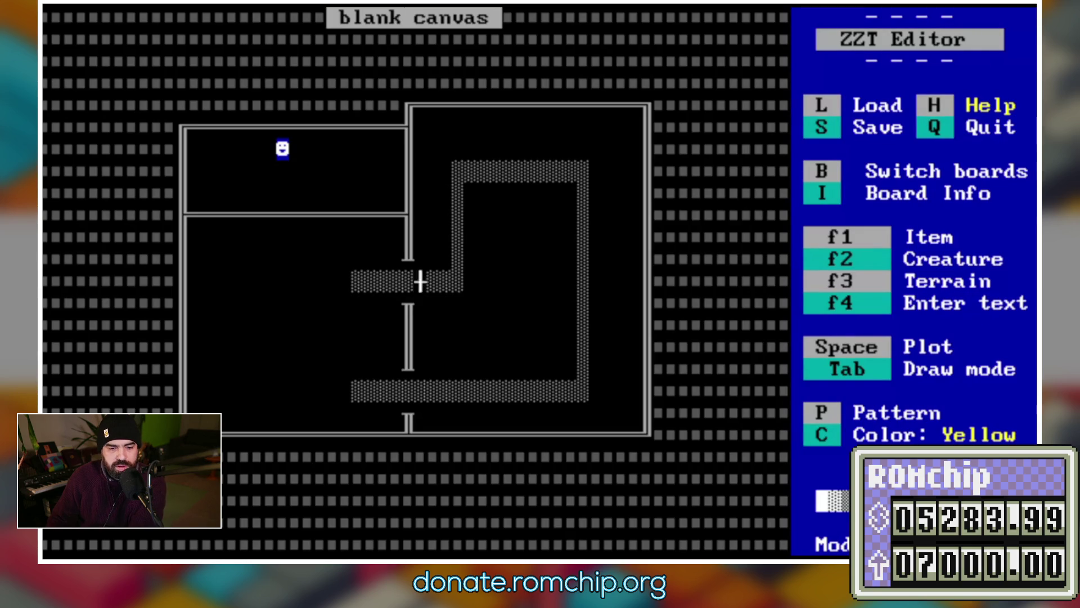
key("Up")
key("Right")
key("Down")
key("Down")
key("Down")
key("Down")
key("Right")
key("Right")
key("Right")
key("Right")
key("Right")
key("Up")
key("Up")
key("Right")
key("Right")
key("Up")
key("Up")
key("Right")
key("space")
key("Up")
key("space")
key("Down")
key("Down")
key("Down")
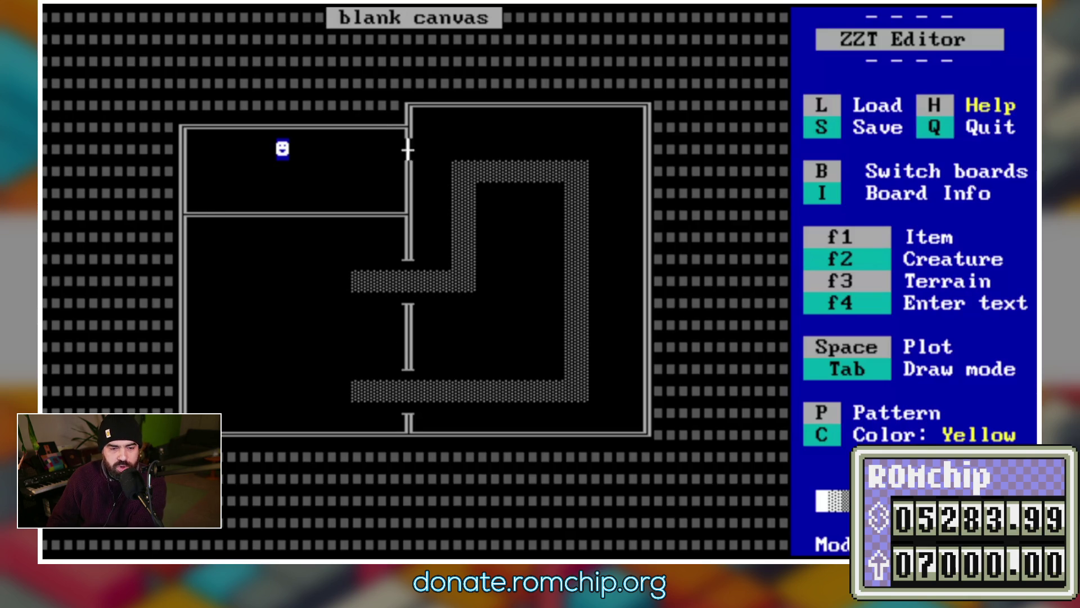
Open a doorway in the upper dividing wall, then bring up the board list
key("Delete")
key("Left")
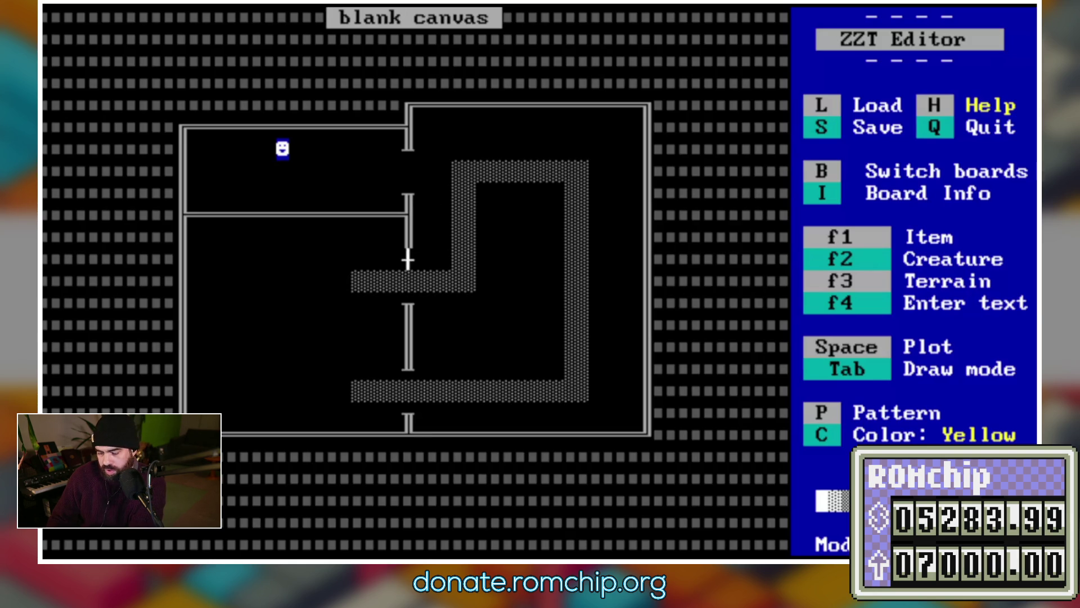
key("b")
key("Down")
key("Down")
key("Down")
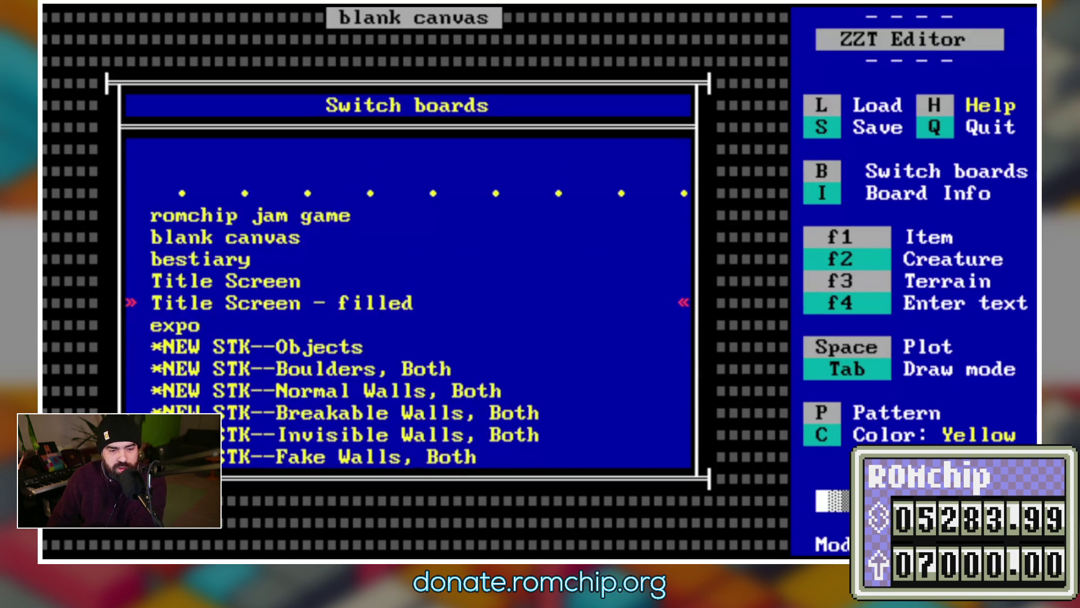
Glance at the Line Walls sample board, then load the blank canvas board
key("Down")
key("Down")
key("Down")
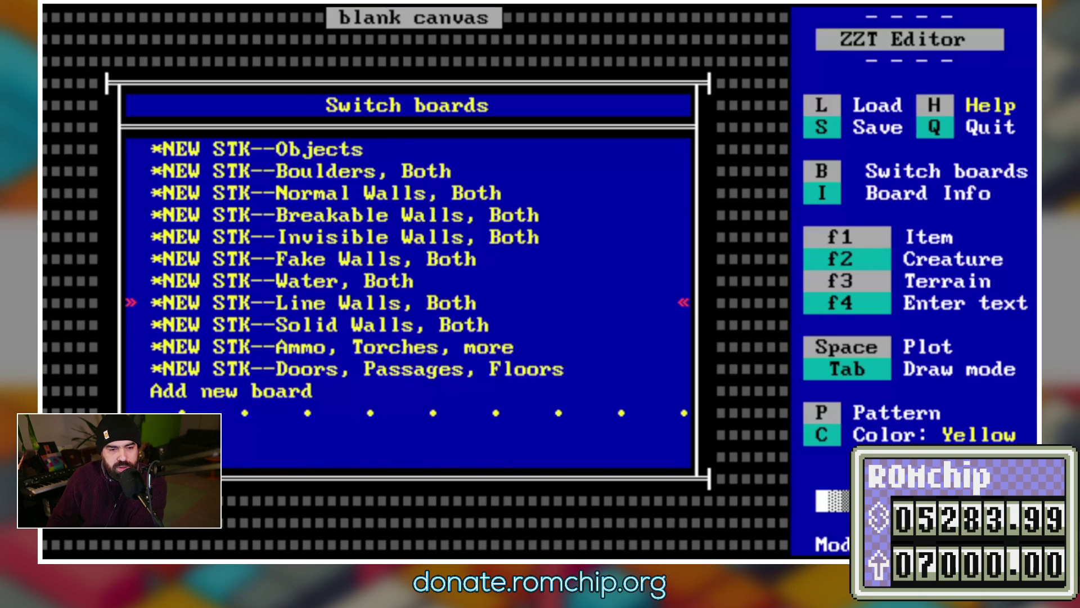
key("Return")
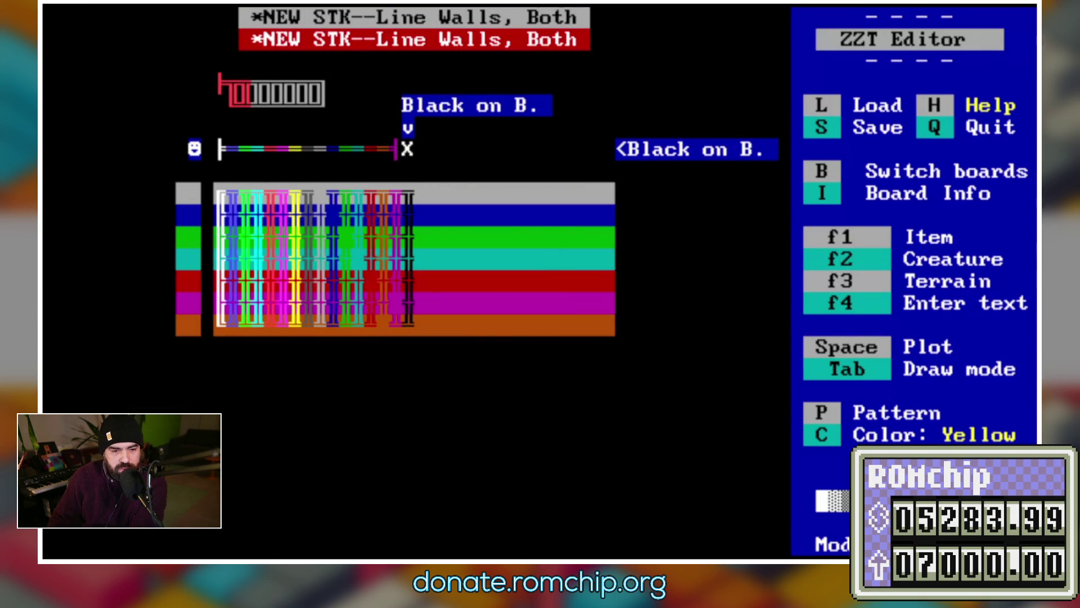
key("b")
key("Up")
key("Up")
key("Up")
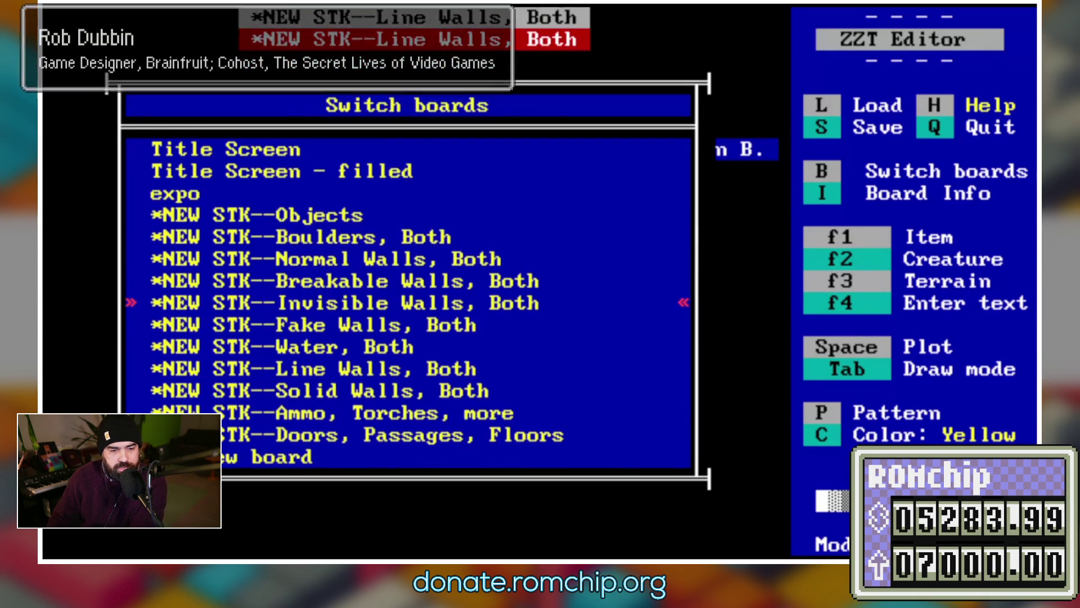
key("Up")
key("Up")
key("Up")
key("Return")
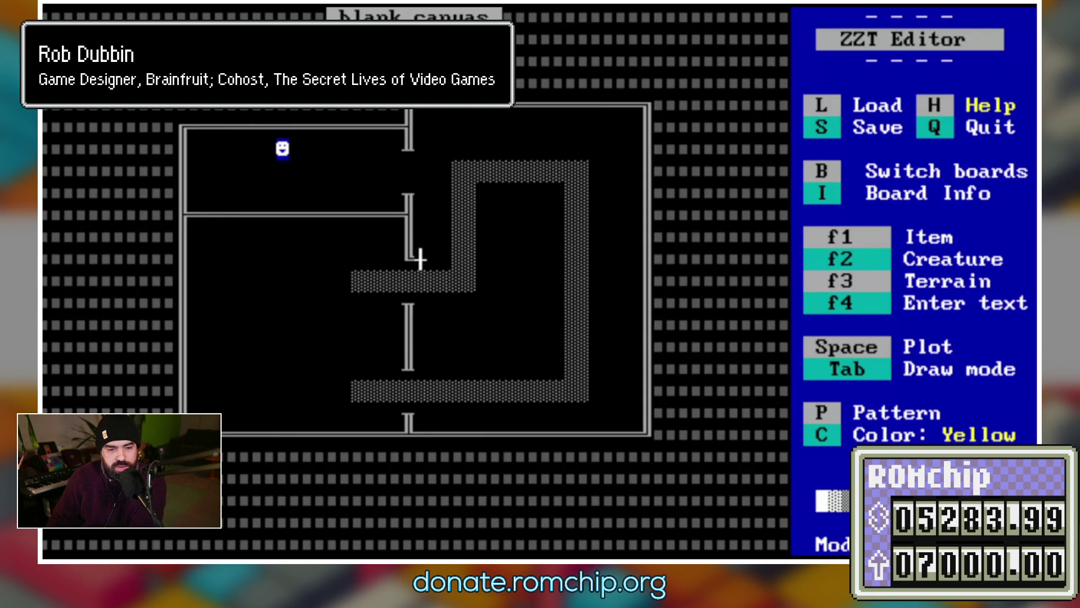
Draw a cyan line wall up, right and down along the corridor, erasing stray bottom-row cells
key("Up")
key("Up")
key("Up")
key("Right")
key("Right")
key("Right")
key("Right")
key("Right")
key("Right")
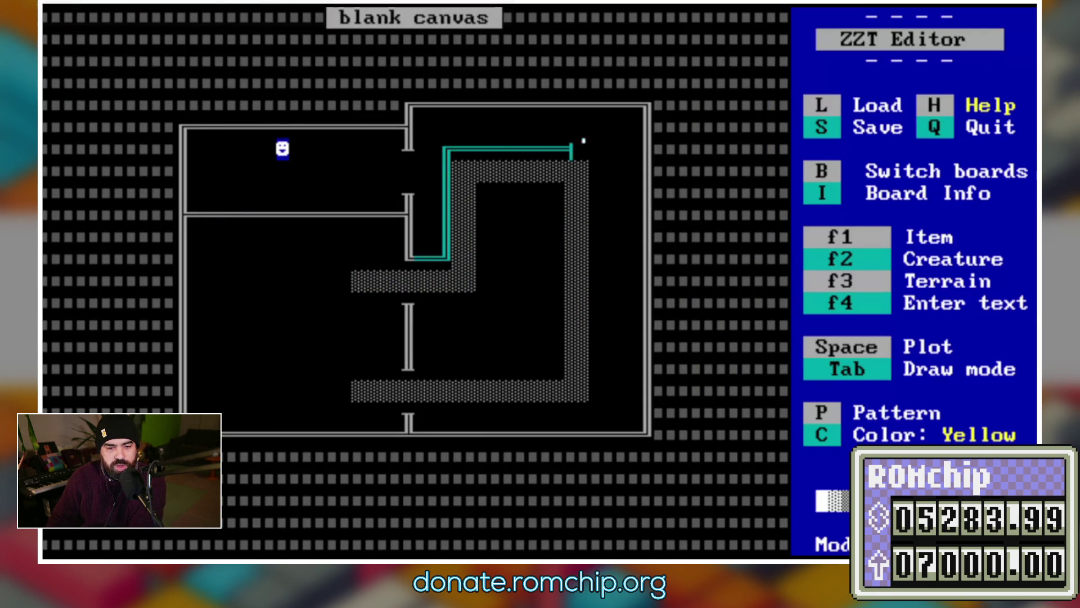
key("Down")
key("Down")
key("Down")
key("Down")
key("Down")
key("Down")
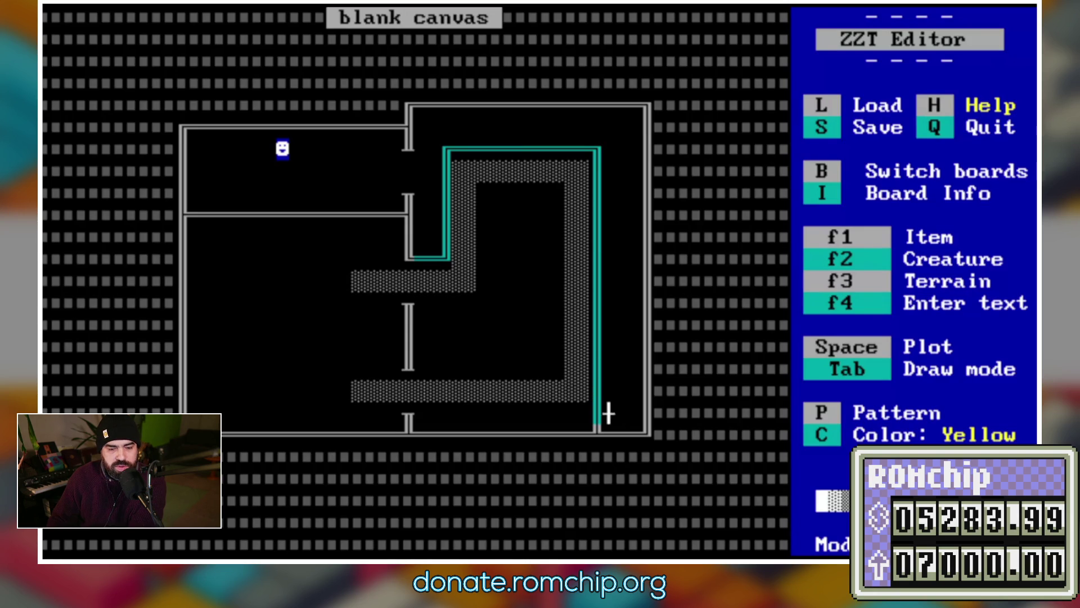
key("Left")
key("Delete")
key("Left")
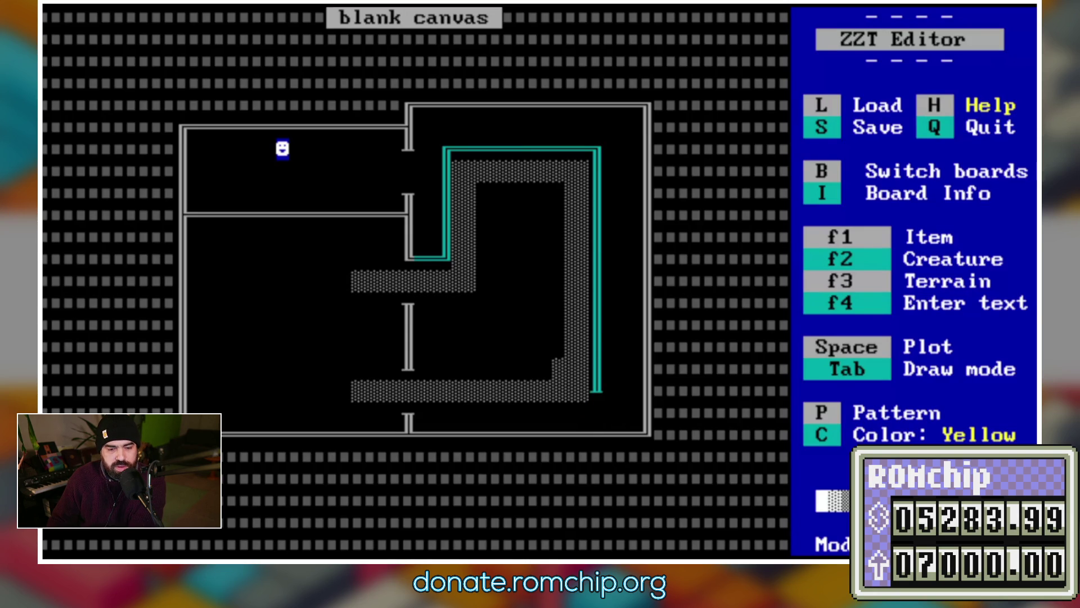
key("Left")
key("Left")
key("Left")
key("Down")
key("Left")
key("Right")
key("Delete")
key("Right")
key("Delete")
key("Right")
key("Delete")
Run the cyan wall left along the bottom row, cap the corridor end and extend it under the corridor
key("Right")
key("Delete")
key("Right")
key("Delete")
key("Right")
key("Delete")
key("Right")
key("Delete")
key("Right")
key("Delete")
key("Right")
key("Delete")
key("Right")
key("Delete")
key("Right")
key("Delete")
key("Right")
key("Delete")
key("Right")
key("Delete")
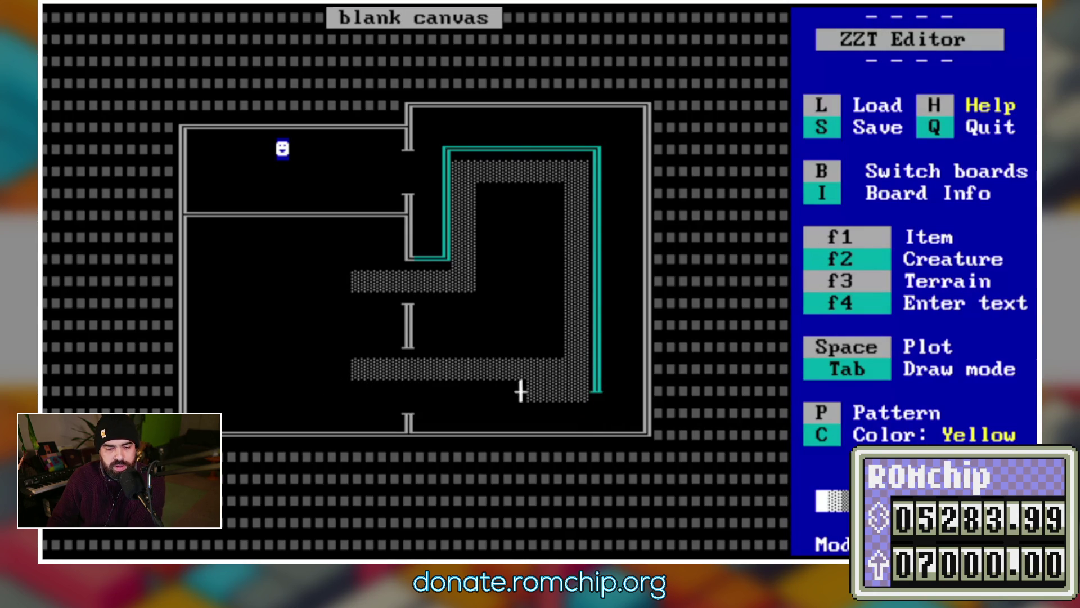
key("Delete")
key("Right")
key("Delete")
key("Right")
key("Delete")
key("Right")
key("Delete")
key("Right")
key("Delete")
key("Right")
key("Left")
key("Left")
key("Left")
key("Left")
key("Up")
key("Up")
key("Right")
key("Right")
key("Tab")
key("Left")
key("Left")
key("Left")
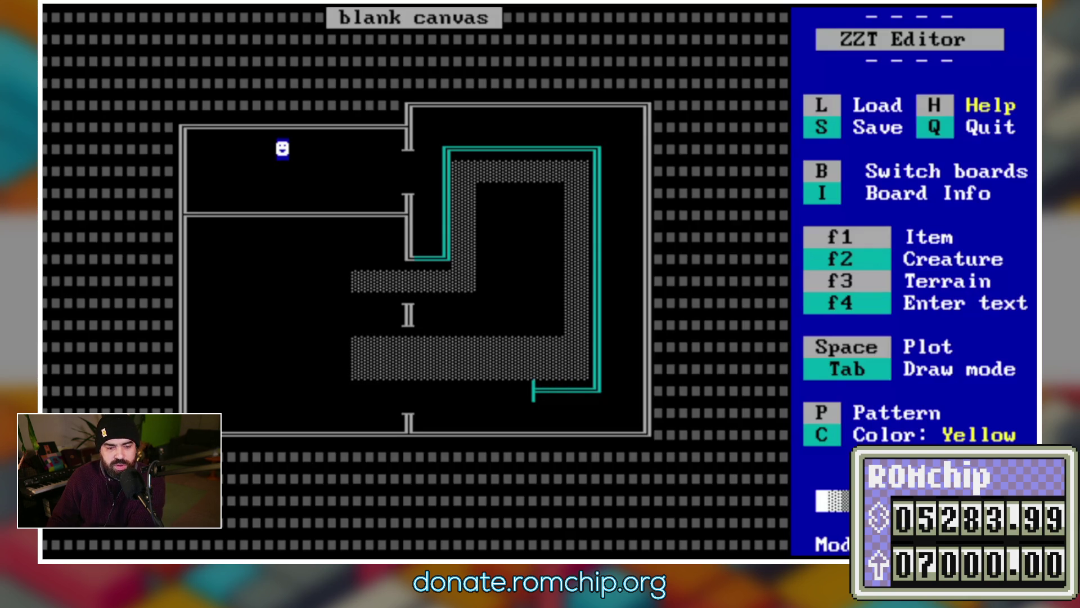
key("Right")
key("Right")
key("Right")
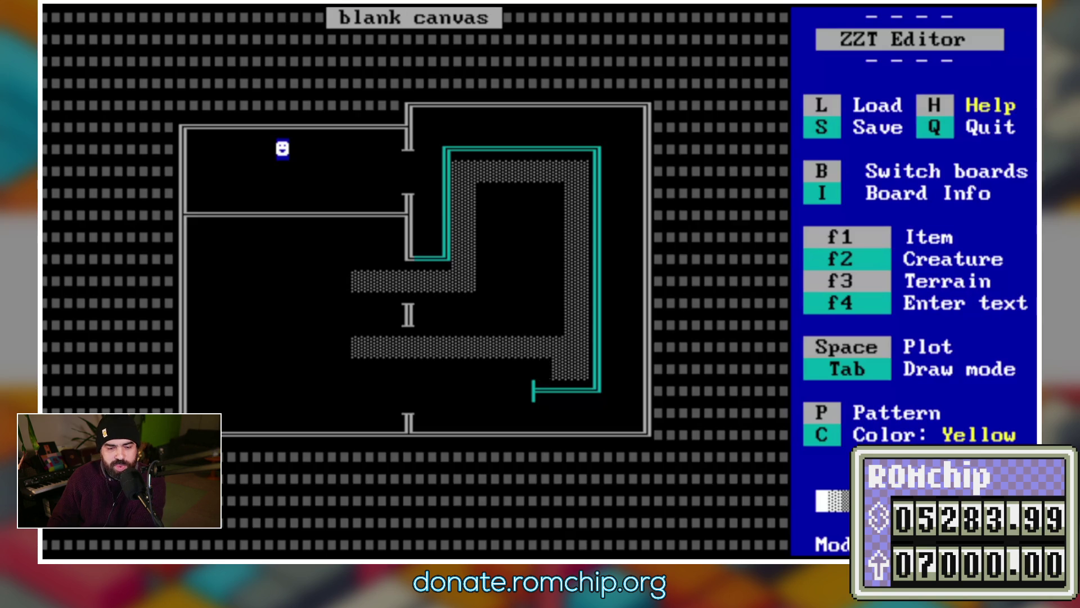
key("Right")
key("Right")
key("Right")
key("Down")
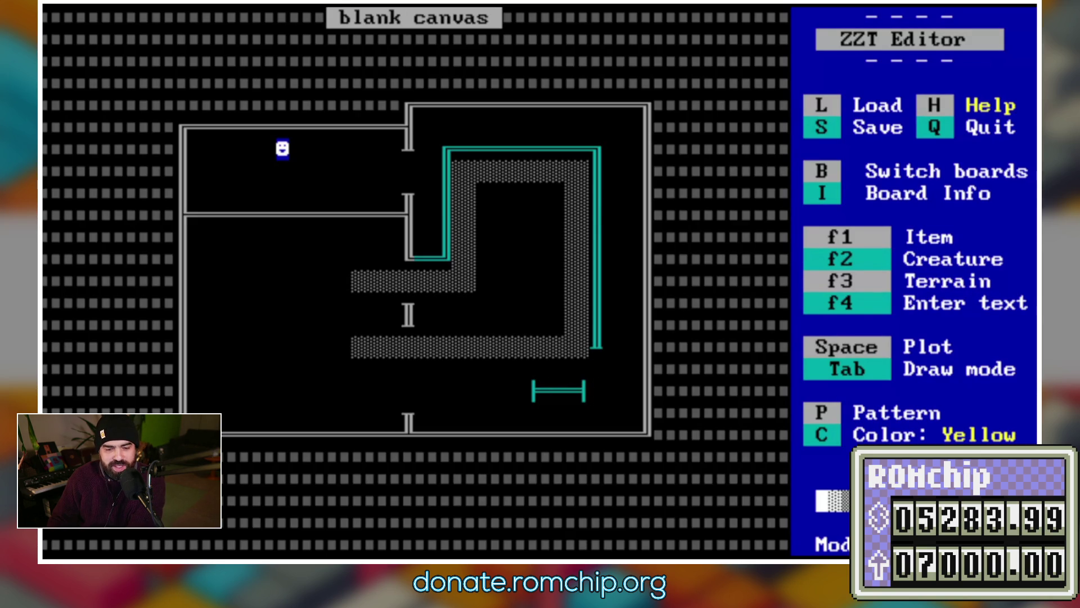
key("Left")
key("Left")
key("Left")
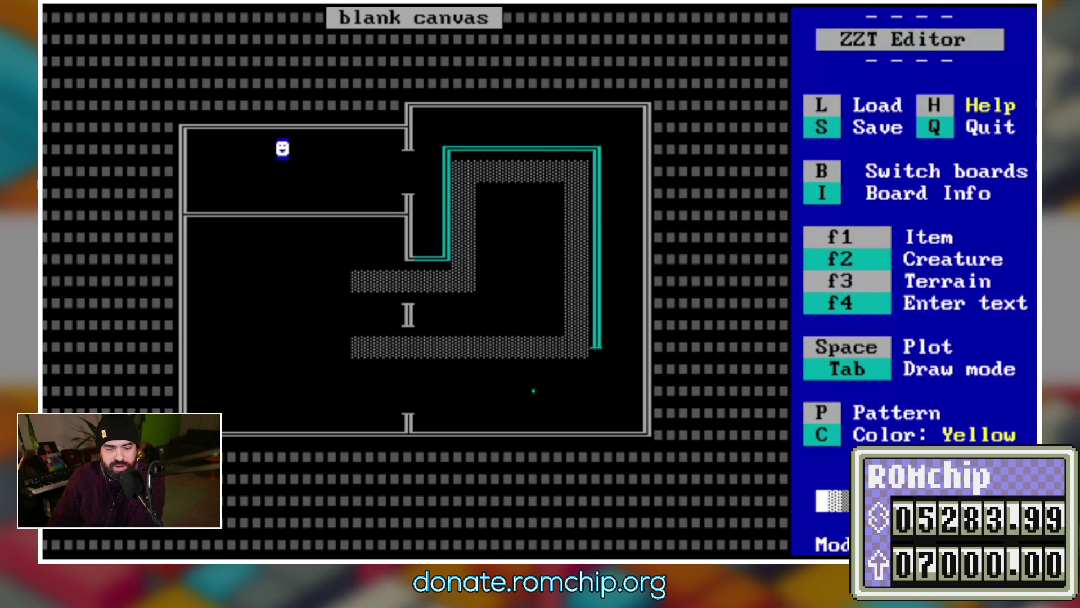
key("Down")
key("Left")
key("Left")
key("Left")
key("Left")
key("Left")
Open two door gaps in the top cyan wall
key("Right")
key("Right")
key("Right")
key("Right")
key("Up")
key("Right")
key("Right")
key("Right")
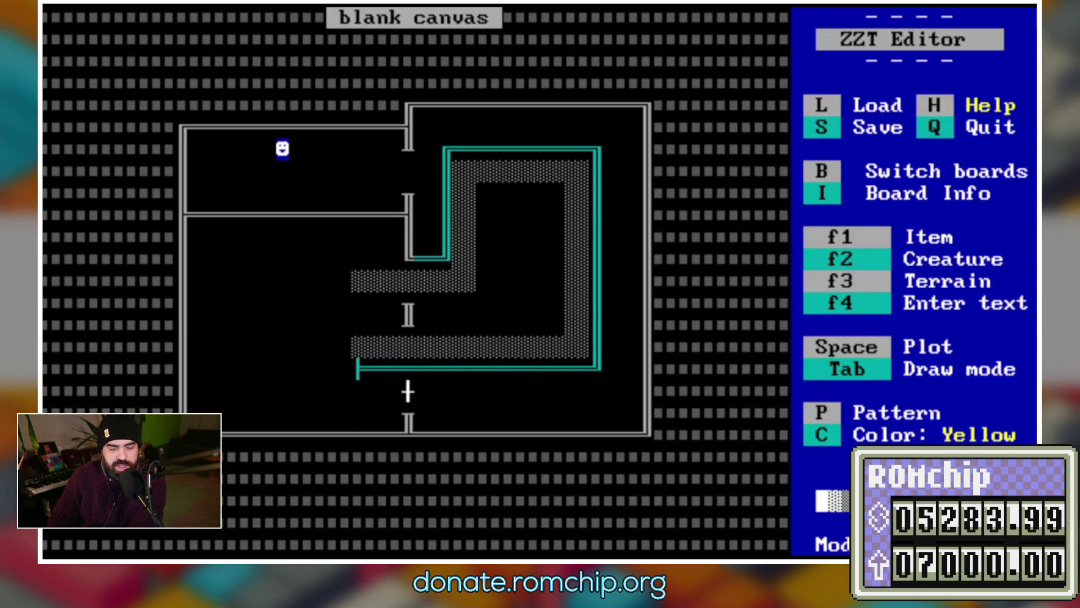
key("Right")
key("Right")
key("Up")
key("Up")
key("Up")
key("Up")
key("Up")
key("Up")
key("Up")
key("Up")
key("Right")
key("Right")
key("Up")
key("Up")
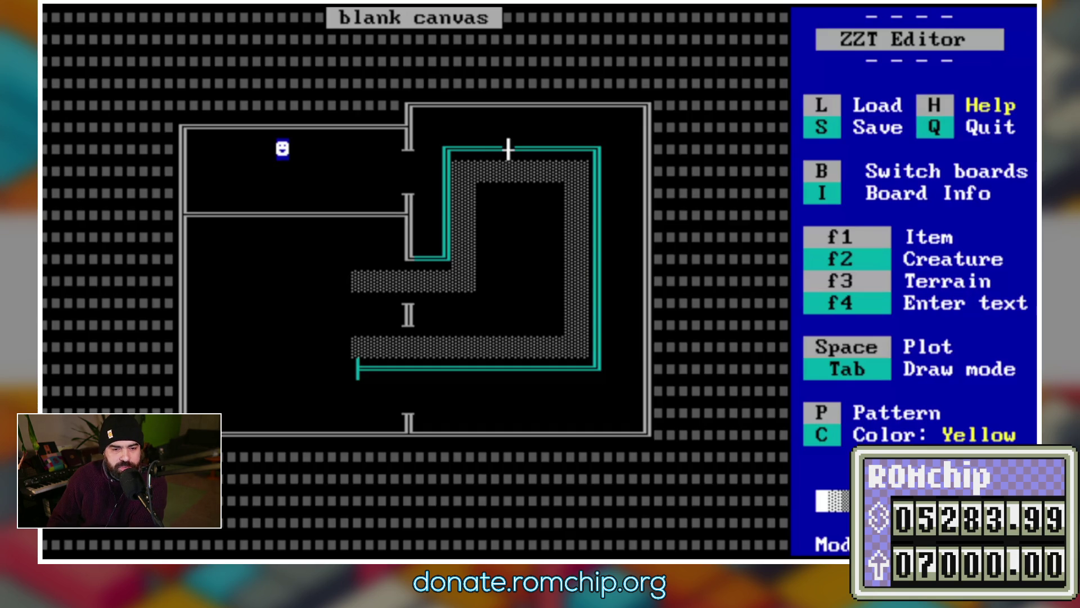
key("Delete")
key("Right")
key("Delete")
key("Right")
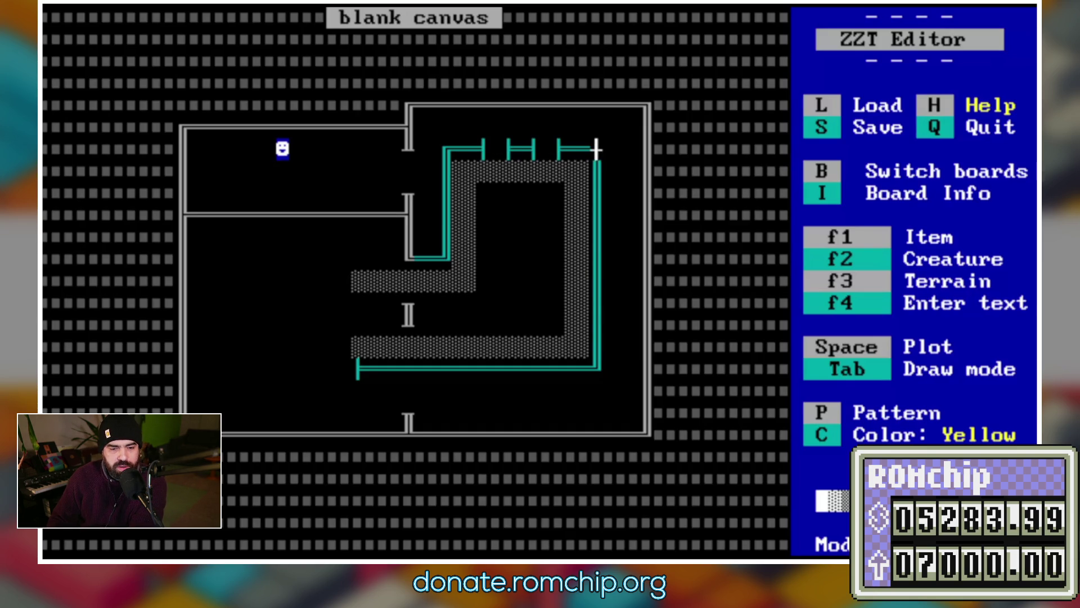
Cut a widened gap in the right cyan wall and two gaps in the bottom wall
key("Up")
key("Delete")
key("Down")
key("Down")
key("Delete")
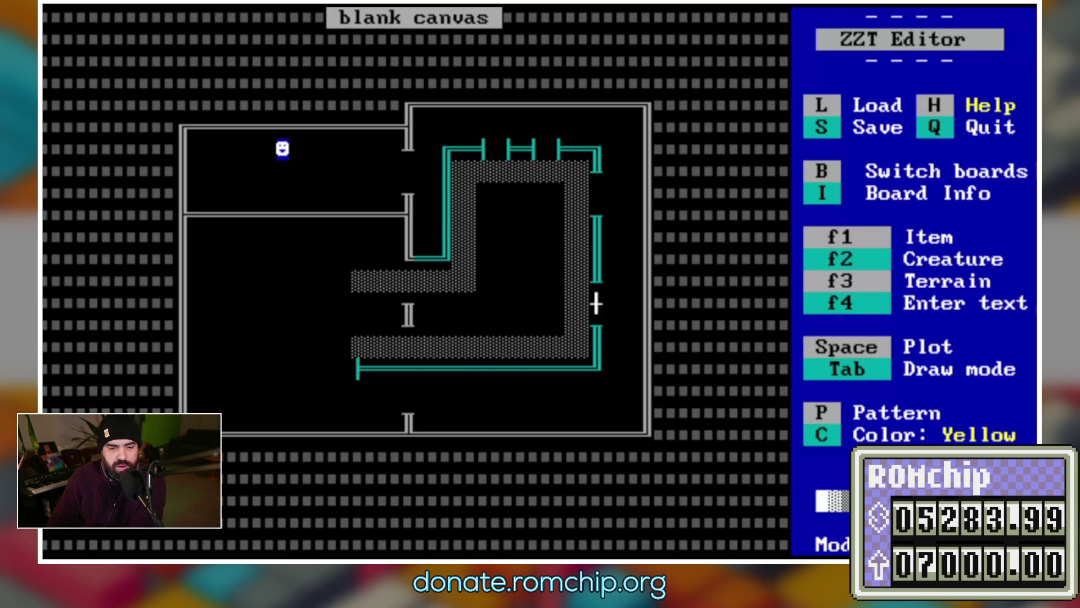
key("Delete")
key("Left")
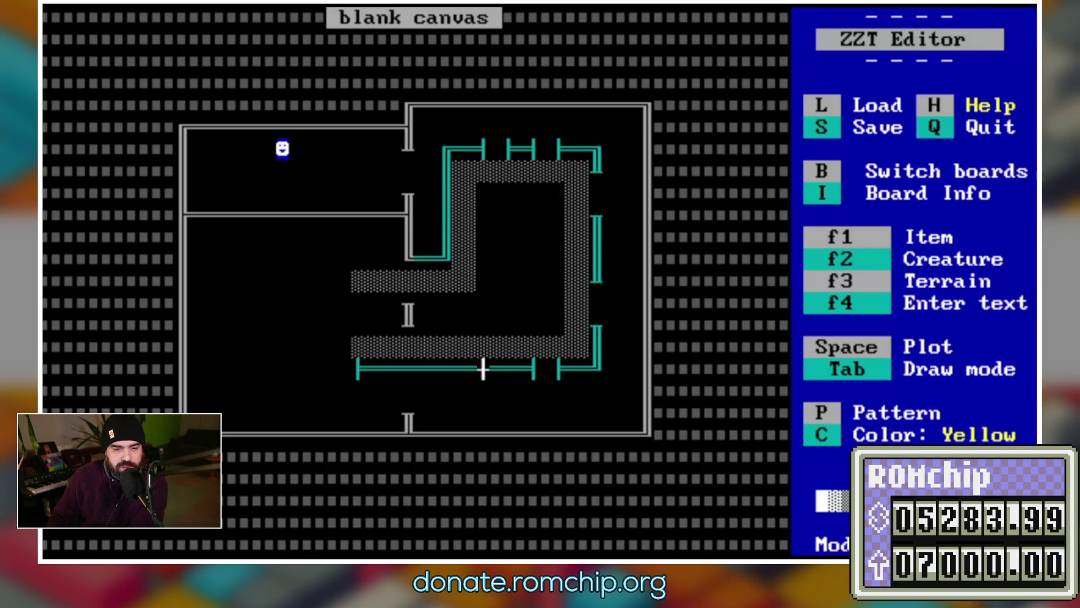
key("Delete")
key("Down")
key("Down")
key("Up")
key("Up")
key("Right")
key("Right")
key("Up")
key("Up")
Start an inner cyan wall running up, right and down through the inner room
key("Up")
key("Up")
key("Up")
key("Left")
key("Left")
key("Right")
key("Down")
key("Right")
key("Right")
key("Left")
key("Down")
key("Down")
key("Up")
key("Up")
key("Down")
key("Left")
key("Up")
key("Down")
key("Down")
key("Left")
key("Left")
key("Down")
key("Down")
key("Down")
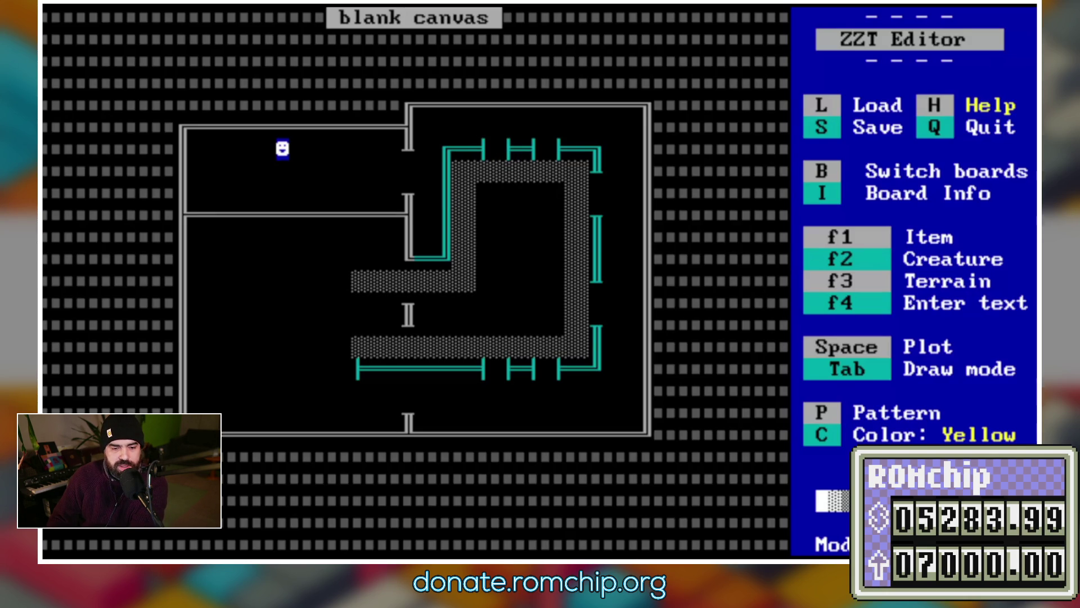
key("Right")
key("Right")
key("Right")
key("Right")
key("Right")
key("Up")
key("Up")
key("Up")
key("Up")
key("Up")
key("Right")
key("Right")
key("Right")
key("Right")
key("Right")
key("Right")
key("Down")
key("Down")
key("Down")
key("Left")
key("Left")
key("Left")
key("Left")
key("Left")
key("Left")
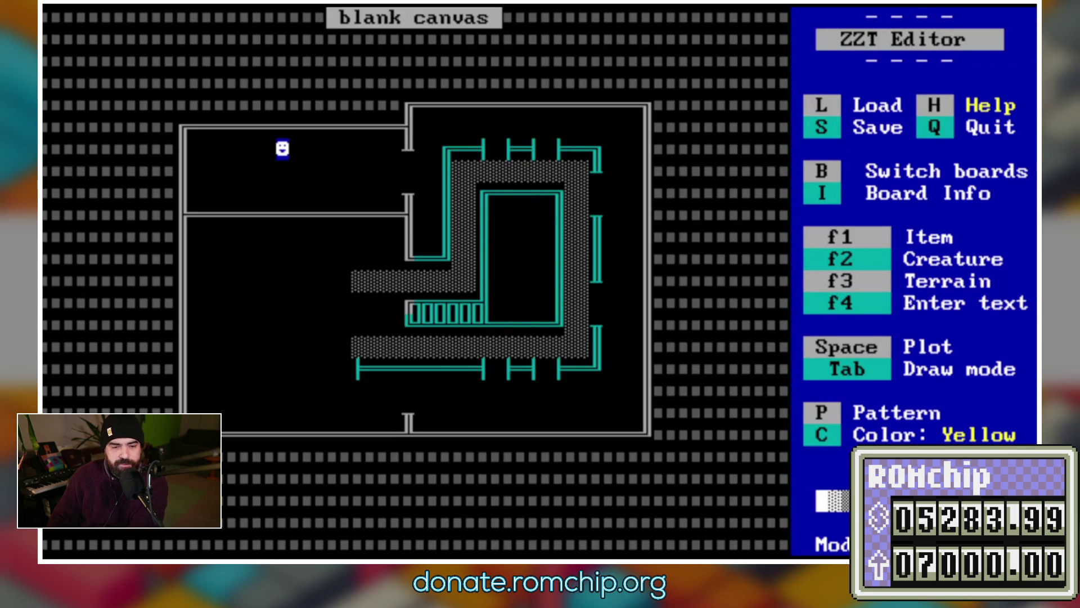
Close the inner cyan wall into a rectangle with a stepped row of small cells on its left
key("Down")
key("Down")
key("Right")
key("Right")
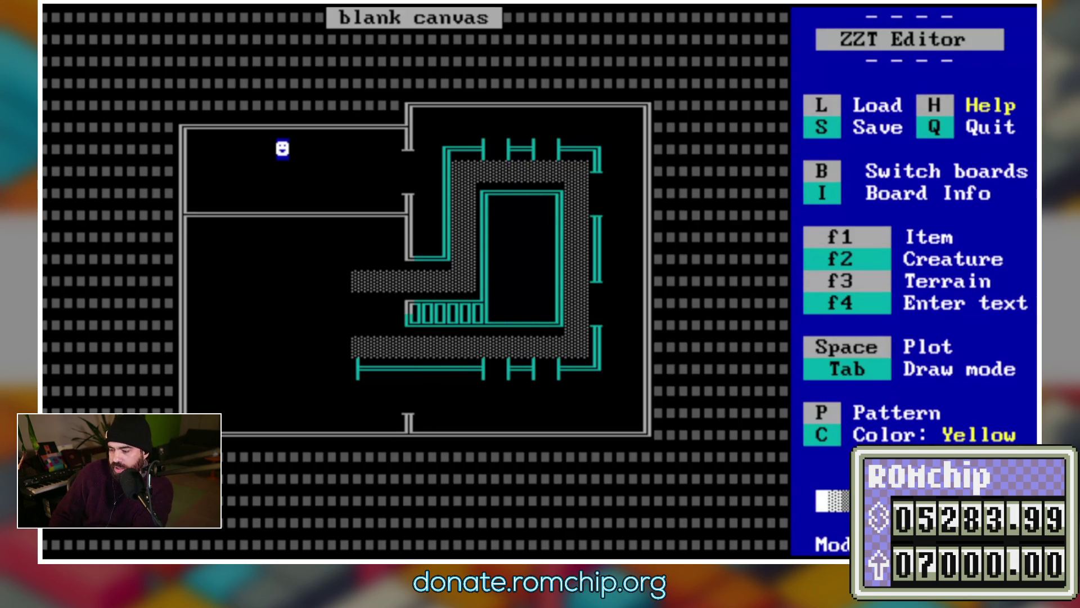
key("Right")
key("Right")
key("Right")
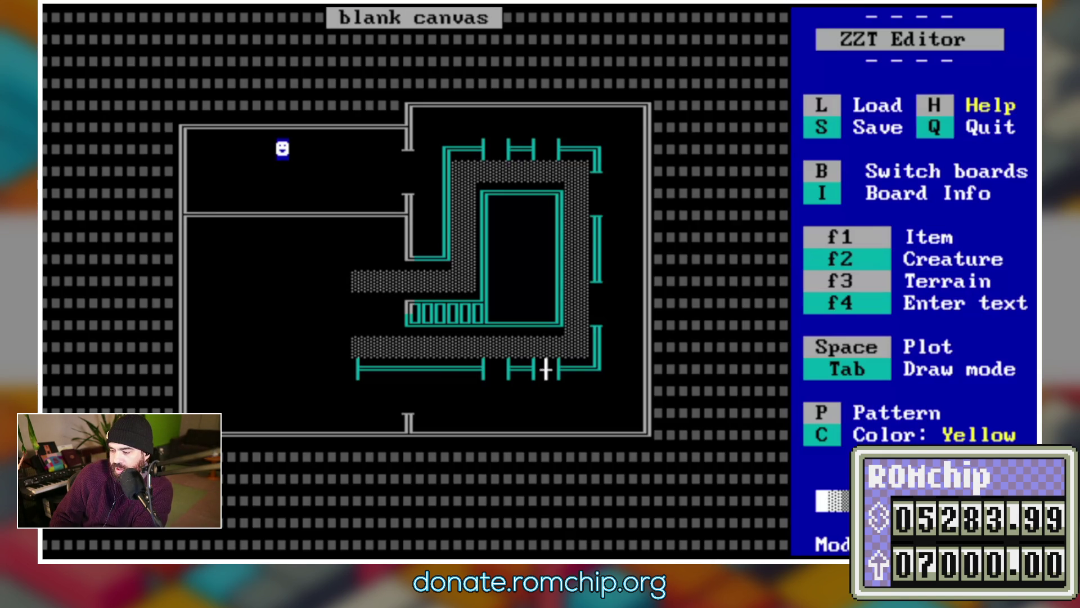
key("Up")
key("Up")
key("Up")
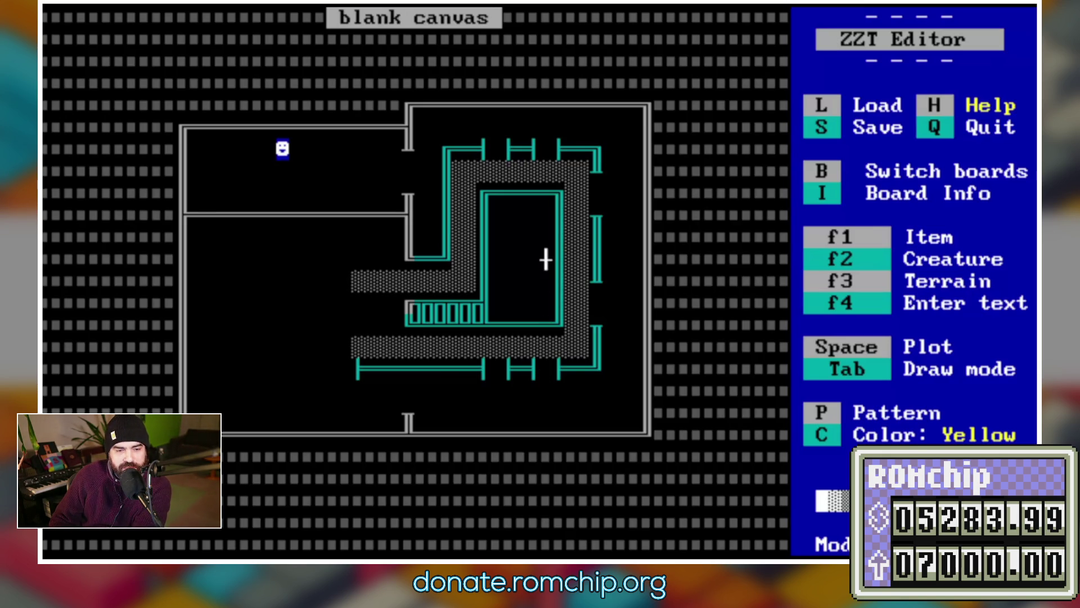
key("Left")
key("Left")
key("Left")
key("Left")
key("Up")
key("Up")
key("Left")
key("Down")
key("Down")
key("Down")
key("Left")
key("Down")
key("Left")
key("Down")
key("Left")
key("Left")
key("Left")
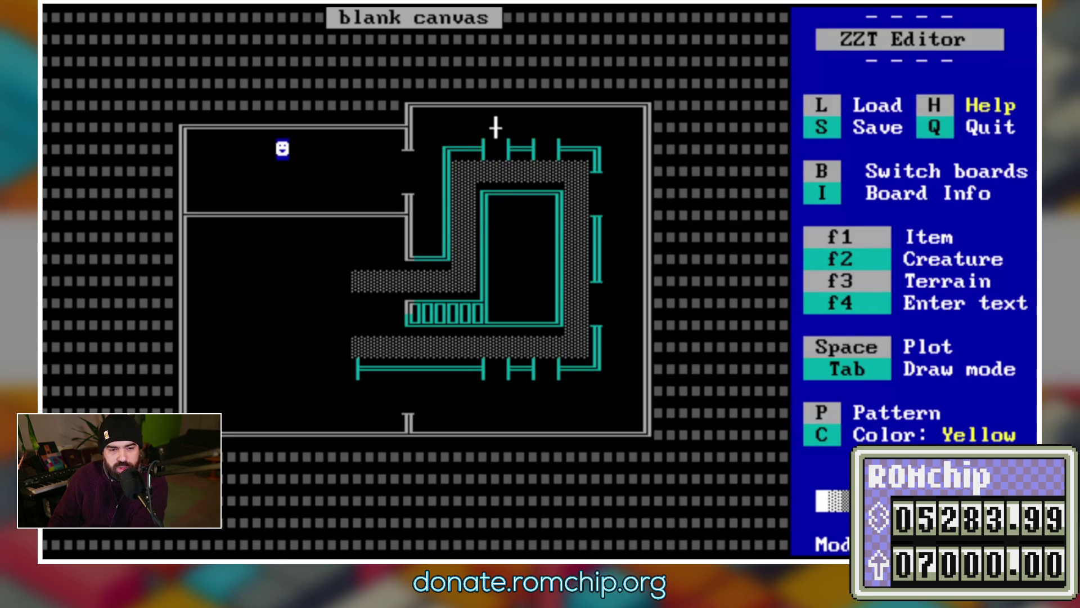
Load the *NEW STK--Objects sample board
key("b")
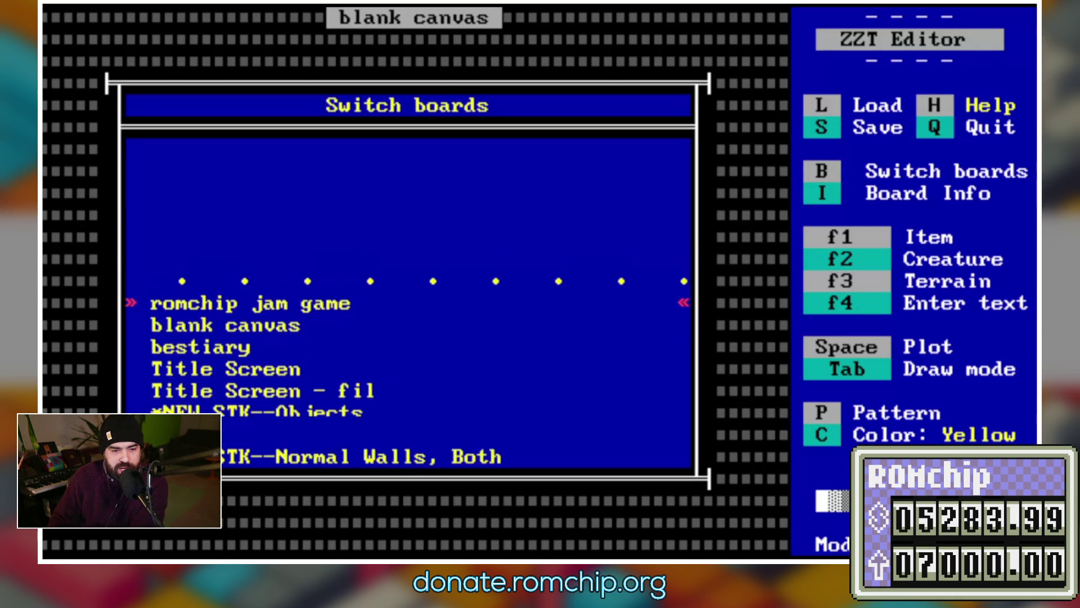
key("Down")
key("Down")
key("Down")
key("Down")
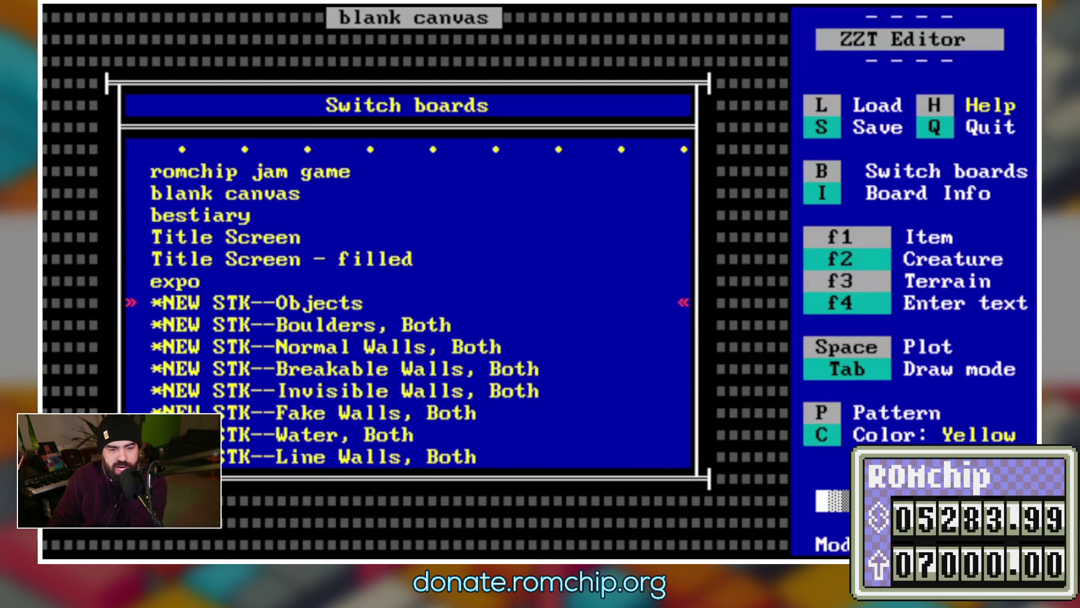
key("Return")
key("Left")
key("Up")
key("Left")
key("Left")
key("Left")
key("Down")
key("Down")
Place a new red smiley object next to the samples, leaving its script empty
key("Left")
key("Left")
key("Left")
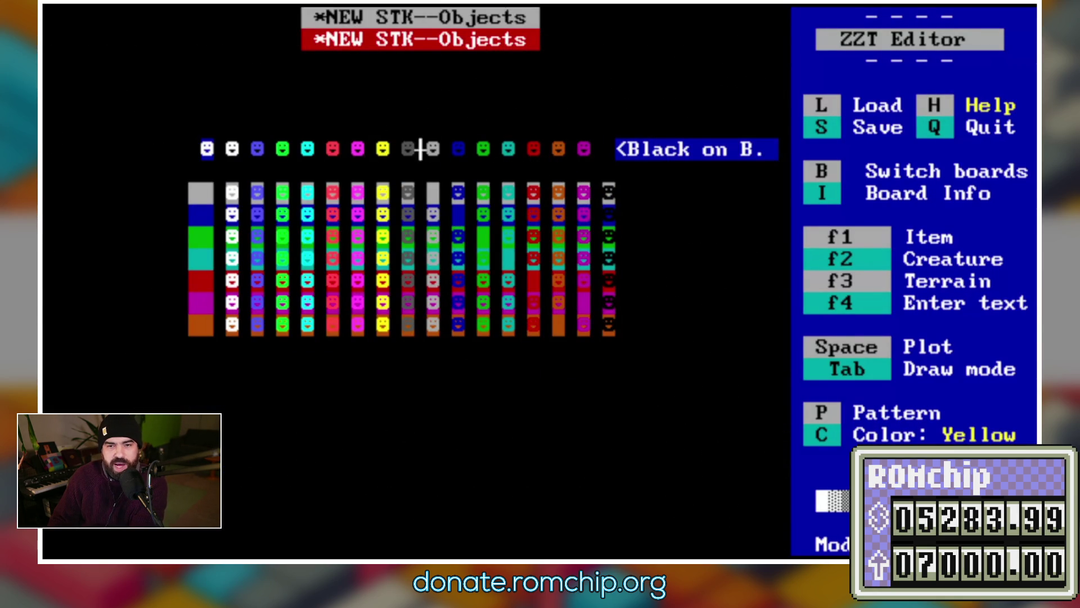
key("Left")
key("Left")
key("Left")
key("Left")
key("Left")
key("Right")
key("Right")
key("Right")
key("Right")
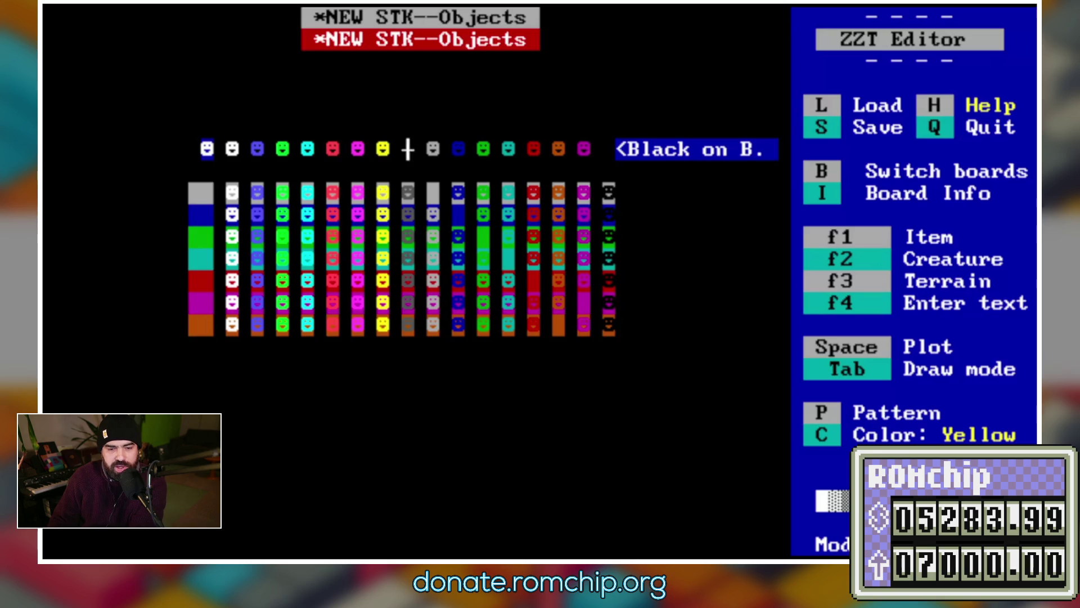
key("F2")
key("o")
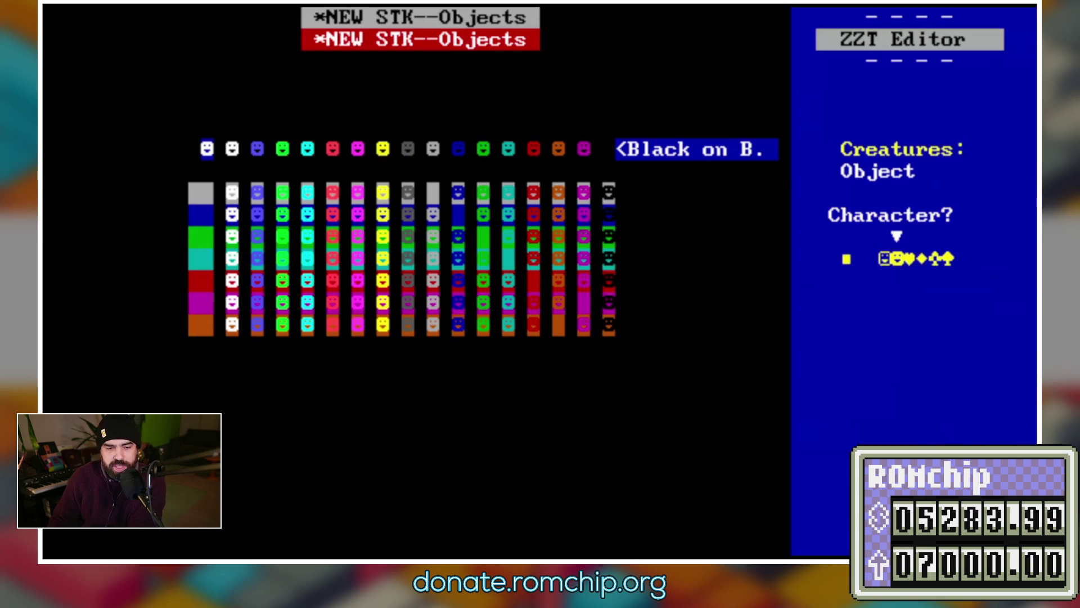
key("Return")
key("Escape")
key("Right")
key("F2")
key("o")
key("Return")
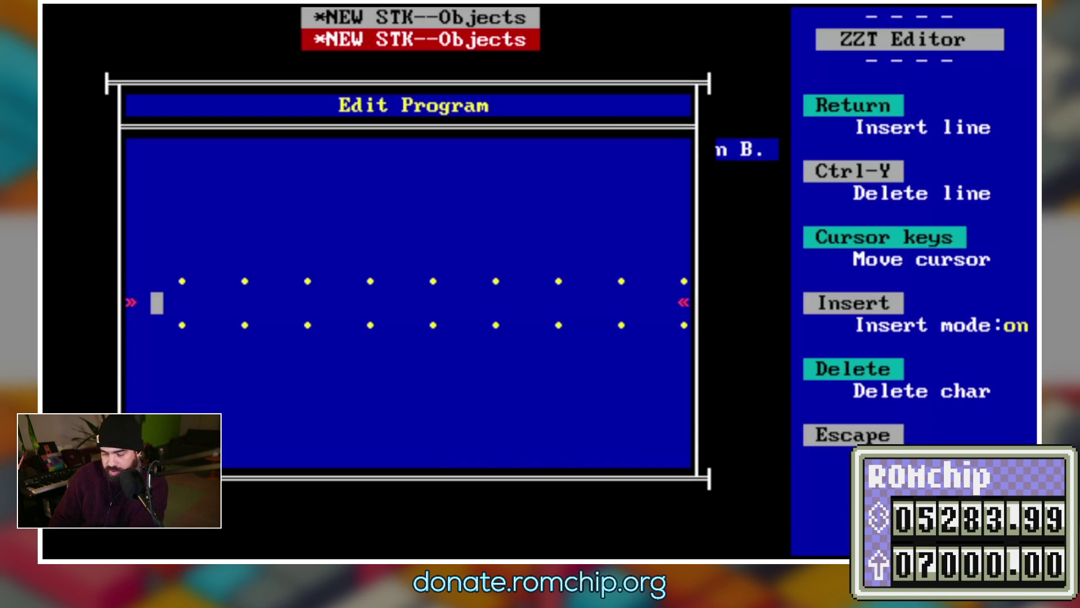
key("Escape")
Switch to the expo board from the board list
key("b")
key("Up")
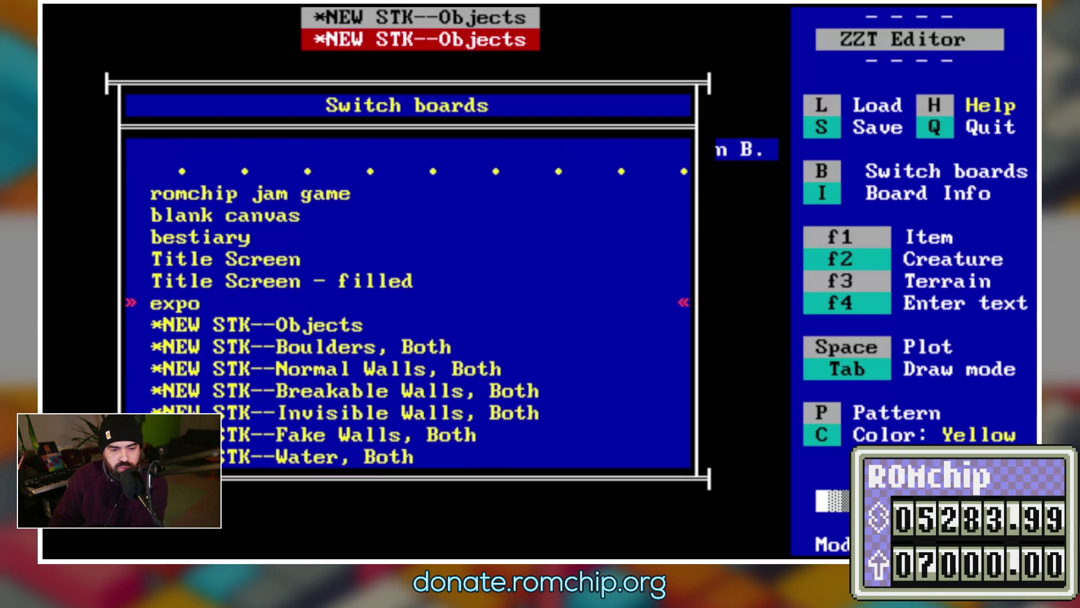
key("Return")
key("Down")
key("Down")
key("Down")
key("Left")
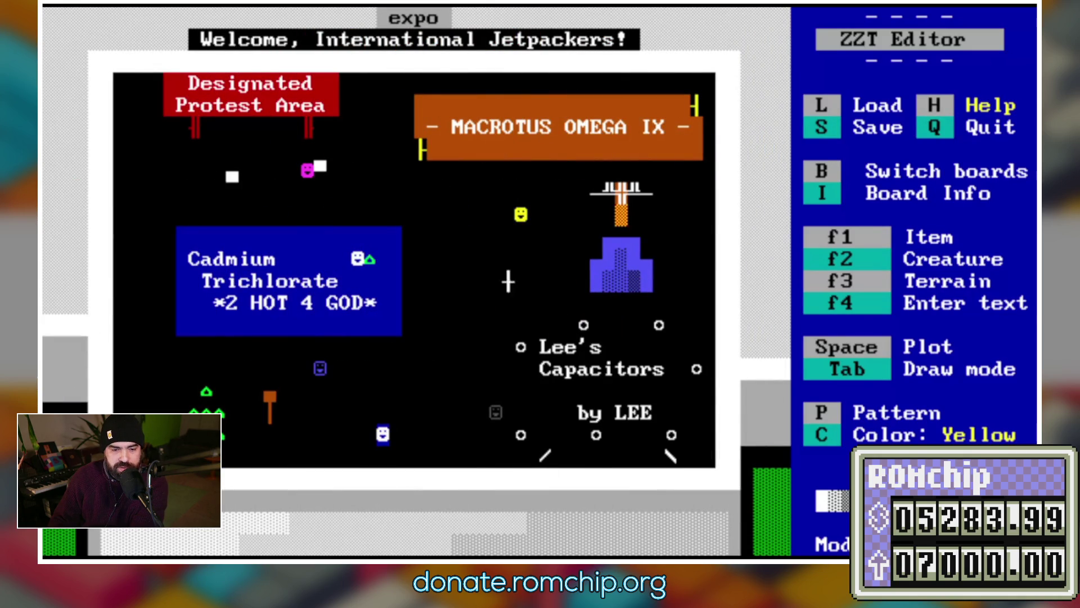
key("Right")
key("Return")
key("Return")
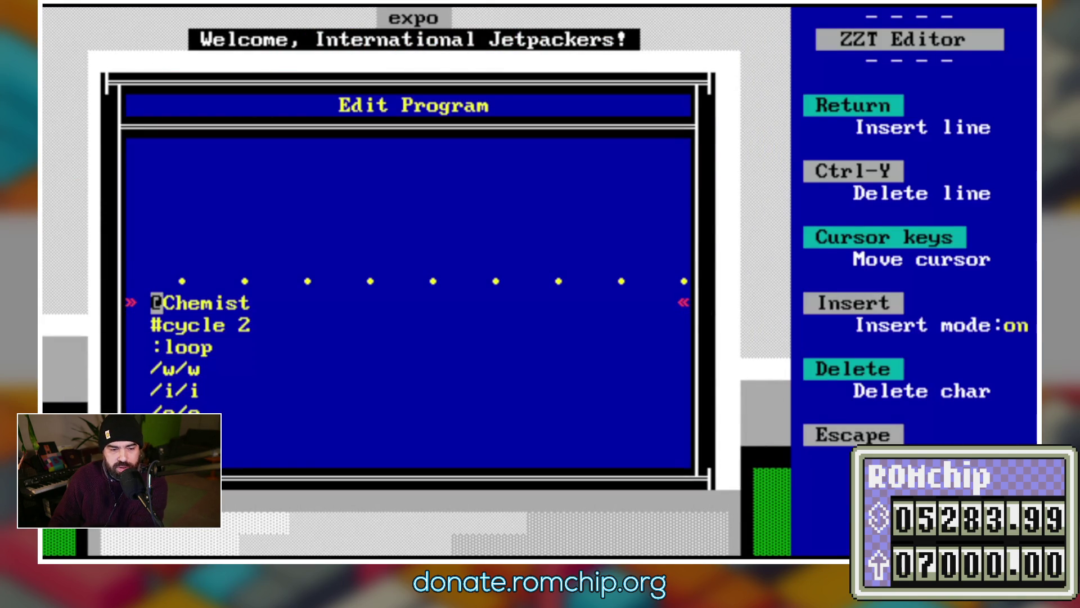
Read the Chemist's /i, /w/w and /e/e movement lines through #loop and #end
key("Down")
key("Down")
key("Down")
key("Up")
key("Up")
key("Down")
key("Down")
key("Down")
key("Up")
key("Down")
key("Down")
key("Up")
key("Down")
key("Up")
key("Down")
key("Down")
key("Up")
key("Up")
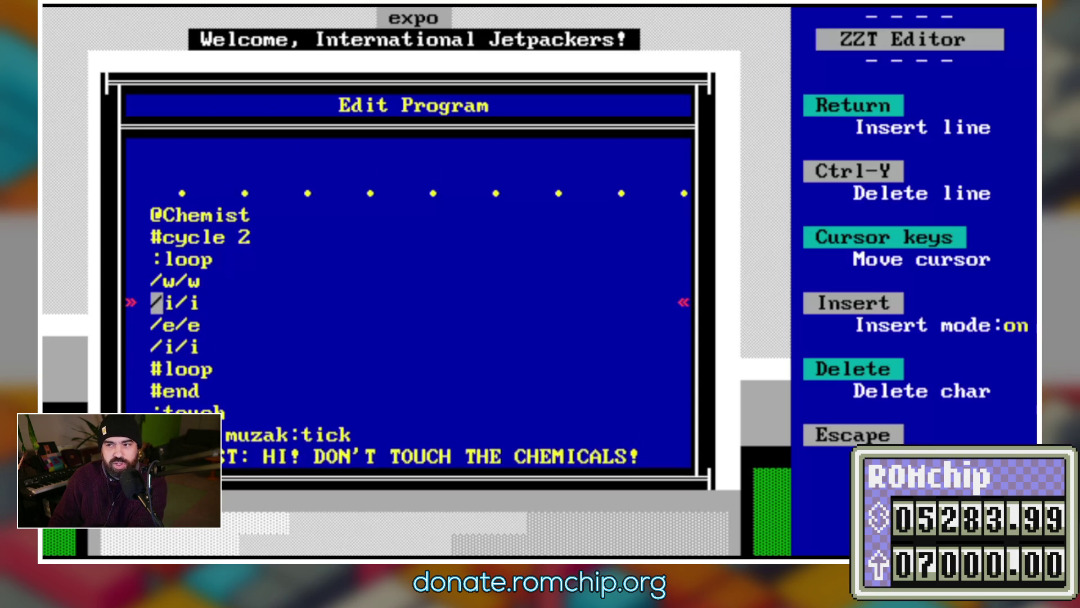
key("Down")
key("Down")
key("Down")
key("Down")
key("Down")
key("Down")
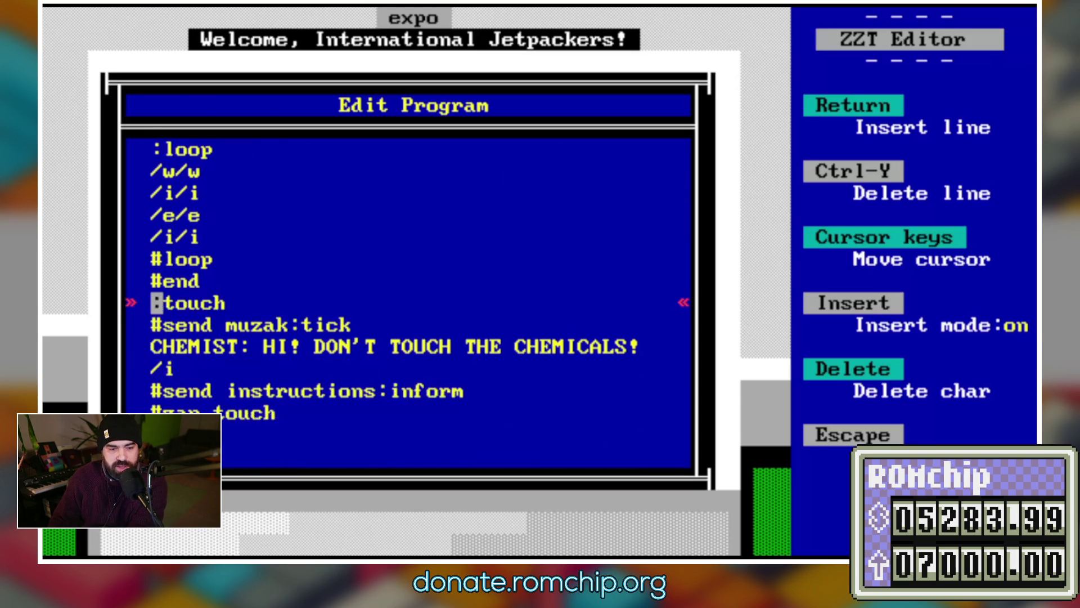
key("Up")
key("Up")
key("Up")
key("Up")
key("Up")
key("Up")
key("Down")
key("Down")
key("Up")
key("Up")
key("Up")
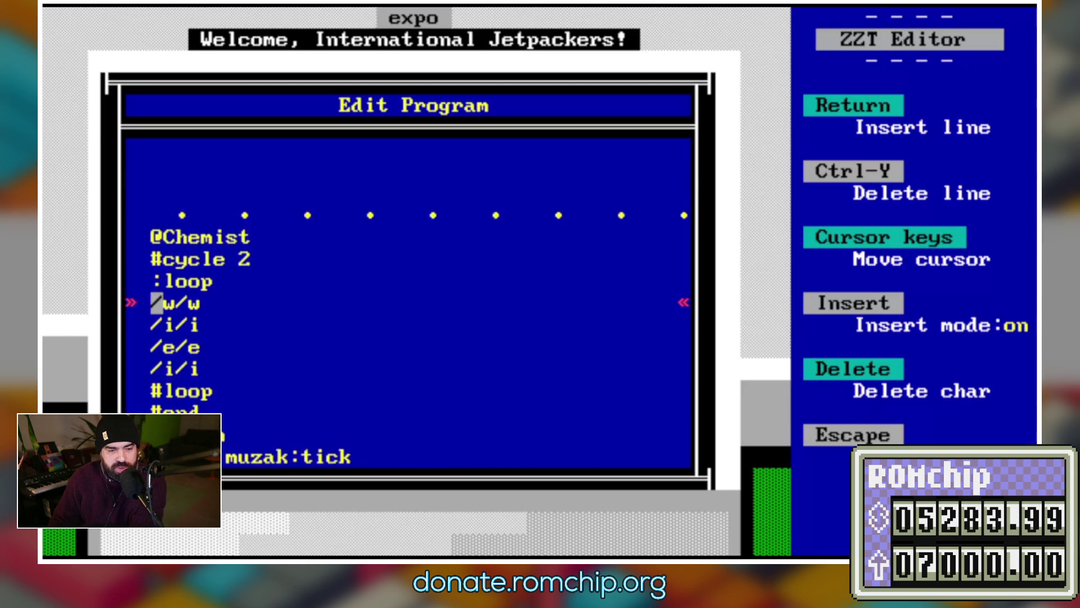
key("Down")
key("Down")
key("Down")
key("Up")
key("Up")
key("Down")
key("Down")
key("Down")
key("Down")
key("Down")
key("Down")
key("Up")
Read the first :touch block: the CHEMIST dialogue, #zap touch and #send instructions:inform
key("Right")
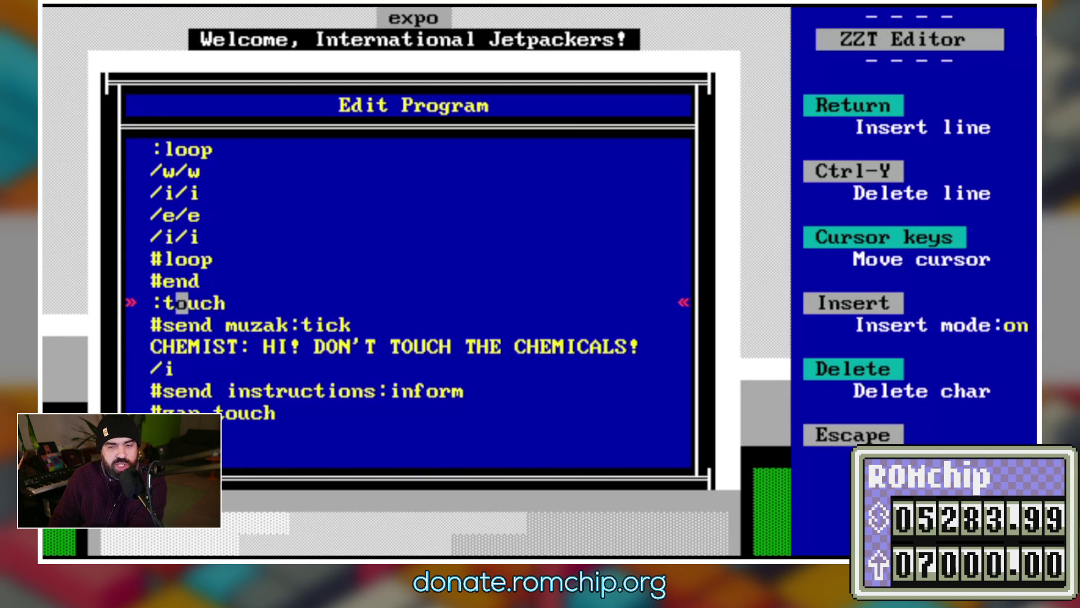
key("Right")
key("Right")
key("Right")
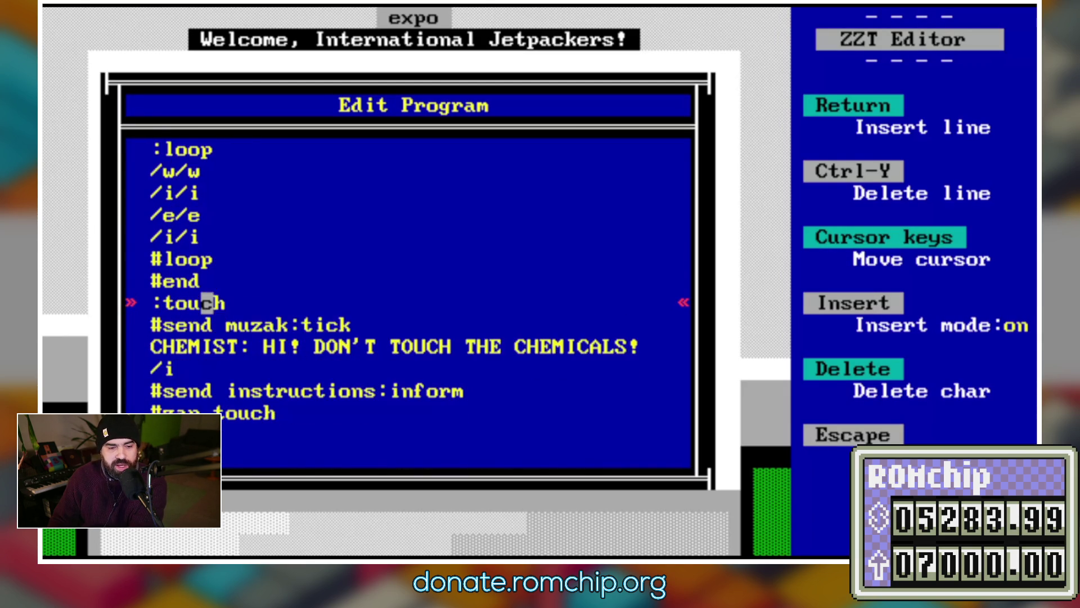
key("Down")
key("Down")
key("Right")
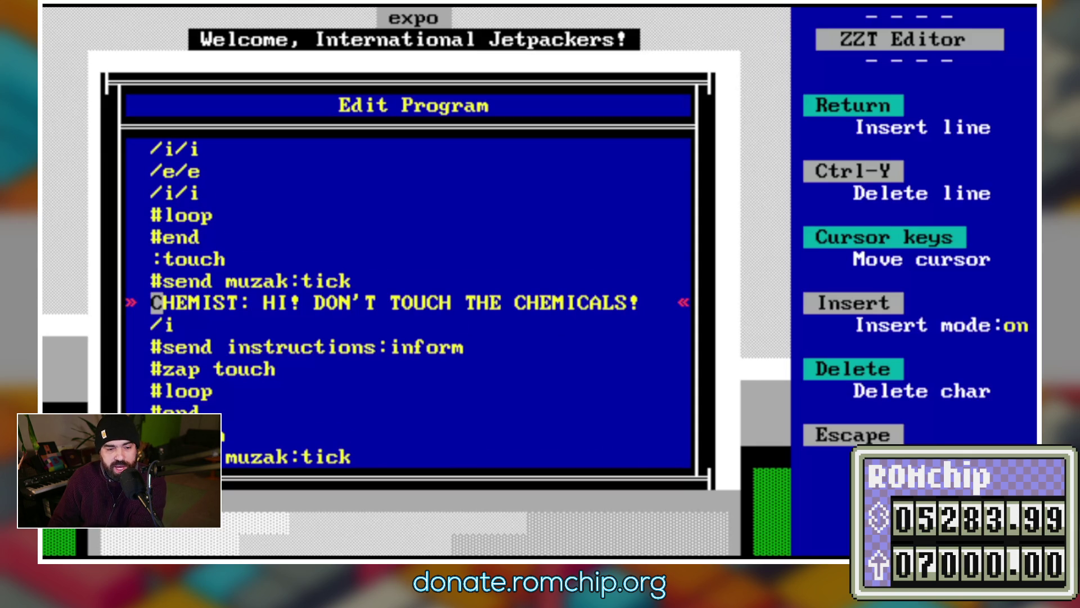
key("Up")
key("Down")
key("Up")
key("Up")
key("Down")
key("Down")
key("Up")
key("Down")
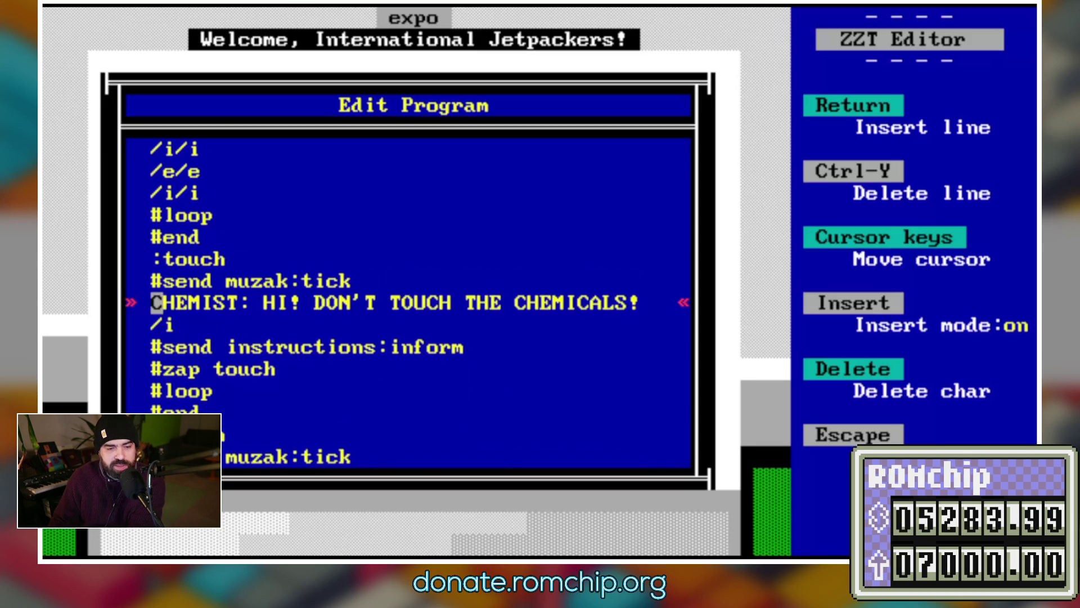
key("Down")
key("Down")
key("Down")
key("Up")
key("Down")
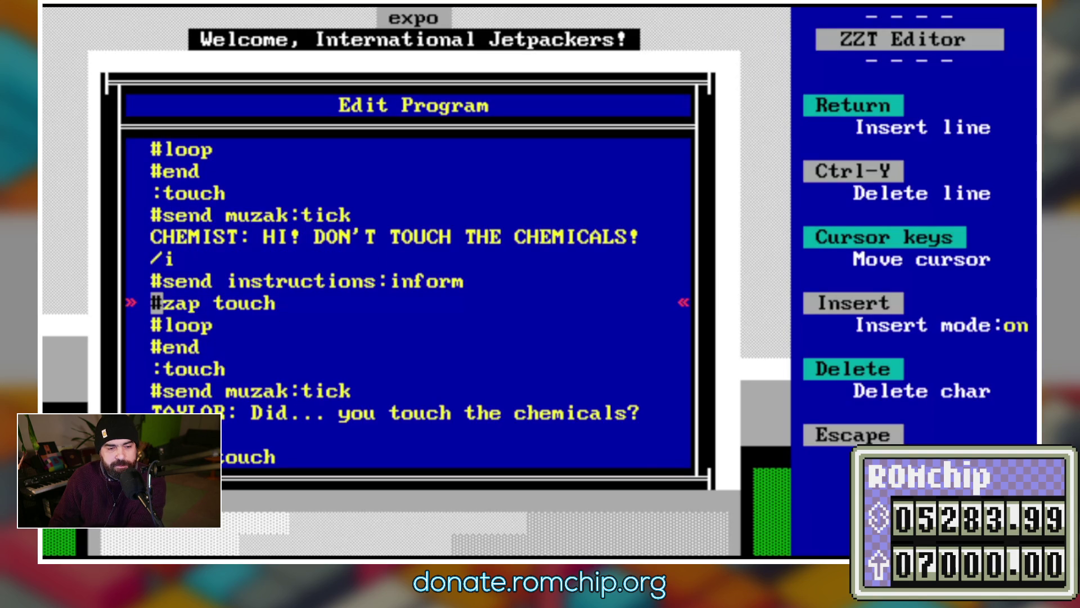
key("Up")
key("End")
key("Down")
key("Home")
key("Down")
key("Down")
key("Left")
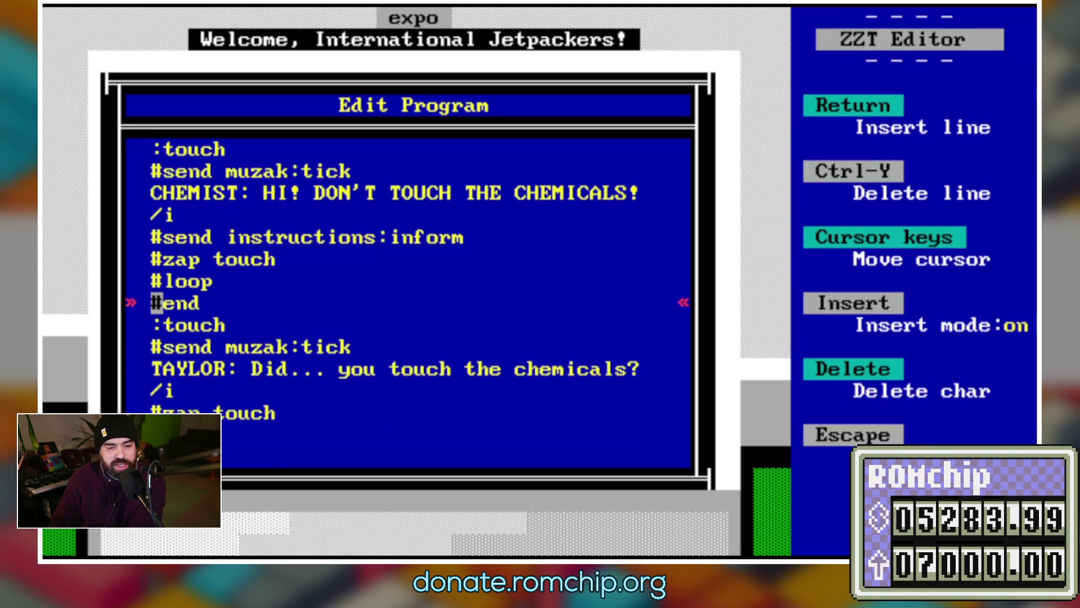
key("Down")
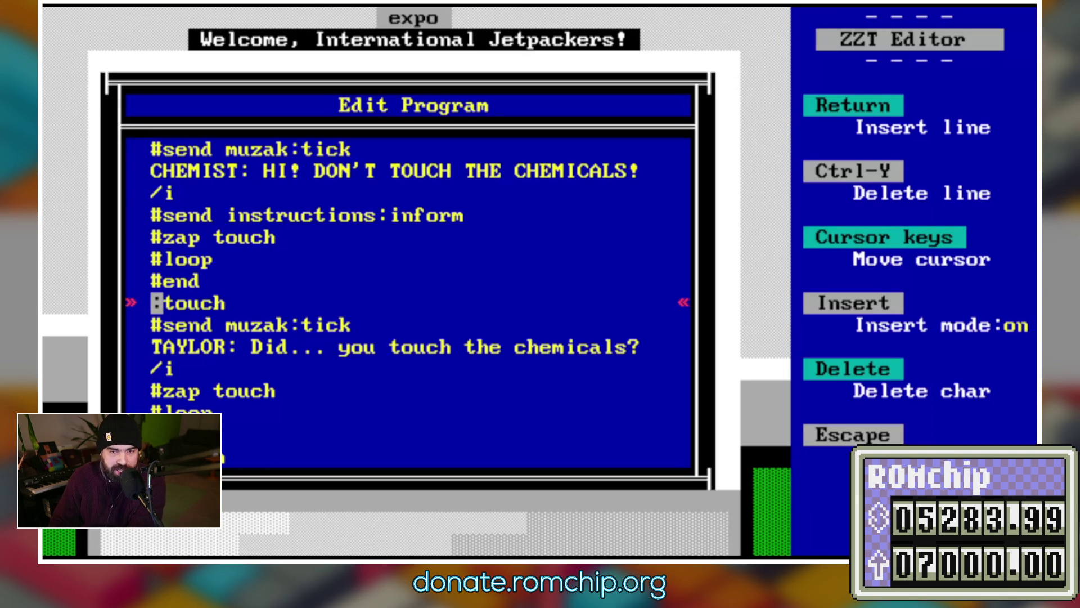
Read the second :touch block with the TAYLOR line and #send muzak:tick commands
key("Up")
key("Up")
key("Up")
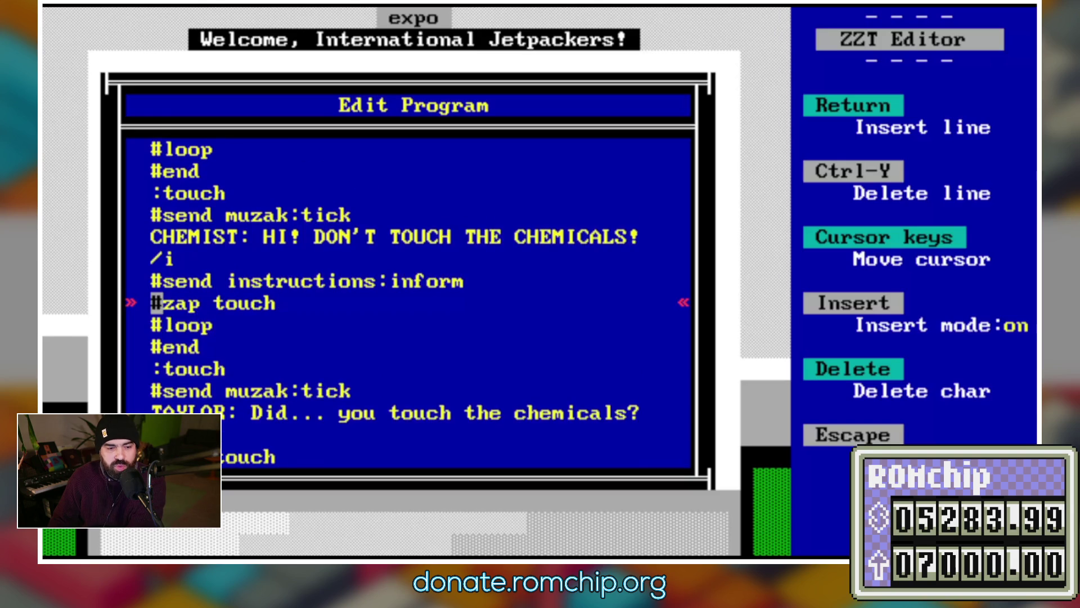
key("Down")
key("Down")
key("Down")
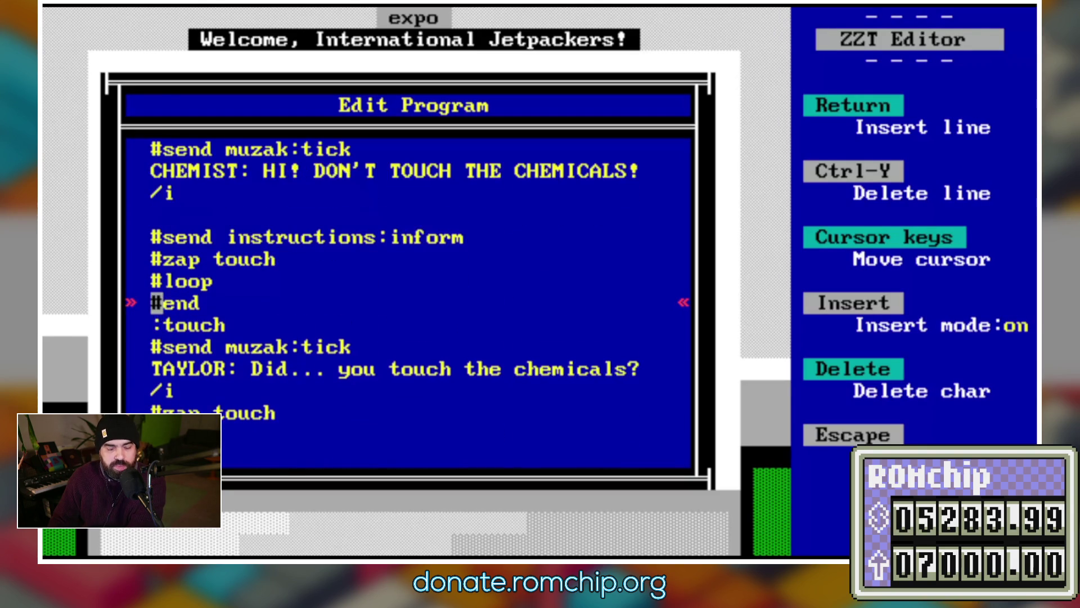
key("Down")
key("Down")
key("Up")
key("Up")
key("Up")
key("Down")
key("Down")
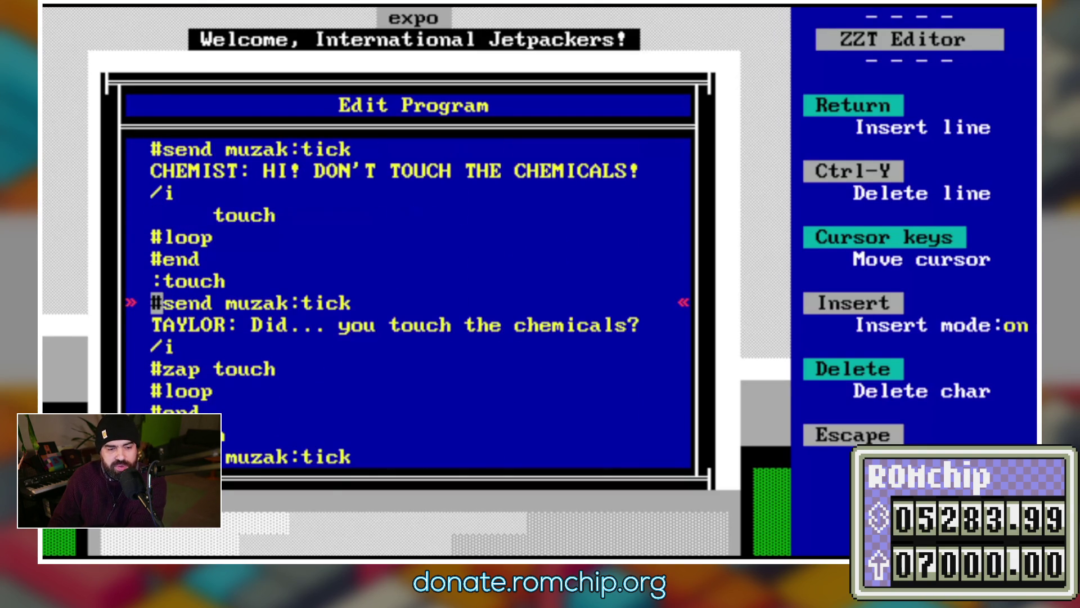
key("Down")
key("Down")
key("Down")
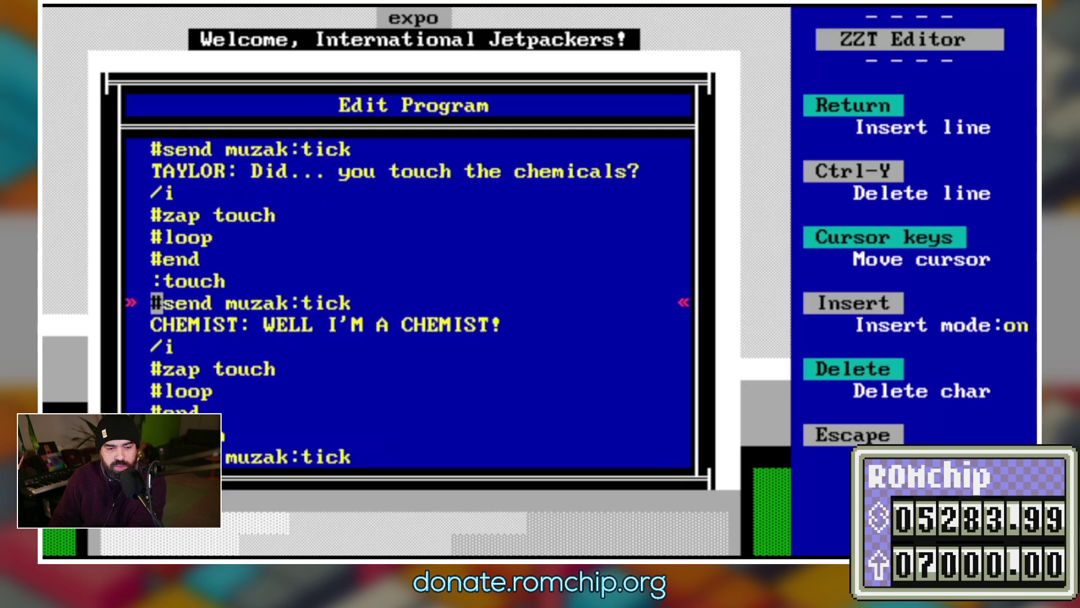
key("Down")
key("Down")
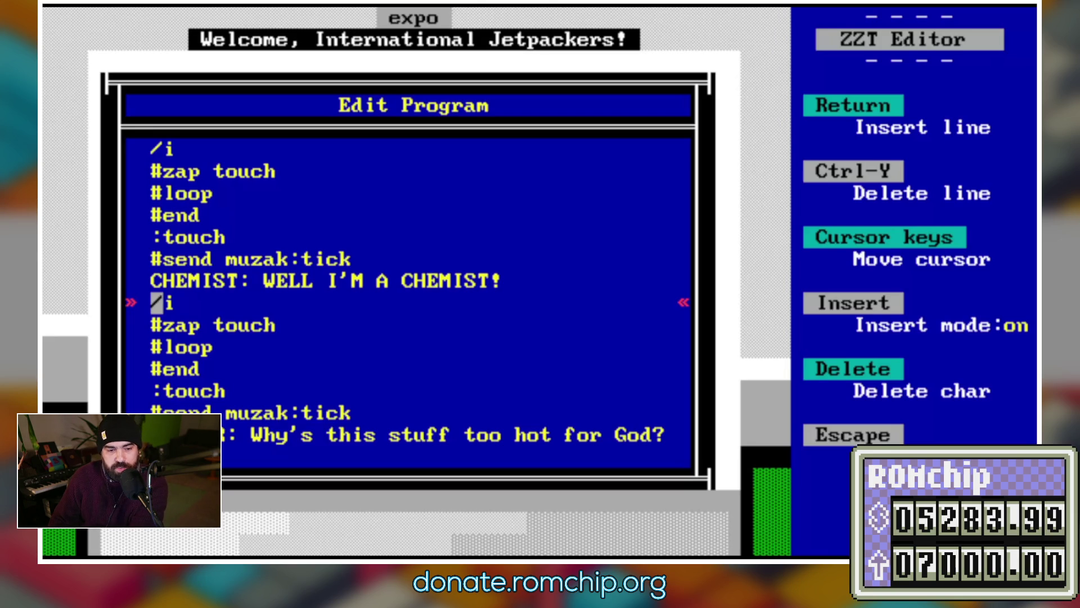
key("Down")
key("Down")
key("Down")
key("Up")
key("Up")
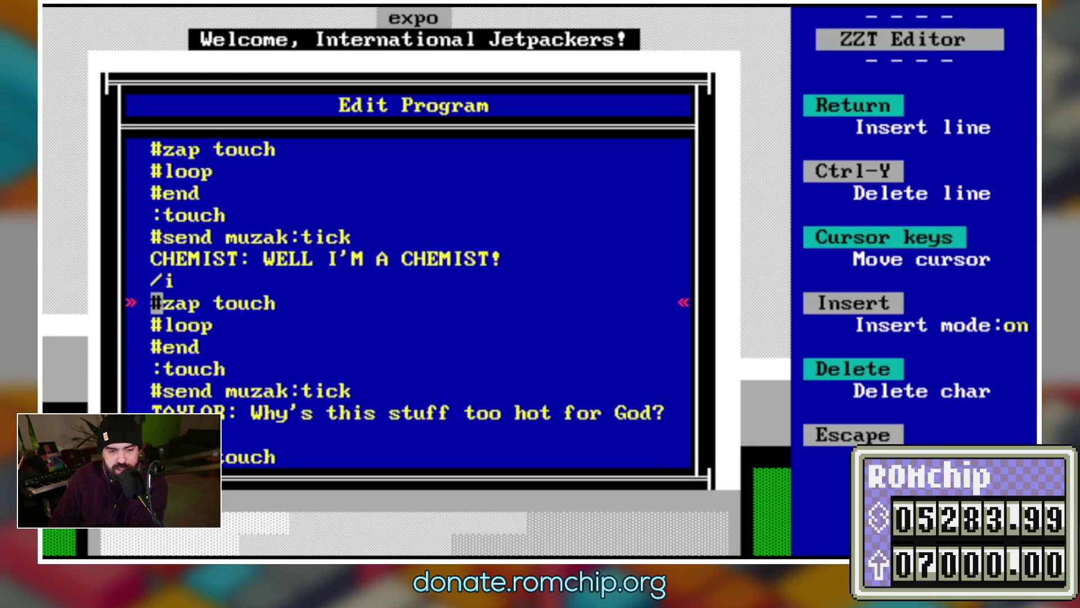
Close the Chemist script, briefly view another object's script, and return to the expo board
key("Escape")
key("Return")
key("Return")
key("Escape")
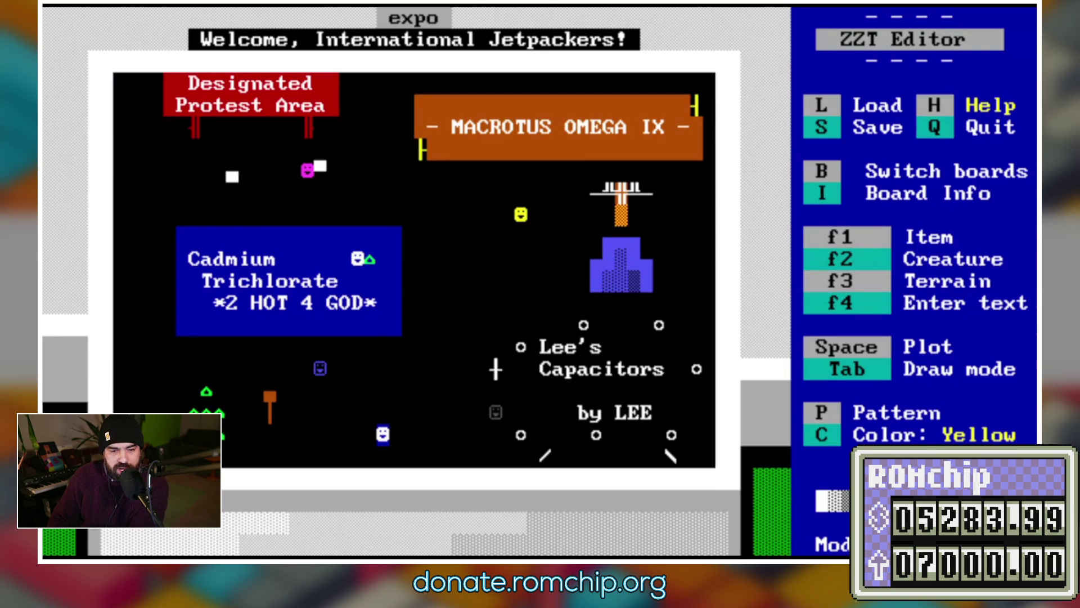
View the jetpack object's script twice, closing it each time
key("Down")
key("Down")
key("Down")
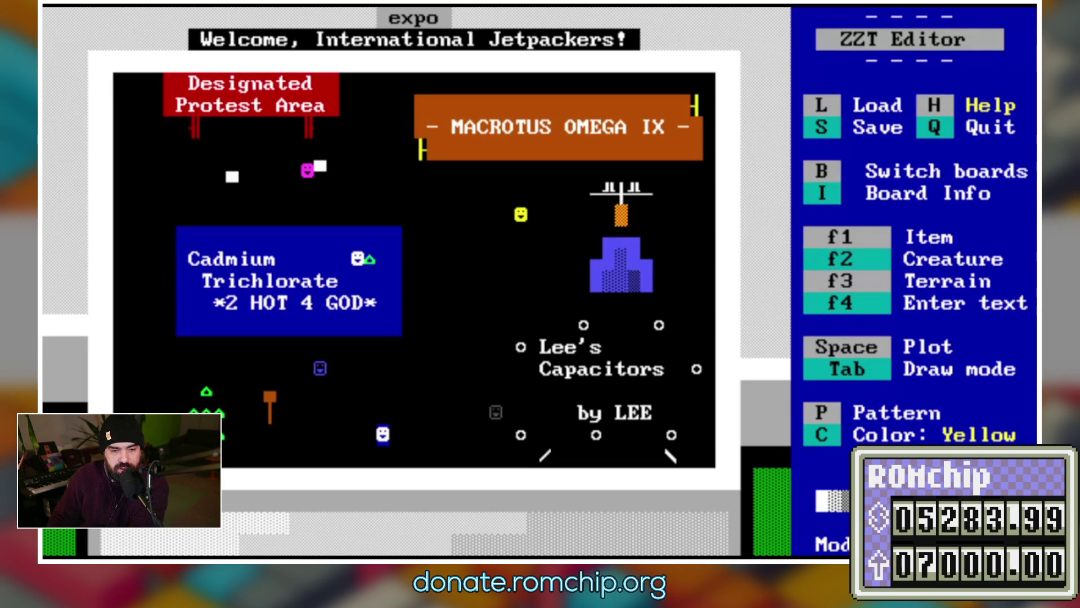
key("Return")
key("Return")
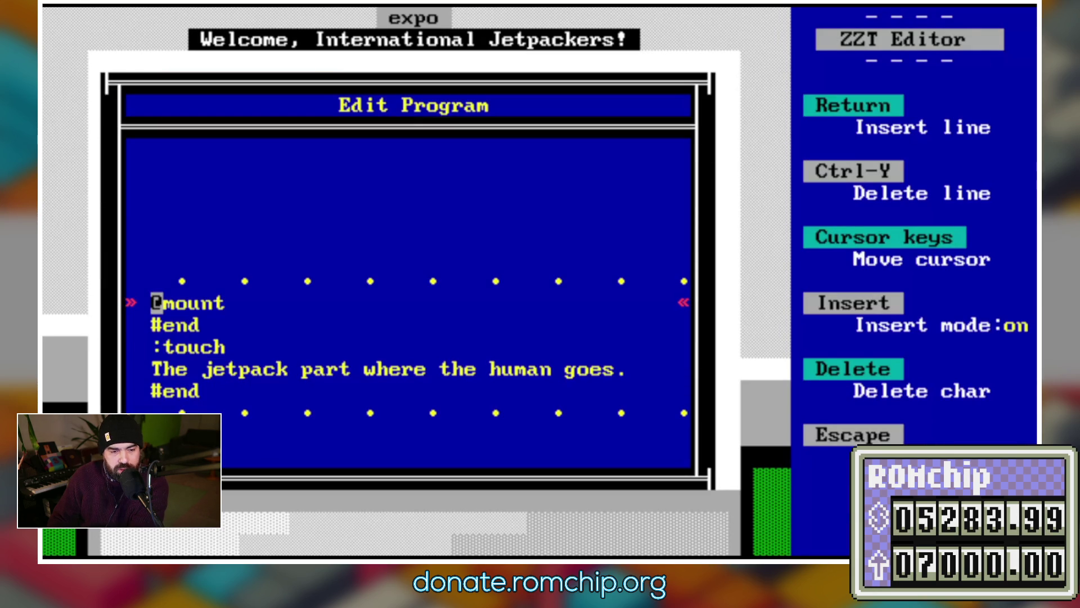
key("Escape")
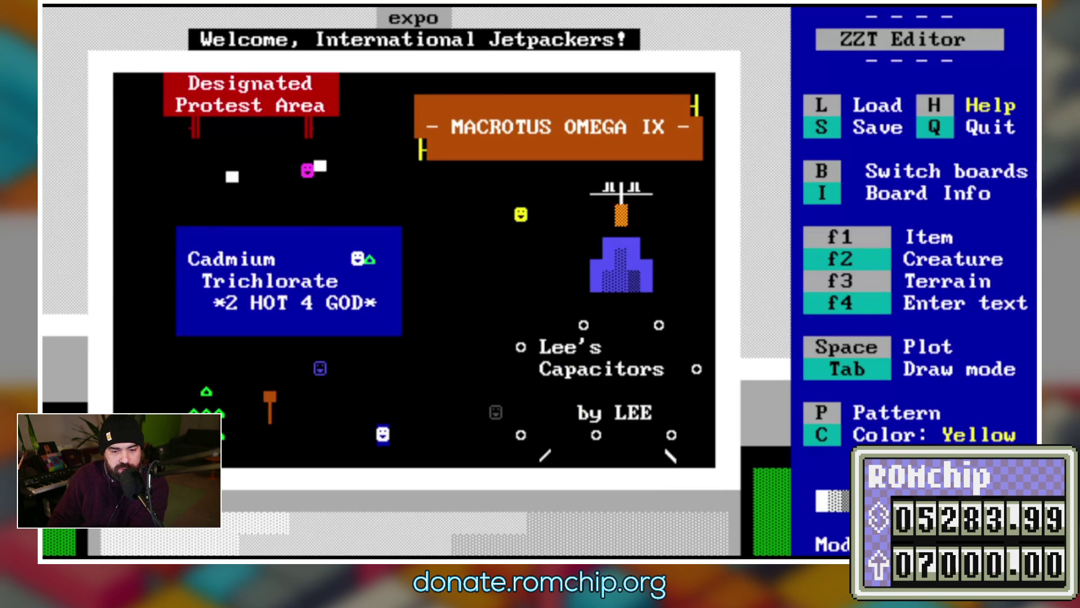
key("Return")
key("Return")
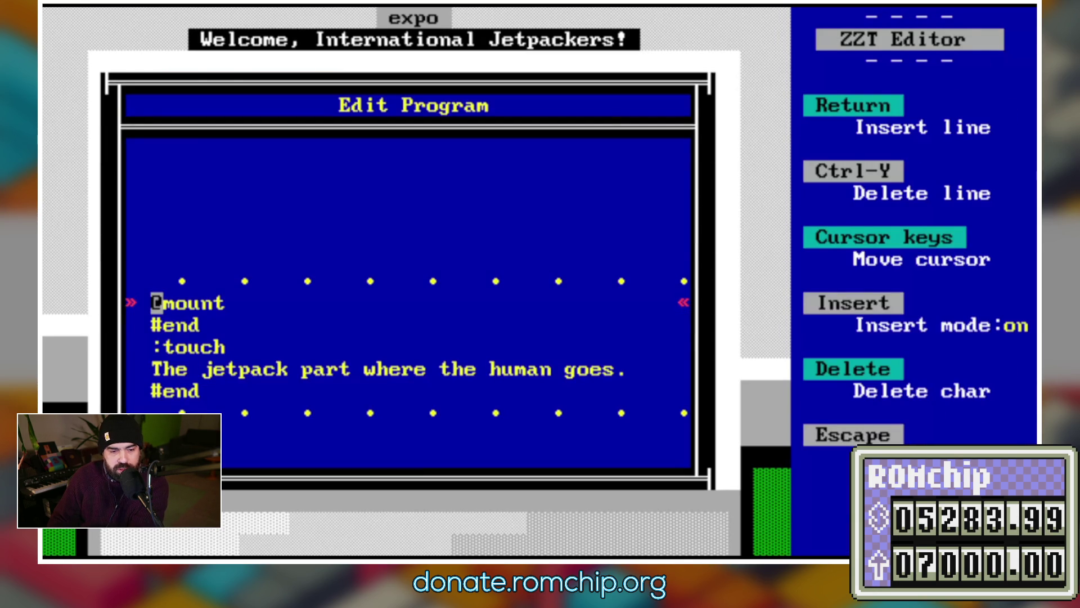
key("Escape")
Switch to the blank canvas board from the board list
key("b")
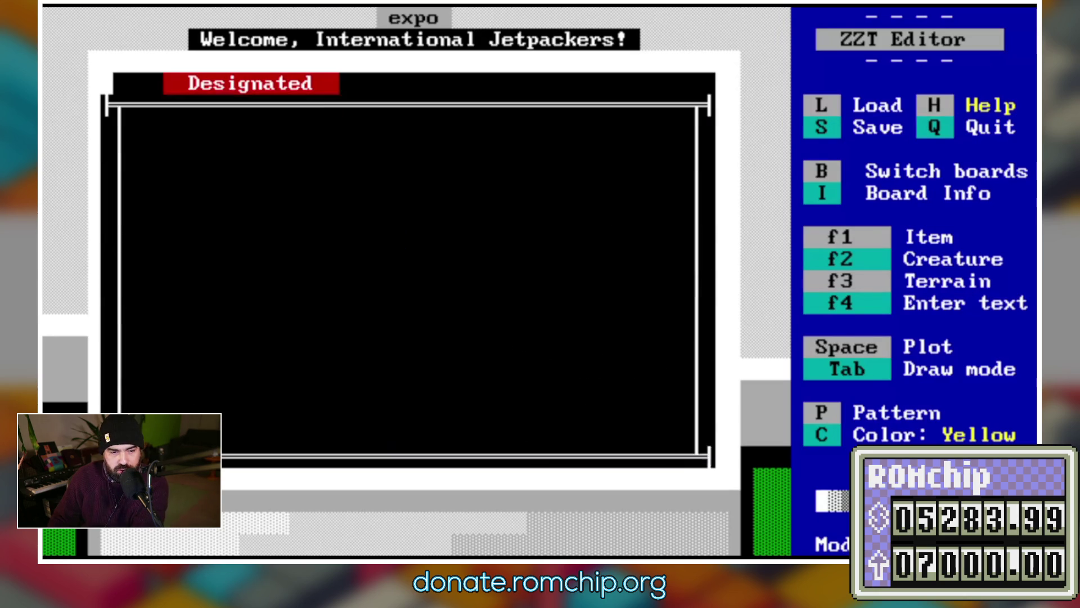
key("Up")
key("Up")
key("Up")
key("Return")
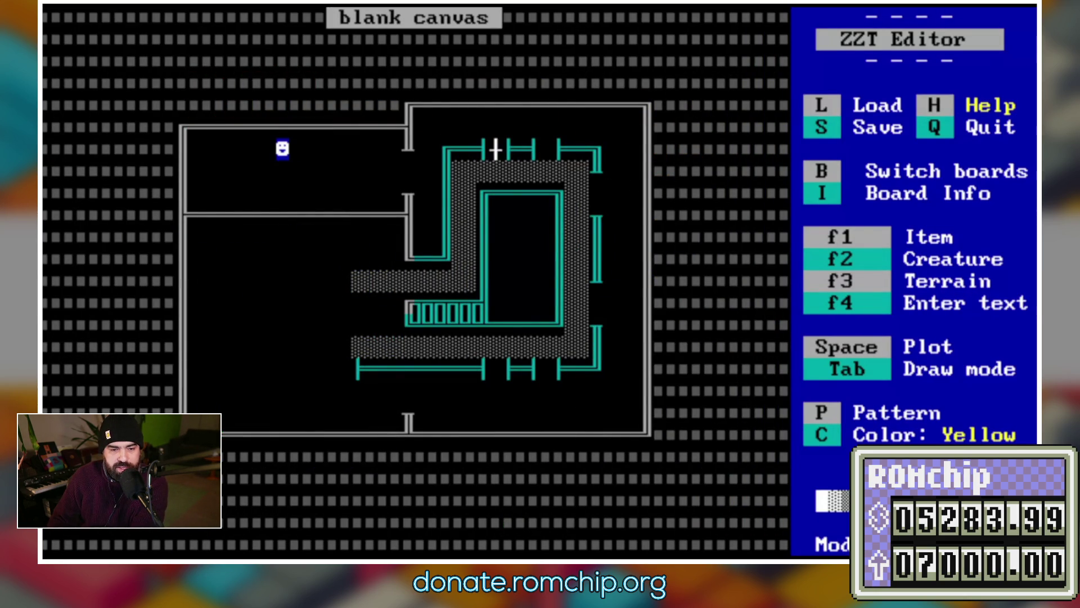
Place the copied jetpack object at the corridor top and open its script
key("F2")
key("o")
key("Right")
key("Right")
key("Right")
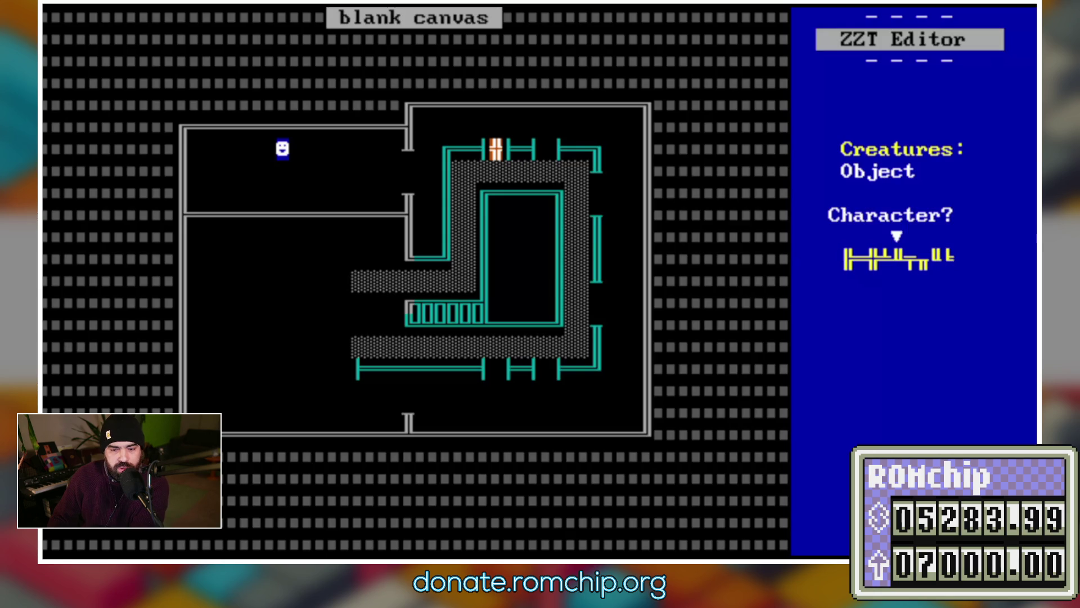
key("Return")
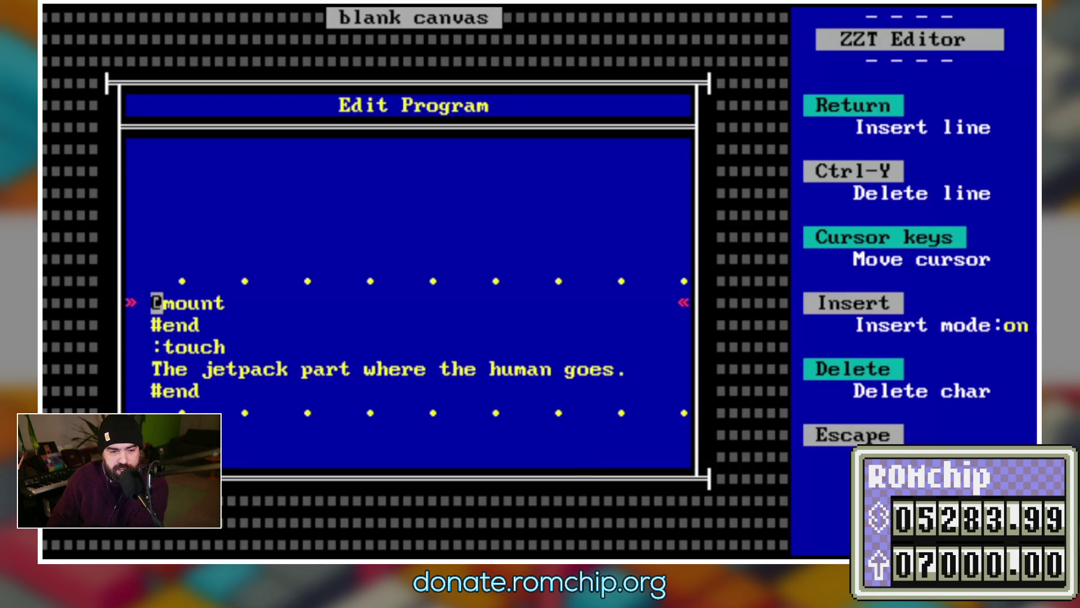
key("Down")
key("Up")
key("End")
key("BackSpace")
key("BackSpace")
key("BackSpace")
key("BackSpace")
key("BackSpace")
type("seat")
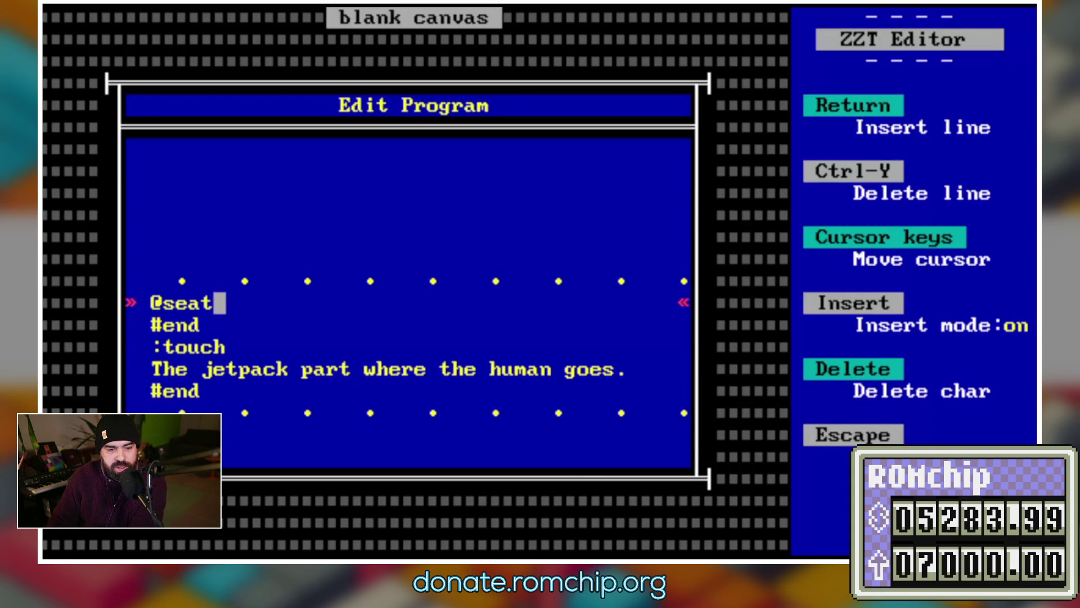
key("Down")
key("Down")
key("Down")
key("Left")
key("Left")
key("Home")
key("Down")
key("Up")
key("End")
key("BackSpace")
key("BackSpace")
key("BackSpace")
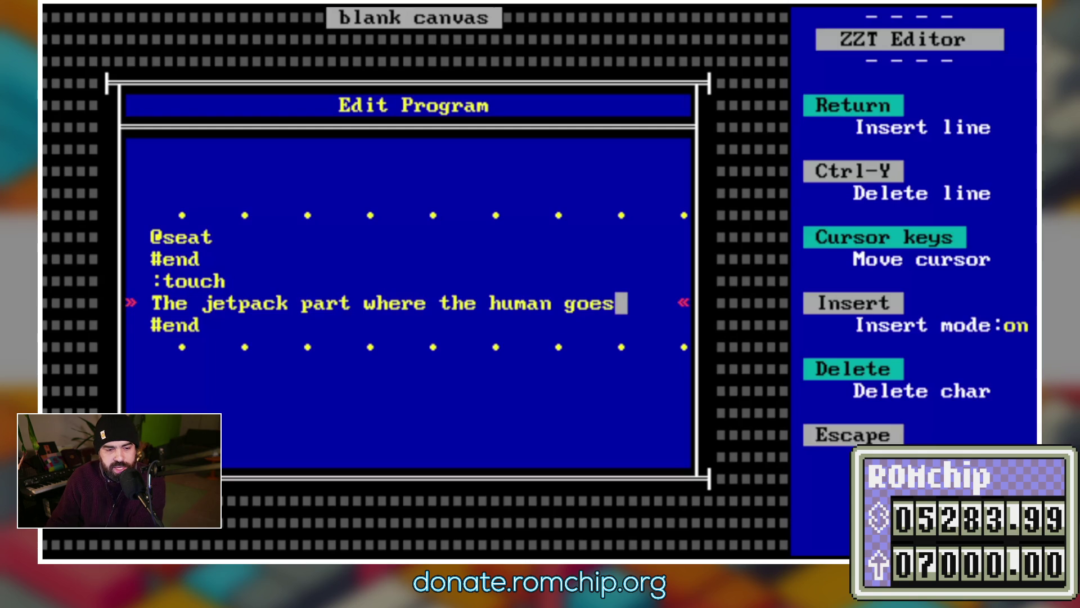
key("BackSpace")
key("BackSpace")
key("BackSpace")
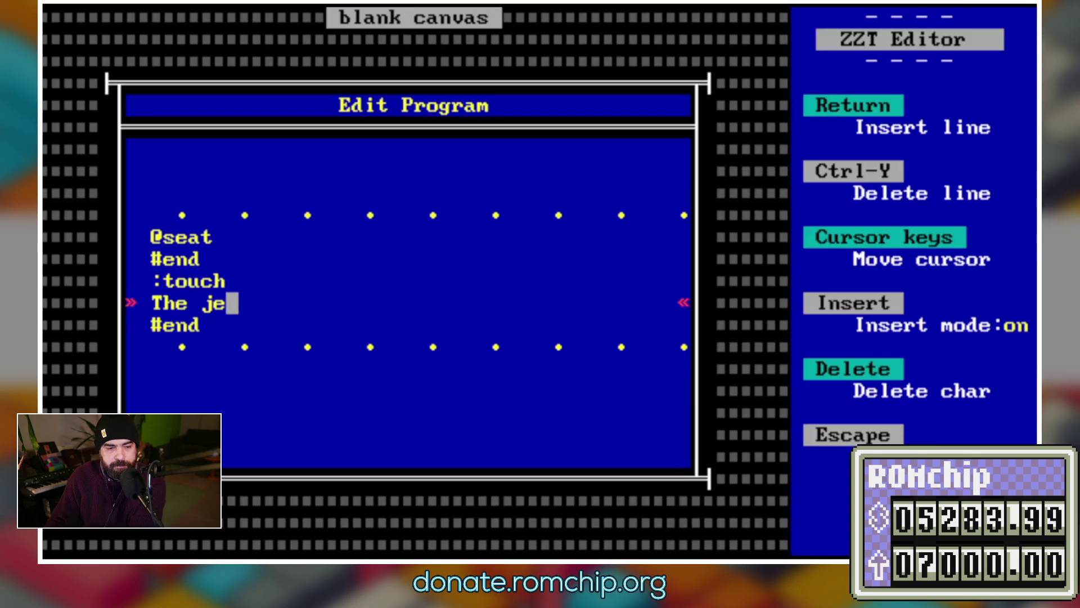
type("No sushi ")
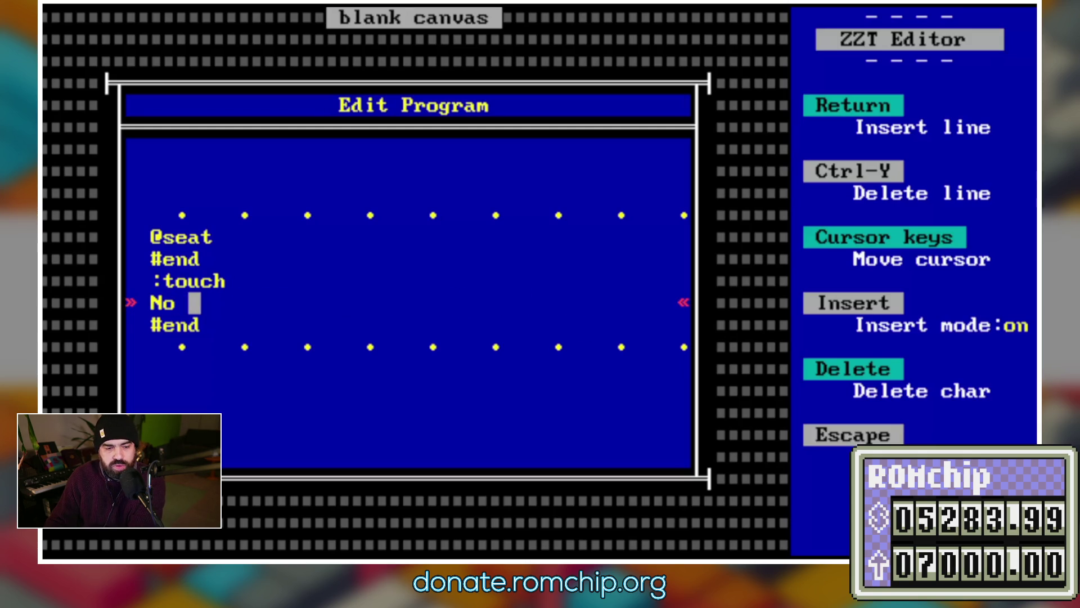
type("yet.")
Add '/i' and '#zap touch' lines after the message
key("Return")
type("/i")
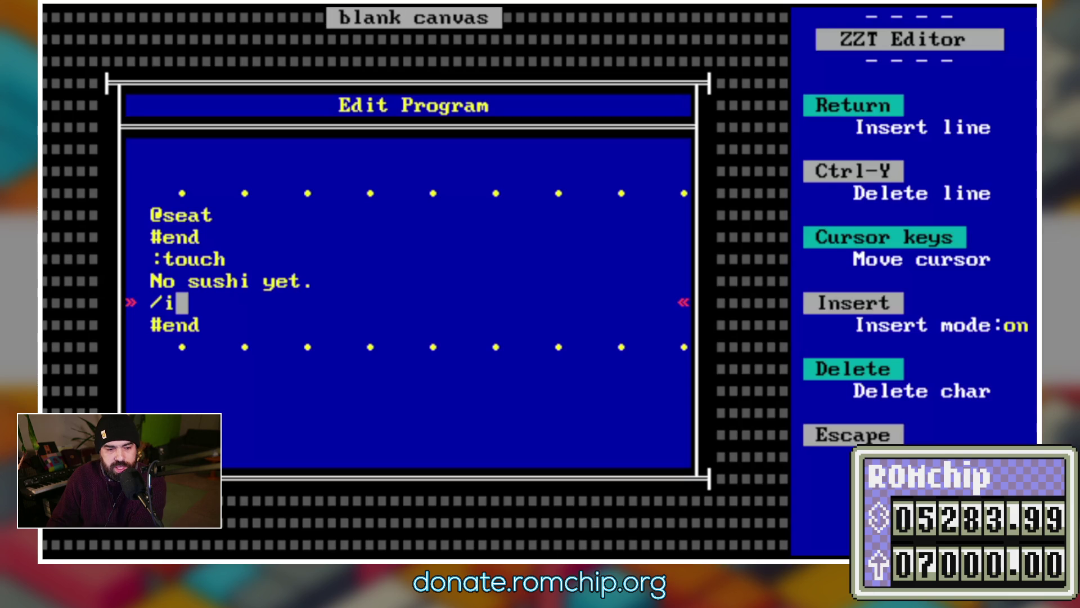
key("Return")
type("#zap topucjh")
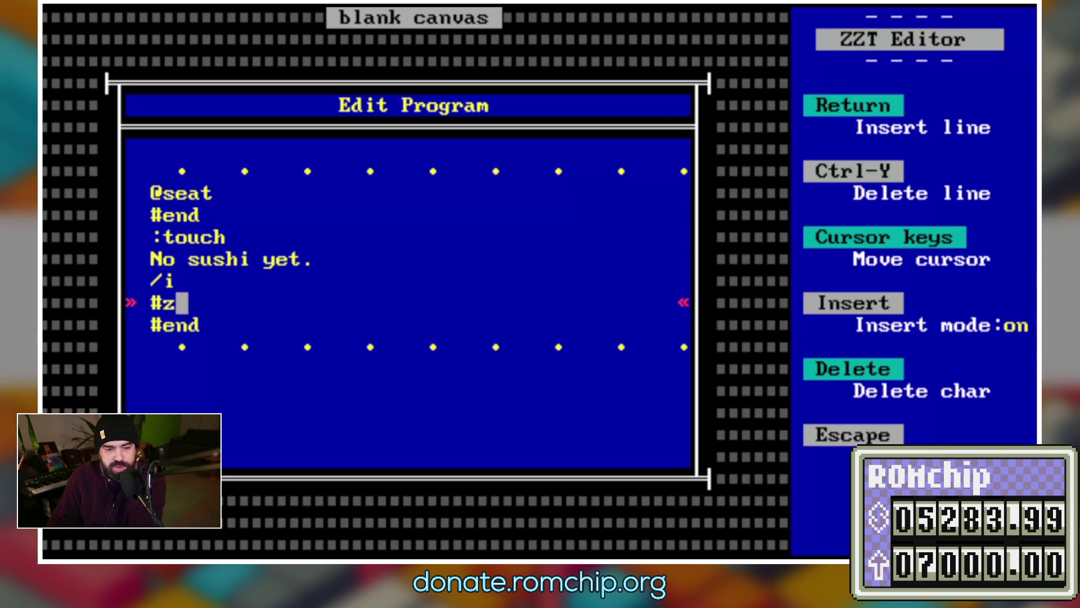
key("BackSpace")
key("BackSpace")
key("BackSpace")
key("BackSpace")
key("BackSpace")
type("uchj")
key("BackSpace")
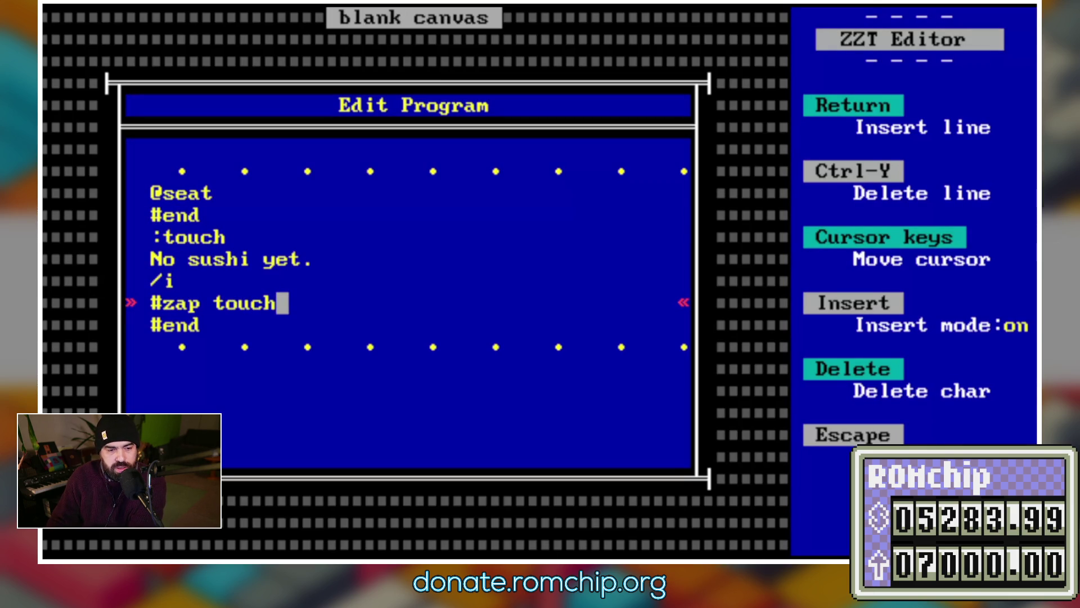
key("Return")
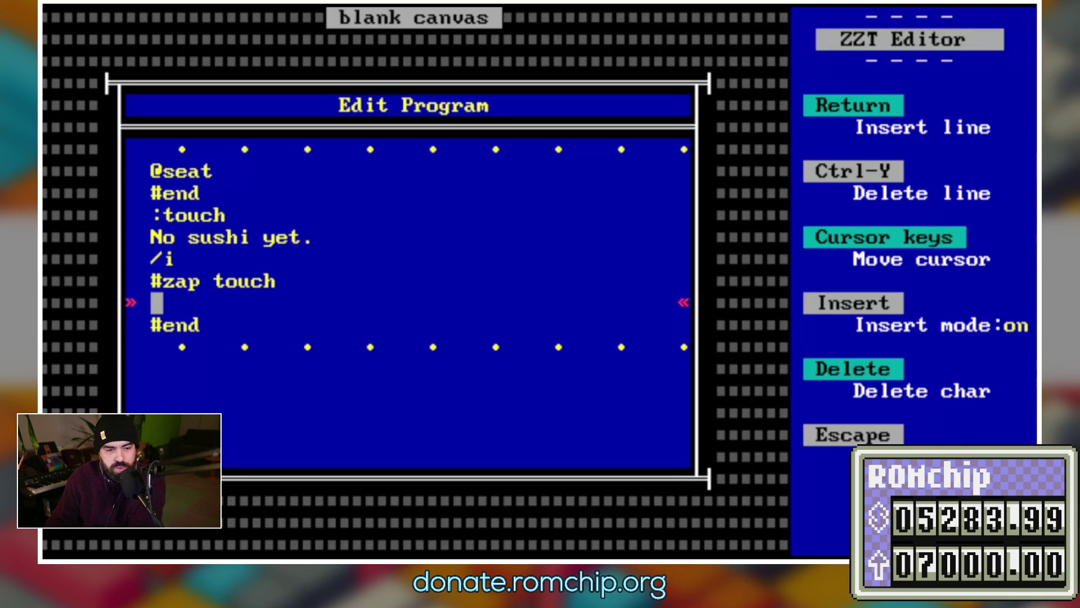
key("BackSpace")
After #end, add a ':touch' label with 'Still no sushi.' and '#end', then close the script
key("Down")
key("Up")
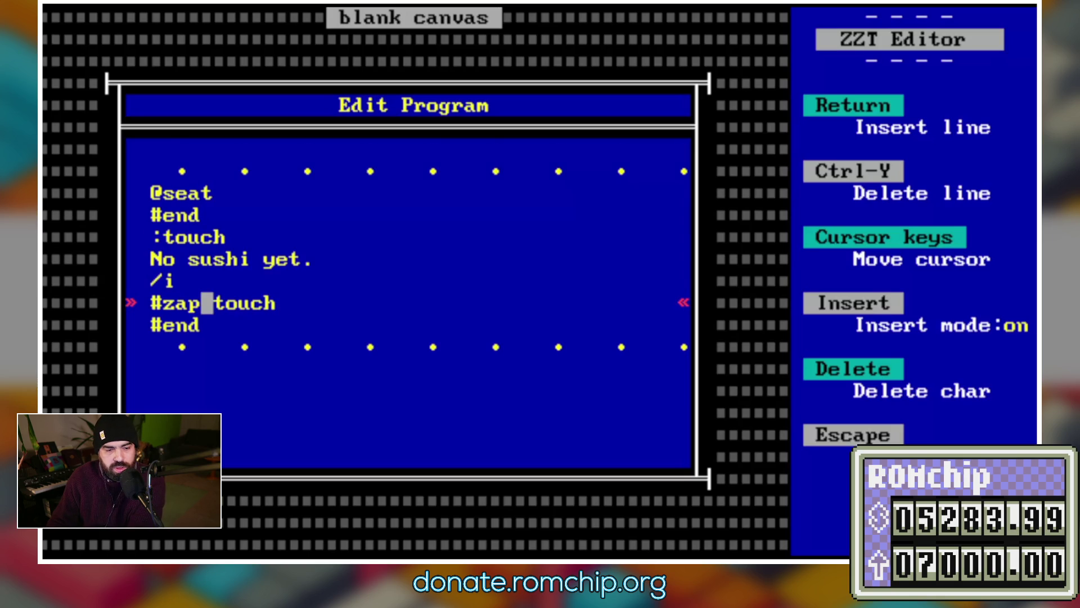
key("Down")
key("Return")
type("#")
key("BackSpace")
type(":")
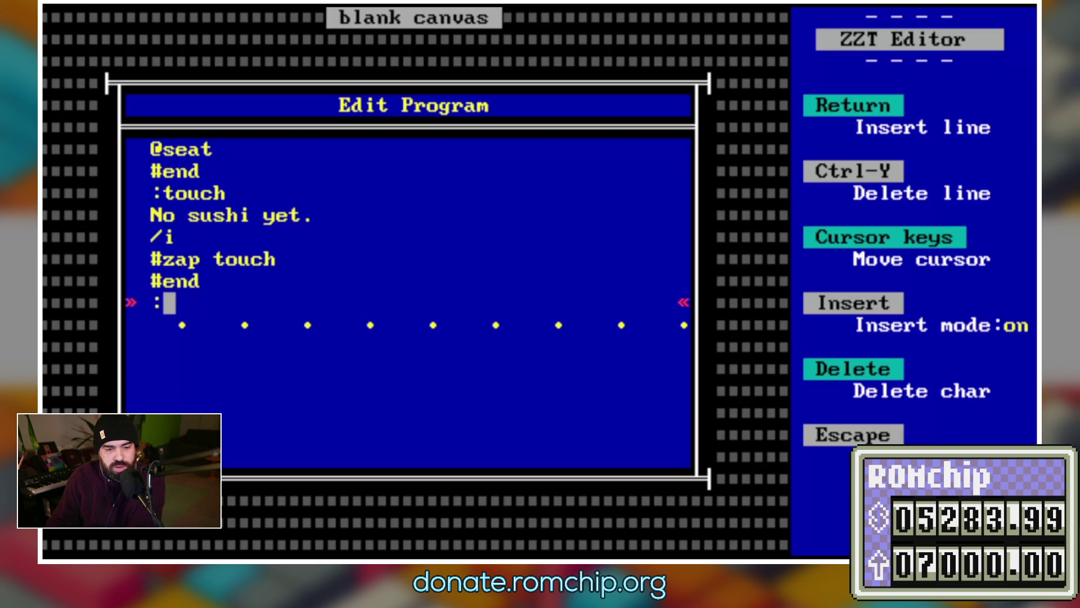
type("toucjh")
key("BackSpace")
key("BackSpace")
type("h")
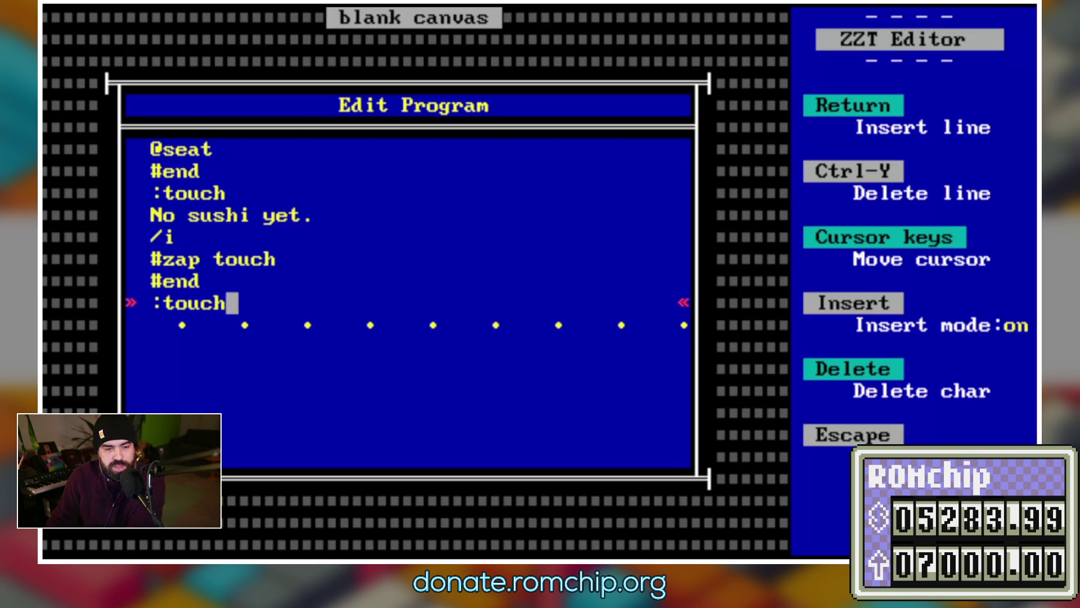
key("Return")
type("Still no sushi.")
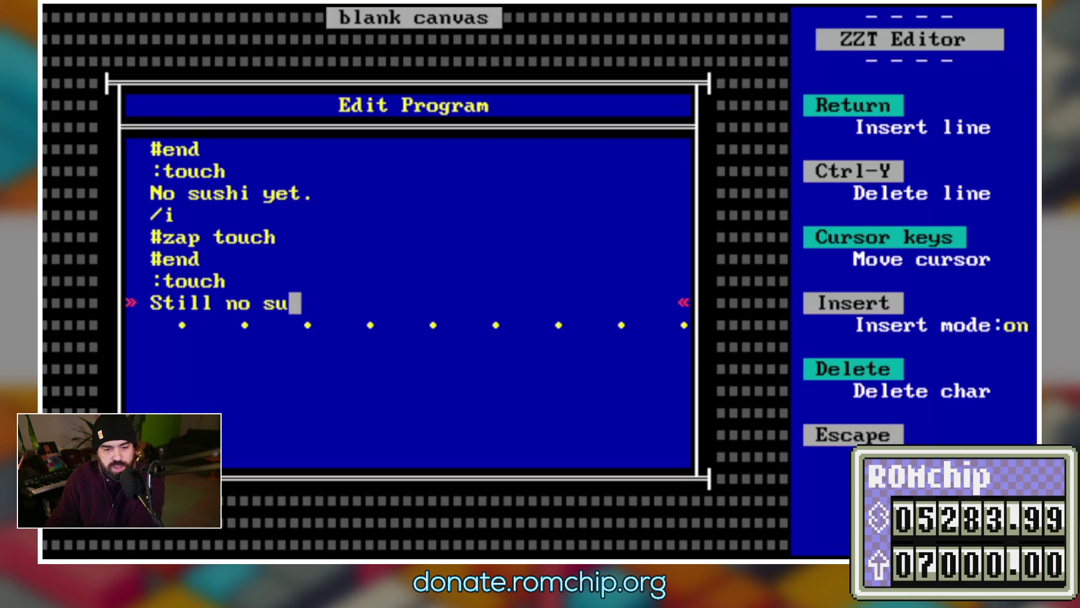
key("Return")
type("#")
key("BackSpace")
type("#end")
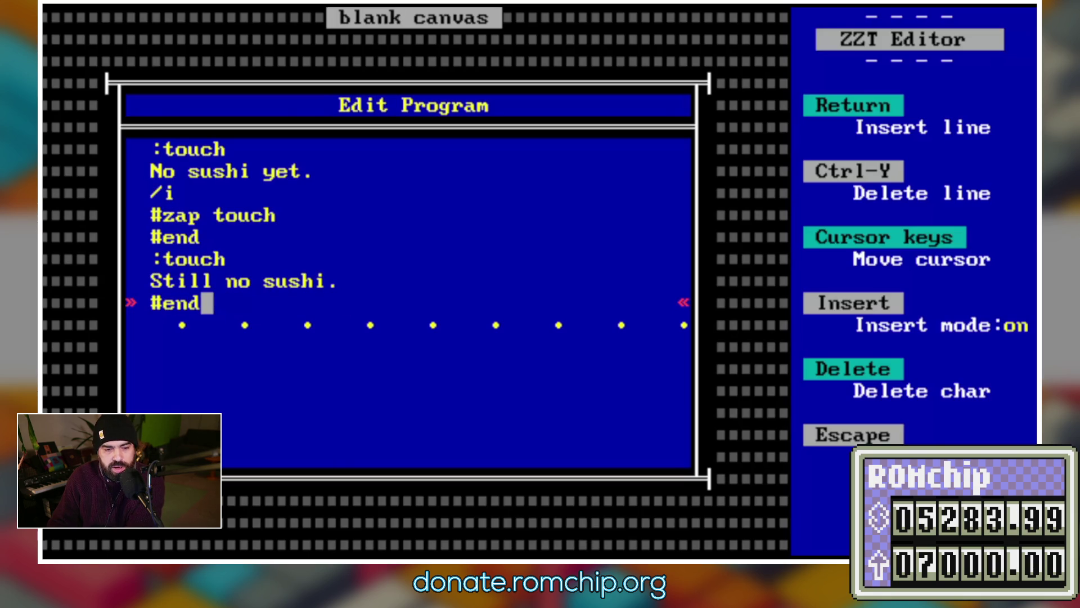
key("Escape")
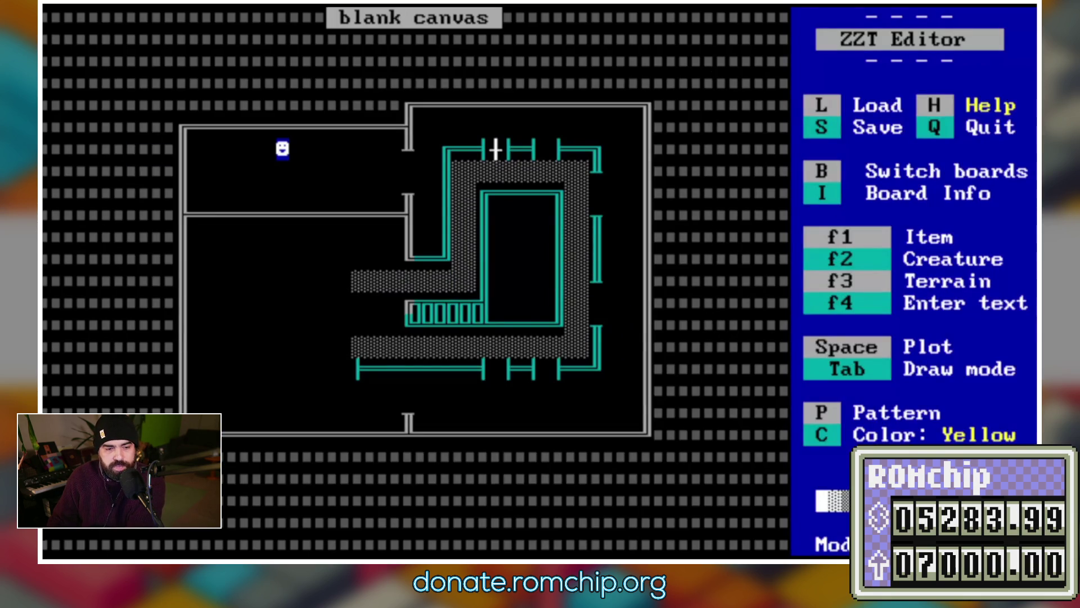
Review the seat object's script
key("Return")
key("Down")
key("Down")
key("Down")
key("Escape")
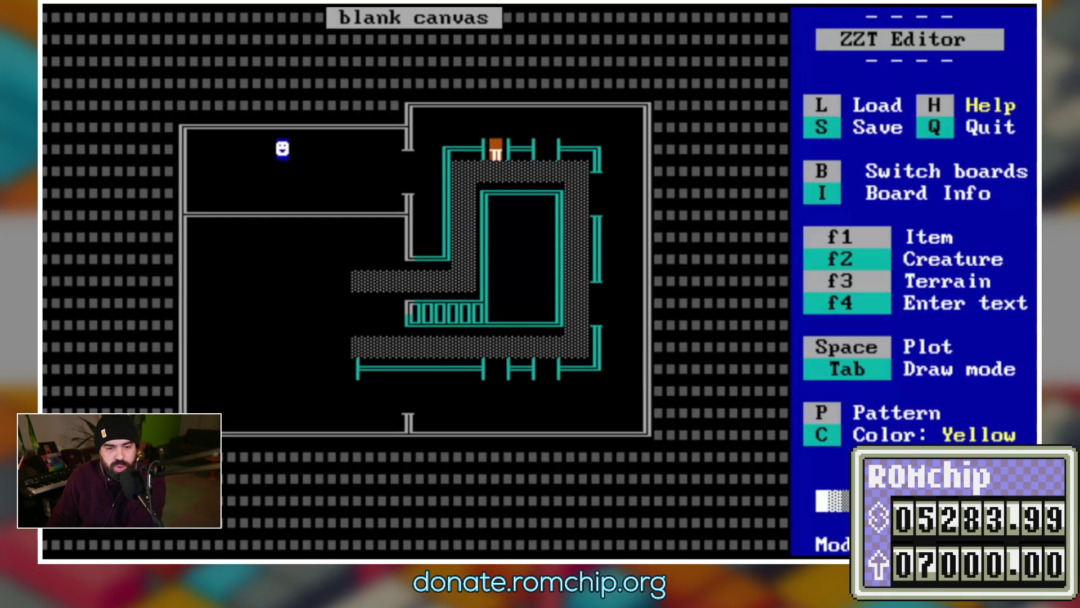
Place a copy of the seat object to its right with the script '#bind seat'
key("Return")
key("Return")
key("Down")
key("Down")
key("Down")
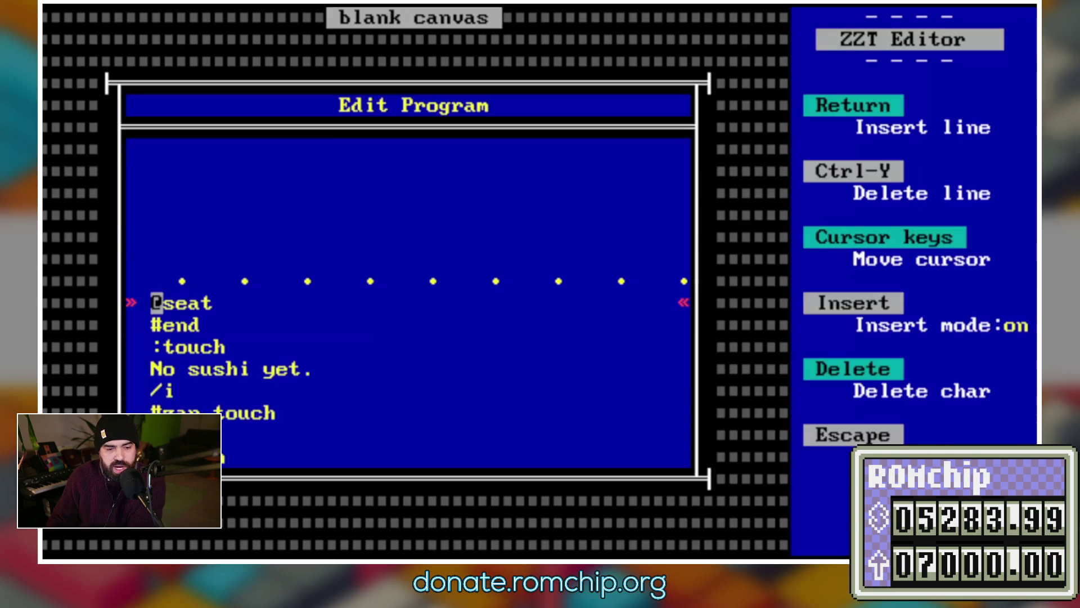
key("Down")
key("Down")
key("Down")
key("Right")
key("Right")
key("Right")
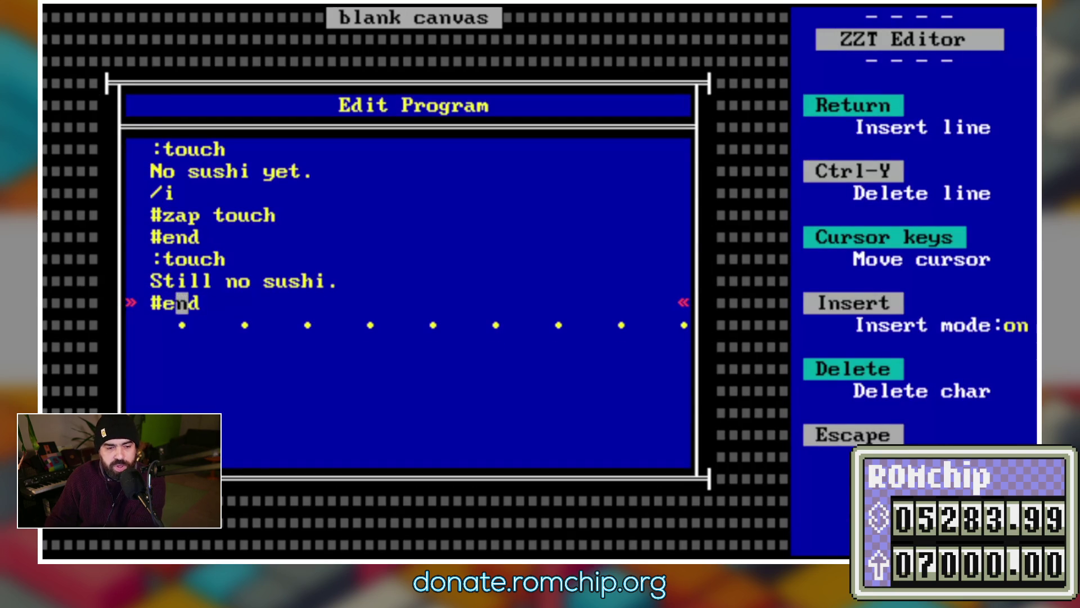
key("BackSpace")
key("BackSpace")
key("BackSpace")
key("BackSpace")
key("BackSpace")
key("BackSpace")
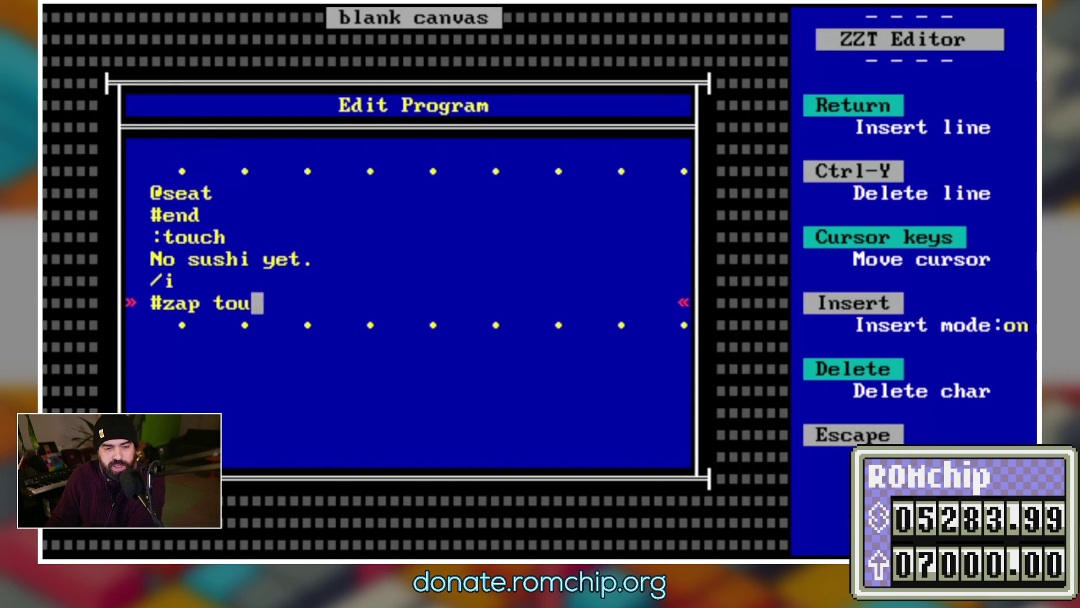
key("BackSpace")
key("BackSpace")
key("BackSpace")
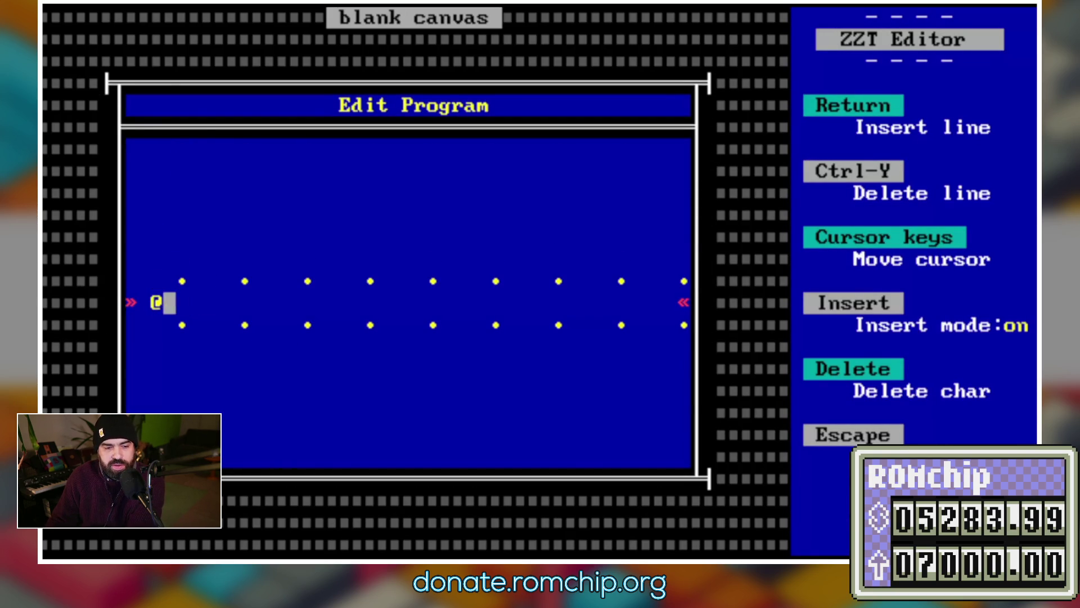
type("#bom")
key("BackSpace")
key("BackSpace")
type("innd")
key("BackSpace")
key("BackSpace")
key("BackSpace")
type("d seat")
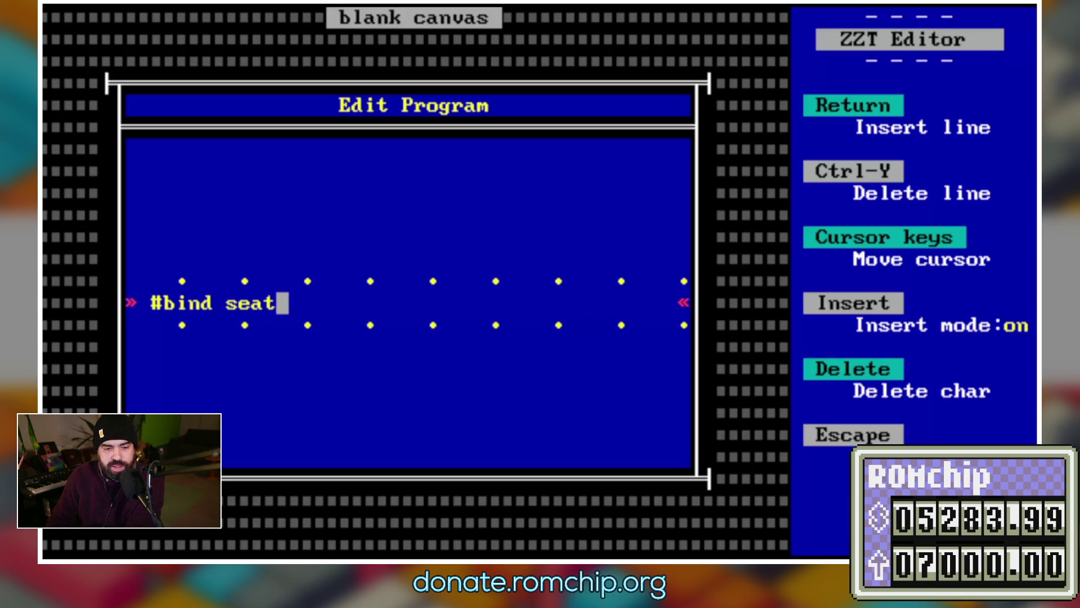
key("Escape")
Bring up the object tool again and close the resulting script editor
key("F2")
key("o")
key("Return")
key("Escape")
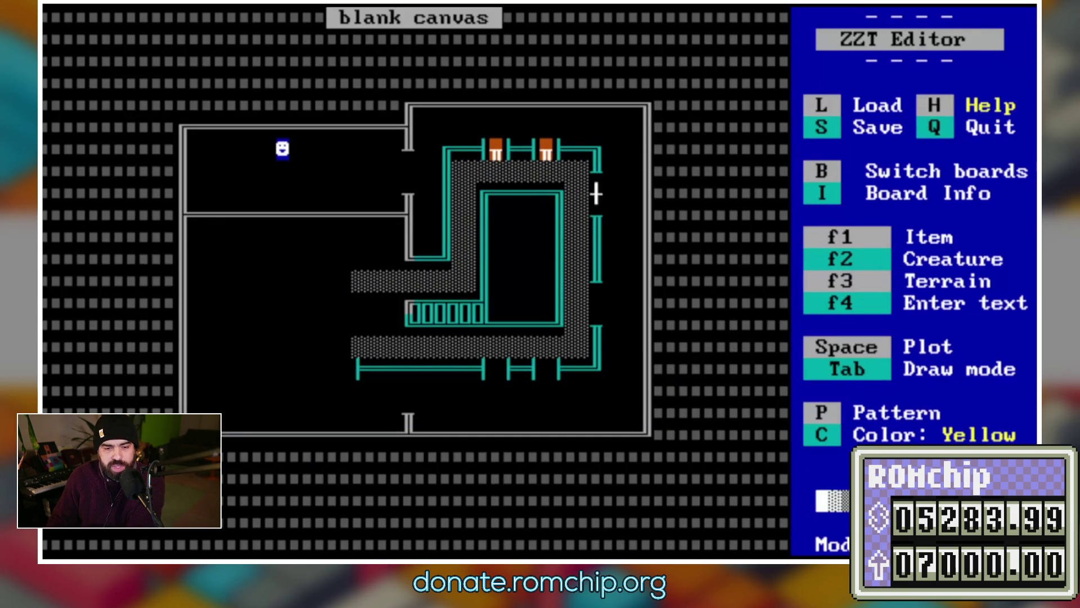
Place a seat object on the corridor's right edge with a chosen character
key("F2")
key("o")
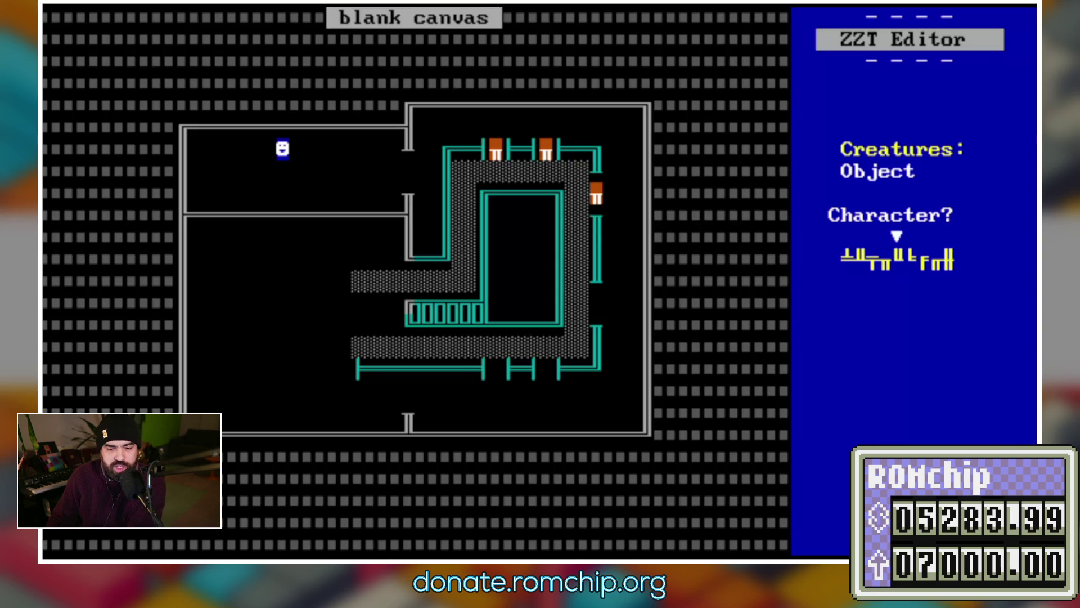
key("Left")
key("Left")
key("Left")
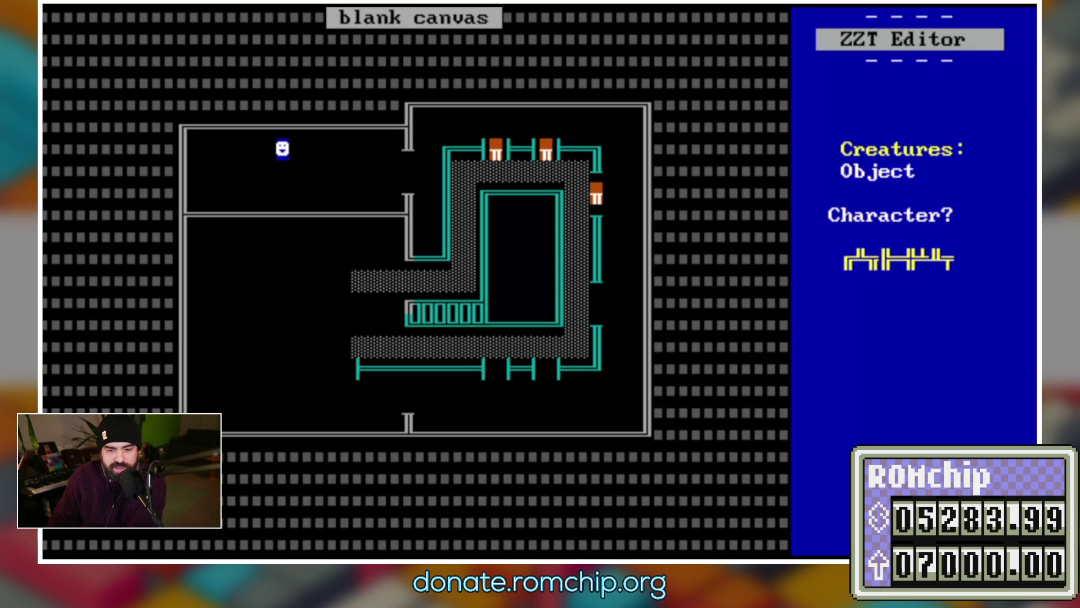
key("Left")
key("Left")
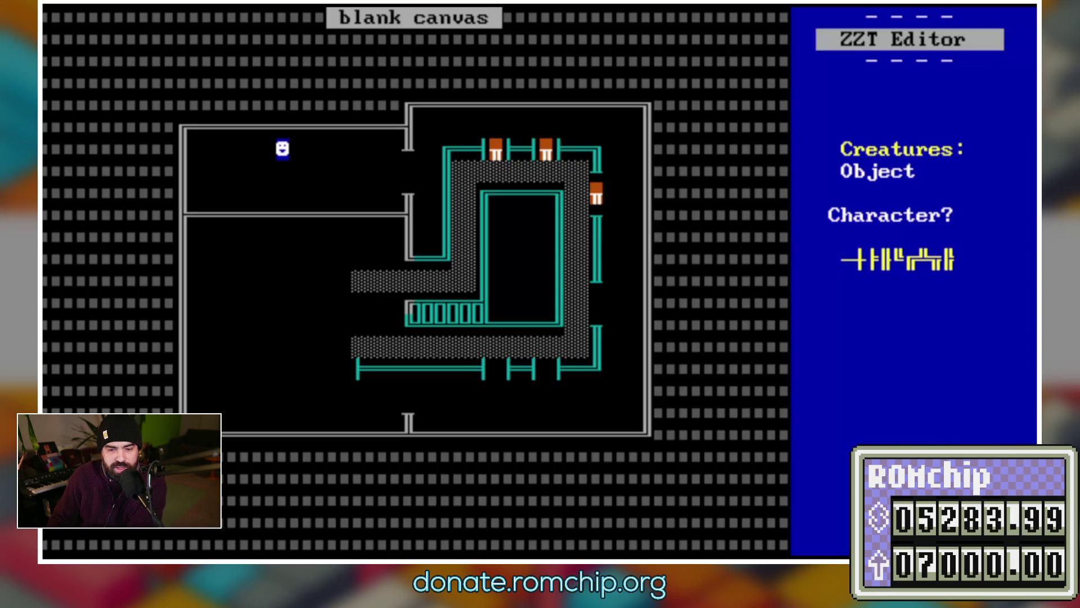
key("Left")
key("Left")
key("Left")
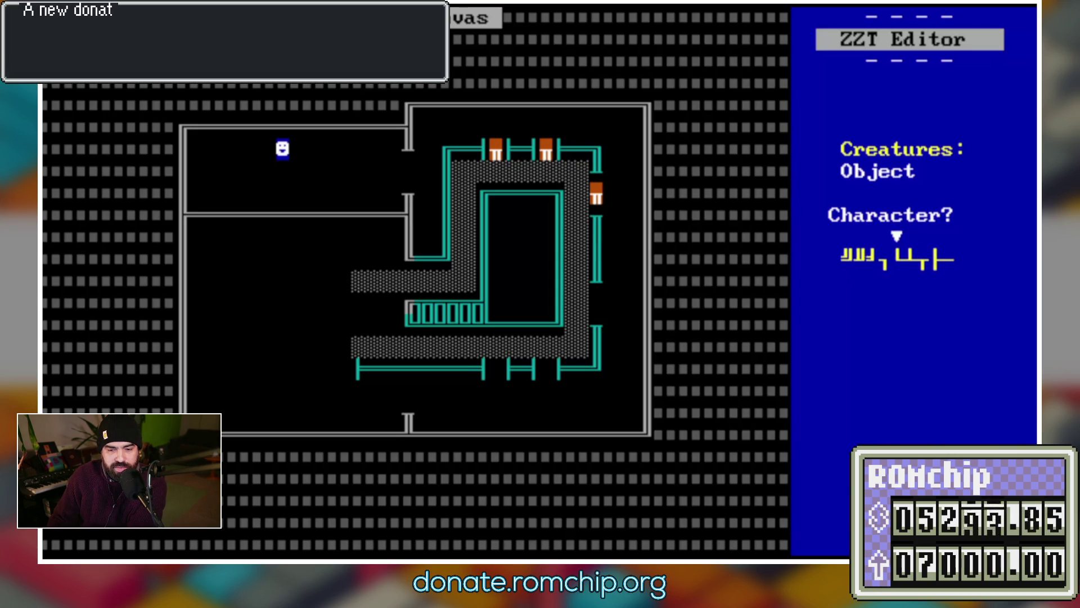
key("Left")
key("Left")
key("Left")
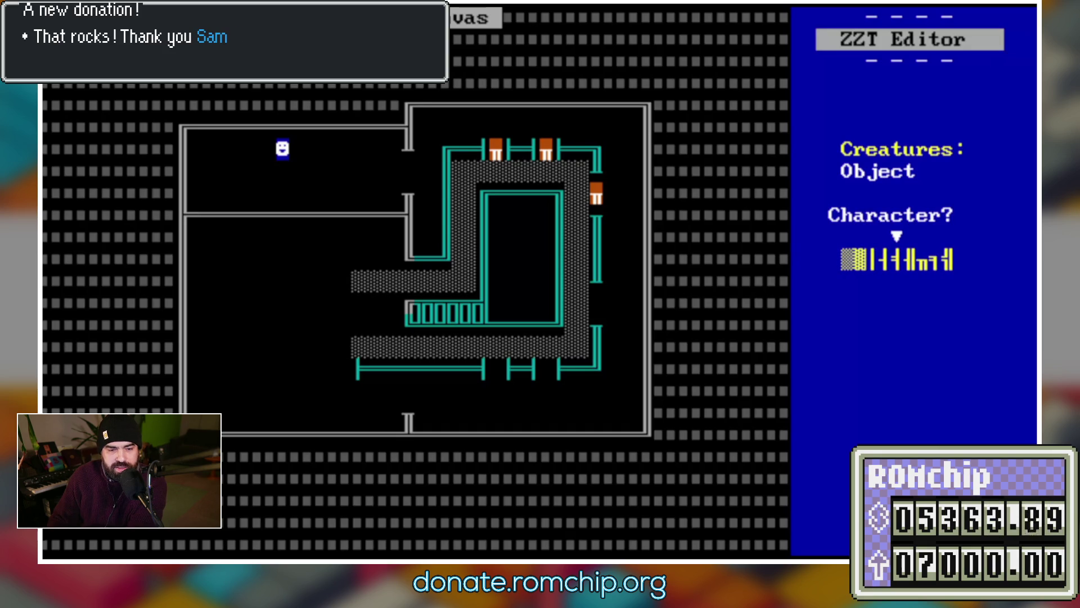
key("Return")
key("Escape")
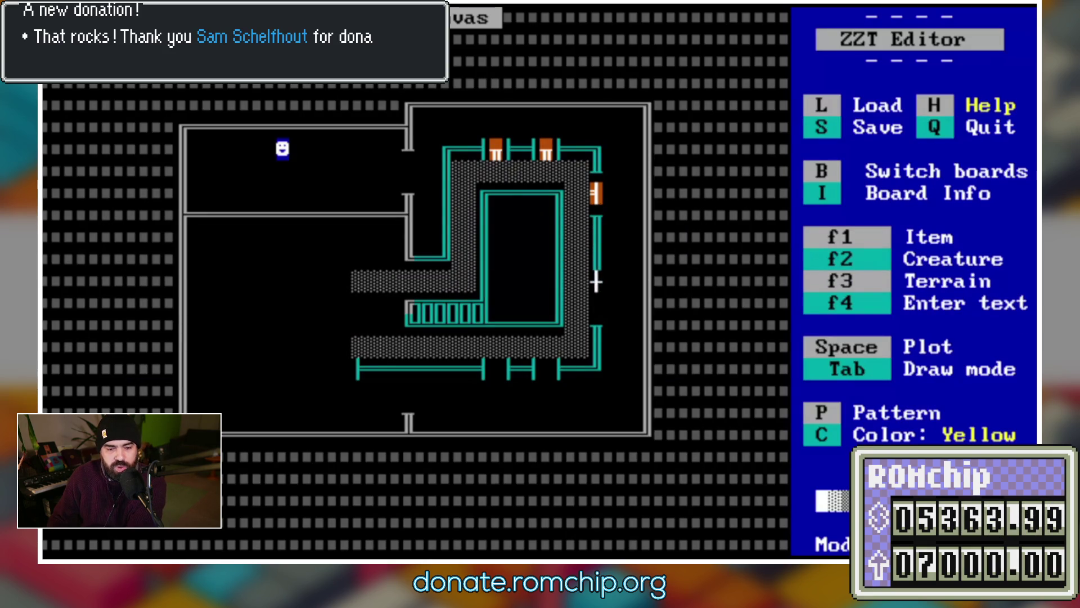
Place another seat object with a matching character further along the corridor's edge
key("Down")
key("Down")
key("Down")
key("Left")
key("Left")
key("Left")
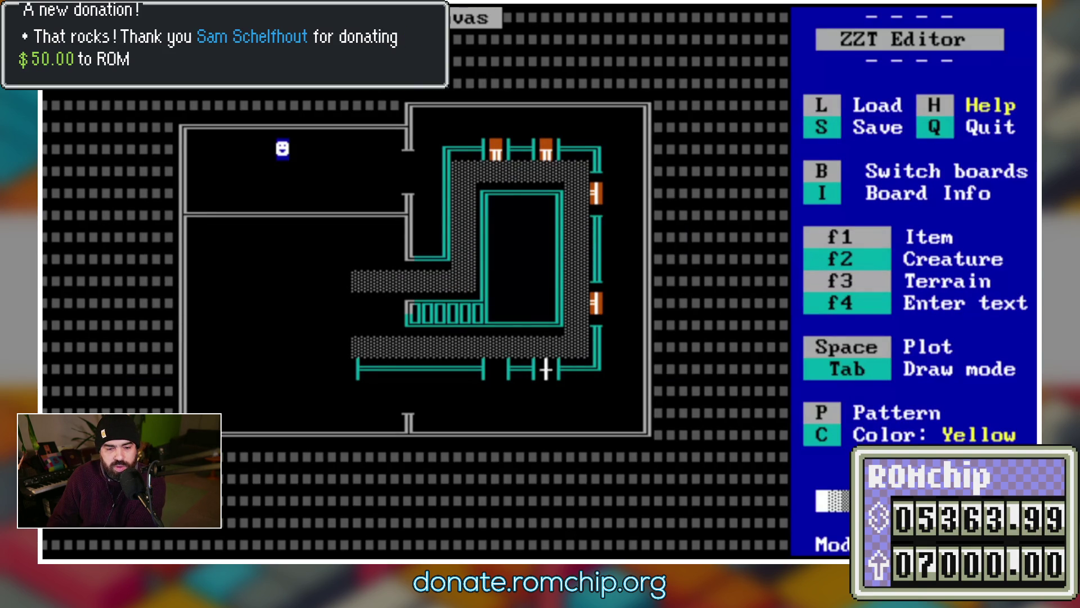
key("F2")
key("o")
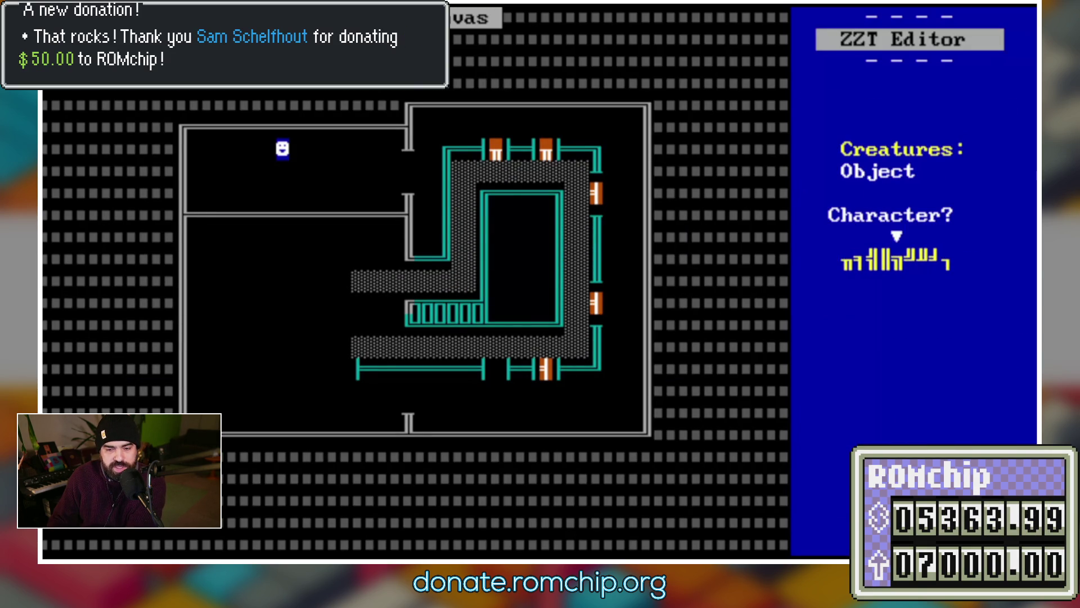
key("Right")
key("Right")
key("Right")
key("Right")
key("Right")
key("Right")
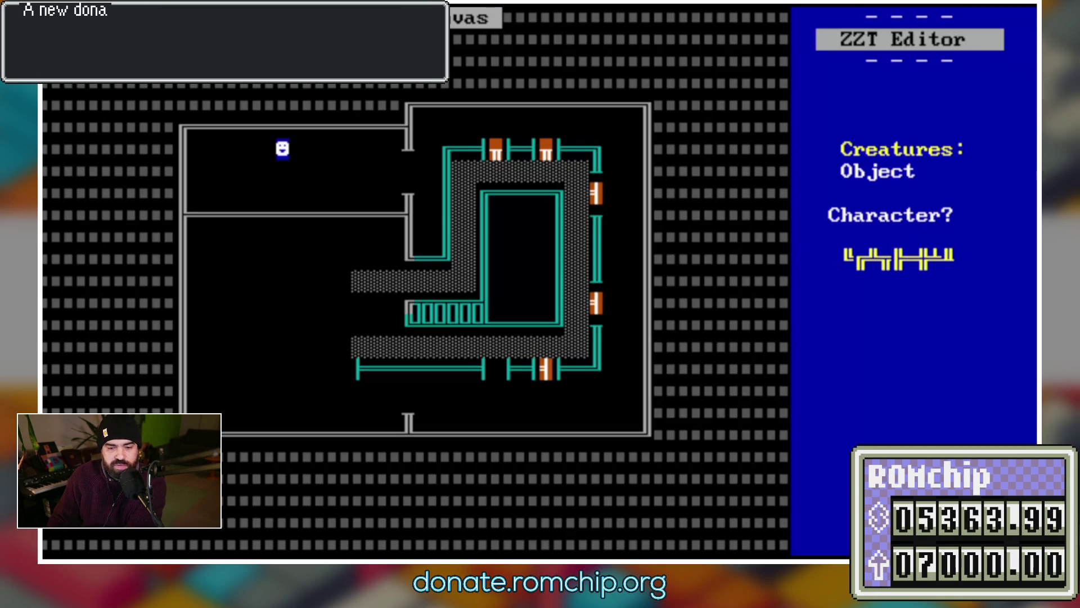
key("Right")
key("Right")
key("Right")
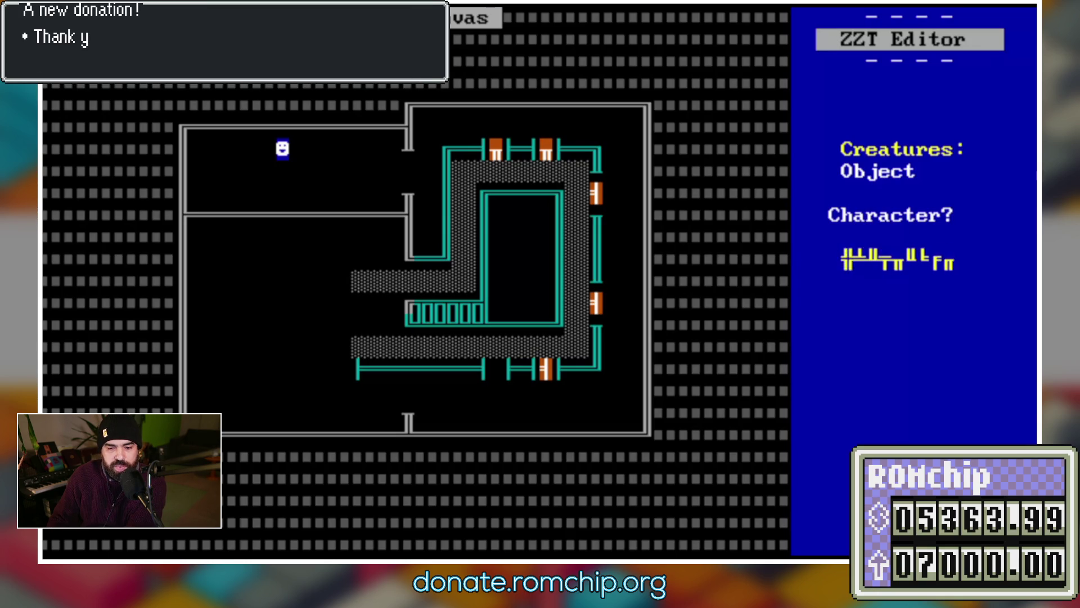
key("Right")
key("Right")
key("Right")
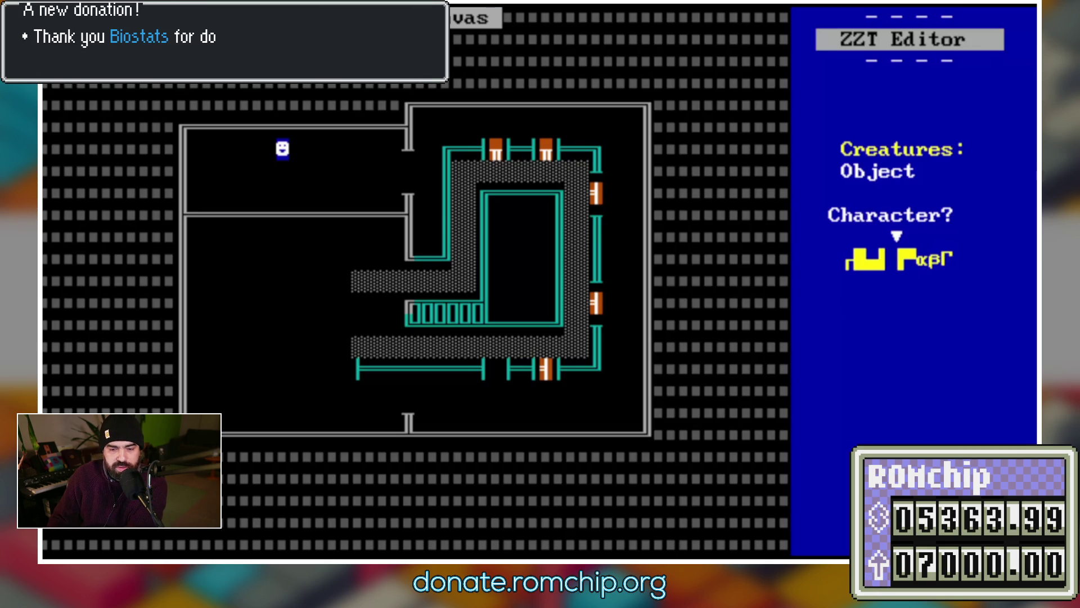
key("Left")
key("Left")
key("Left")
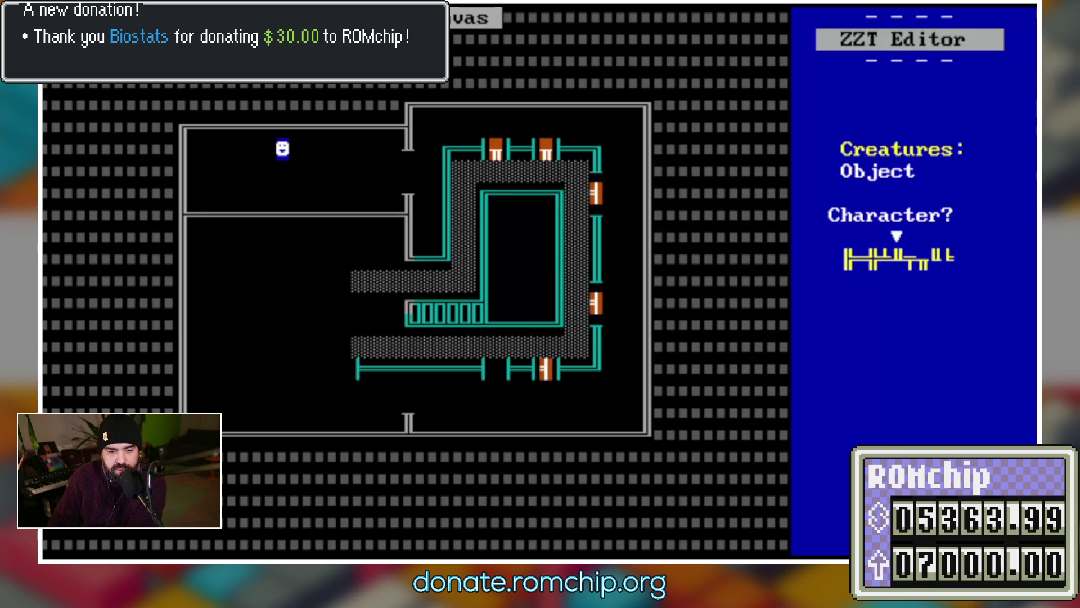
key("Return")
key("Escape")
Save the world as ROMCHIP.ZZT
key("Down")
key("Down")
key("Left")
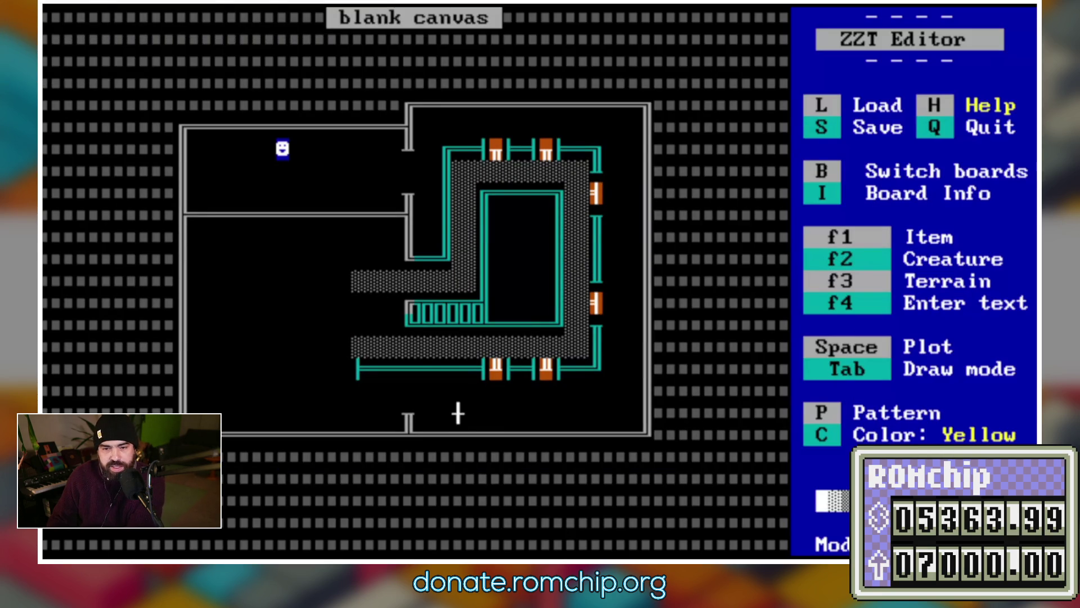
key("s")
key("Return")
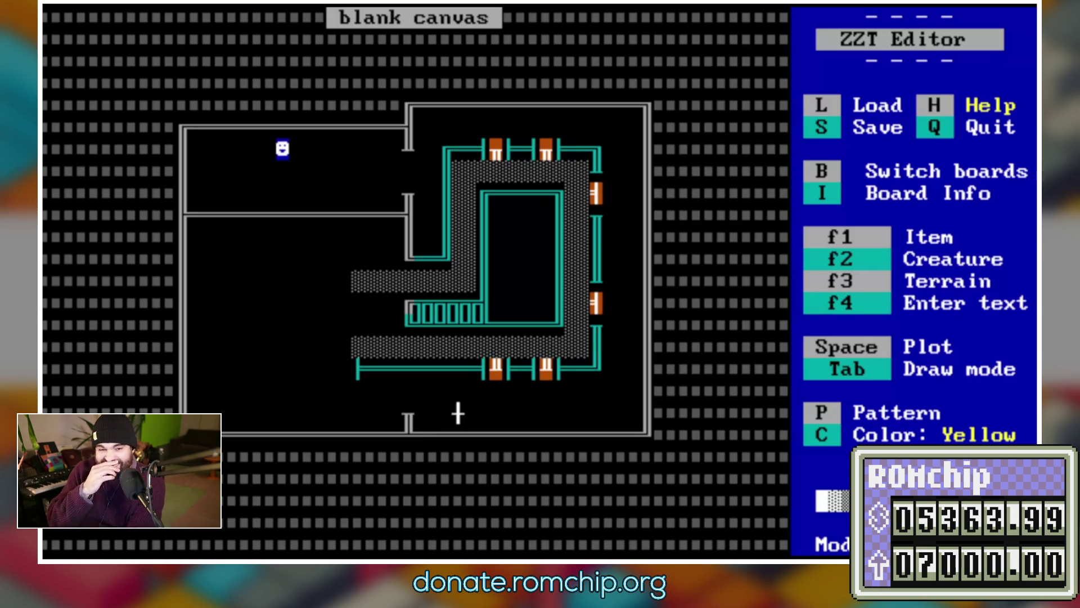
Quit the editor, start playing the world, and walk the player toward the seats
key("q")
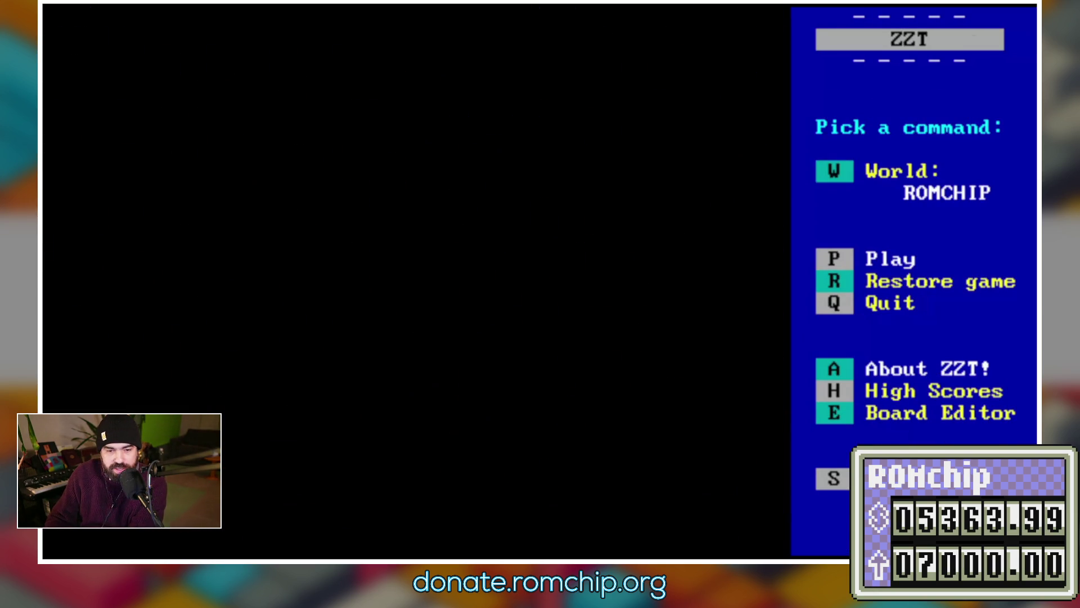
key("p")
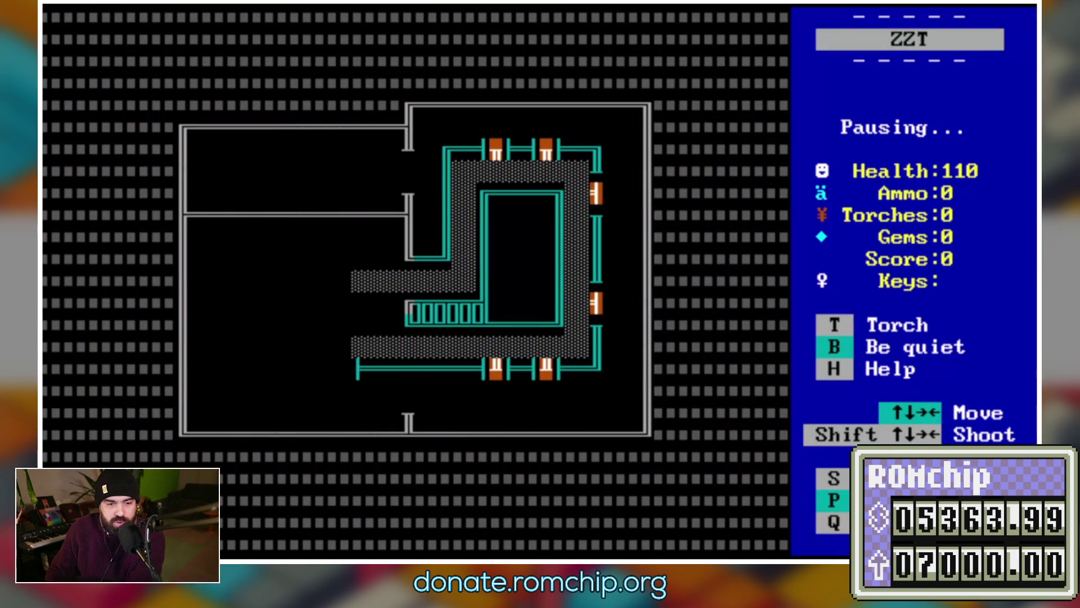
key("Down")
key("Right")
key("Right")
key("Up")
key("Right")
key("Up")
key("Right")
key("Right")
key("Down")
key("Right")
key("Right")
key("Right")
key("Right")
key("Up")
key("Up")
key("Right")
key("Right")
key("Right")
key("Right")
key("Right")
key("Right")
key("Right")
key("Right")
key("Right")
key("Right")
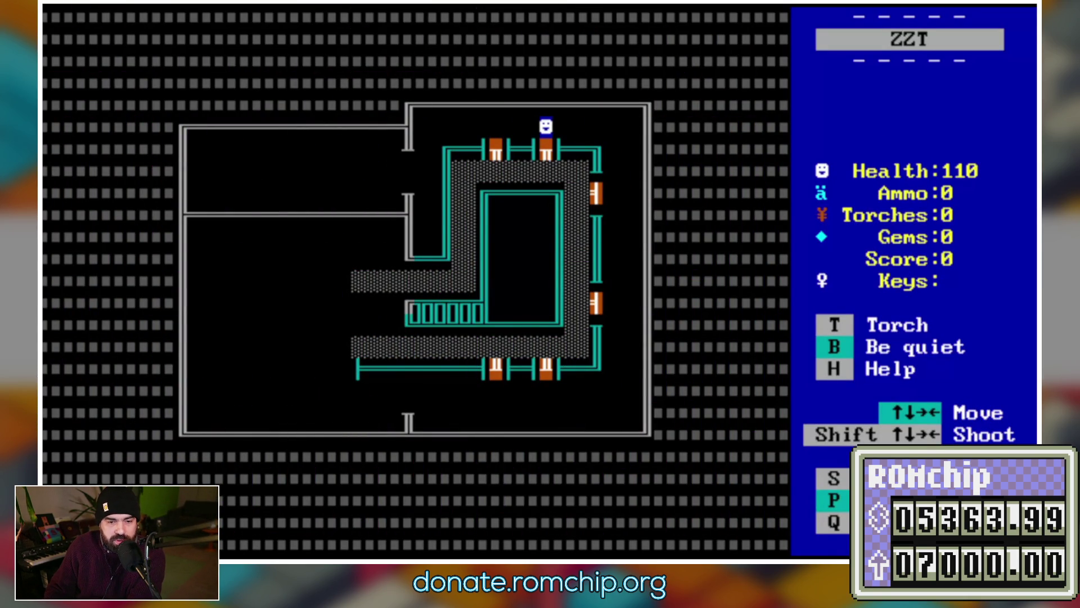
Bump into two seats to get 'No sushi yet.' and 'Still no sushi.', then end the game
key("Down")
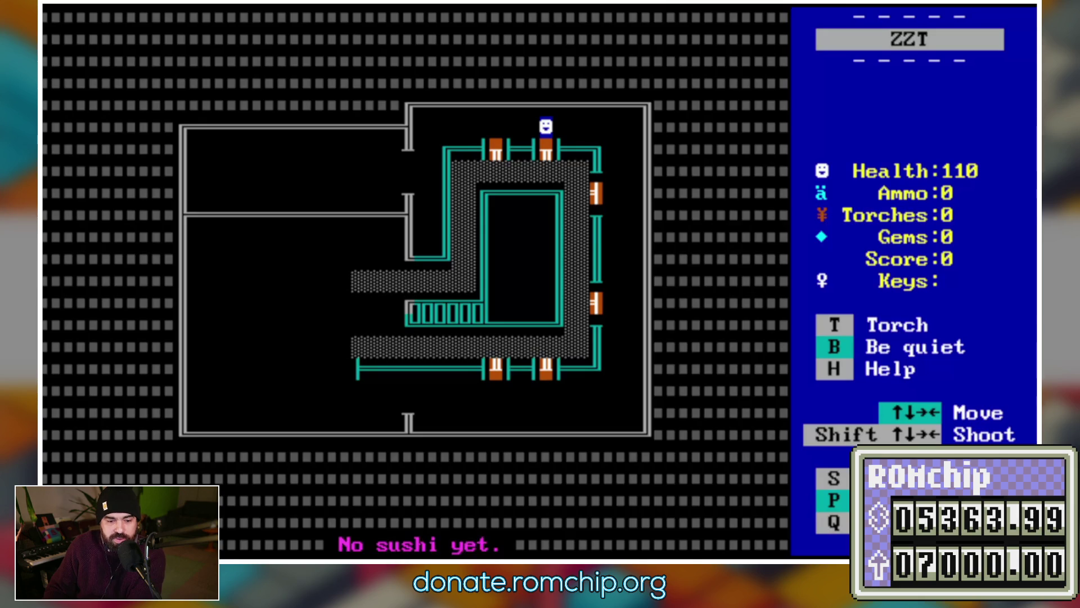
key("Down")
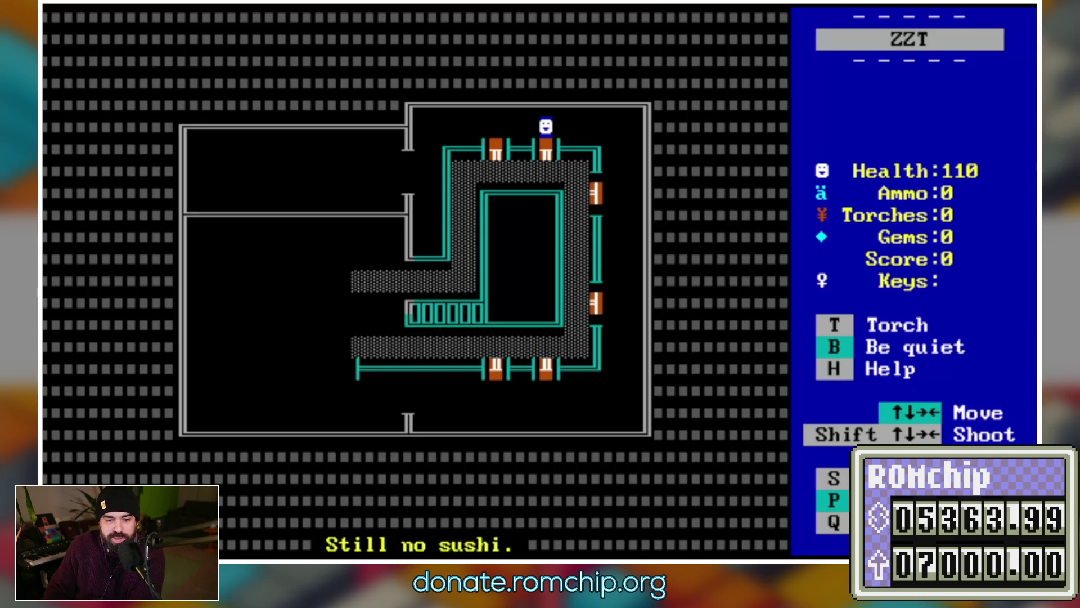
key("Right")
key("Right")
key("Right")
key("Down")
key("Down")
key("Down")
key("Left")
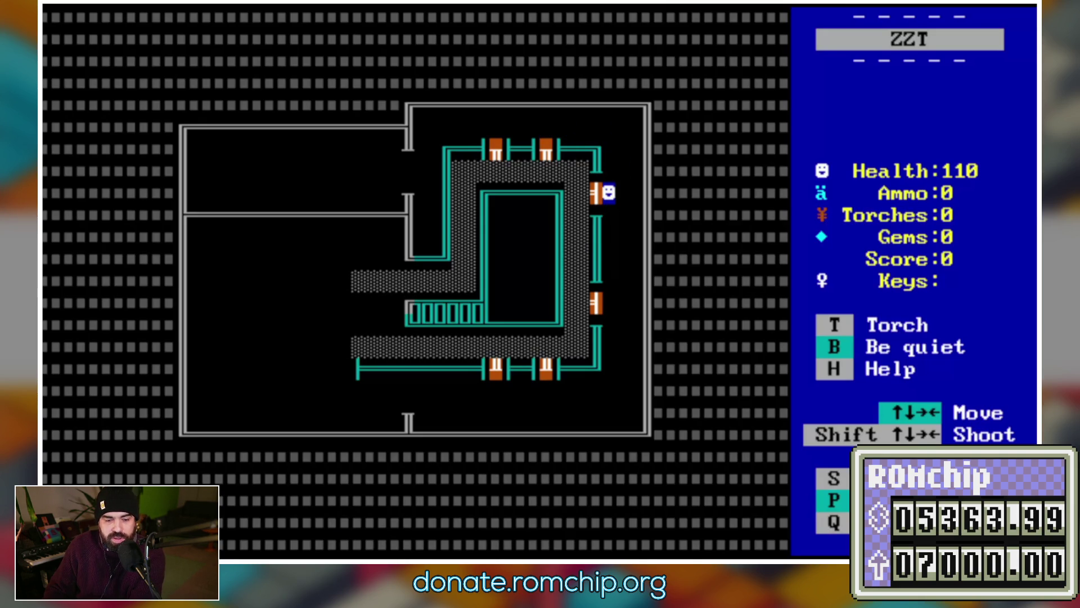
key("Left")
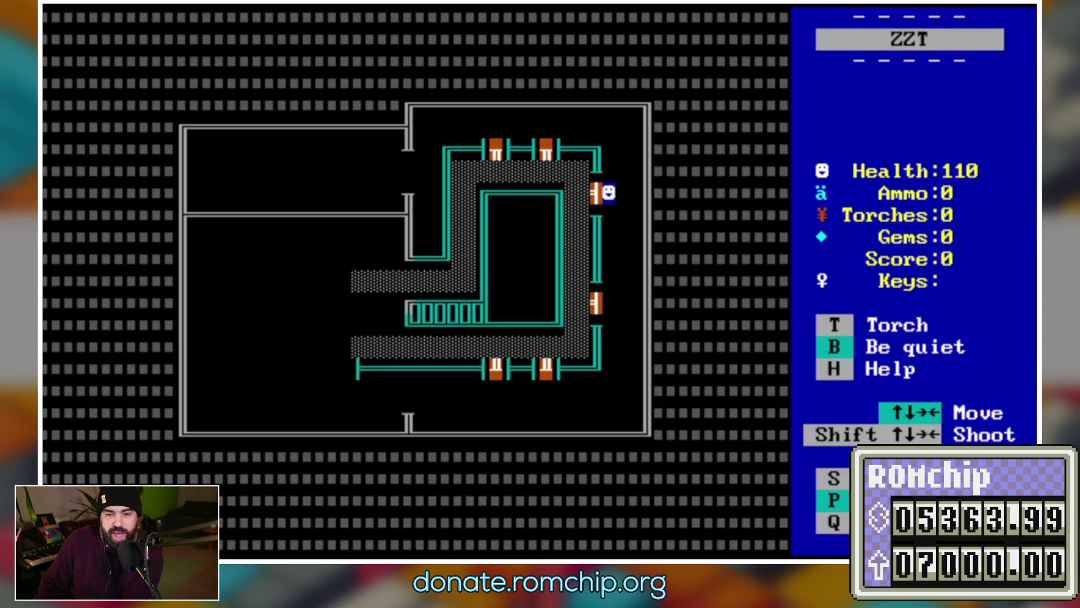
key("q")
key("y")
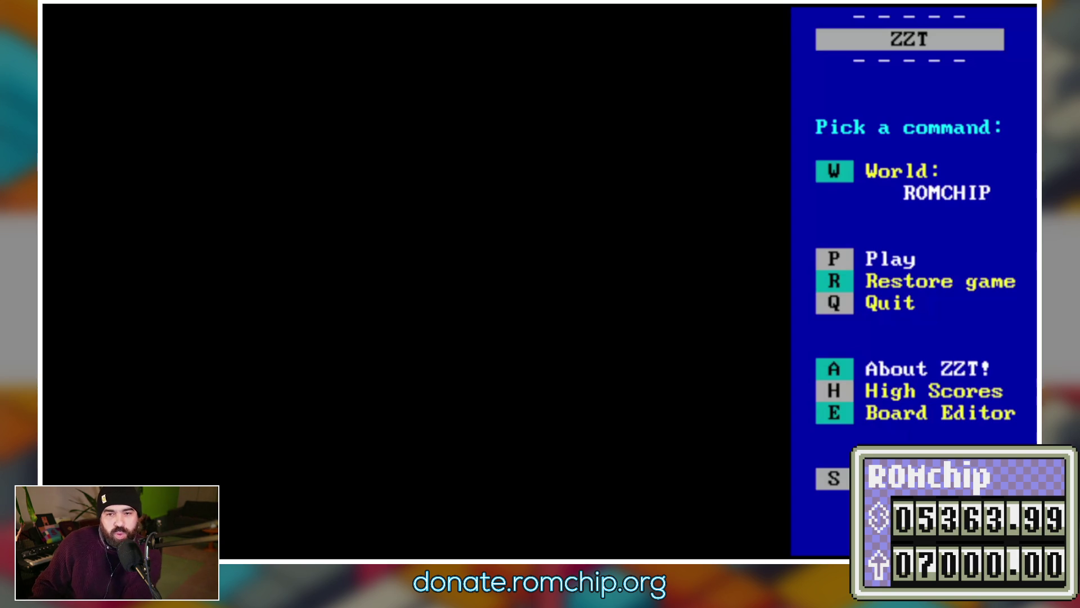
Play again and walk the player out of the starting room along the top
key("p")
key("Down")
key("Down")
key("Right")
key("Right")
key("Right")
key("Up")
key("Up")
key("Down")
key("Right")
key("Right")
key("Right")
key("Right")
key("Right")
key("Up")
key("Right")
key("Right")
key("Right")
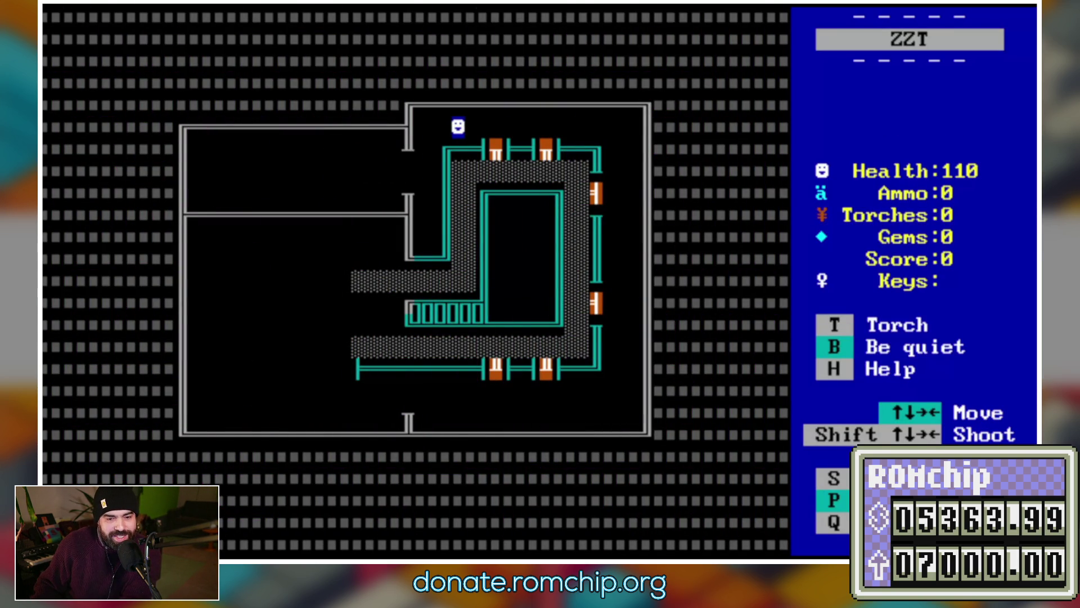
key("Right")
key("Right")
key("Right")
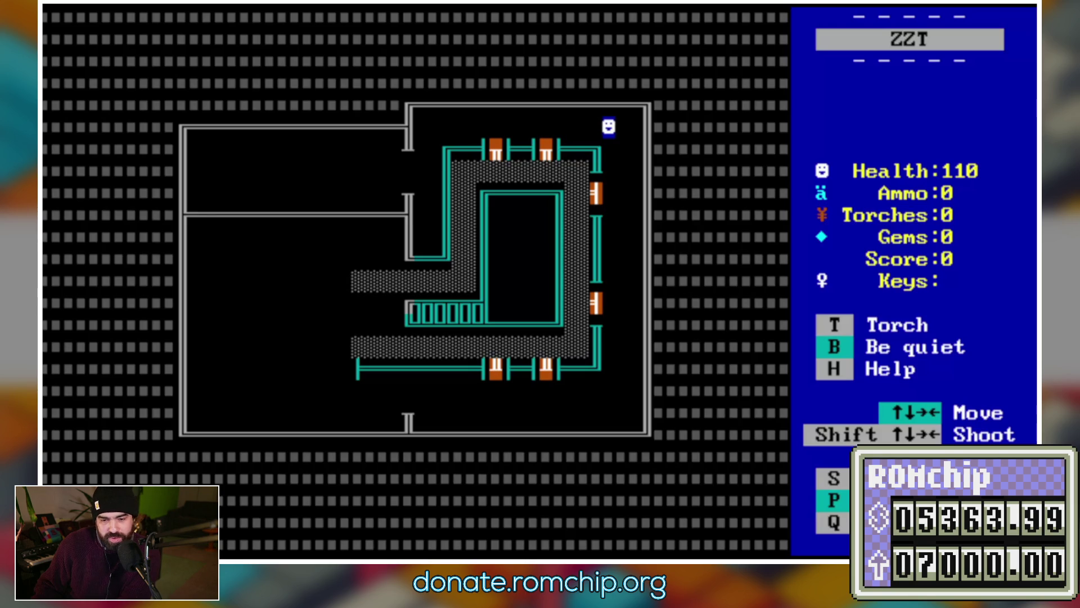
End the test game, enter the board editor, and load the ROMCHIP world
key("q")
key("y")
key("e")
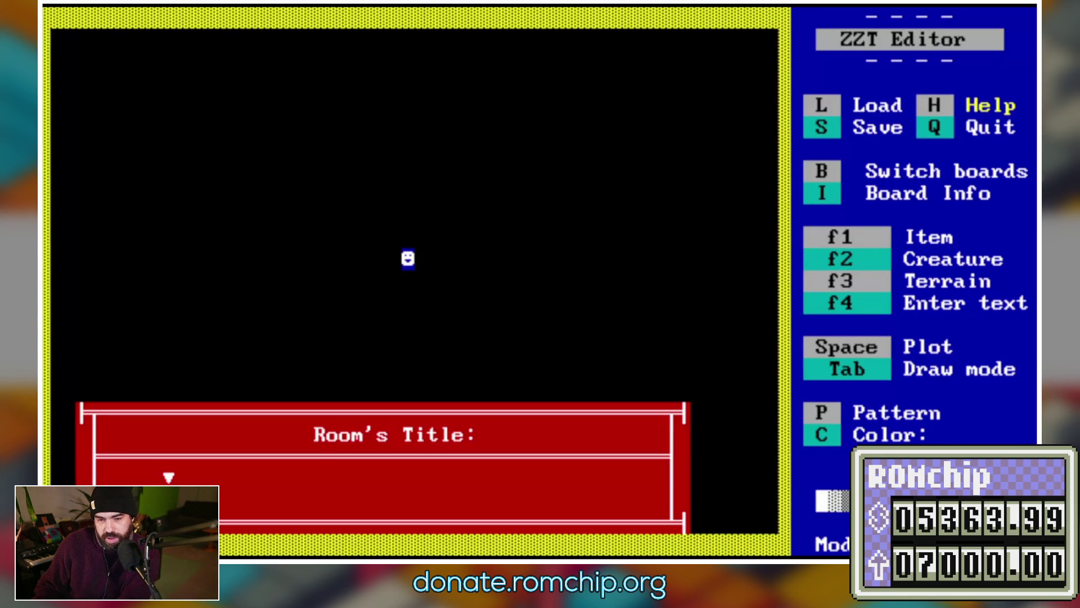
key("Return")
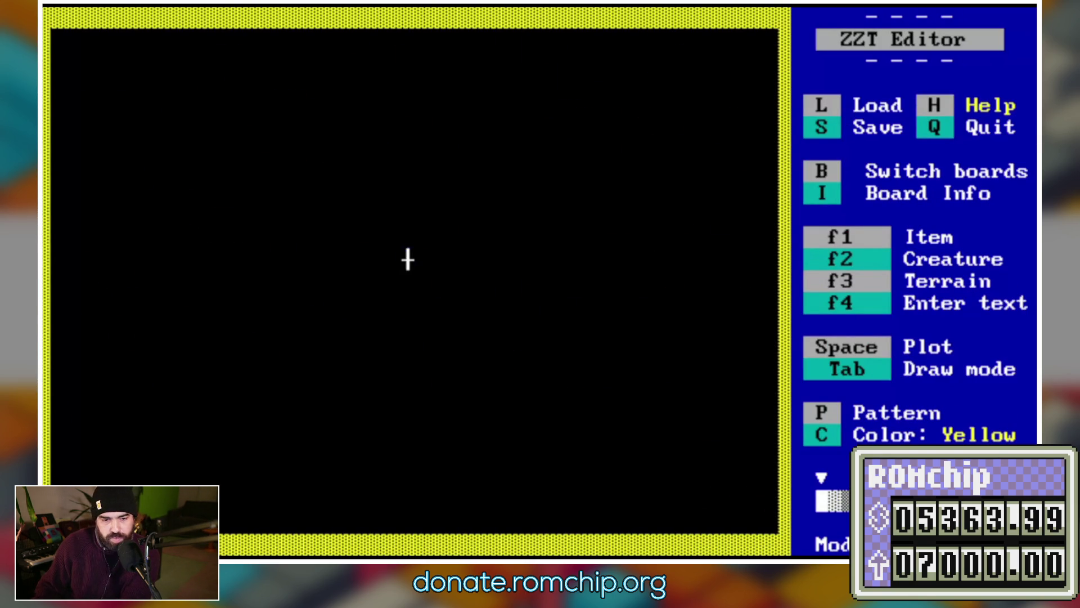
key("l")
key("Down")
key("Down")
key("Down")
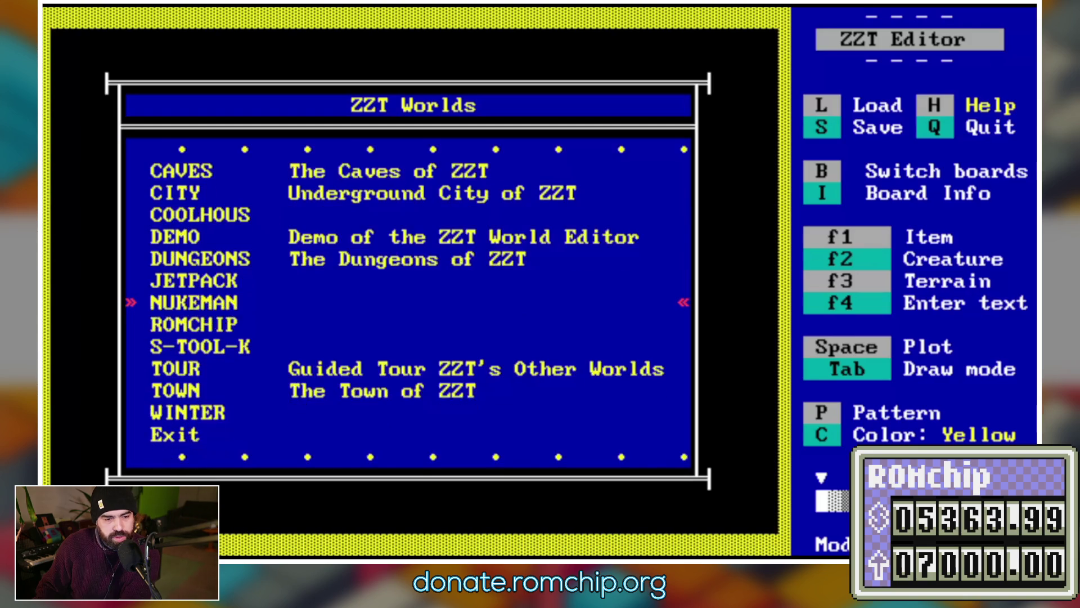
key("Down")
key("Return")
Switch to the expo board from the board list
key("Right")
key("Right")
key("Up")
key("Up")
key("Right")
key("Right")
key("Up")
key("Up")
key("b")
key("Down")
key("Down")
key("Up")
key("Down")
key("Down")
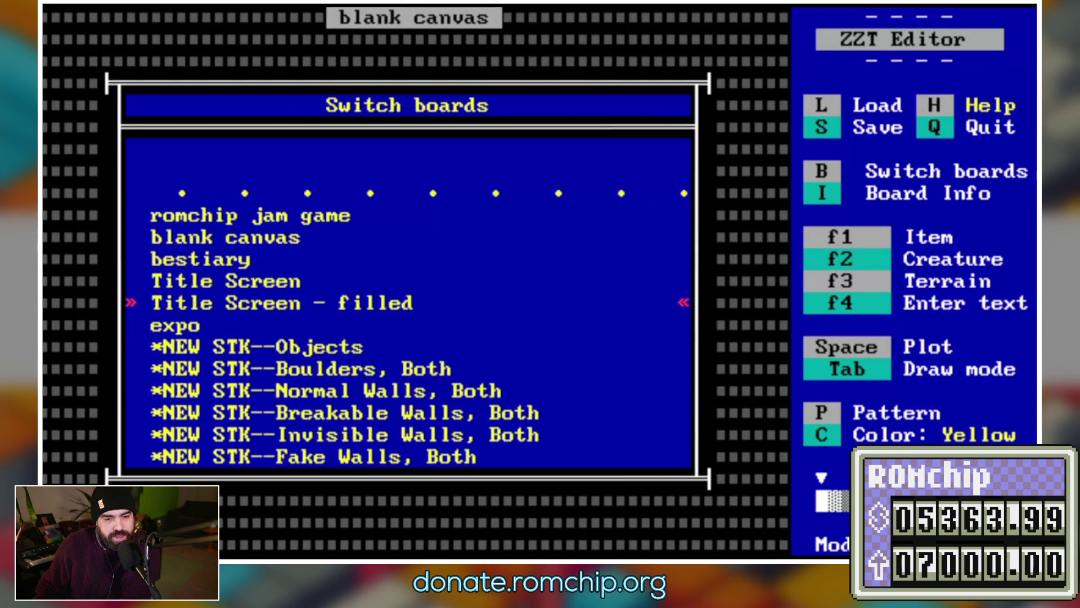
key("Down")
key("Return")
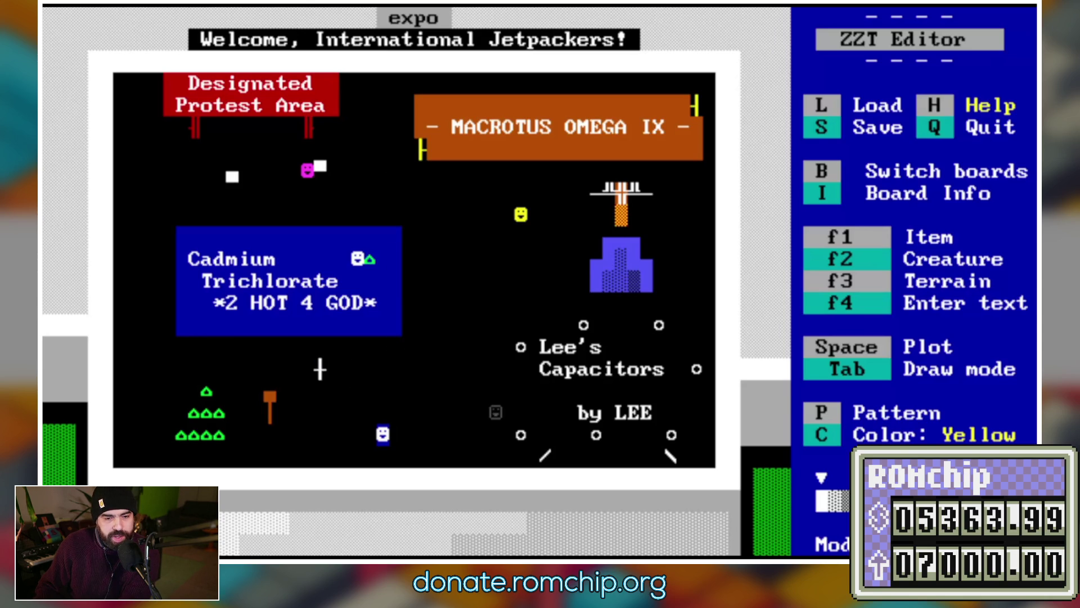
Inspect the magenta smiley object's program on the expo board
key("Right")
key("Right")
key("Right")
key("Right")
key("Up")
key("Left")
key("Left")
key("Up")
key("Up")
key("Up")
key("Left")
key("Left")
key("Left")
key("Up")
key("Right")
key("Return")
key("Escape")
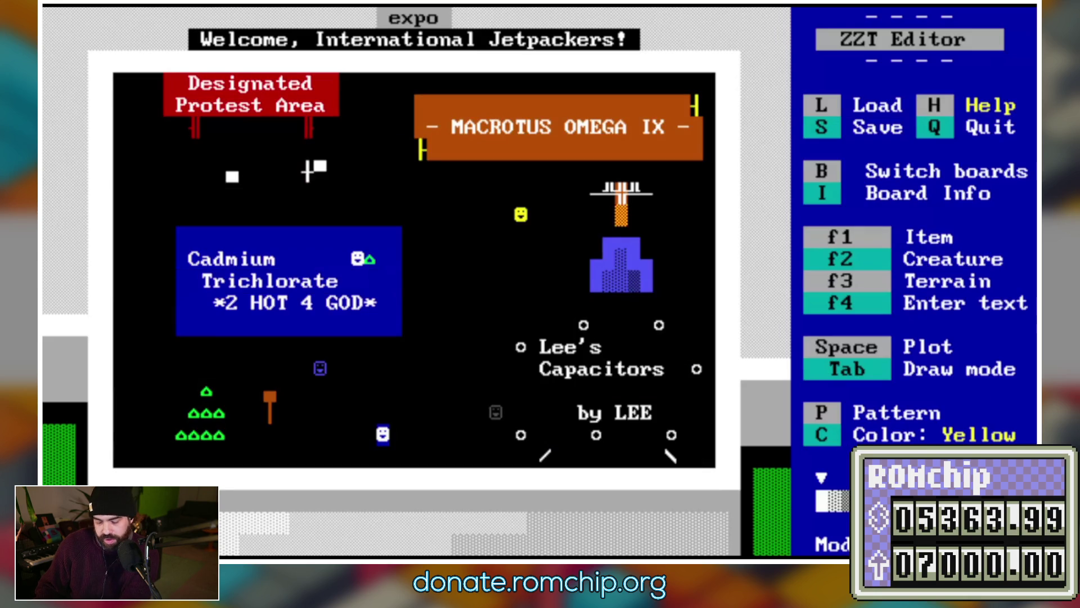
key("Right")
key("Right")
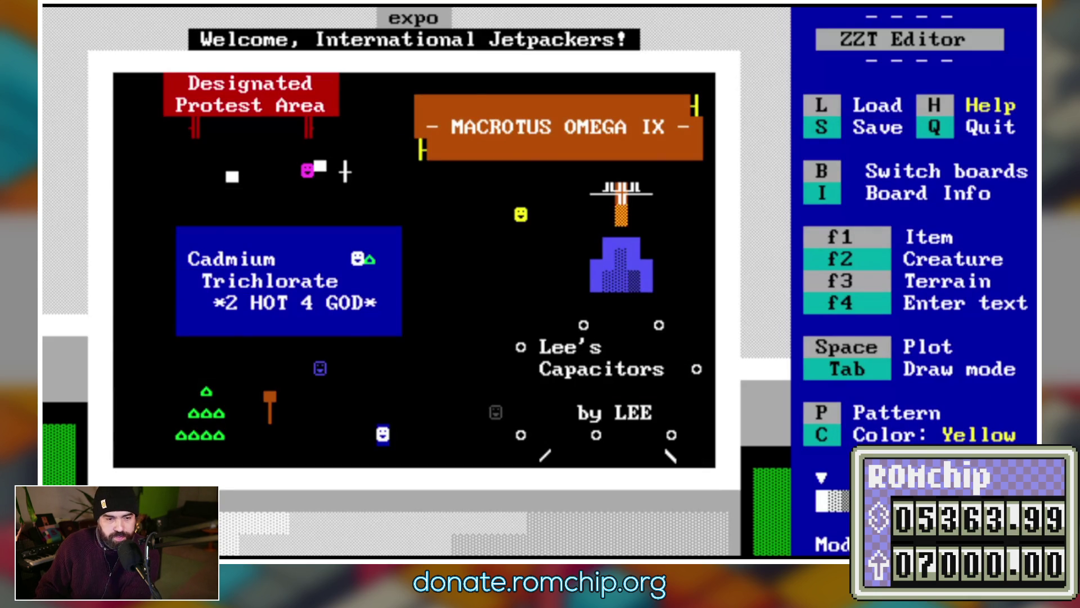
Open the *NEW STK--Objects board and try creating an object there
key("b")
key("Up")
key("Up")
key("Up")
key("Up")
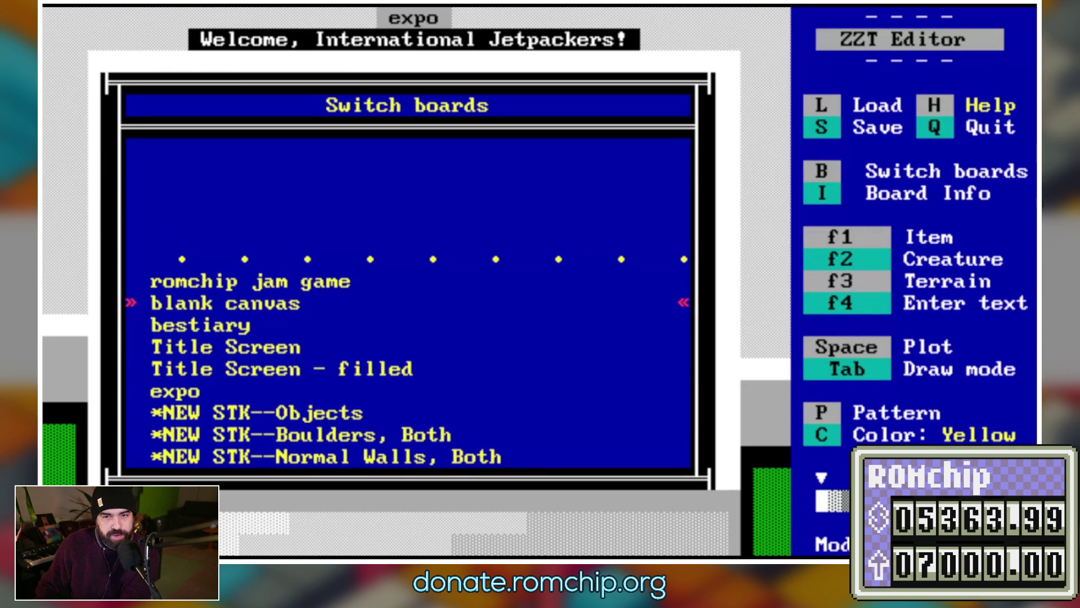
key("Down")
key("Down")
key("Down")
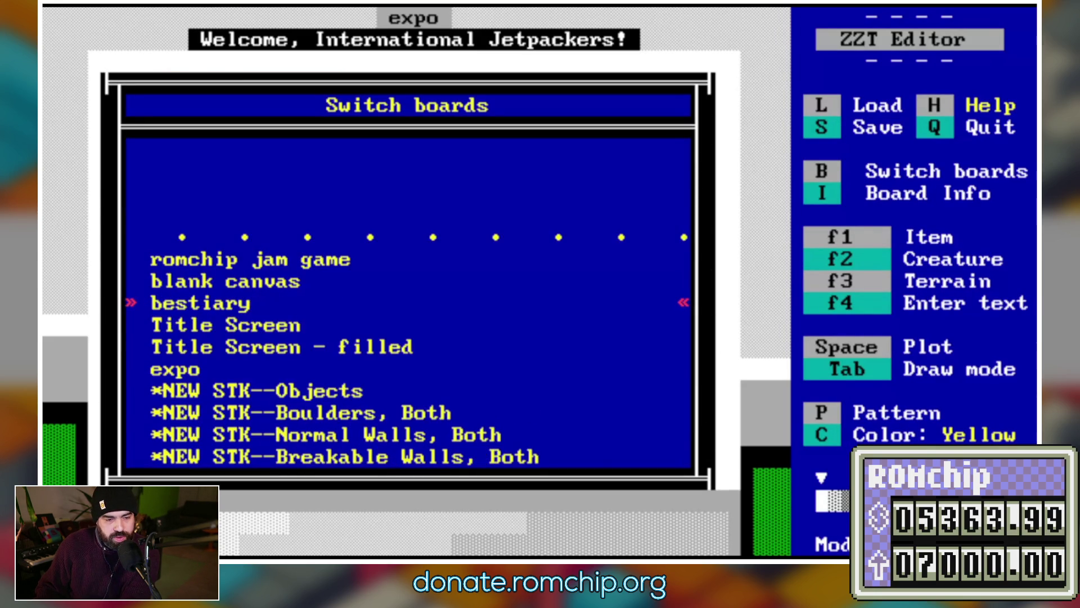
key("Return")
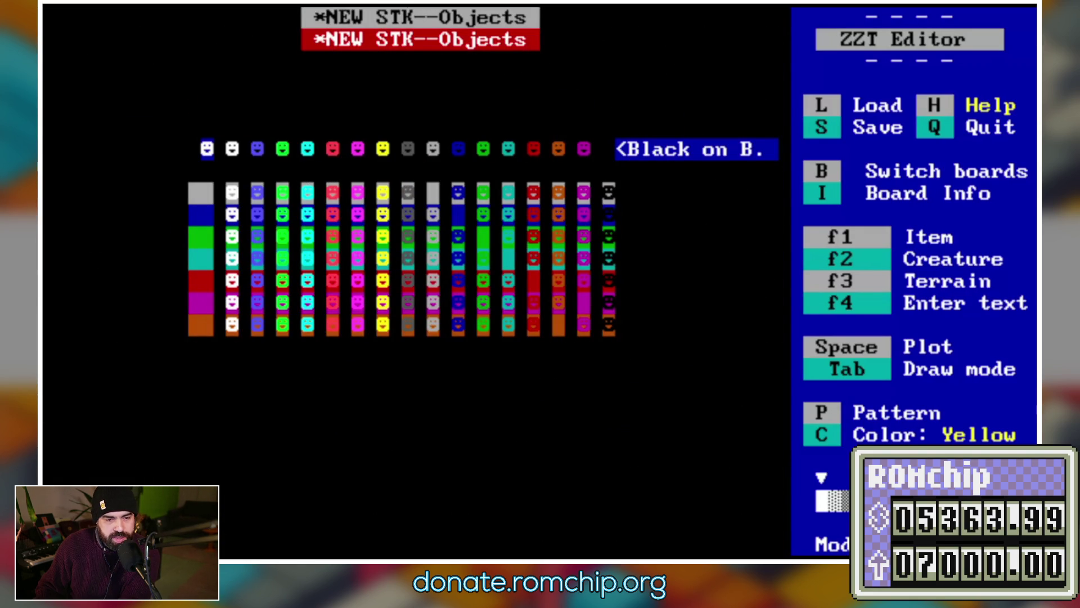
key("F2")
key("o")
key("Return")
key("Escape")
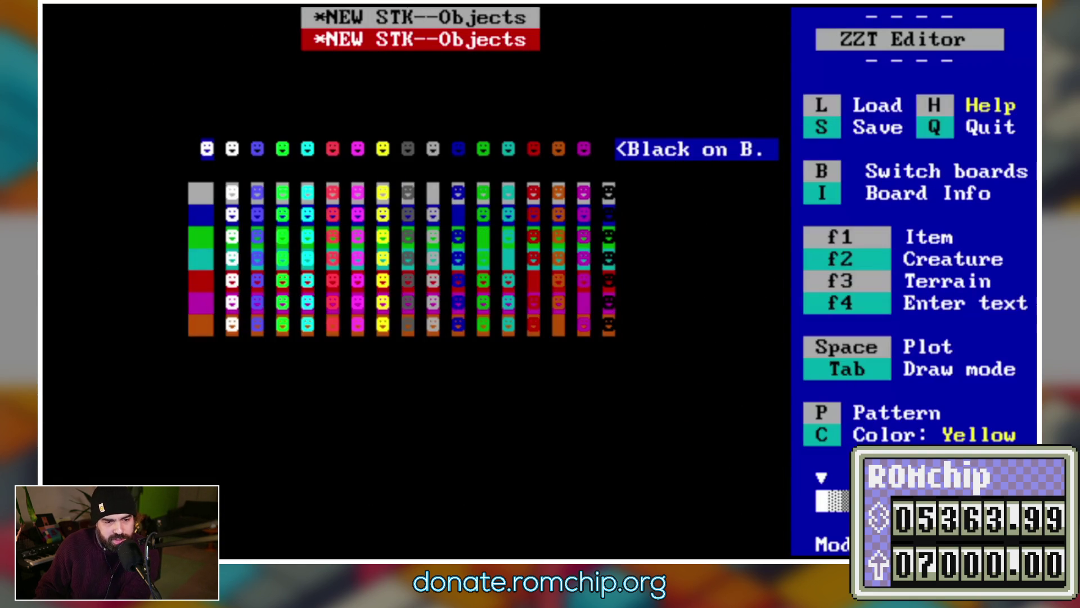
Return to the blank canvas board, with the cursor left of the corridor
key("b")
key("Up")
key("Up")
key("Up")
key("Up")
key("Up")
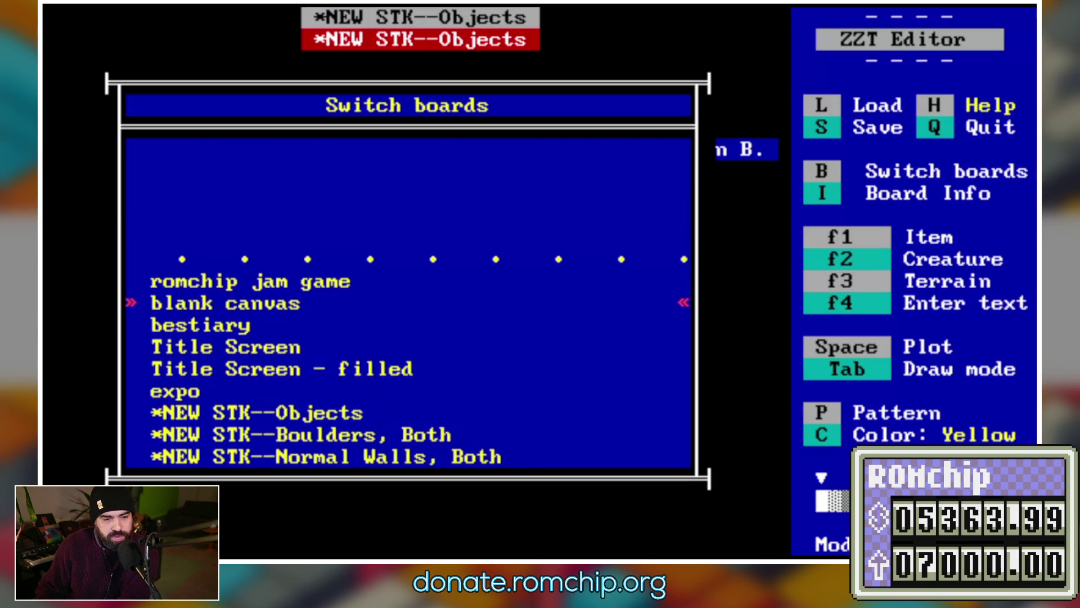
key("Return")
key("Down")
key("Down")
key("Down")
key("Down")
key("Right")
key("Down")
key("Left")
key("Right")
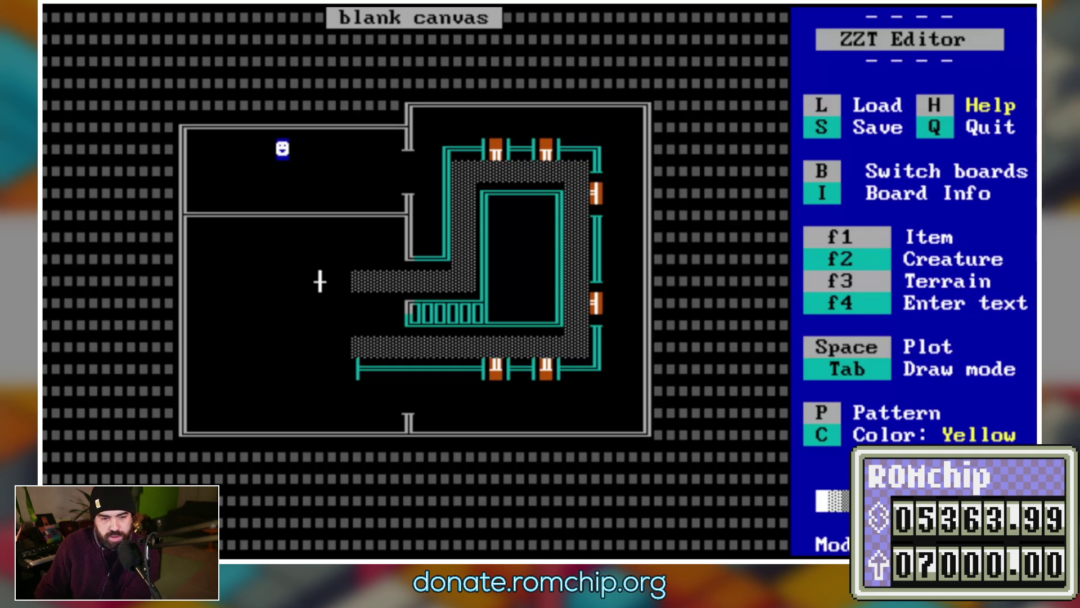
Place a red object beside the corridor
key("F2")
key("o")
key("Right")
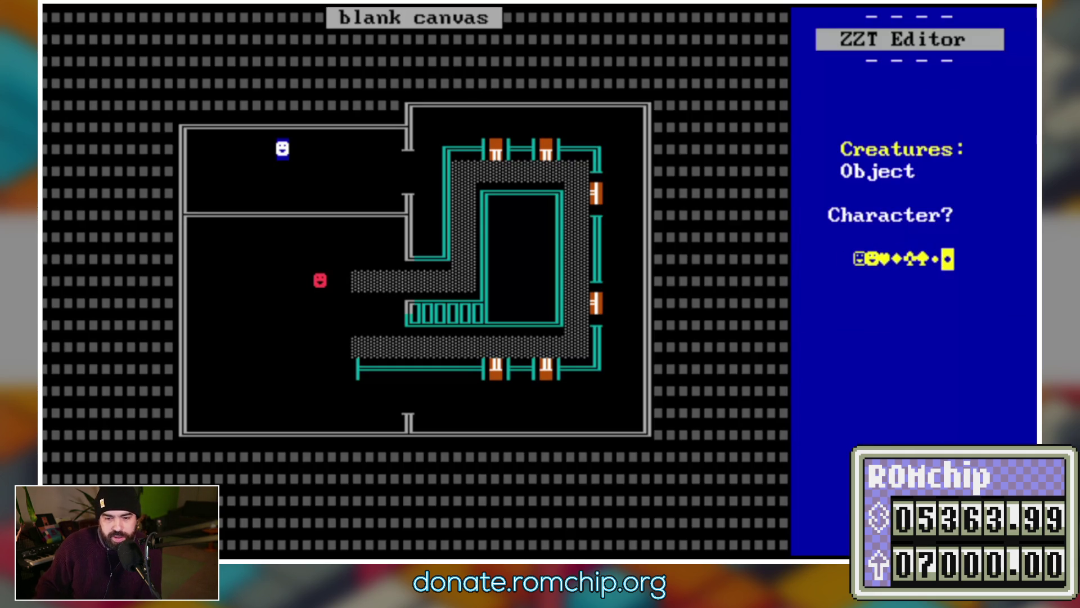
key("Return")
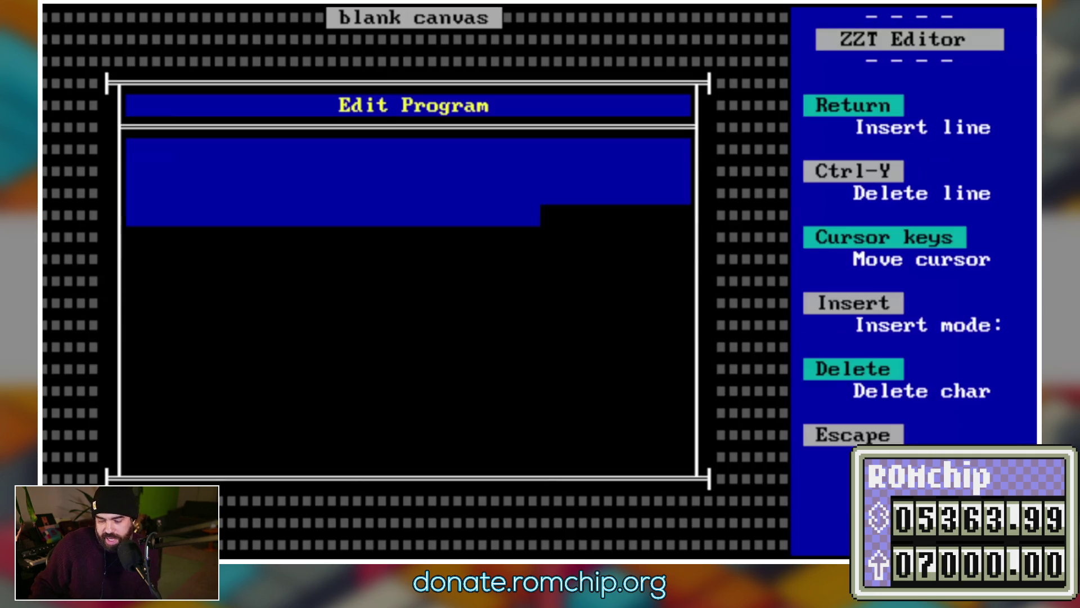
key("Escape")
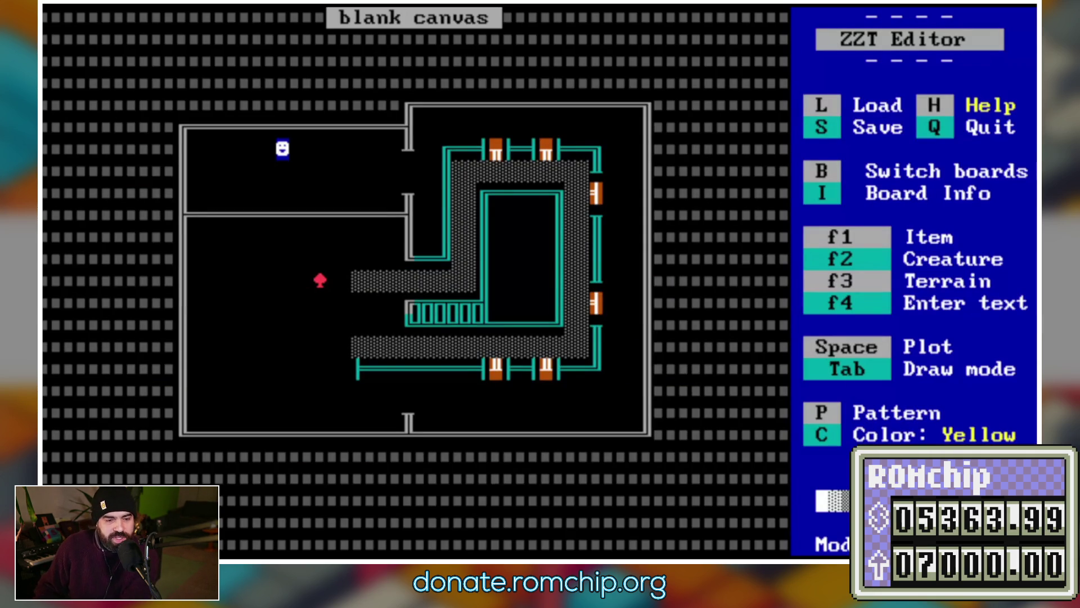
key("Up")
key("Right")
key("Return")
key("Right")
key("Right")
key("Right")
key("Left")
key("Right")
key("Right")
key("Right")
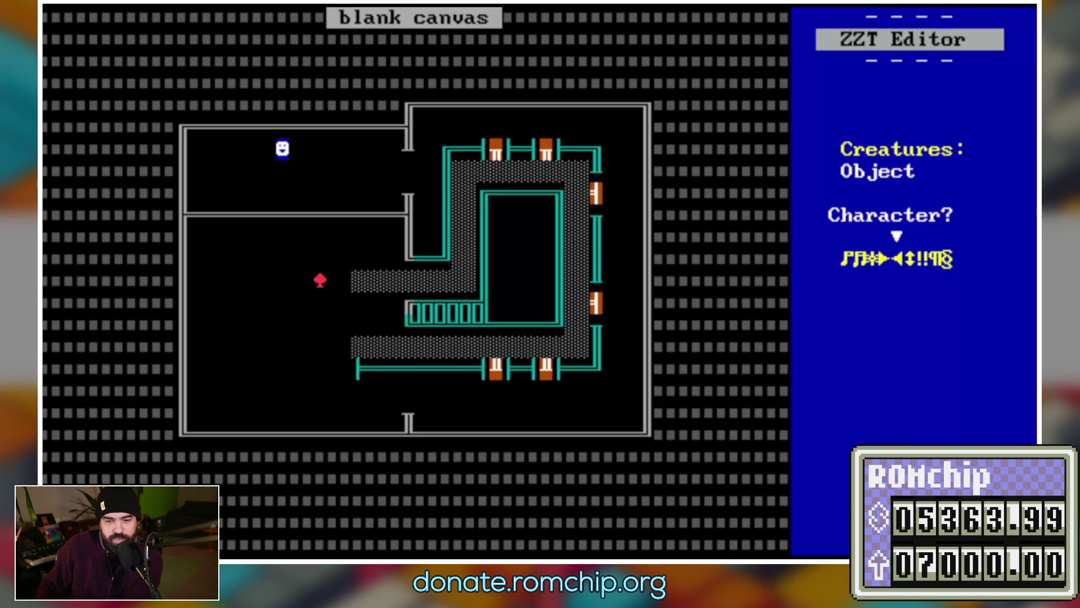
key("Right")
key("Right")
key("Right")
key("Right")
key("Right")
key("Right")
key("Right")
key("Right")
key("Left")
key("Left")
key("Left")
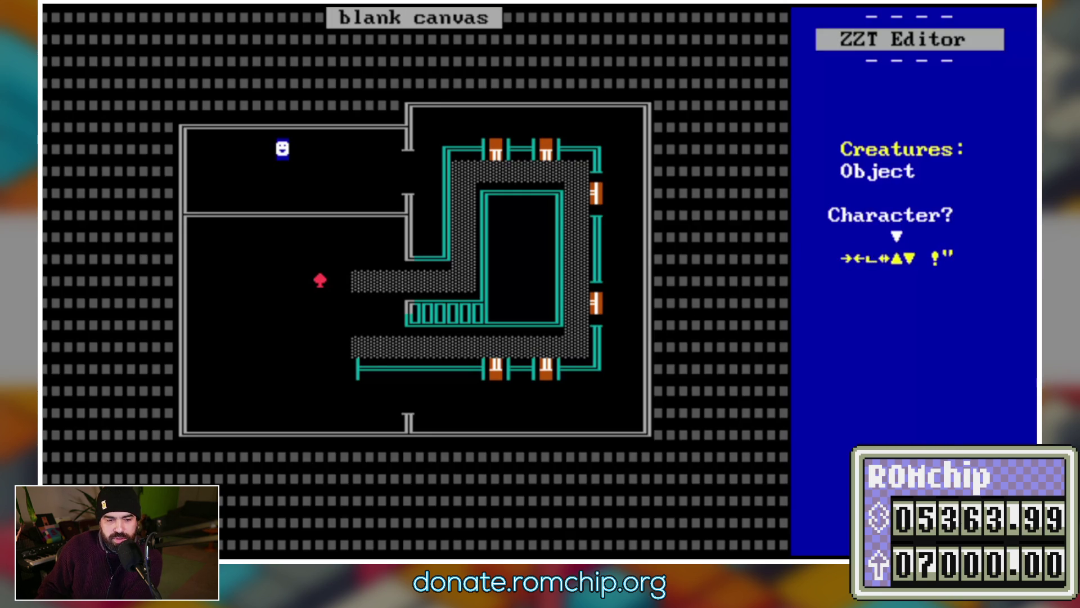
key("Return")
type("@sushi")
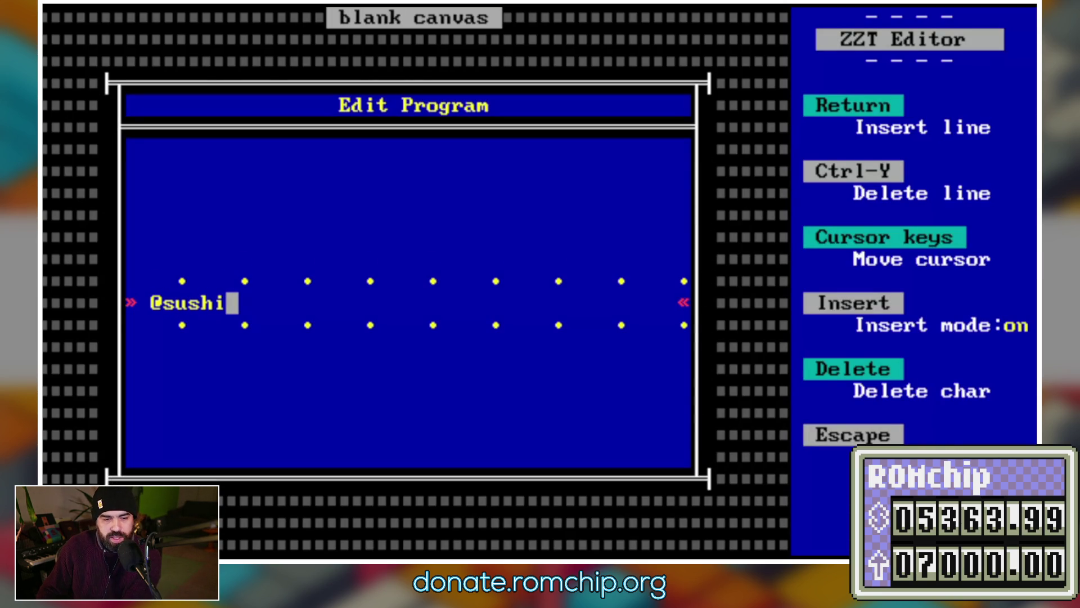
key("Return")
key("Escape")
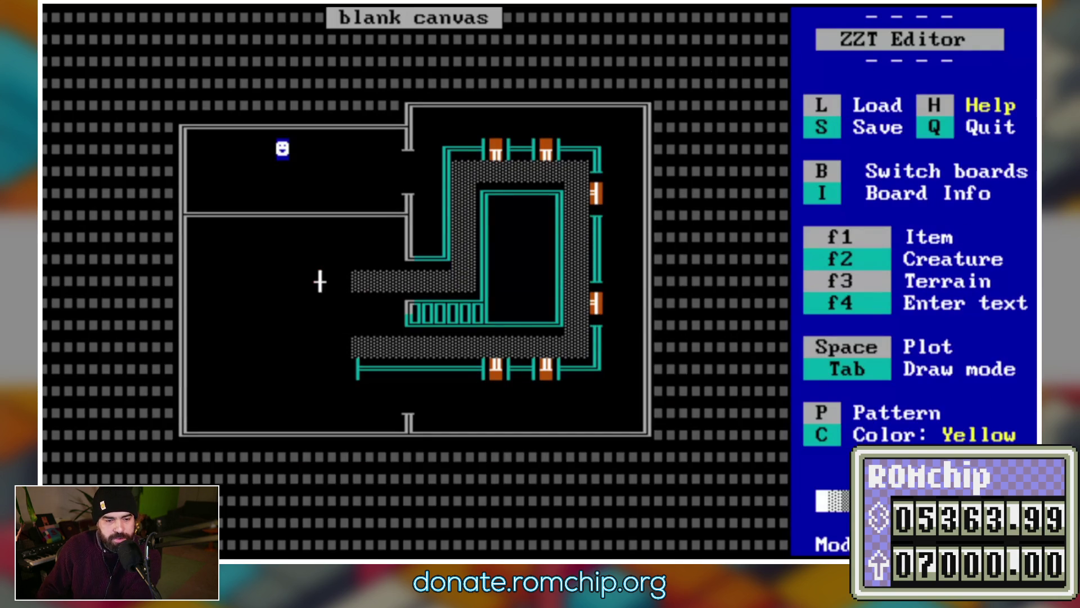
Fill the gap at the corridor's west end with dither
key("Left")
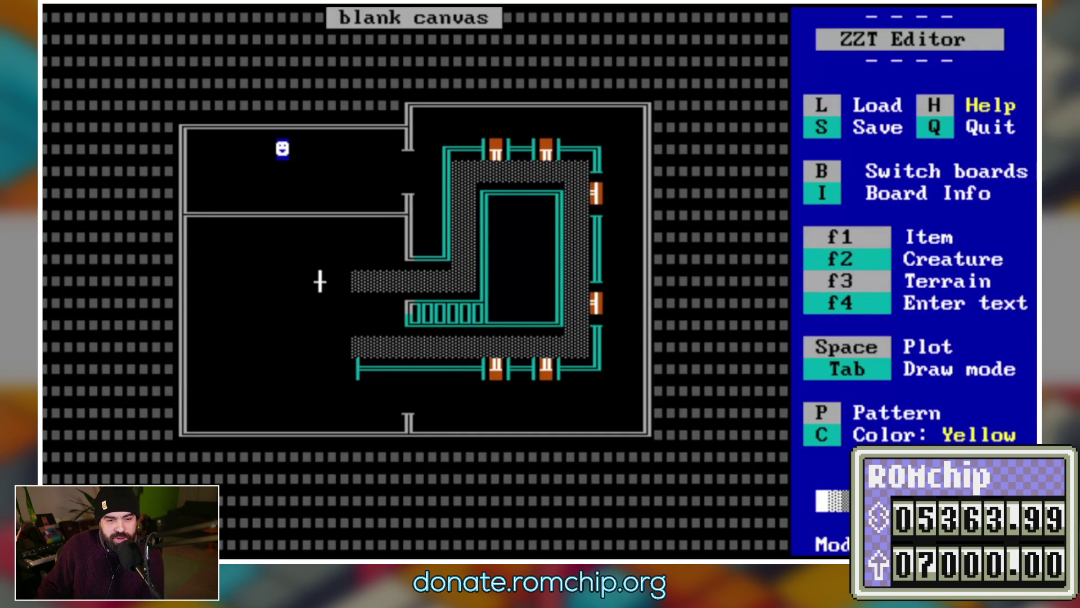
key("Right")
key("Right")
key("Right")
key("Down")
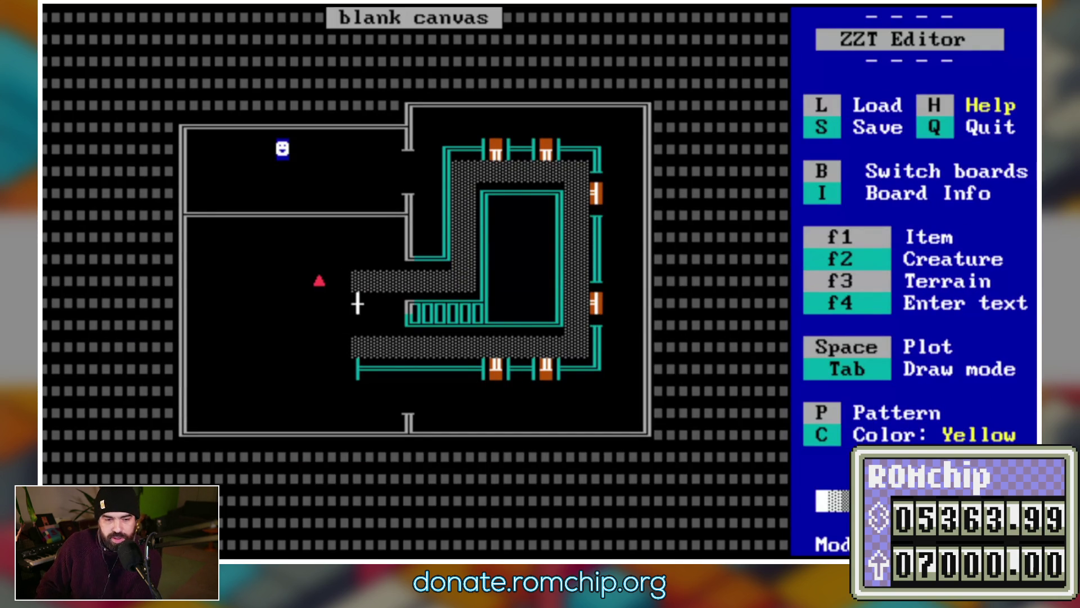
key("space")
key("Down")
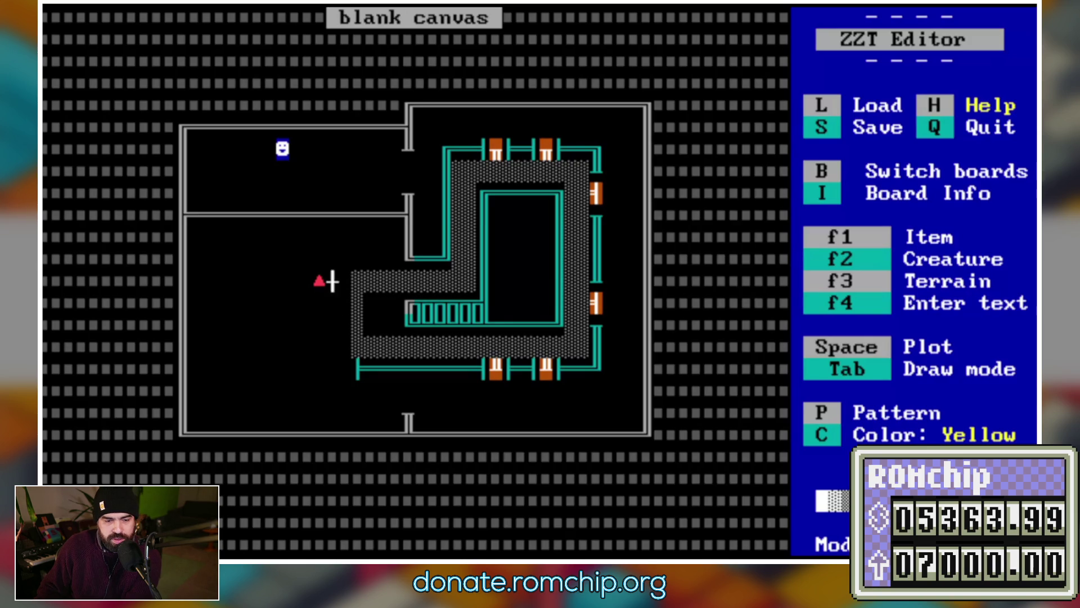
Place the red object at the corridor's west end
key("F2")
key("o")
key("Return")
key("Escape")
key("Right")
key("Right")
key("space")
key("Down")
key("Left")
key("Left")
key("Up")
Start quitting the editor but cancel the save prompt to keep editing
key("Left")
key("Up")
key("Up")
key("Down")
key("q")
key("Escape")
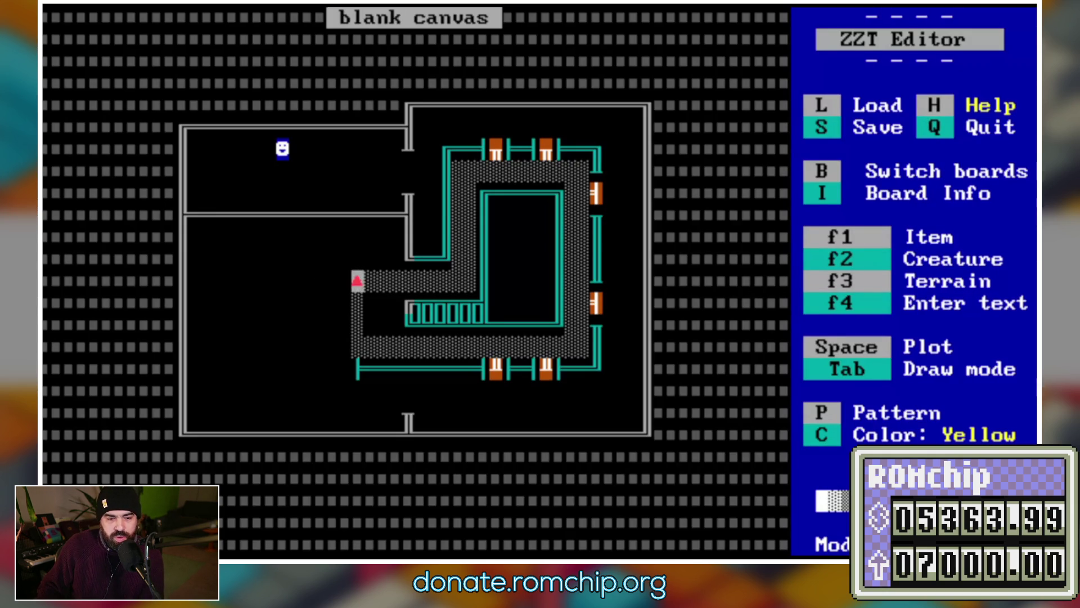
key("Right")
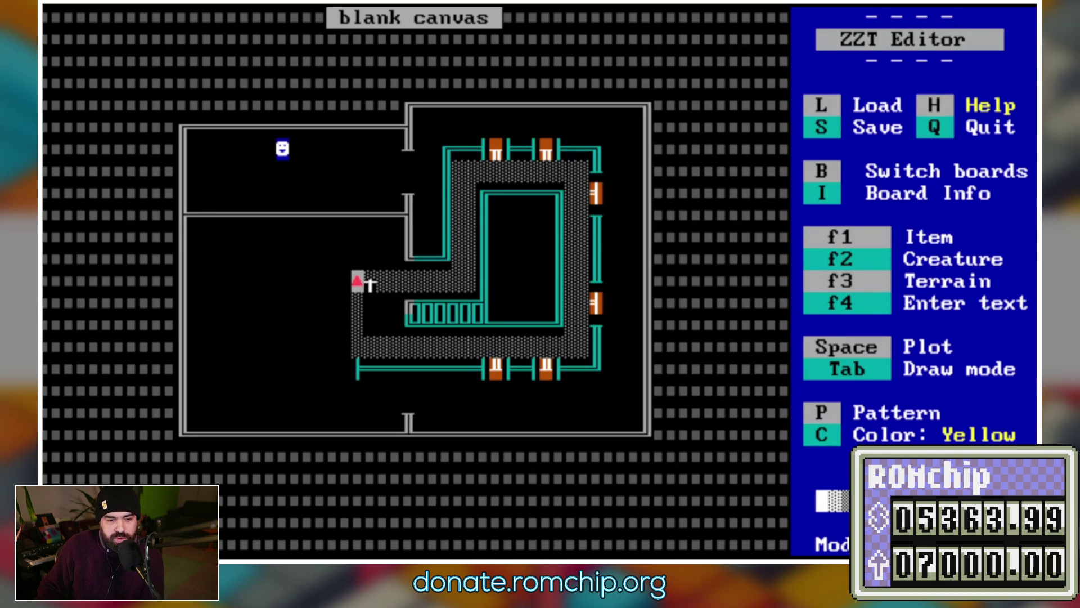
key("Right")
key("Right")
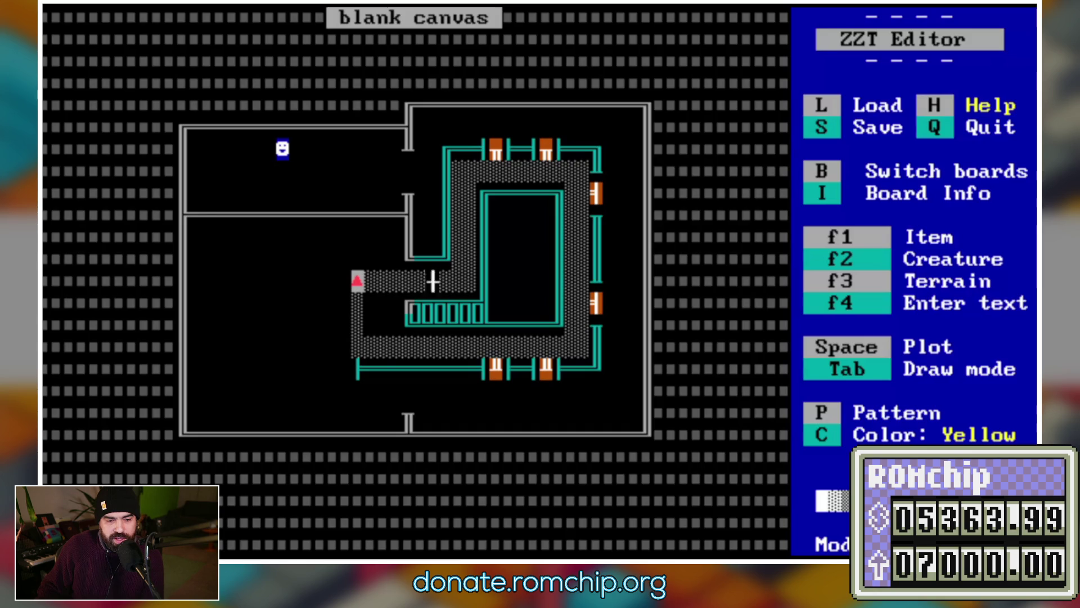
key("Left")
key("Up")
key("Right")
key("Right")
key("Right")
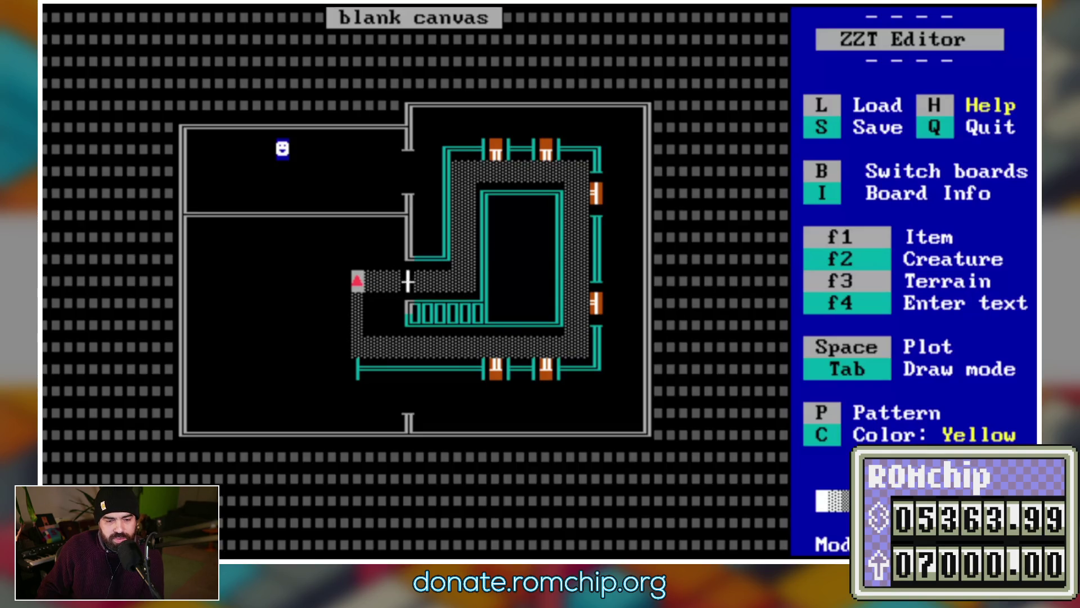
key("Up")
key("Down")
key("Down")
key("Down")
key("Left")
key("Left")
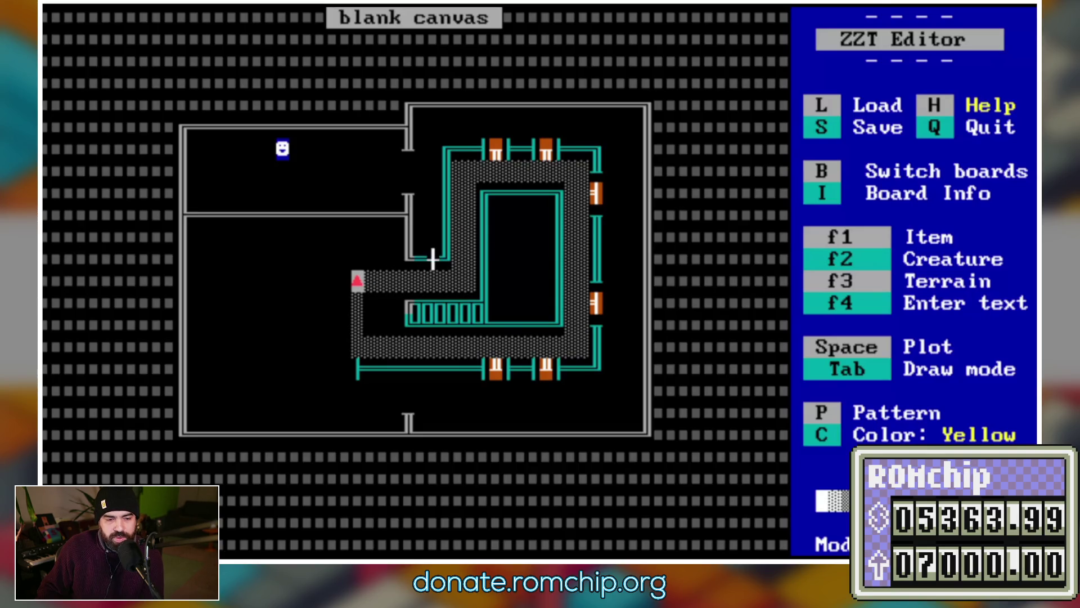
key("Left")
key("Return")
key("Return")
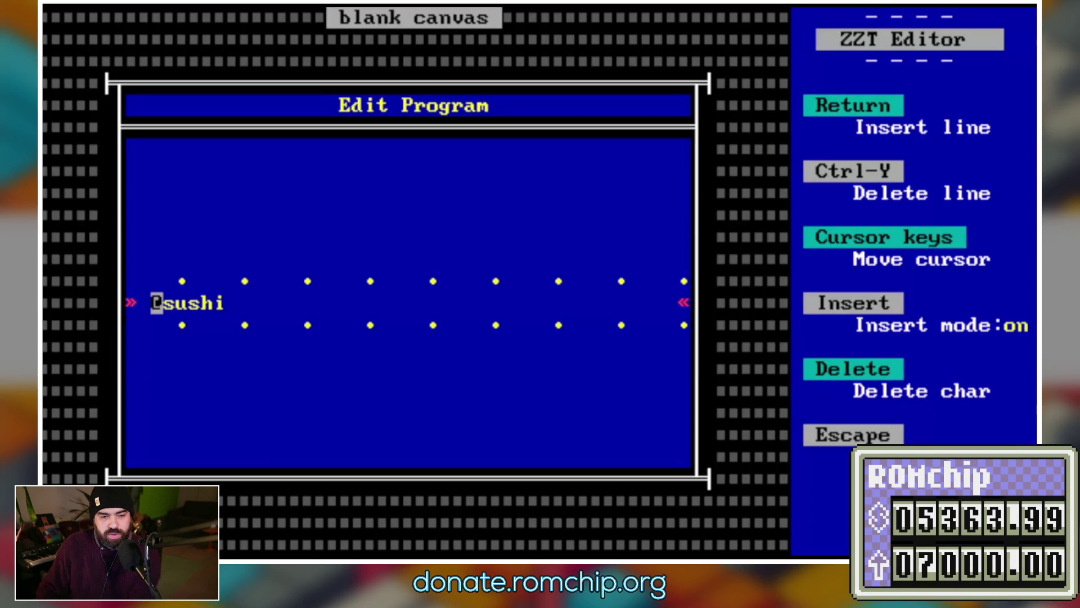
key("Right")
key("Right")
key("Right")
key("Return")
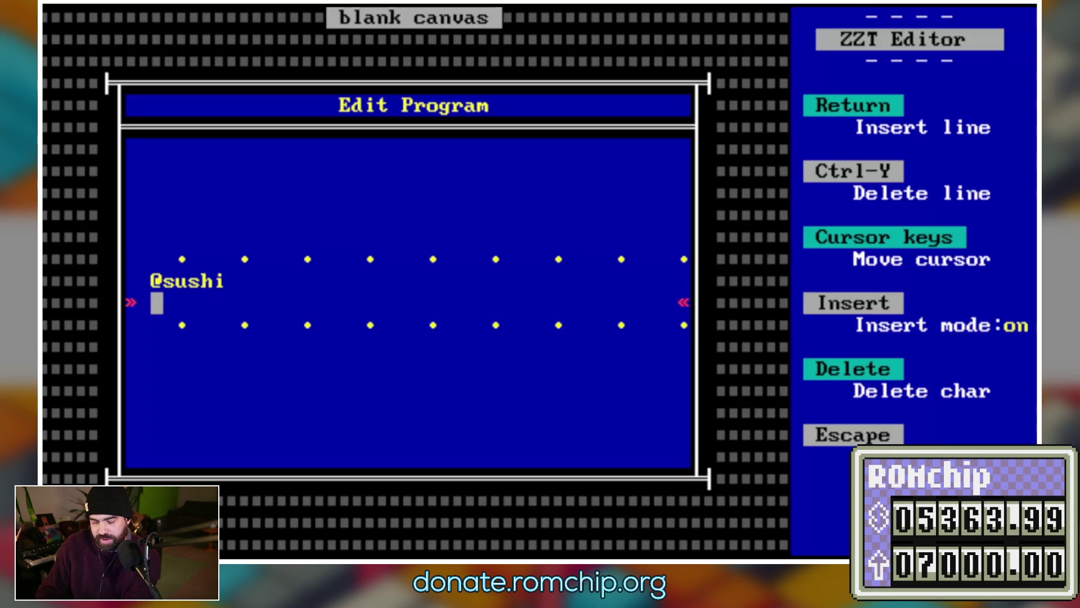
type("#cycle")
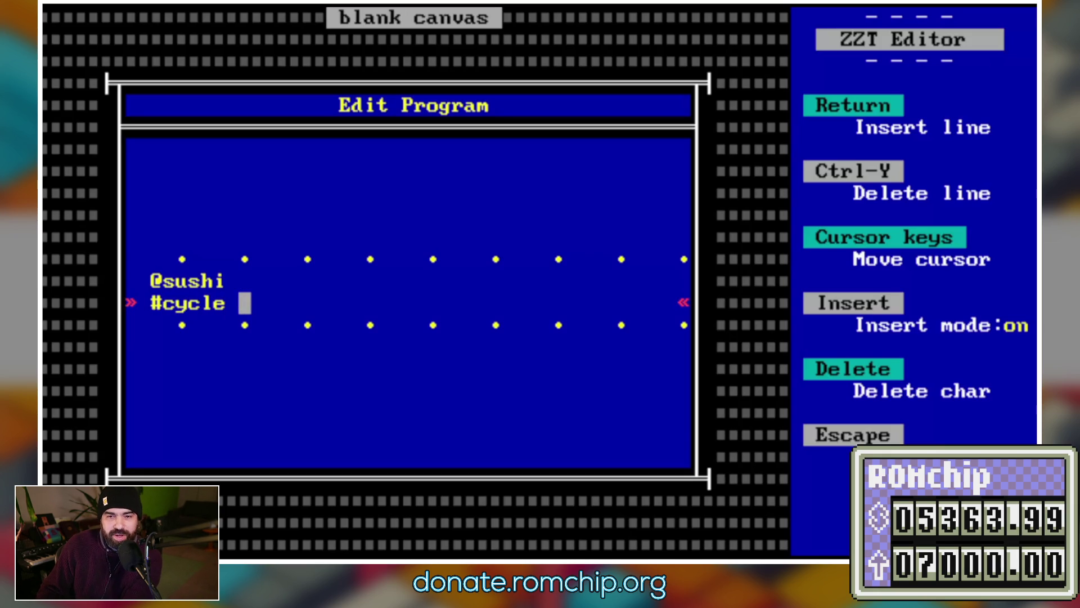
type("3")
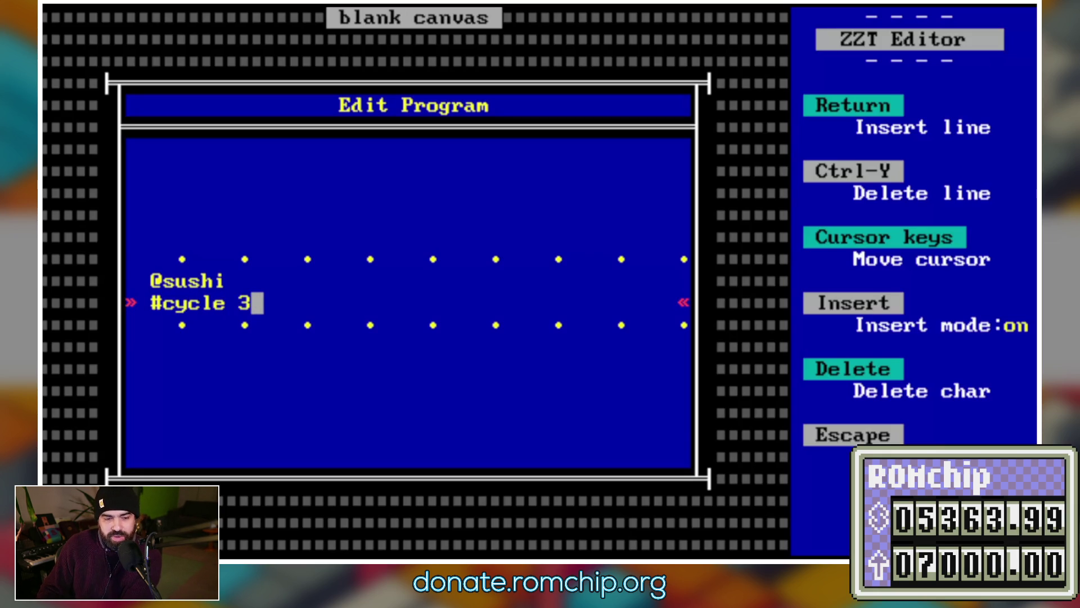
key("Return")
Script eight /e moves, five /n moves, eight more /e moves, then #end, and close the script
type("/e/e/e/e/e/e/")
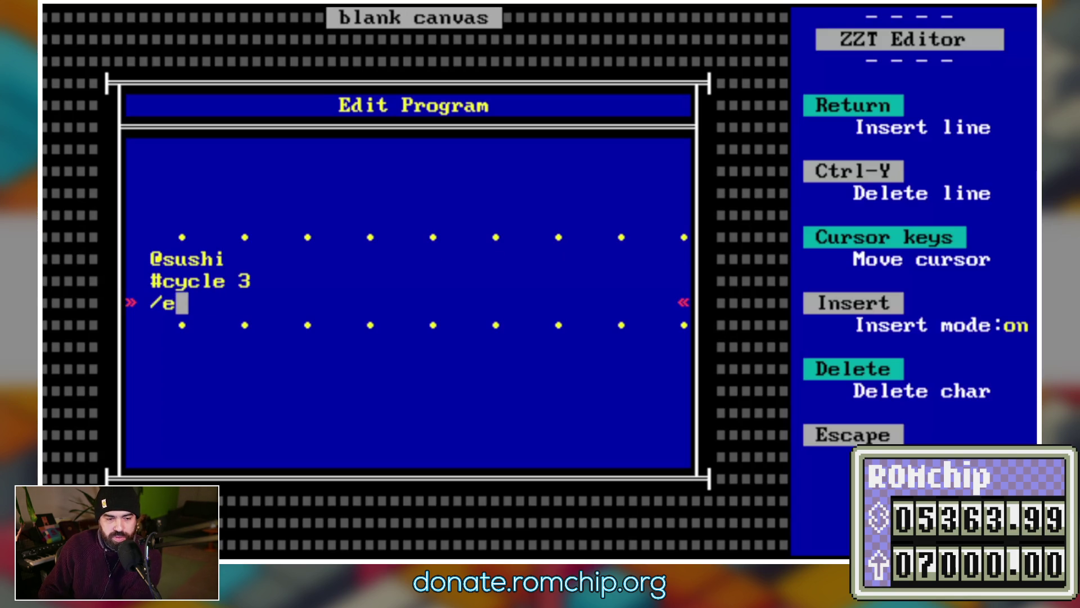
type("e/e")
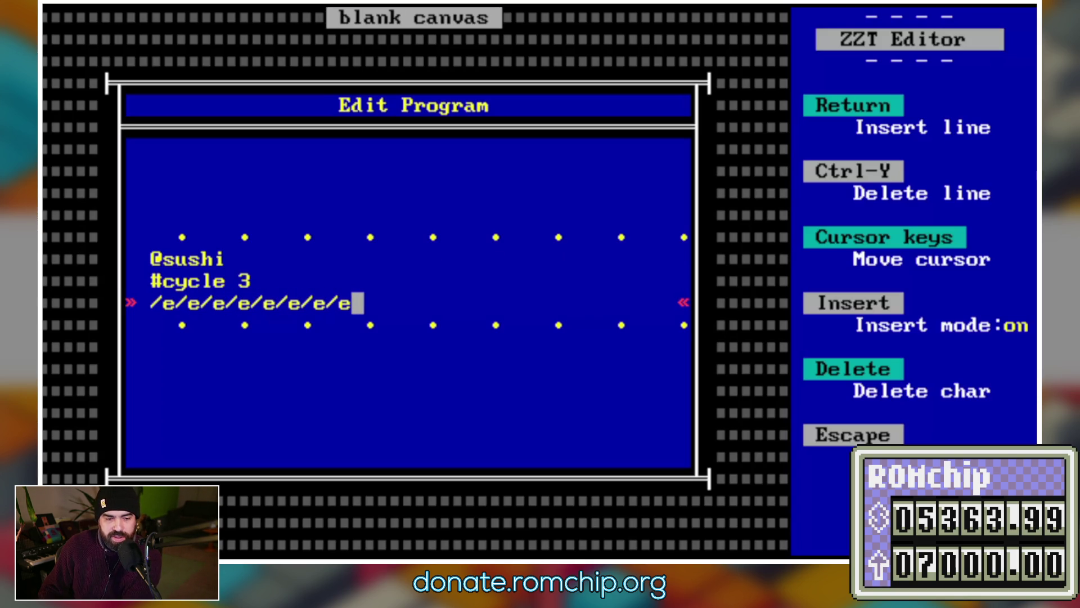
key("Return")
type("/n/n/n/n/n")
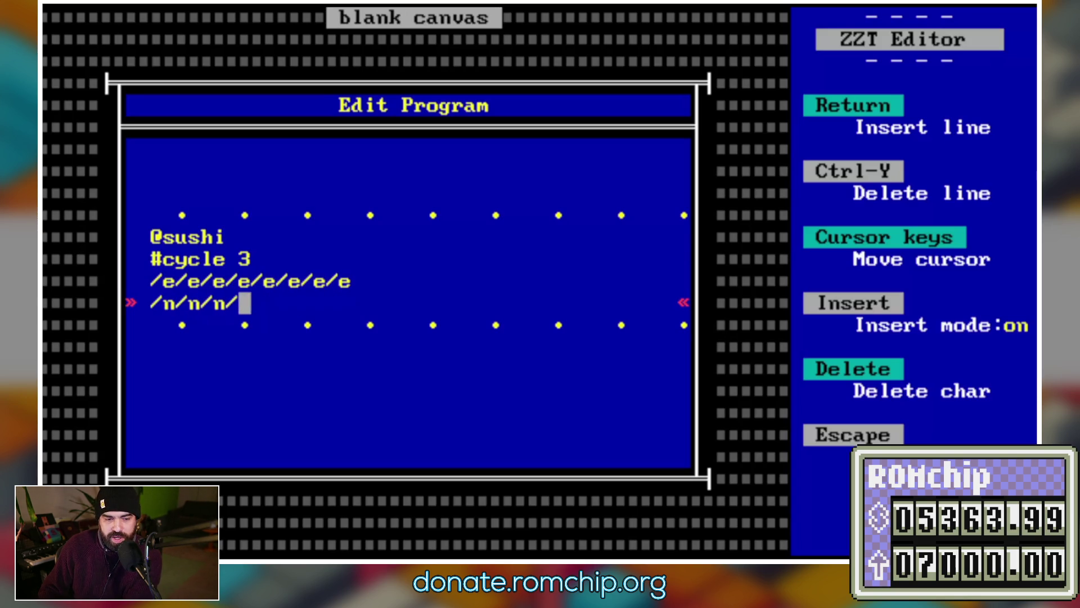
key("Return")
type("/e/e/e/e/")
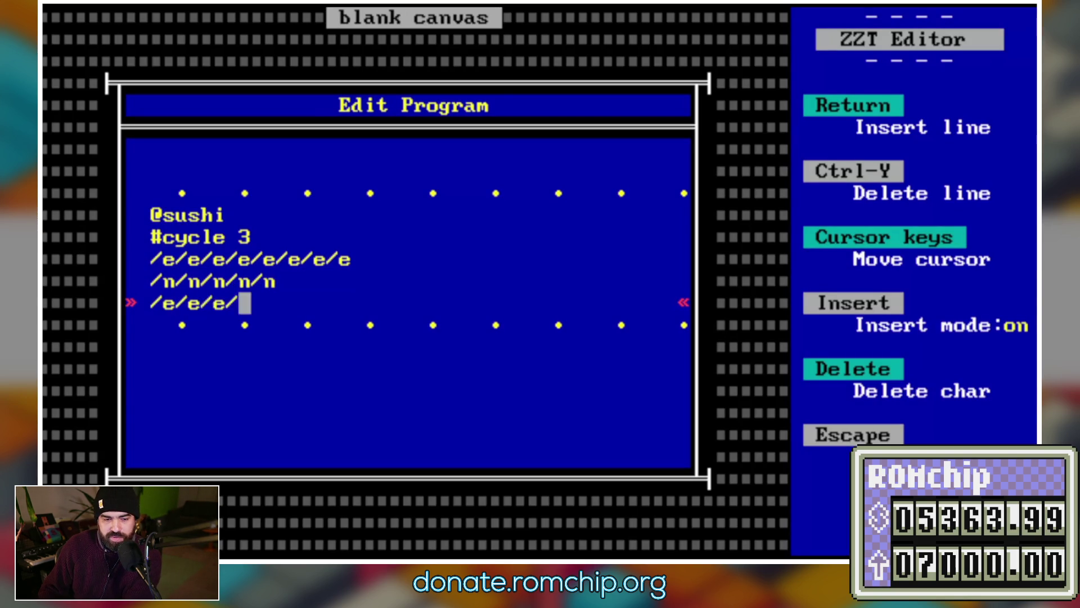
type("e/e/e/e")
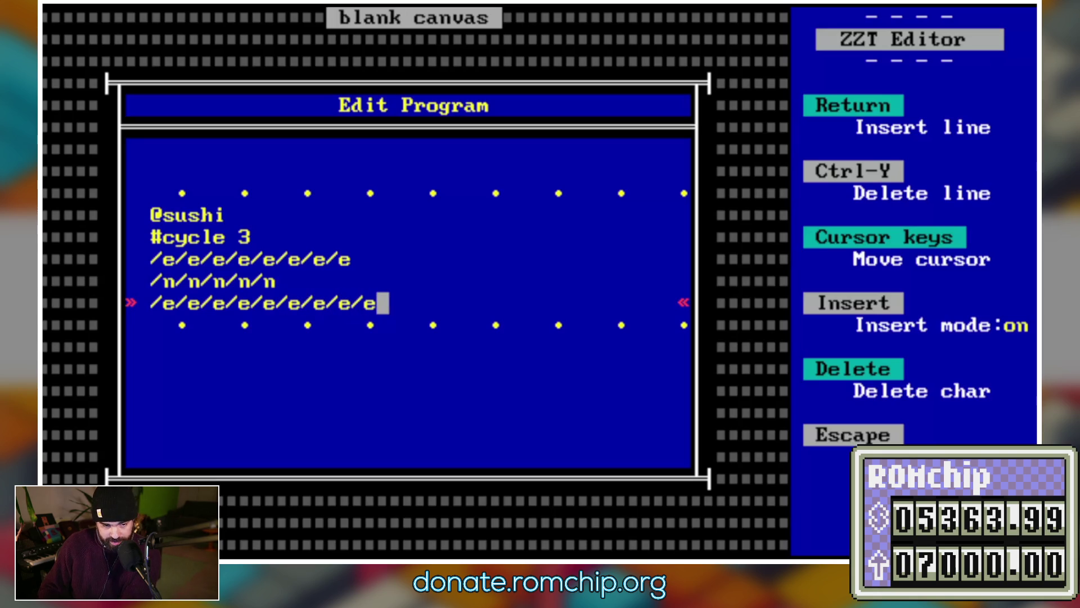
key("Return")
type("#end")
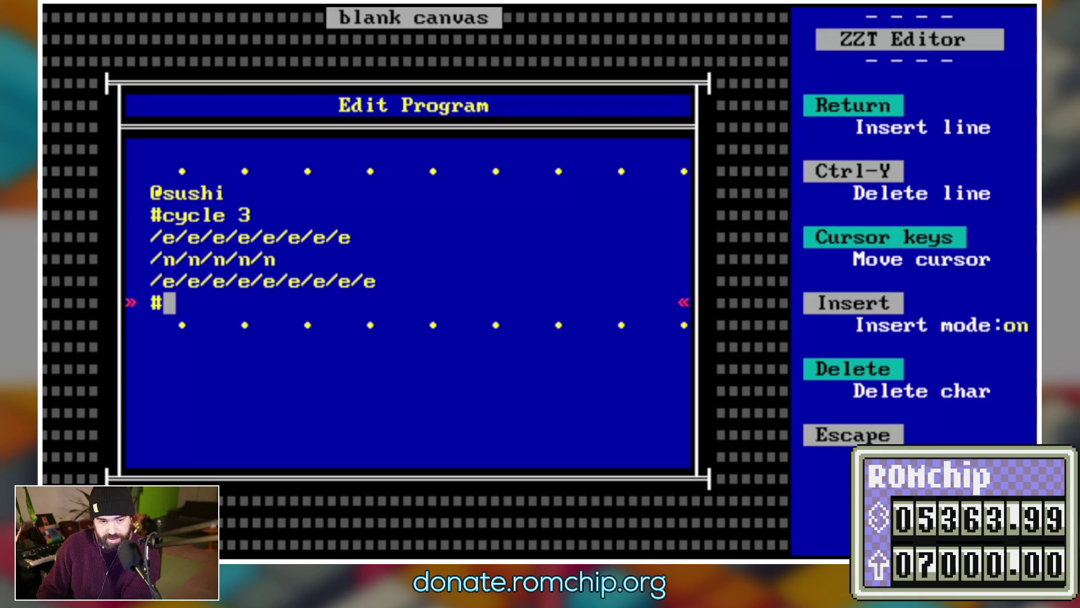
key("Escape")
key("Up")
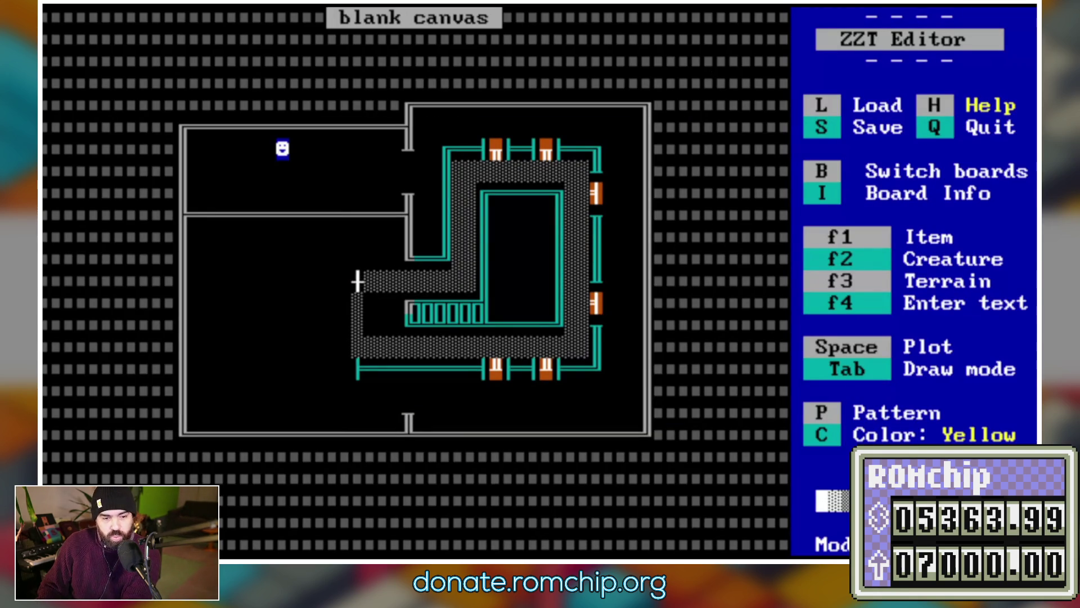
Save the world as ROMCHIP.ZZT
key("Left")
key("s")
key("Return")
Leave the editor and start playing the world
key("q")
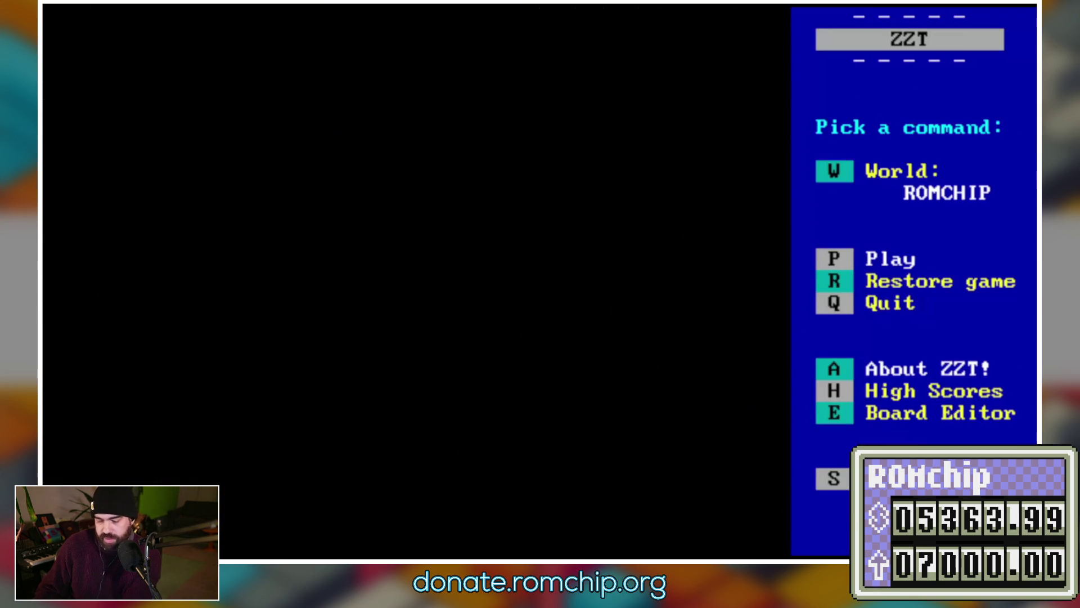
key("p")
key("Right")
Walk the player right, up above the top doors, and past the top-right doors while the red object moves
key("Right")
key("Down")
key("Right")
key("Right")
key("Right")
key("Right")
key("Right")
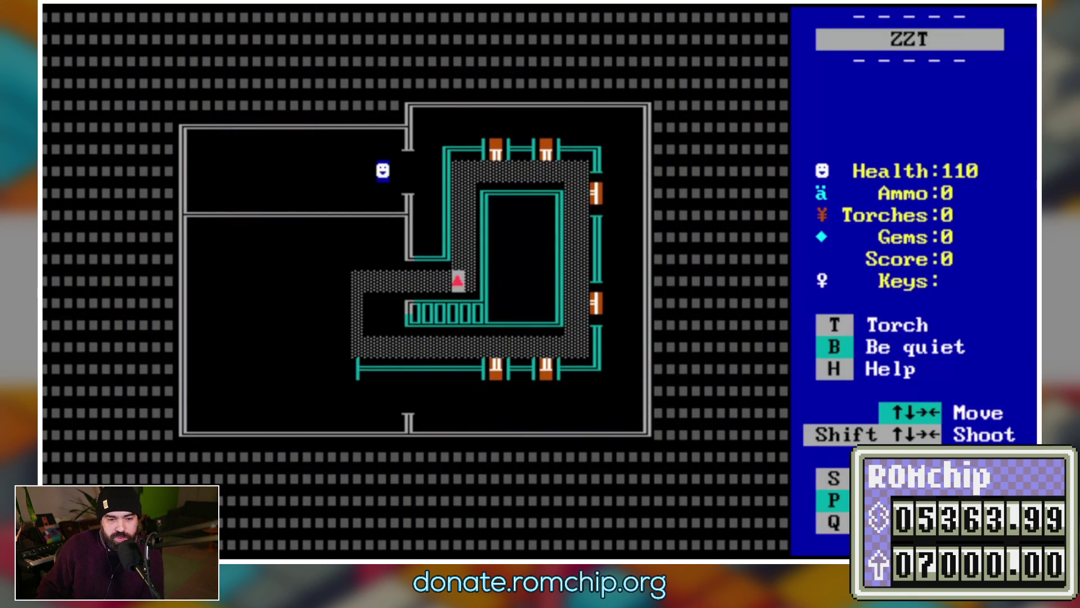
key("Right")
key("Up")
key("Up")
key("Right")
key("Right")
key("Right")
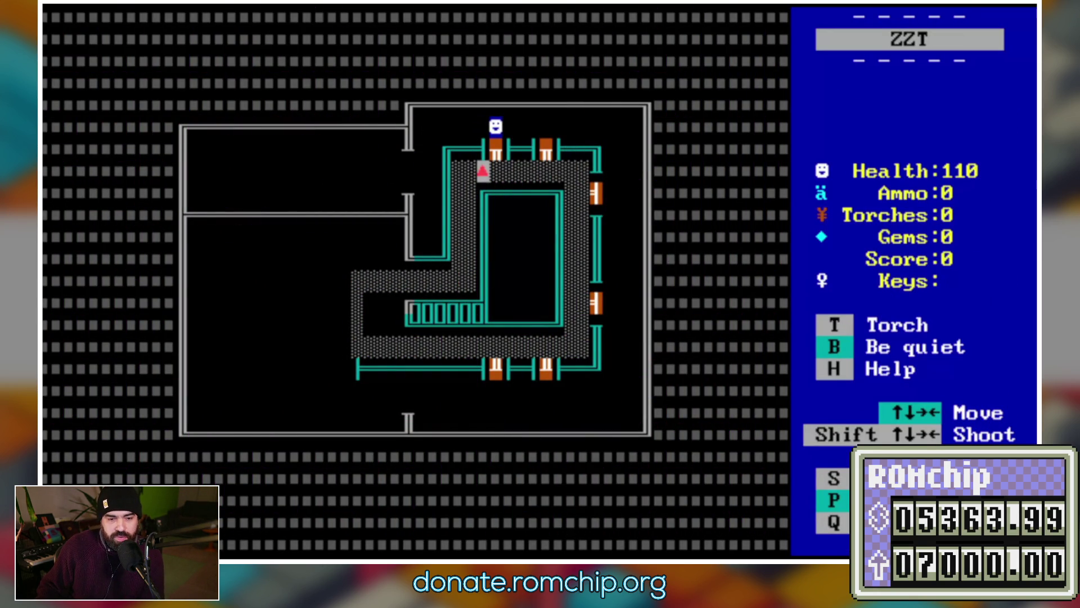
key("Right")
key("Right")
key("Right")
key("Down")
key("Down")
key("Down")
key("Down")
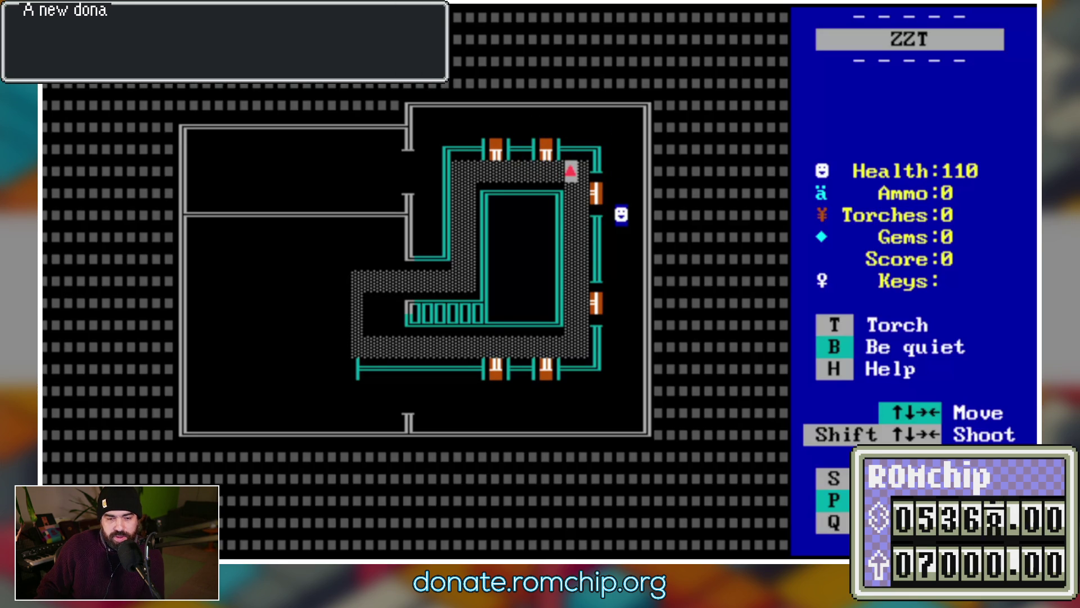
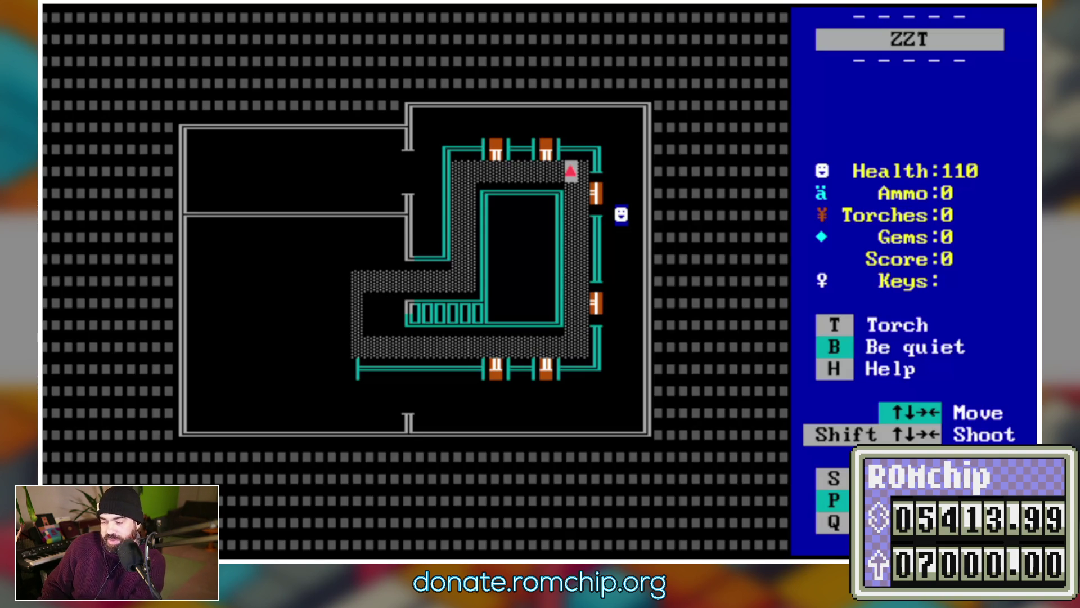
Walk up past the seat object and along the top corridor to the green wall
key("Left")
key("Up")
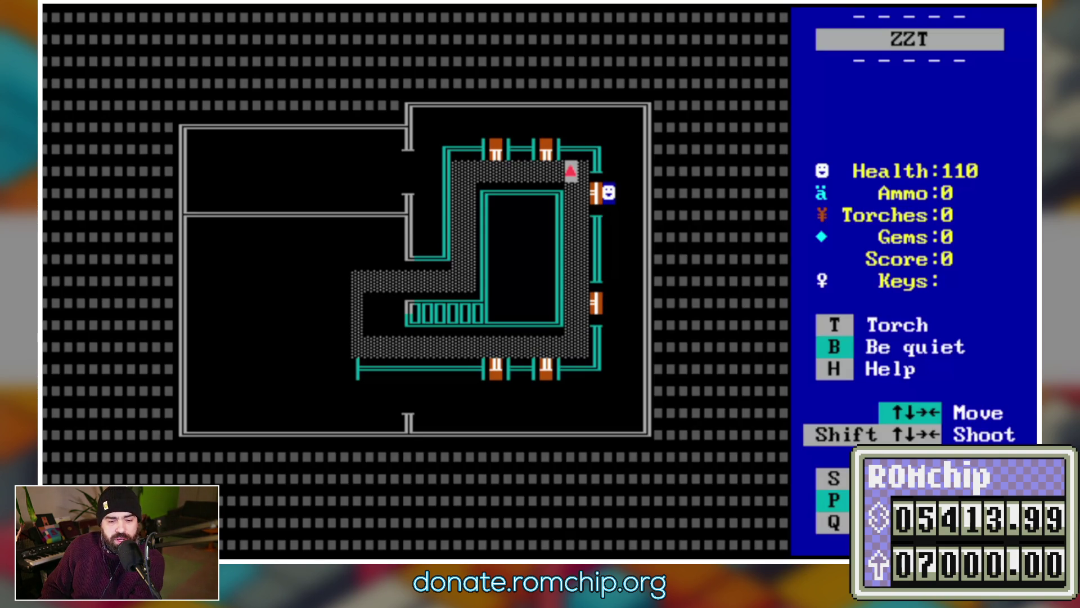
key("Left")
key("Up")
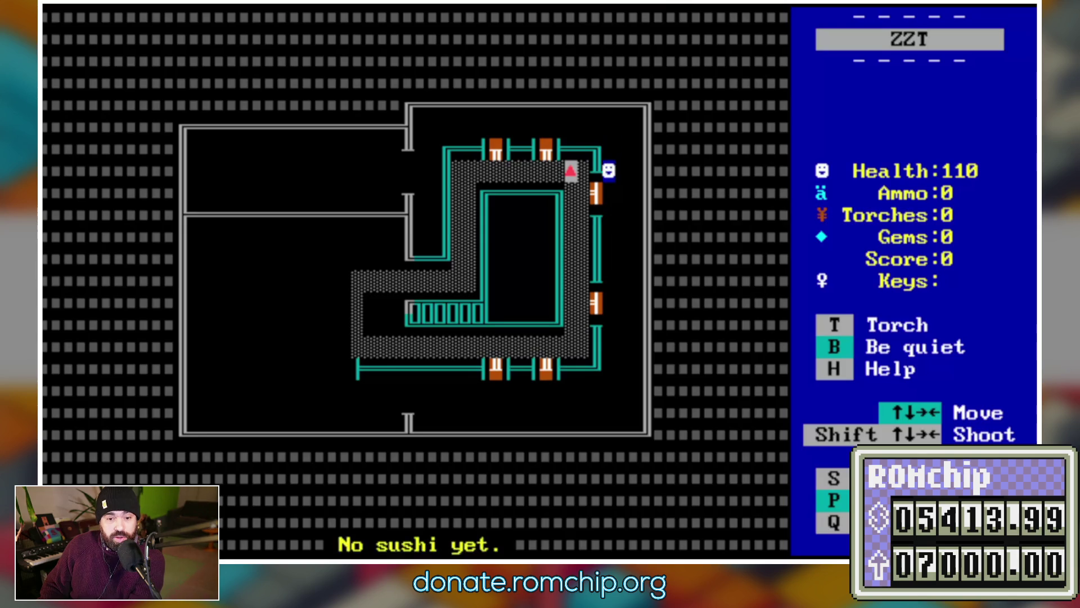
key("Up")
key("Up")
key("Left")
key("Left")
key("Left")
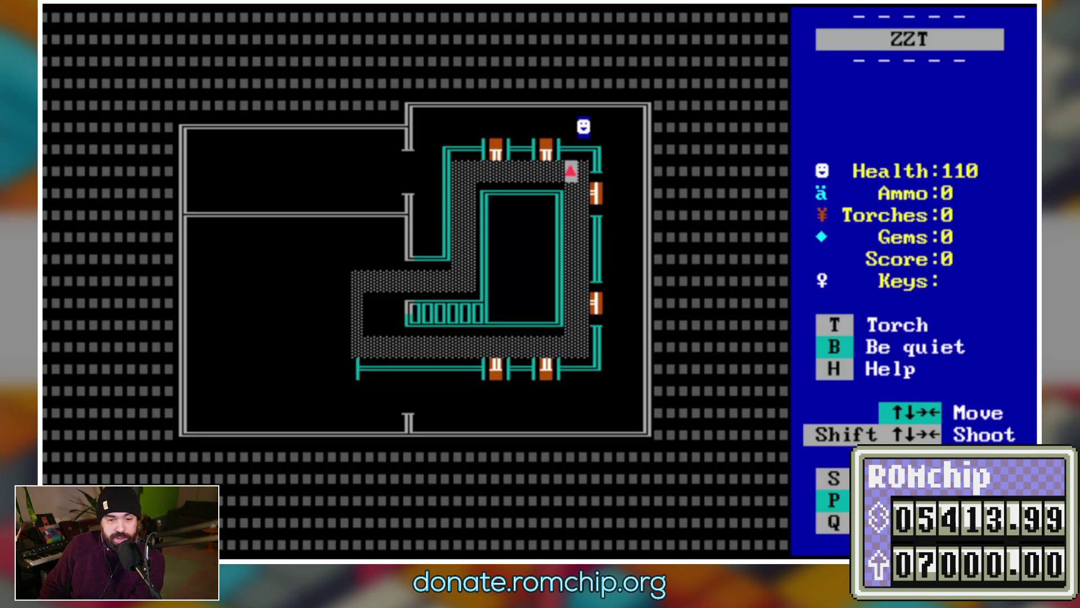
key("Left")
key("Left")
key("Left")
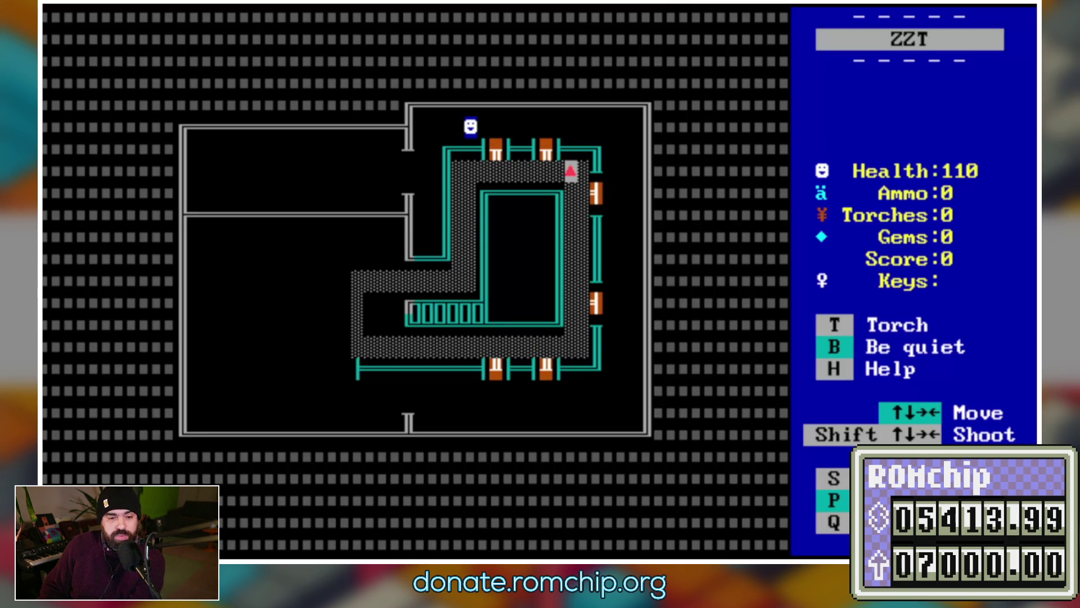
key("Down")
key("Down")
key("Down")
key("Down")
key("Down")
key("Up")
key("Up")
key("Up")
key("Up")
key("Up")
Walk back right above the conveyor doors, then down the right side to the bottom row
key("Right")
key("Right")
key("Right")
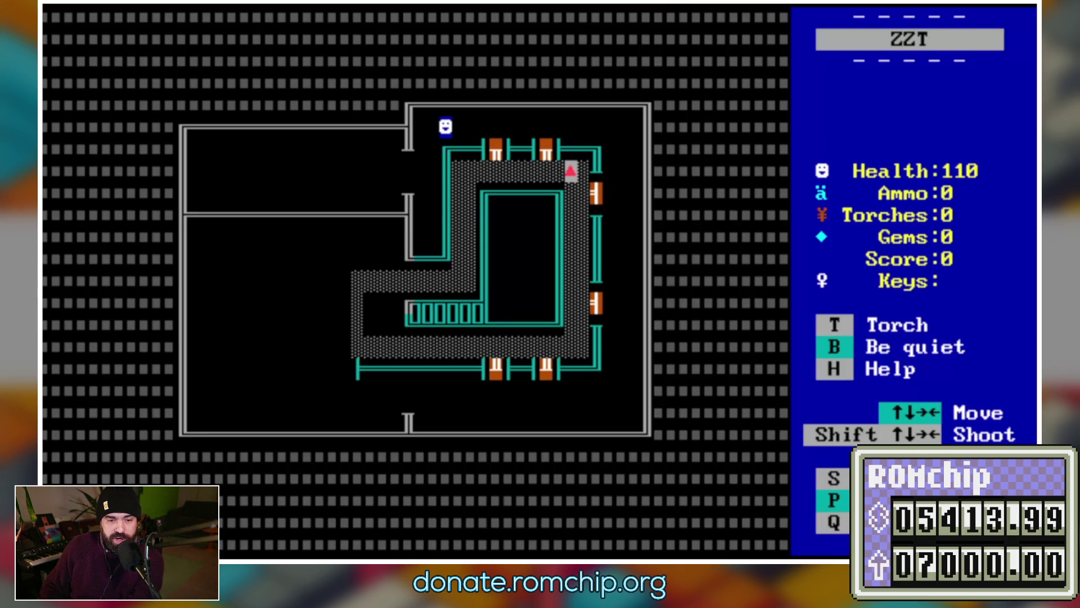
key("Right")
key("Right")
key("Right")
key("Left")
key("Left")
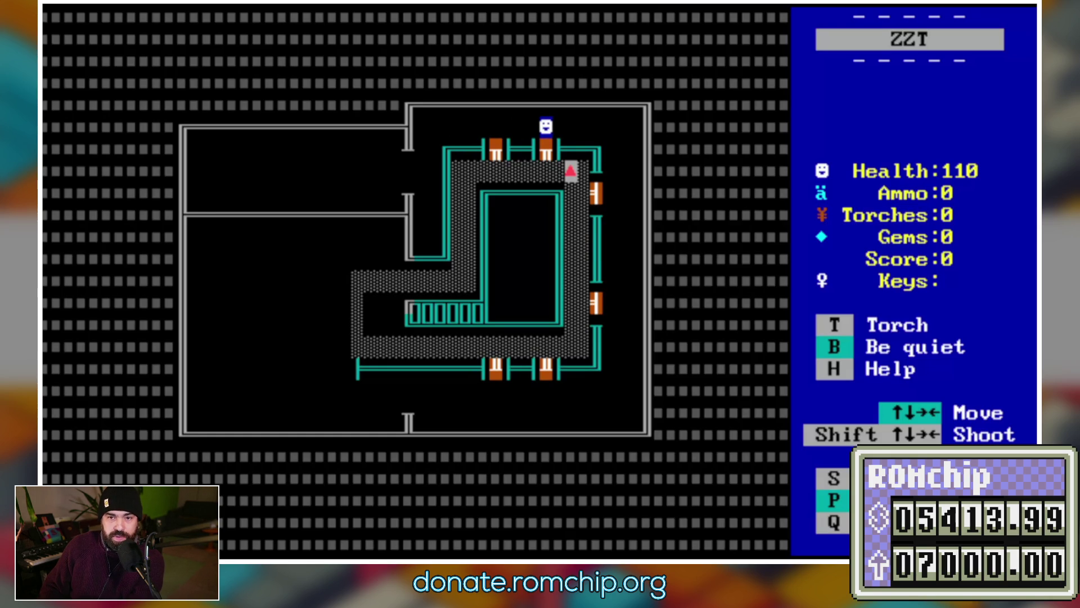
key("Right")
key("Right")
key("Right")
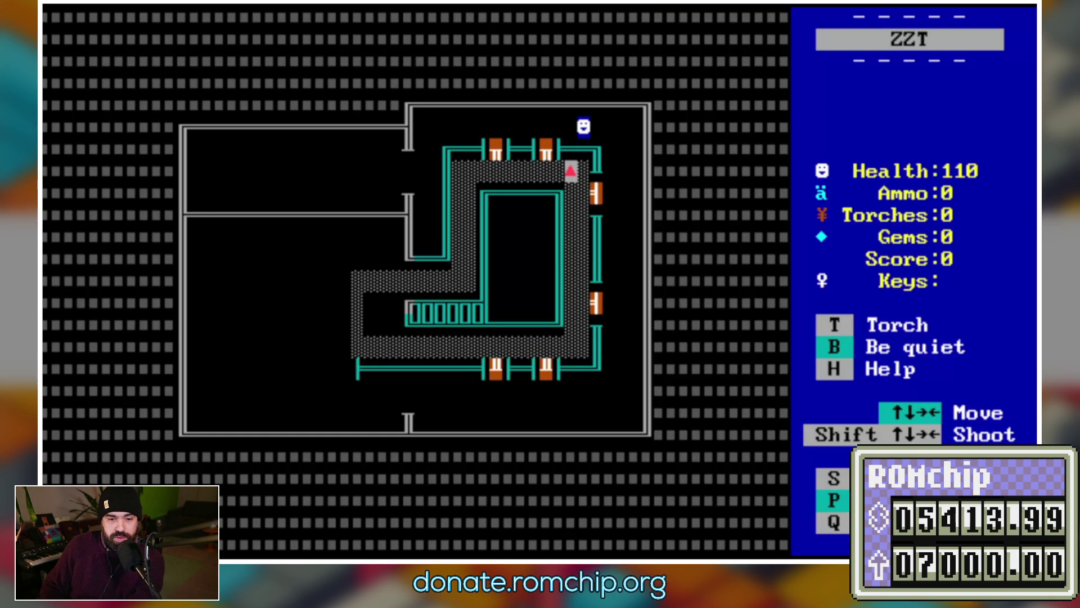
key("Down")
key("Down")
key("Down")
key("Down")
key("Down")
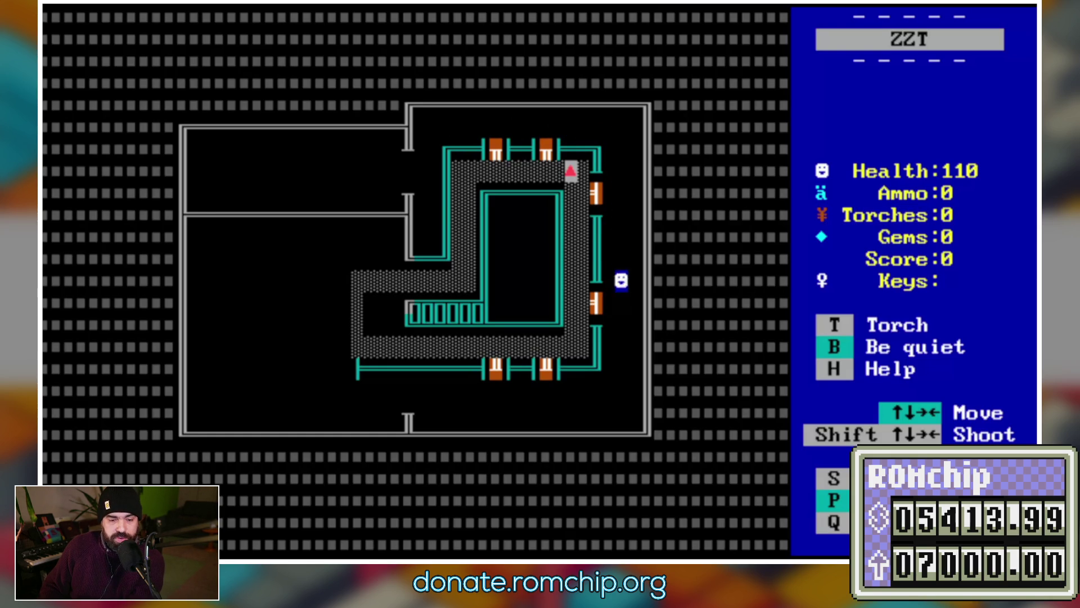
key("Left")
key("Left")
key("Left")
key("Left")
key("Left")
key("Left")
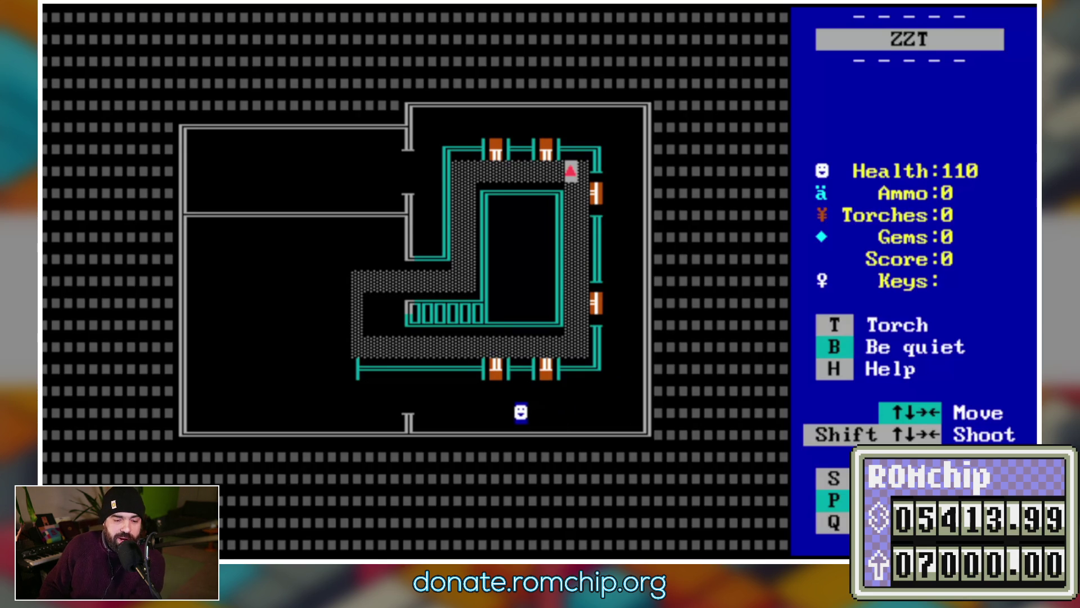
key("Up")
key("Left")
key("Left")
key("Left")
key("Left")
key("Left")
key("Left")
key("Left")
Walk through the fake wall onto the conveyor and along it to the right-side door
key("Up")
key("Up")
key("Right")
key("Right")
key("Right")
key("Right")
key("Right")
key("Right")
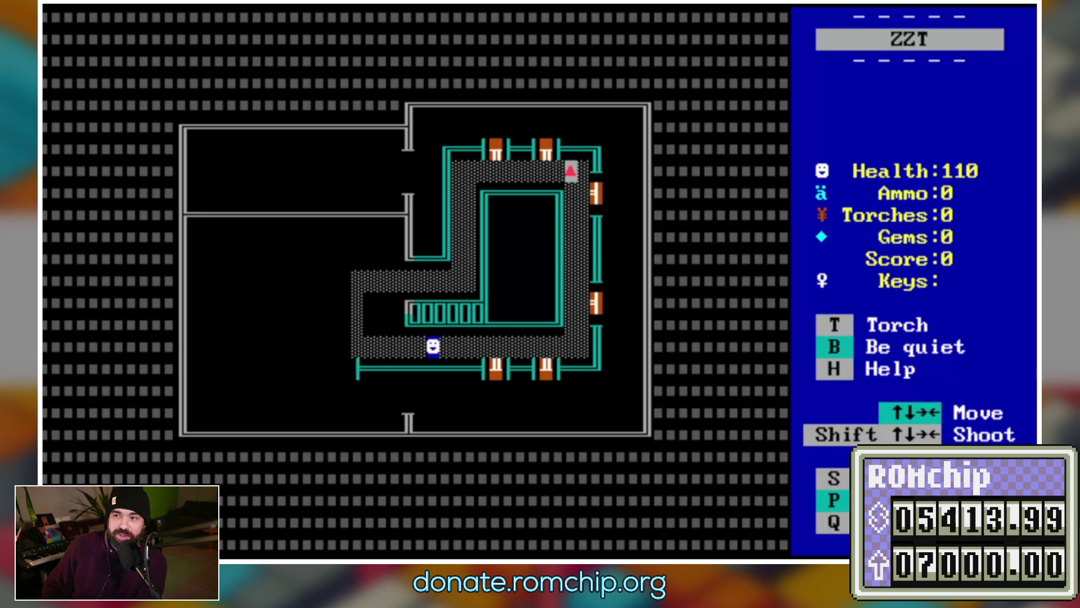
key("Right")
key("Right")
key("Right")
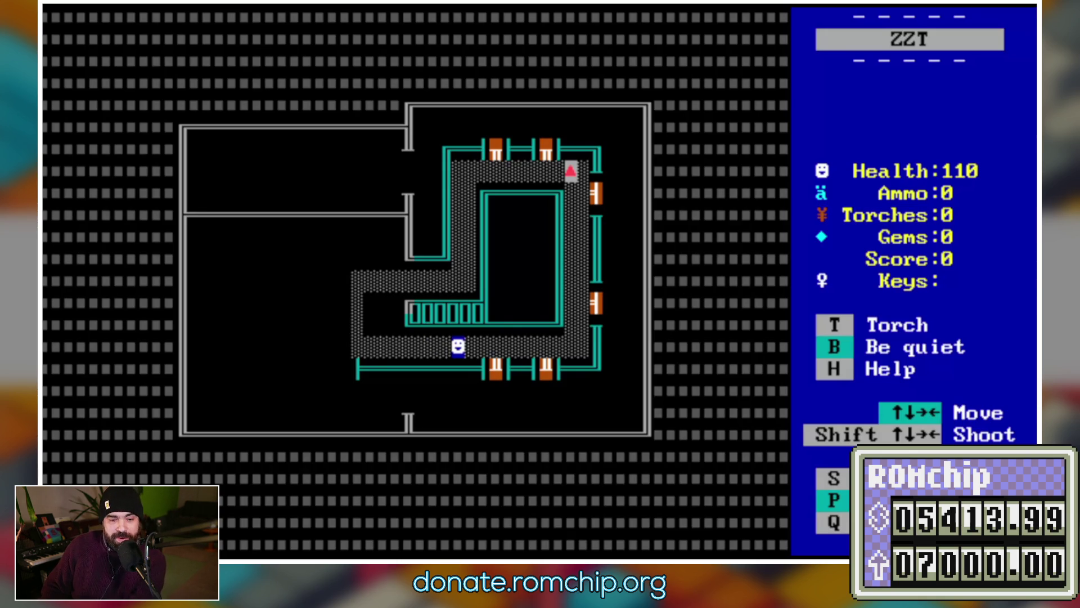
key("Up")
key("Up")
key("Up")
key("Up")
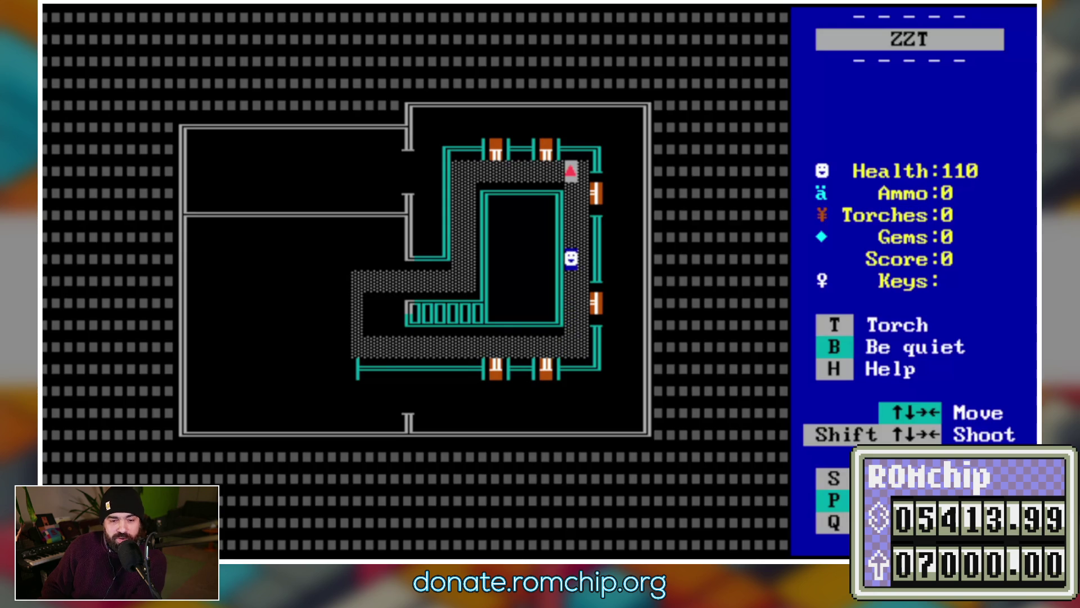
key("Right")
key("Up")
Nudge the player against the door, then step down onto the conveyor belt
key("Down")
key("Left")
key("Right")
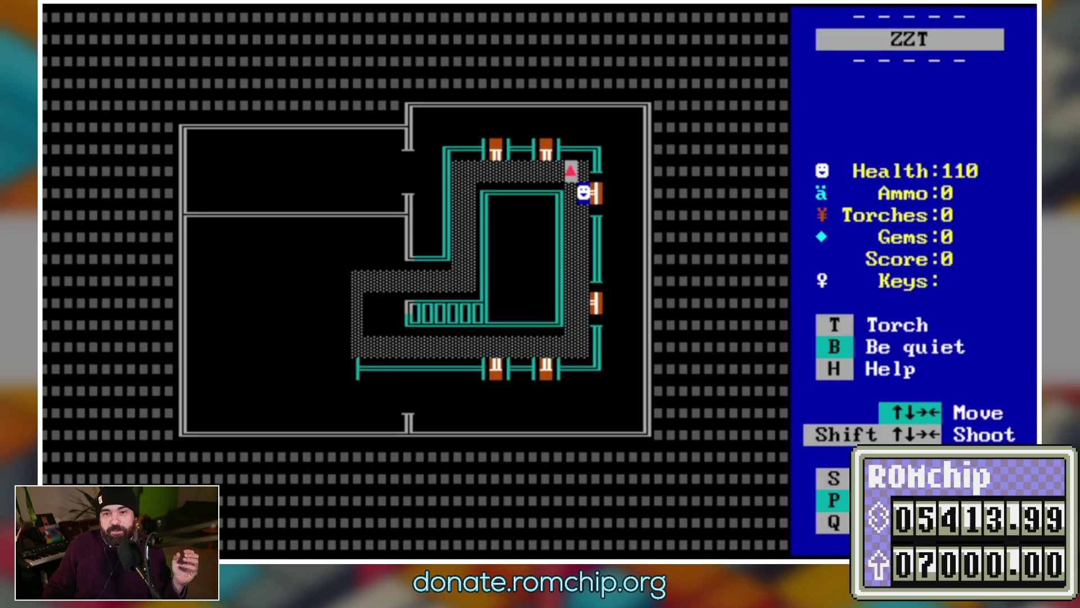
key("Left")
key("Down")
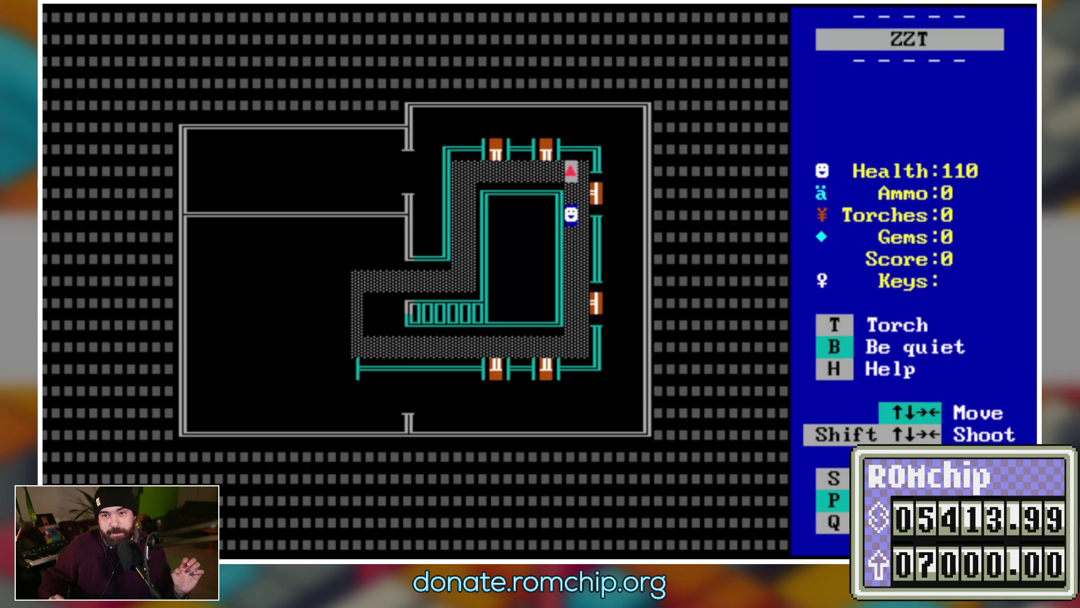
End the game and load the ROMCHIP world into the board editor
key("q")
key("y")
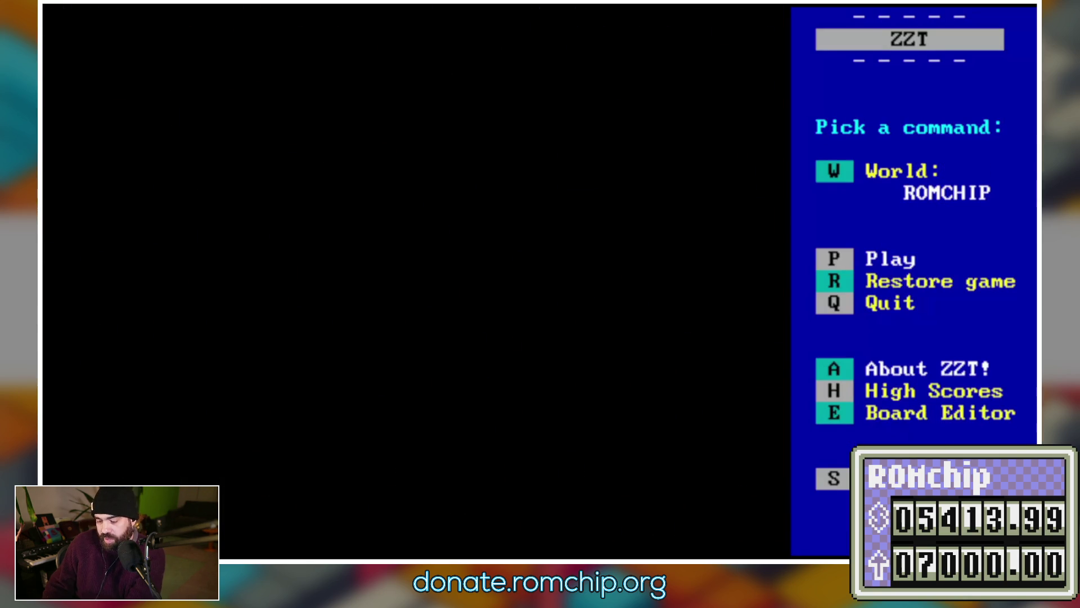
key("e")
key("Return")
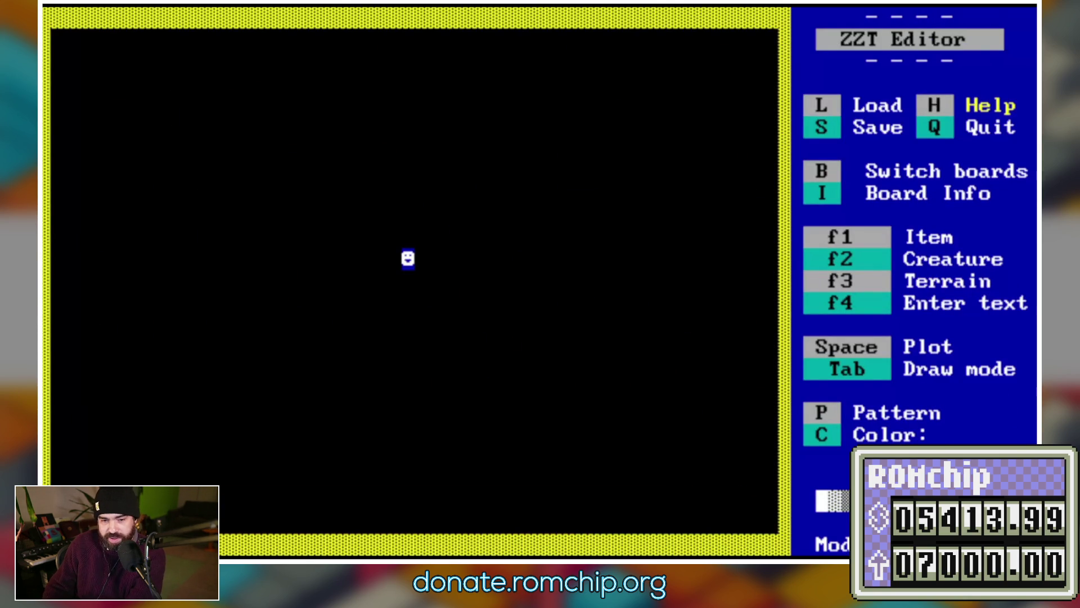
key("Down")
key("Down")
key("Down")
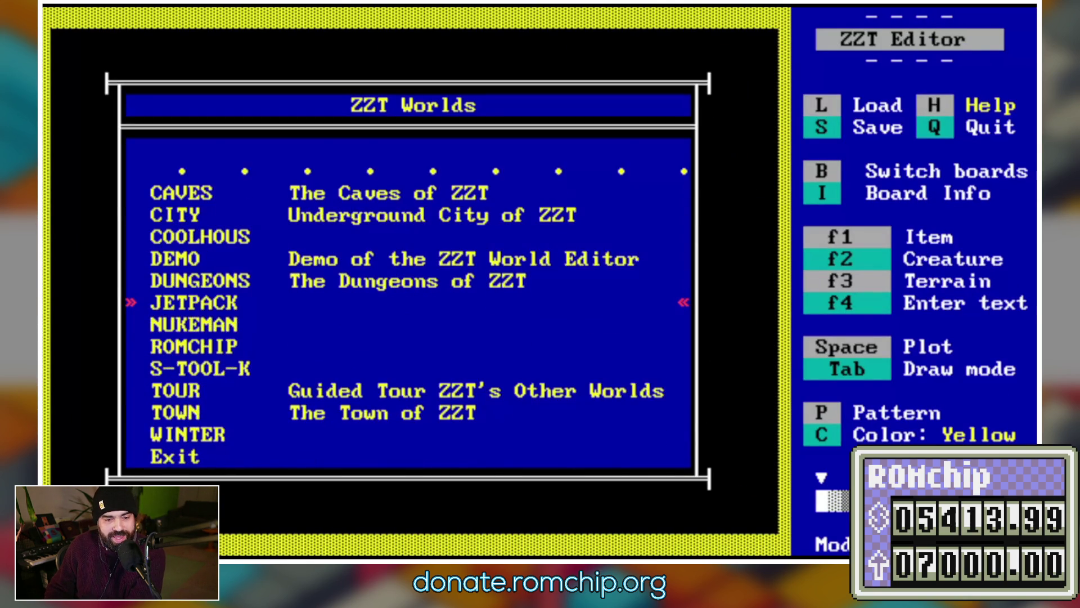
key("Return")
Select the sushi object on the conveyor and open its program
key("Down")
key("Left")
key("Left")
key("Left")
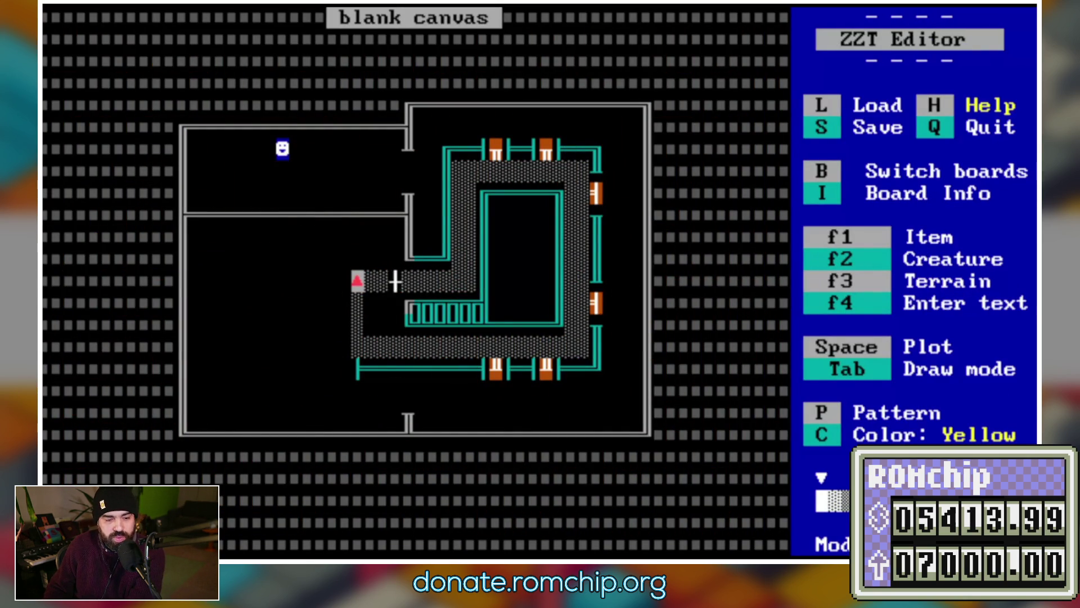
key("Return")
key("Return")
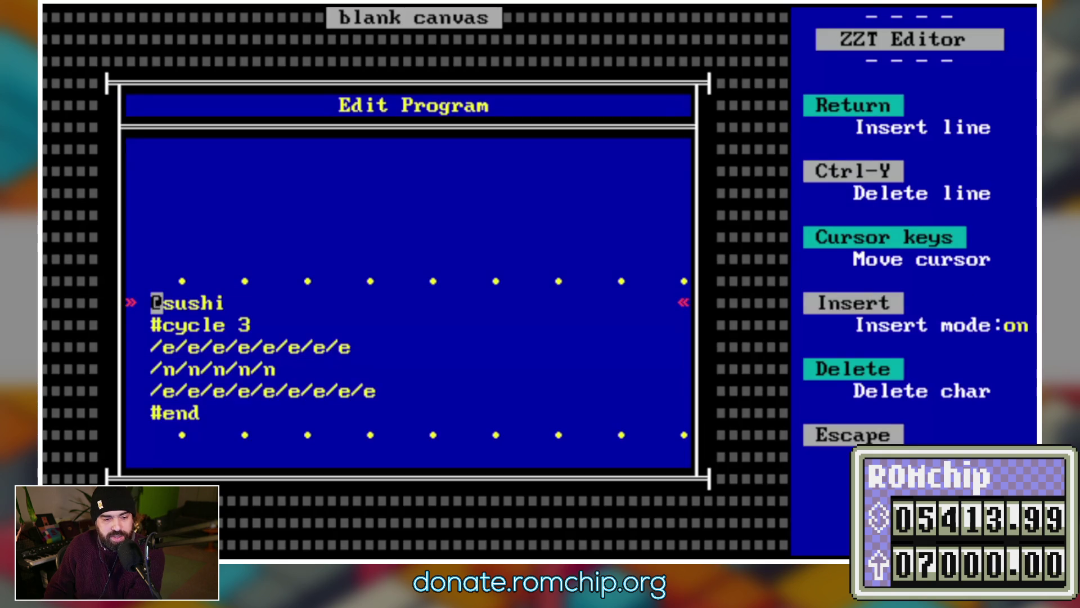
key("Down")
key("Down")
key("Down")
key("Down")
key("Down")
Browse the program lines and place the cursor in the last east-movement line
key("Up")
key("End")
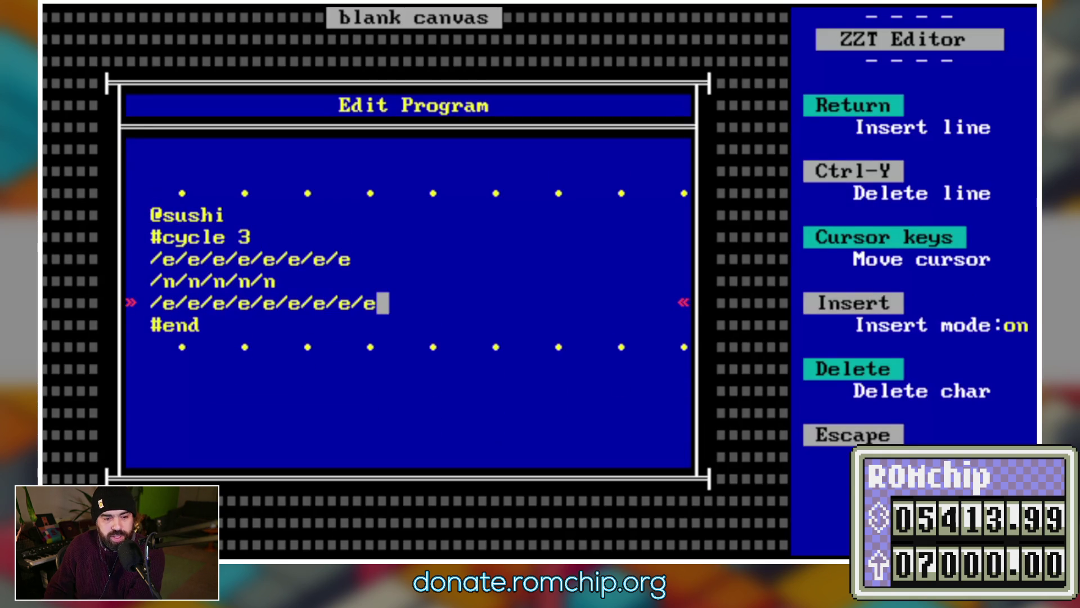
key("Up")
key("Up")
key("Up")
key("Down")
key("Down")
key("Left")
key("Left")
key("Left")
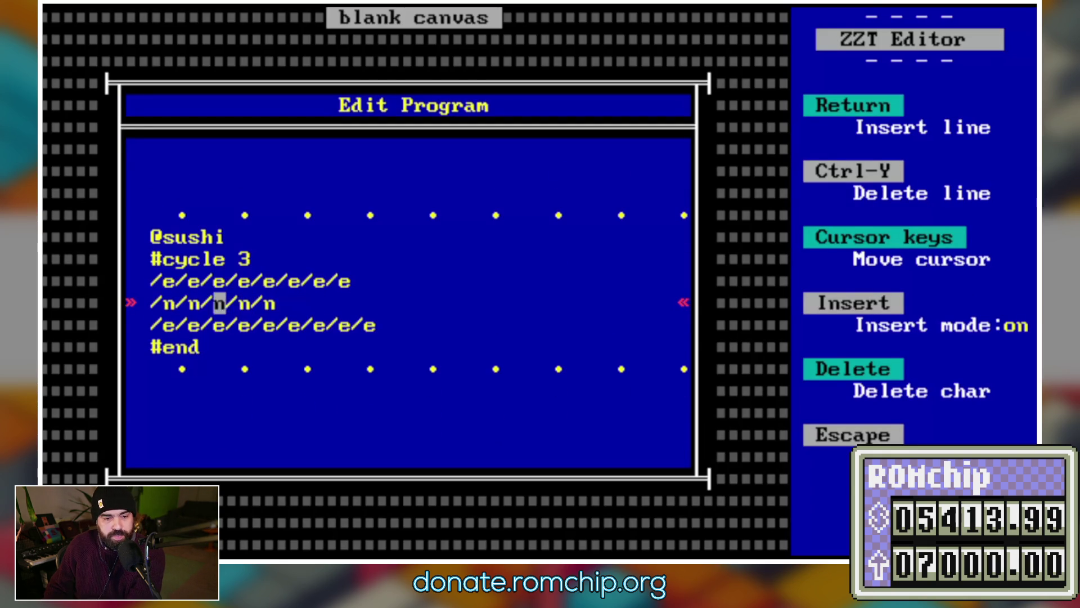
key("Down")
key("Down")
key("Up")
key("End")
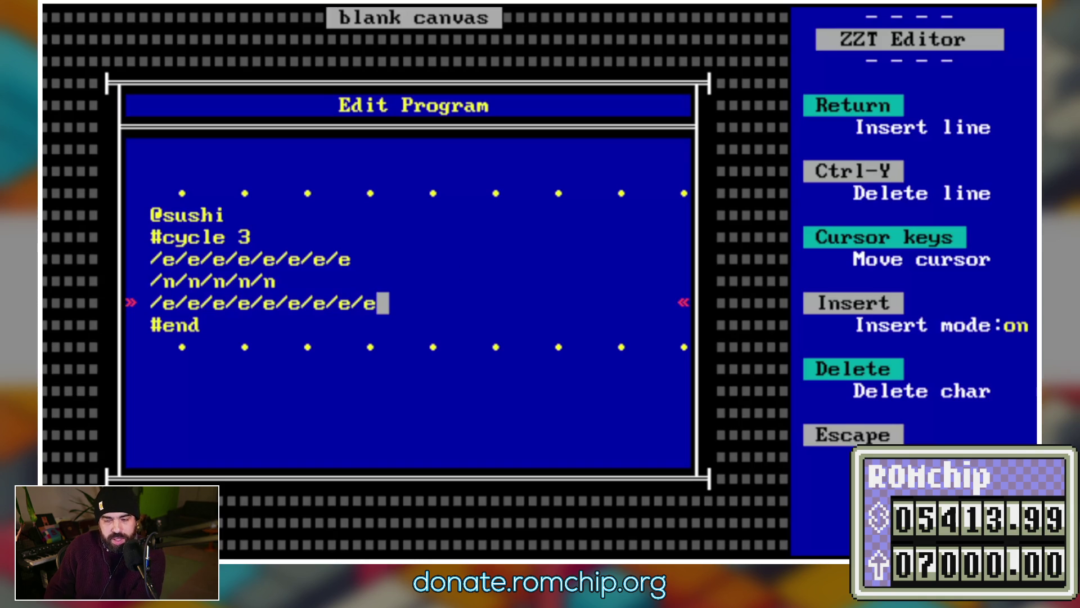
key("Left")
key("Left")
Add '#if not blocked e' and ':walke' lines after #cycle 3
key("Up")
key("Up")
key("Up")
key("Return")
type("#if not blocked e")
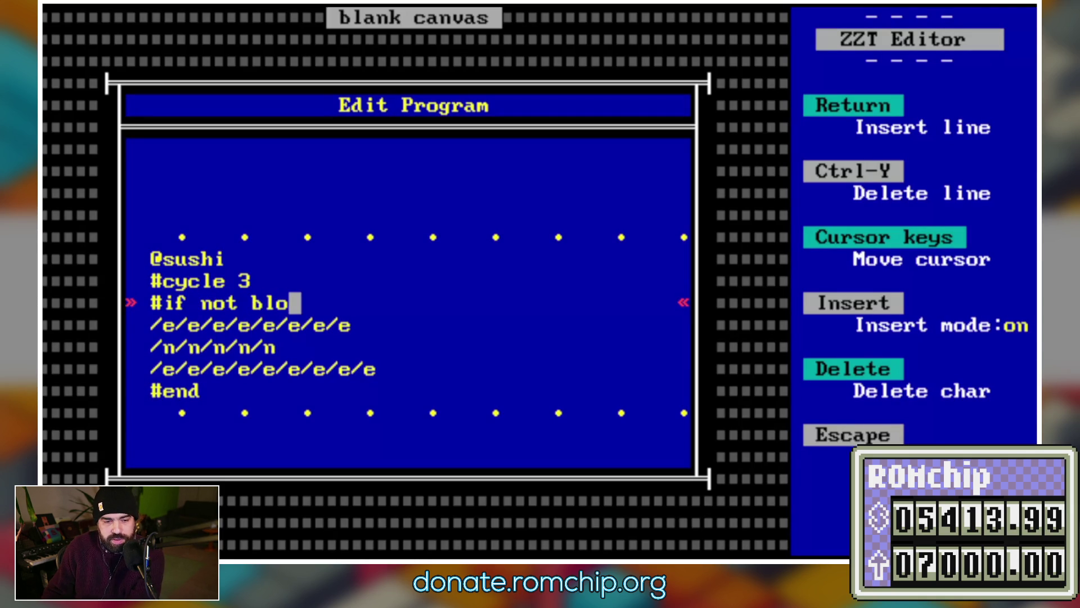
key("Return")
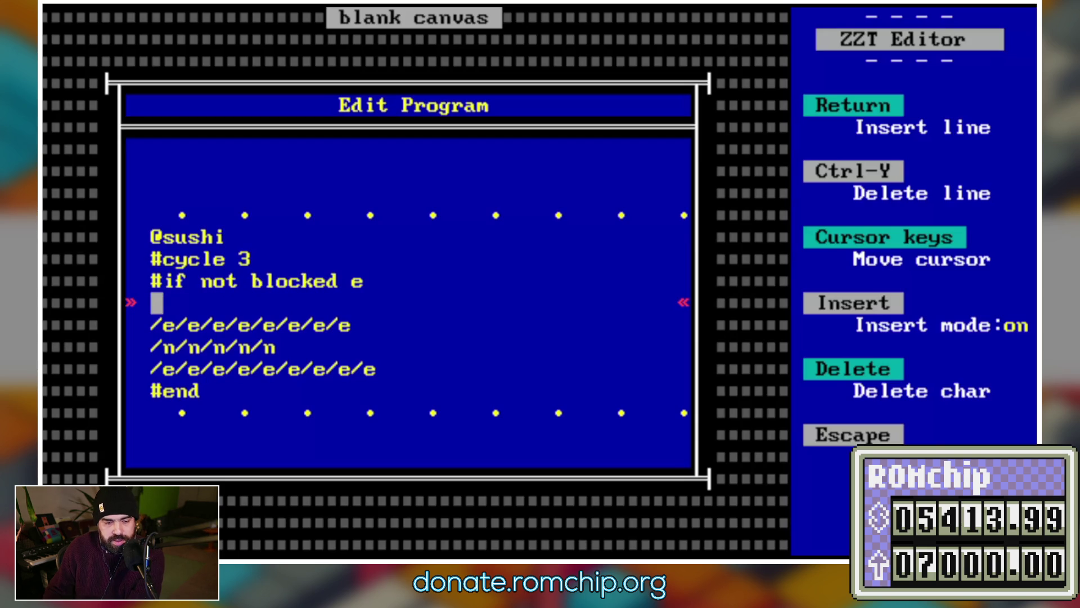
type(":walke")
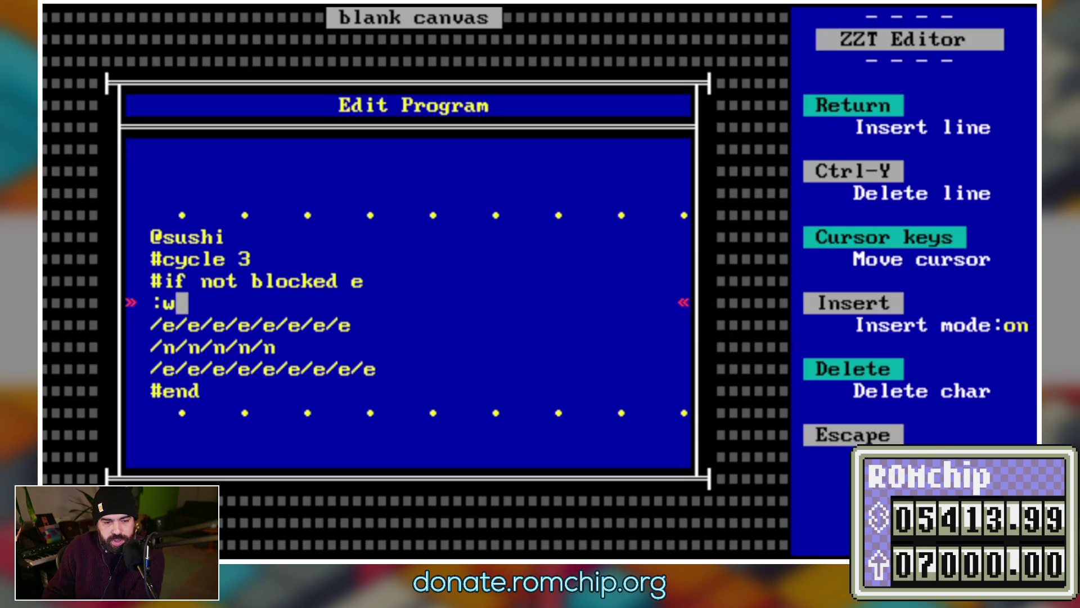
key("Return")
key("BackSpace")
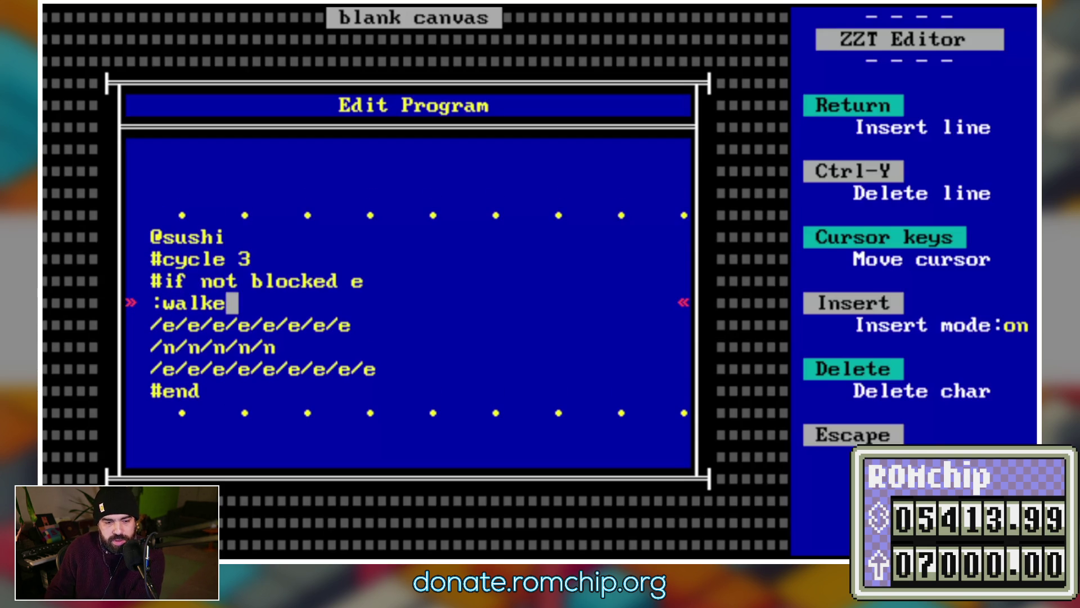
Trim the east-movement line to a single /e, then add #loop and #end lines
key("Down")
key("End")
key("BackSpace")
key("BackSpace")
key("BackSpace")
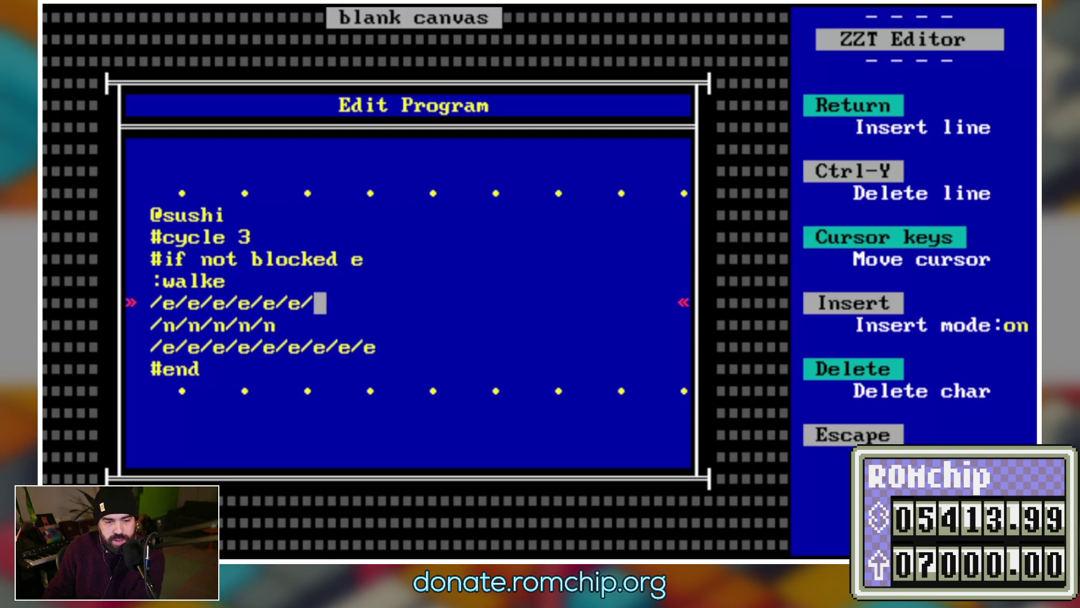
key("BackSpace")
key("BackSpace")
key("BackSpace")
key("Return")
type("#lo")
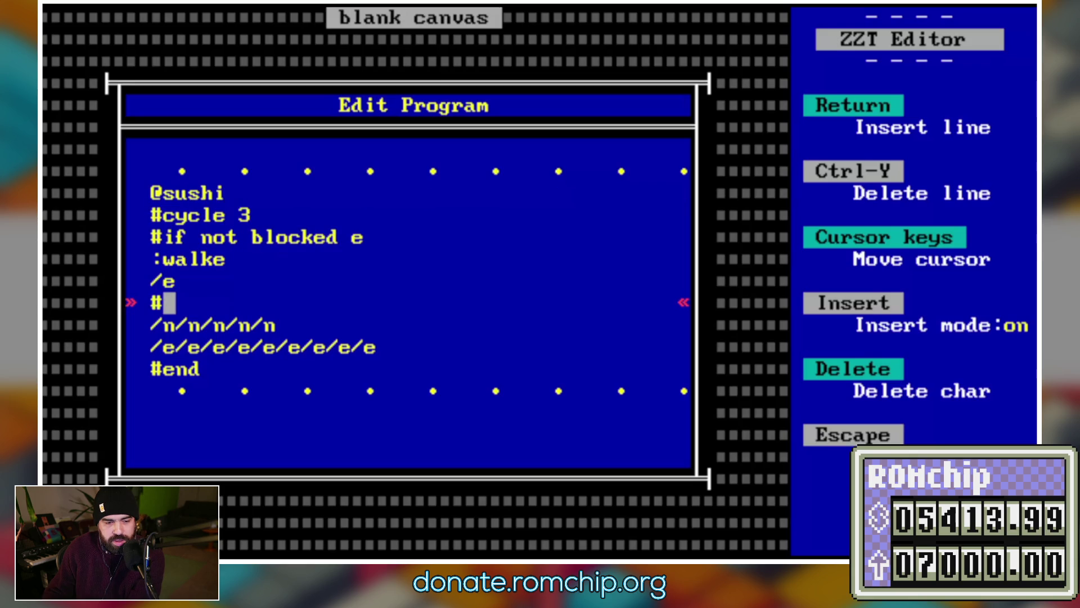
type("op")
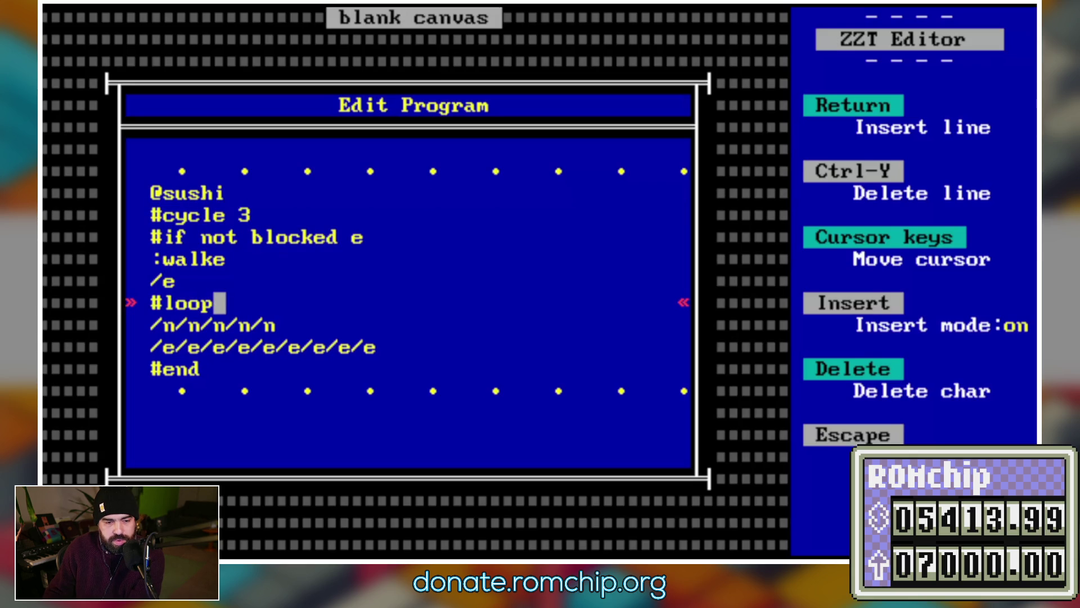
key("Return")
type("#end")
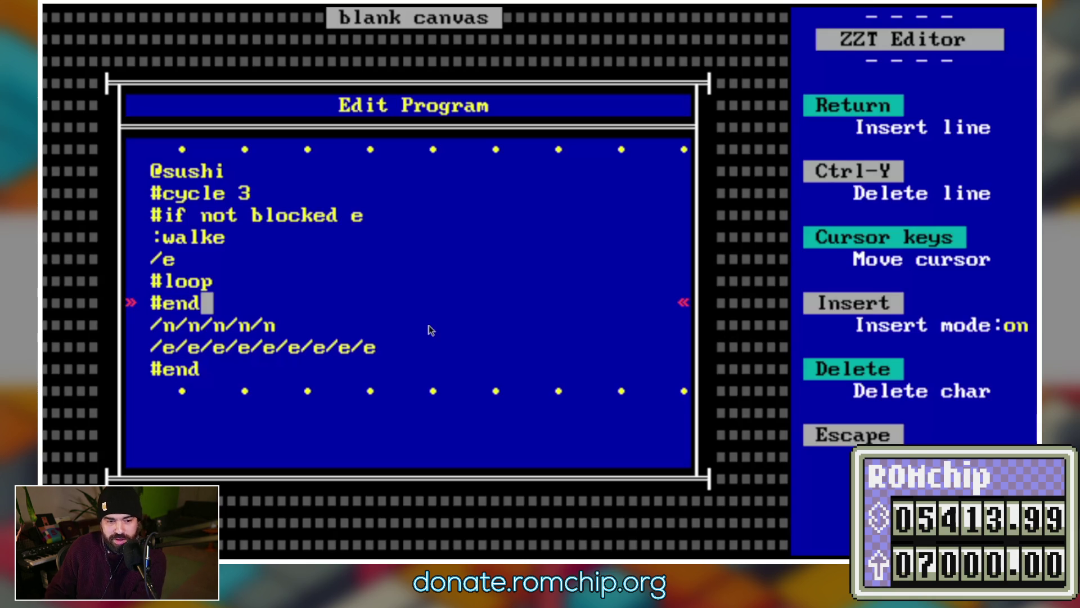
Review the script, close the program, and save the world as ROMCHIP.ZZT
key("Down")
key("Up")
key("Up")
key("Down")
key("Down")
key("Up")
key("Up")
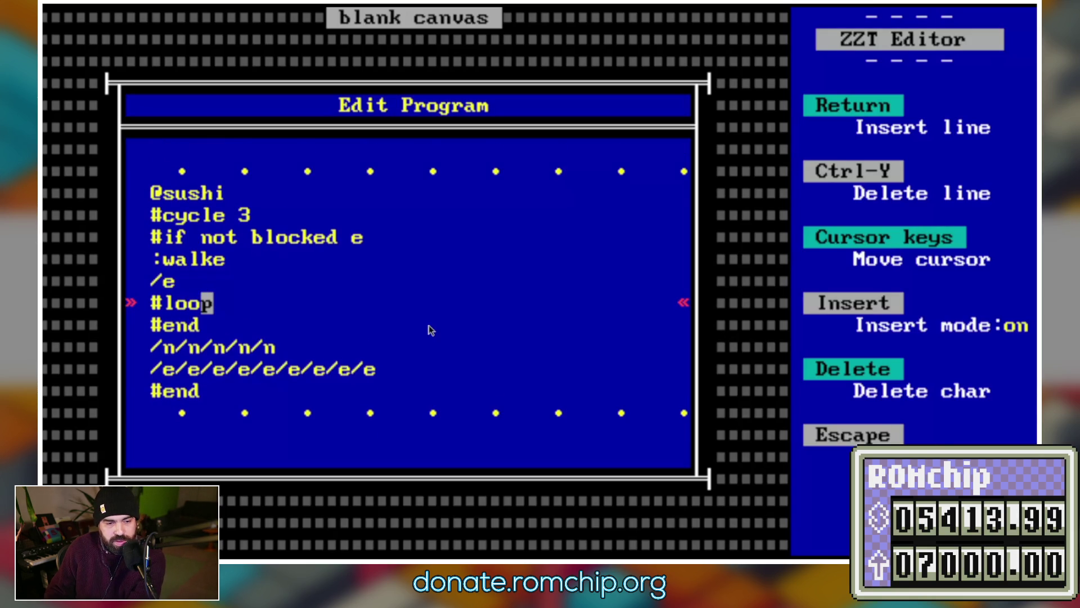
key("Down")
key("Up")
key("Up")
key("Up")
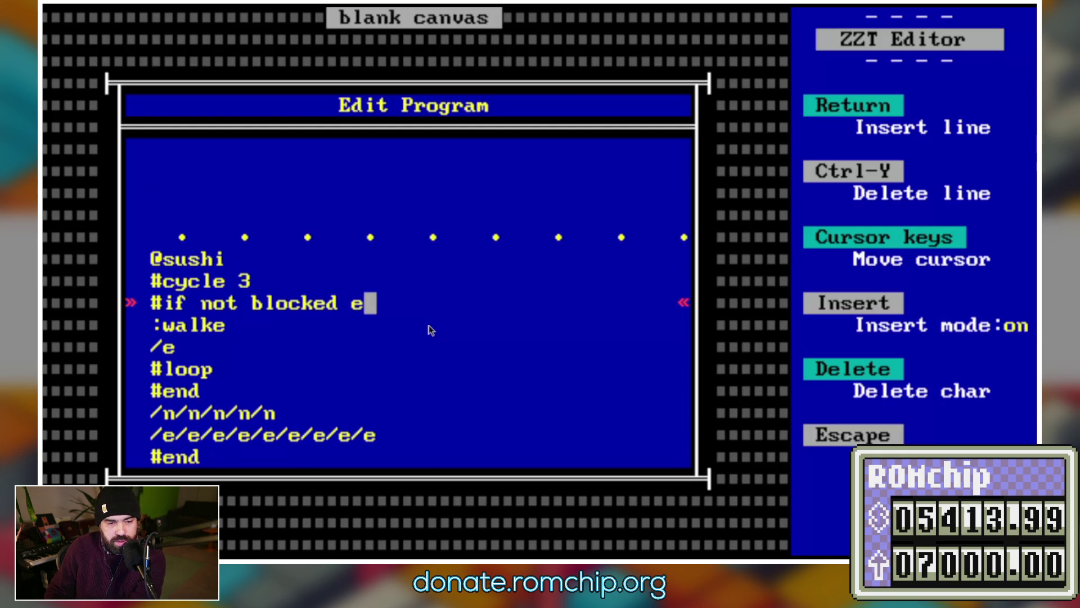
key("Down")
key("Down")
key("Escape")
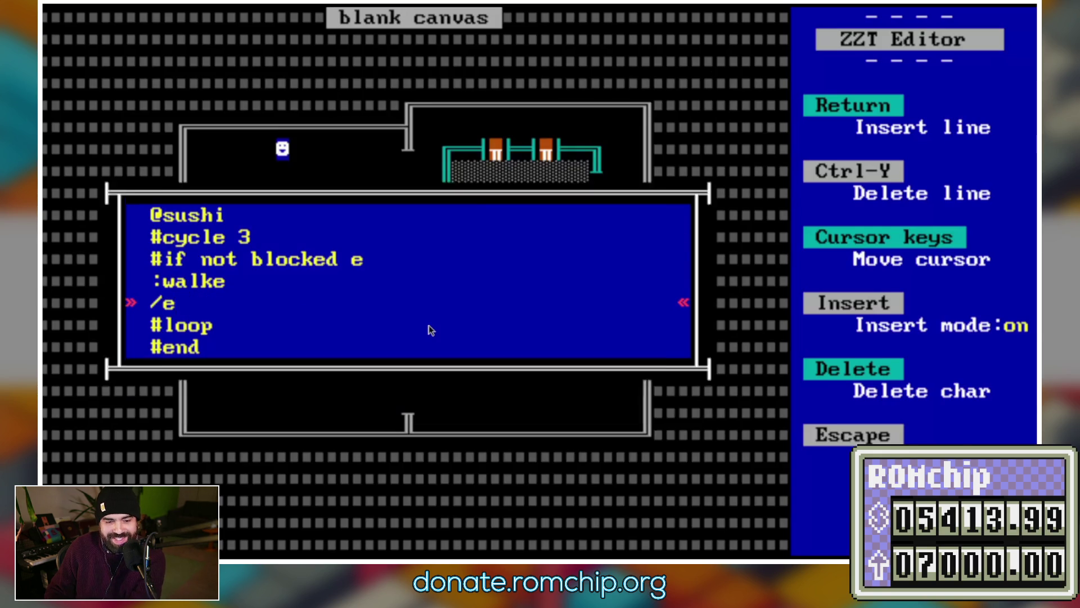
key("s")
key("Return")
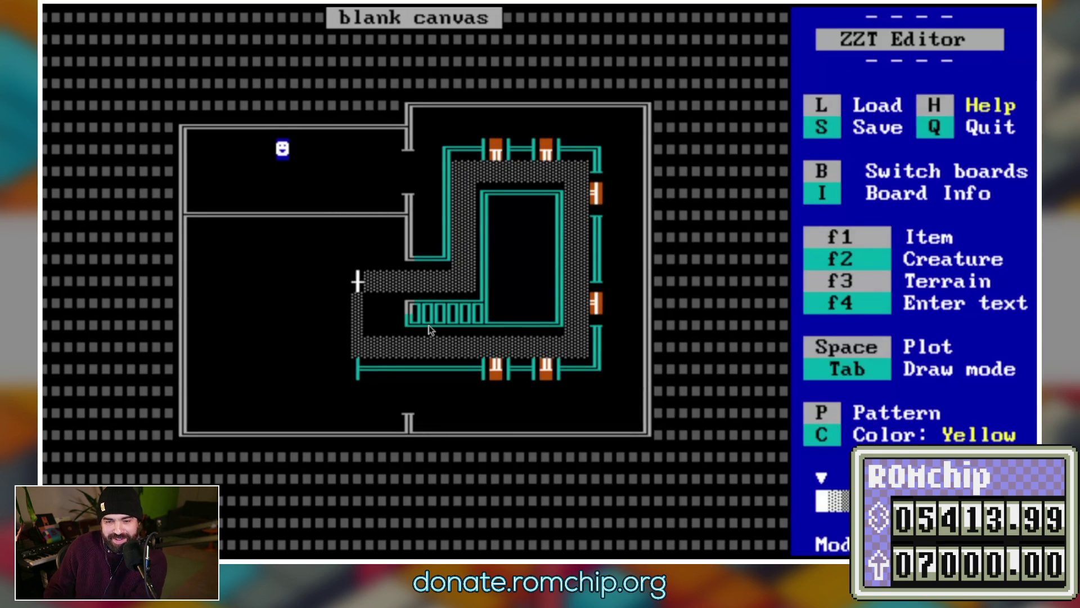
Playtest the world, hit the bad LOOP command error, and end the game
key("q")
key("p")
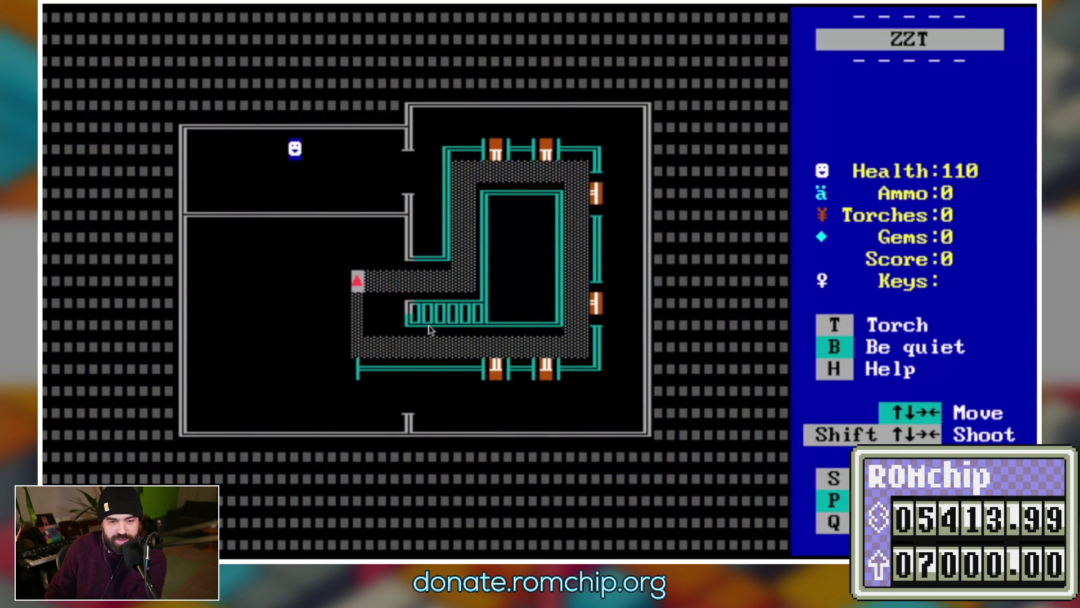
key("Right")
key("Right")
key("Right")
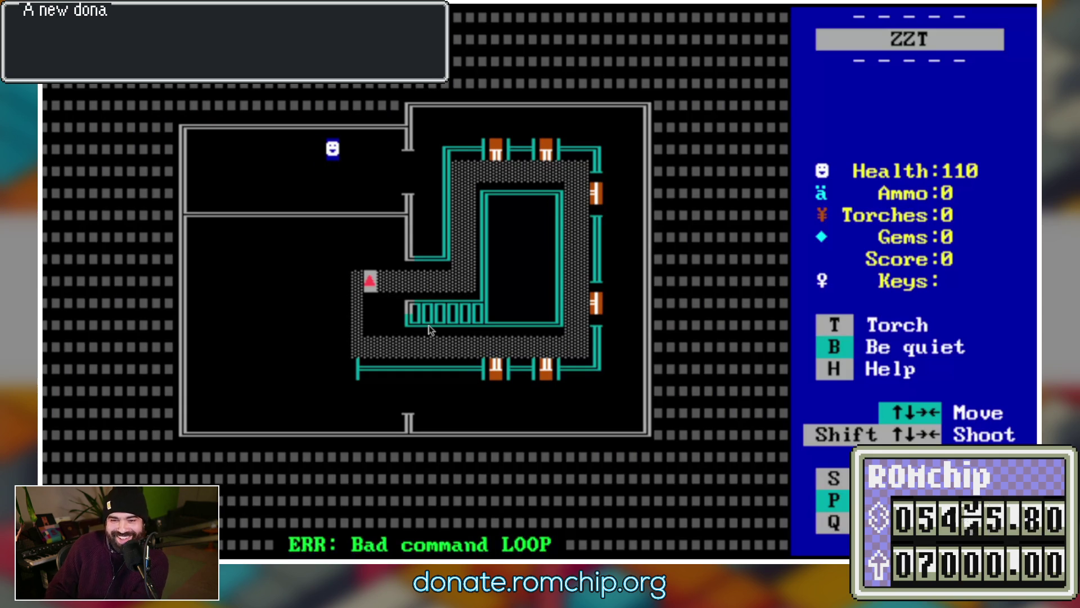
key("q")
key("y")
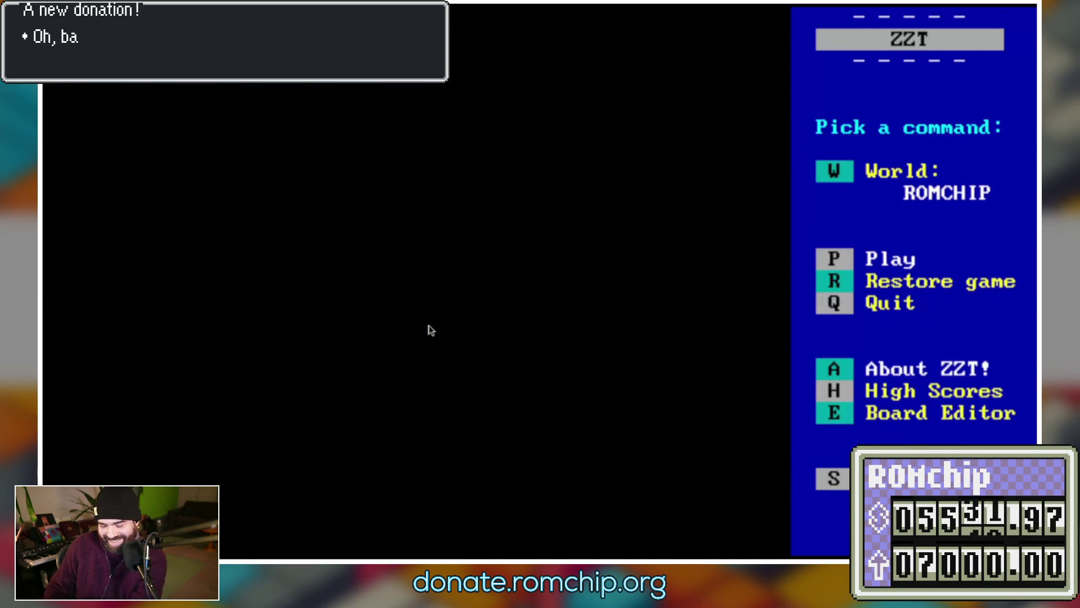
Reload ROMCHIP in the board editor and open the sushi object's program
key("e")
key("Return")
key("l")
key("Down")
key("Down")
key("Down")
key("Down")
key("Down")
key("Return")
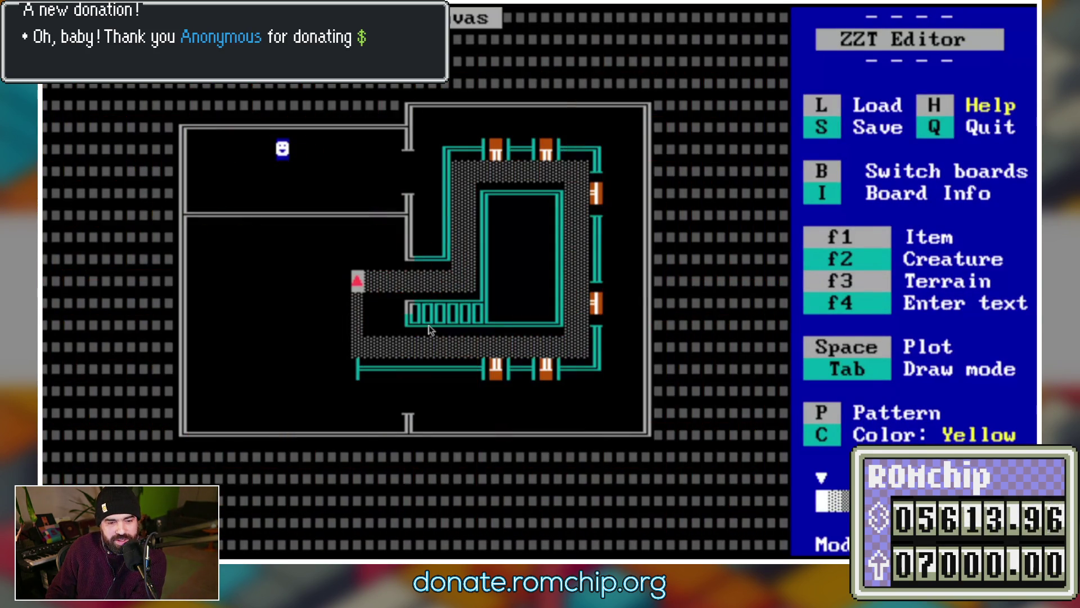
key("Left")
key("Left")
key("Left")
key("Return")
key("Down")
key("Down")
key("Down")
key("Down")
key("Down")
Change the #loop line to #walke and save ROMCHIP.ZZT
key("Up")
key("BackSpace")
key("BackSpace")
key("BackSpace")
type("walke")
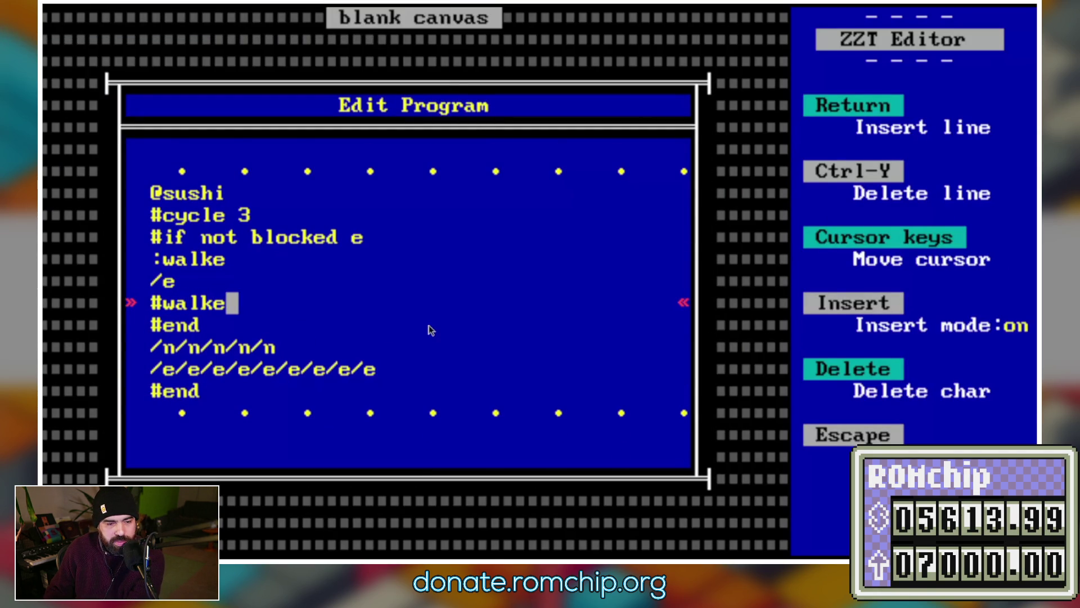
key("Escape")
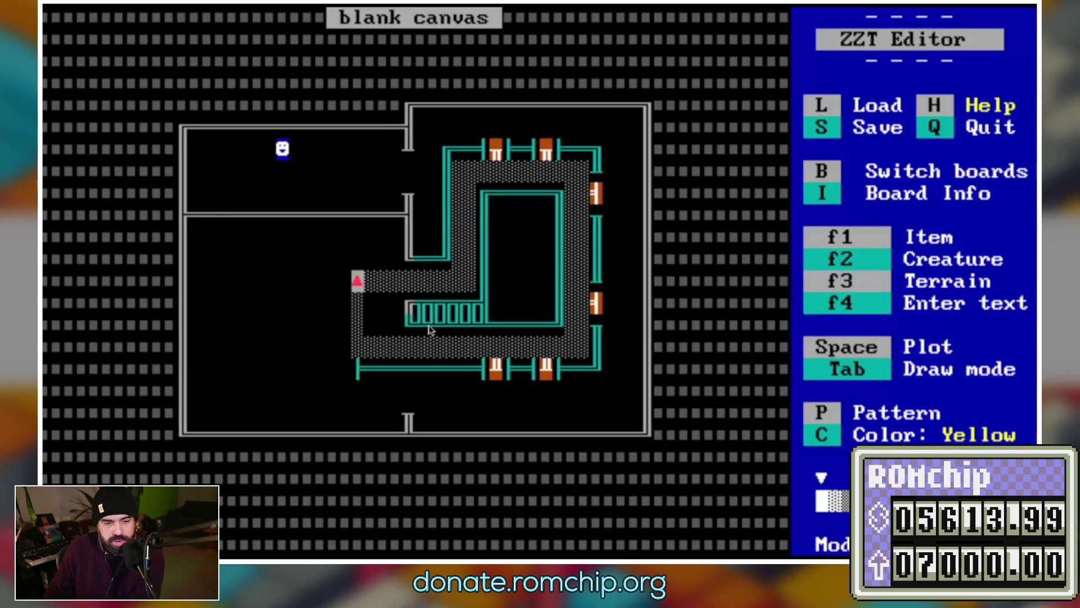
key("s")
key("Return")
Playtest again, watching the sushi ride the conveyor, then end the game
key("q")
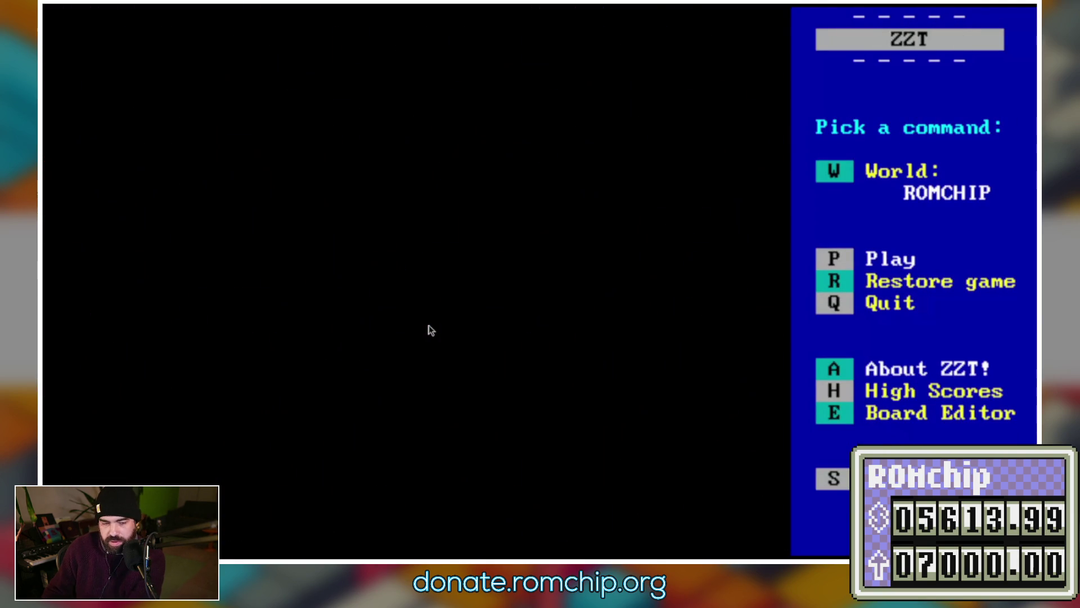
key("p")
key("Right")
key("Right")
key("Right")
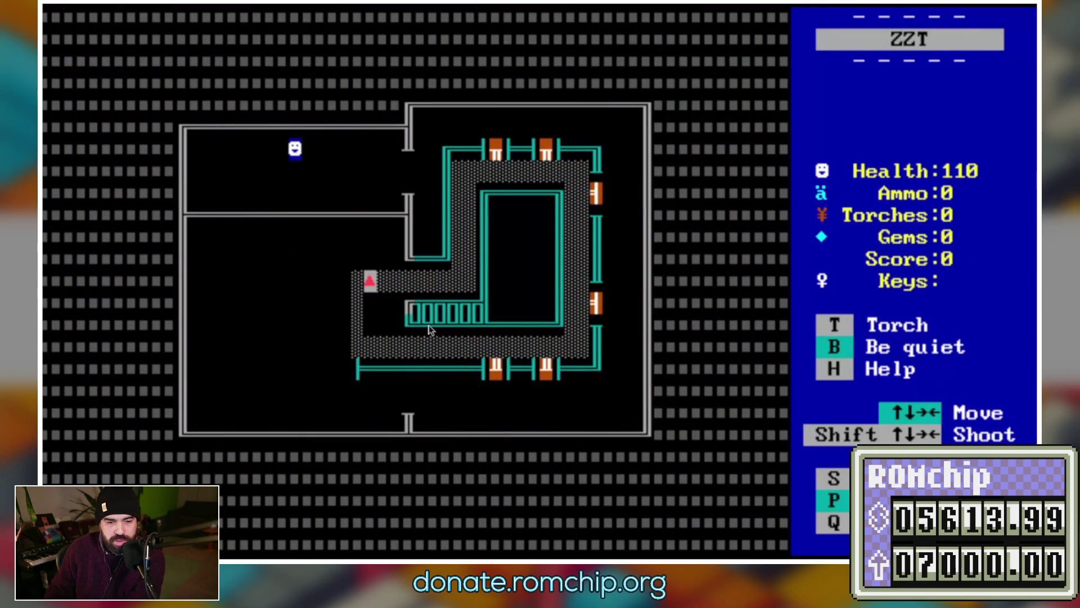
key("Down")
key("Right")
key("Right")
key("Right")
key("Right")
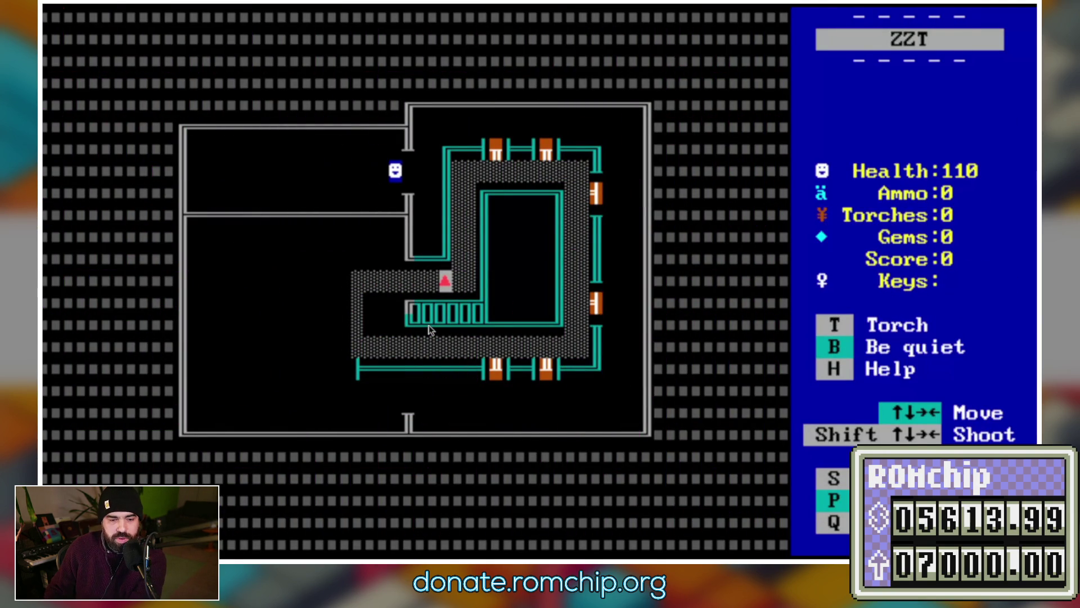
key("Up")
key("Down")
key("Left")
key("Left")
key("q")
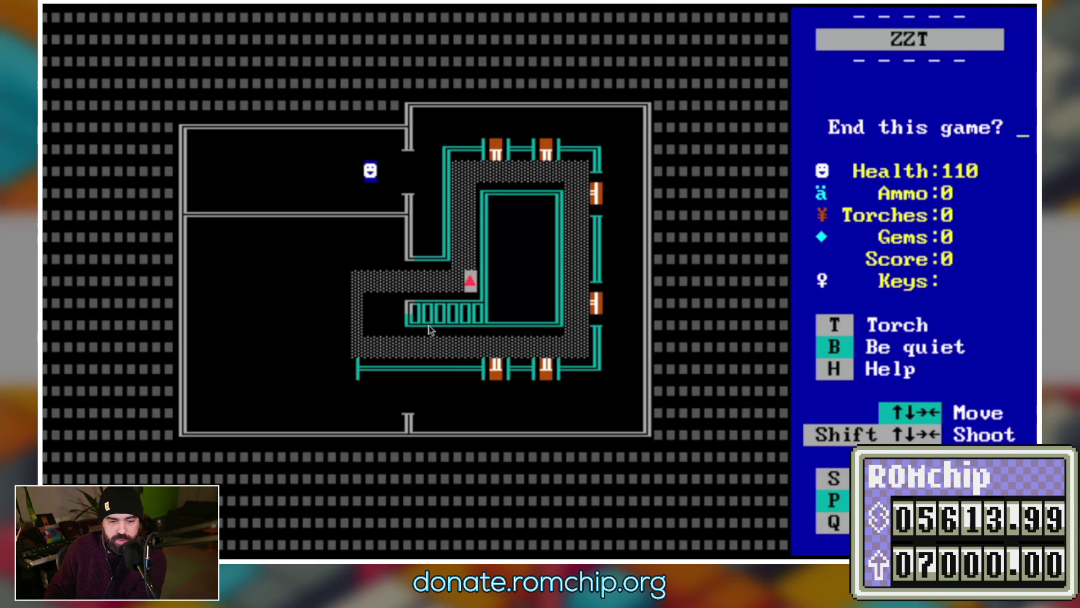
key("n")
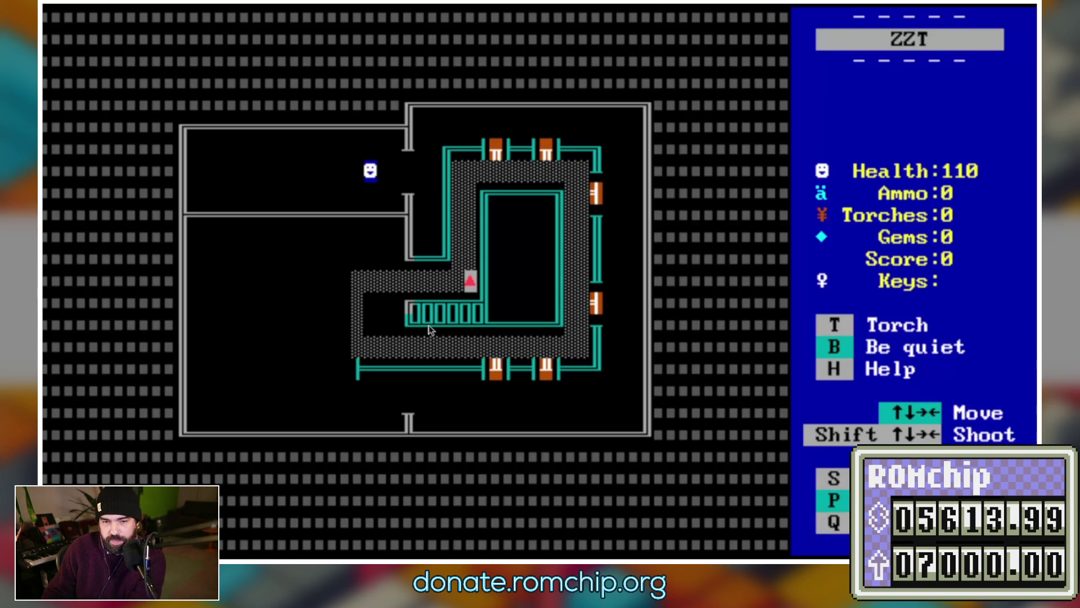
key("q")
key("y")
Reopen the board editor with the ROMCHIP world loaded
key("e")
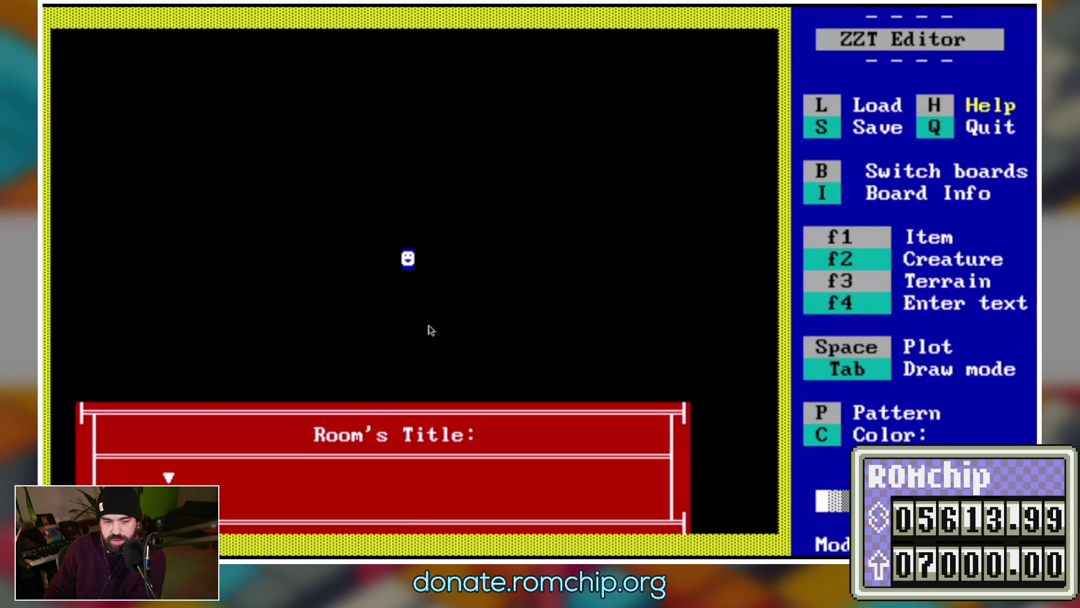
key("Return")
key("l")
key("Down")
key("Down")
key("Down")
key("Return")
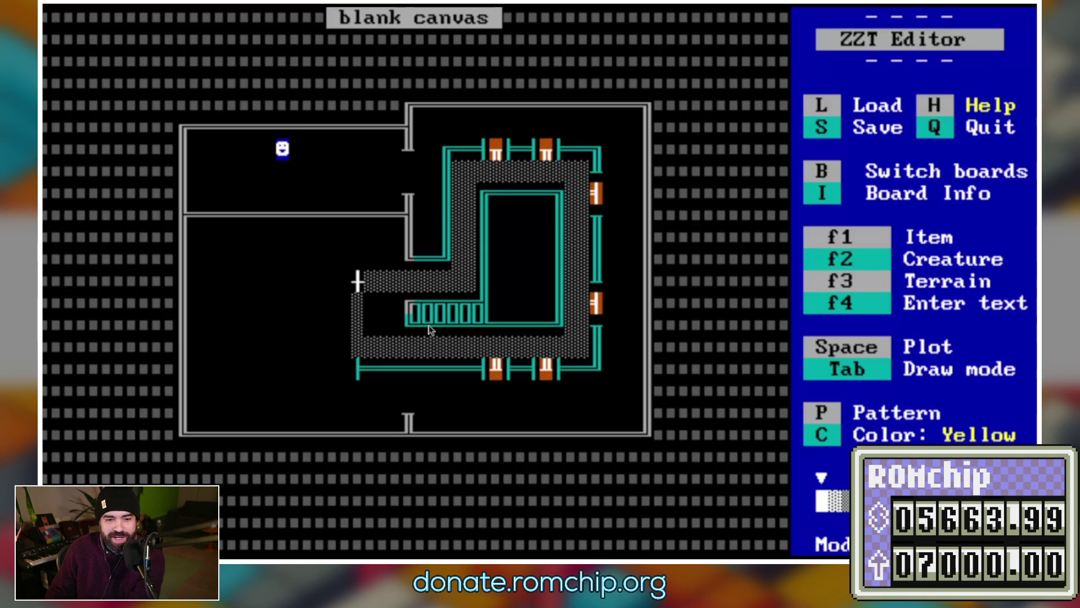
In the sushi program, add '#if blocked e' and '#zap walke' below the #walke line
key("Return")
key("Return")
key("Down")
key("Down")
key("Down")
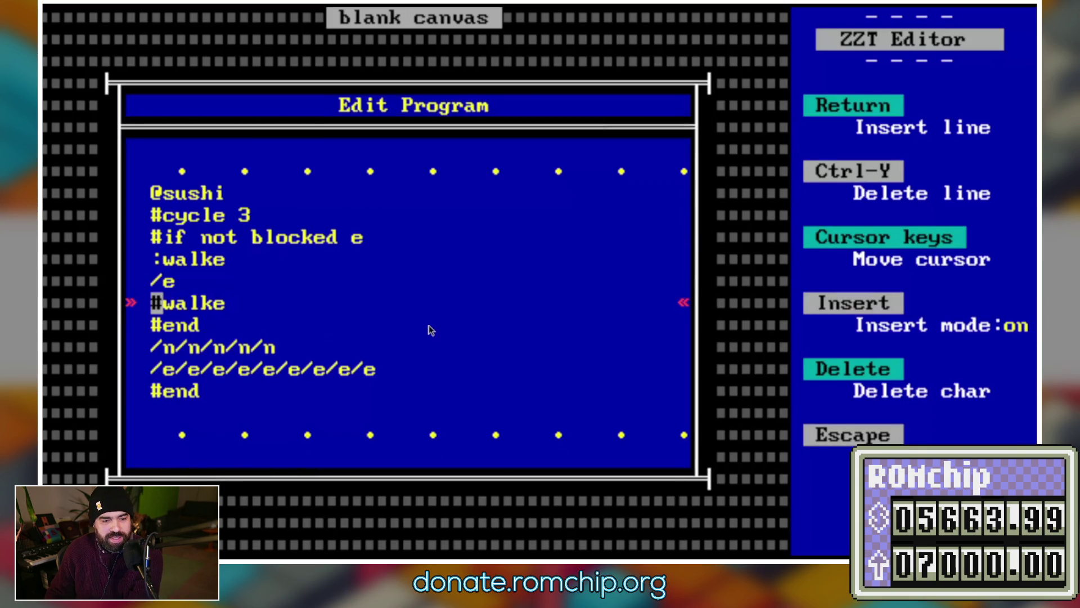
key("Left")
key("Down")
key("Down")
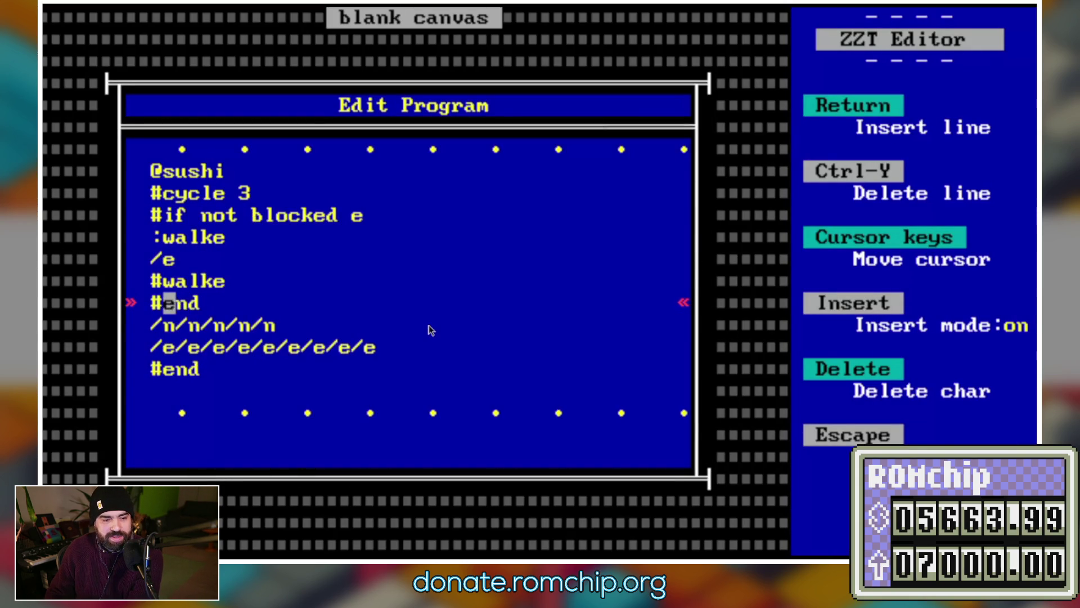
key("Up")
key("Return")
type("#of b;")
key("BackSpace")
key("BackSpace")
key("BackSpace")
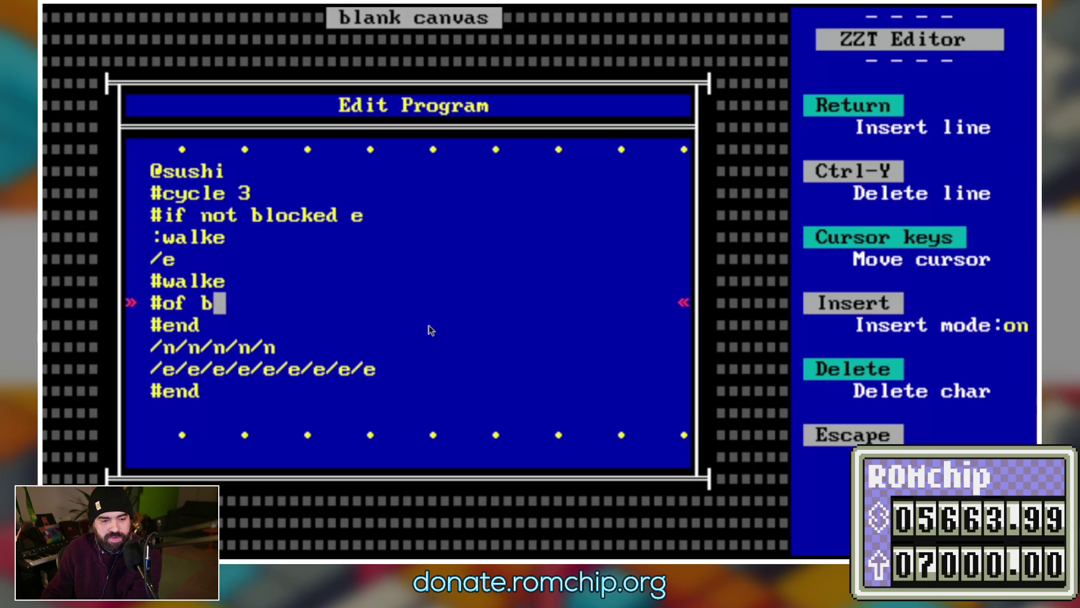
type("if blocked e")
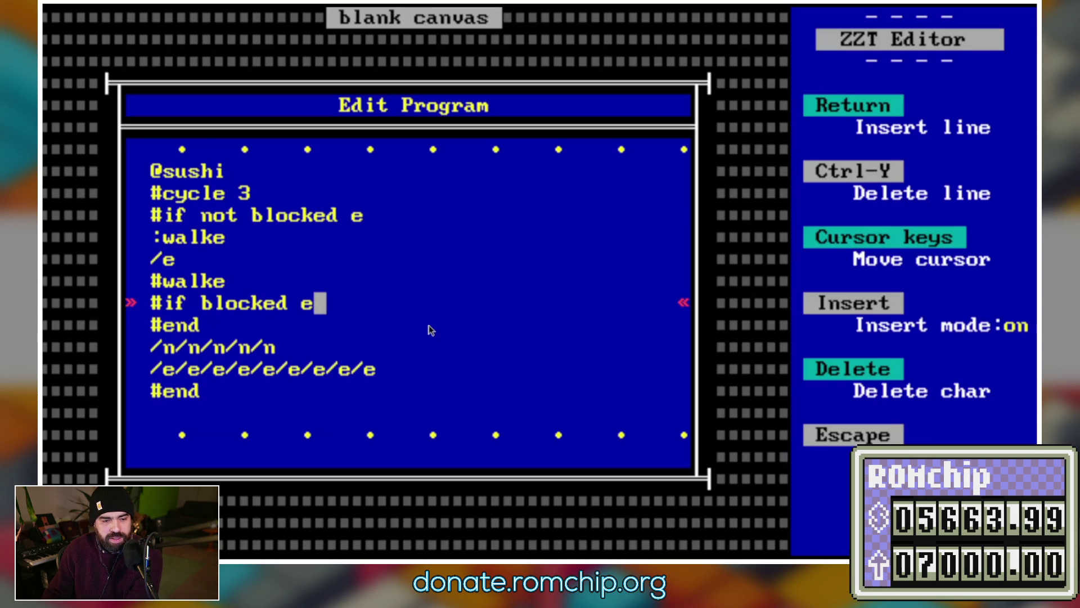
key("Return")
type("#zap ")
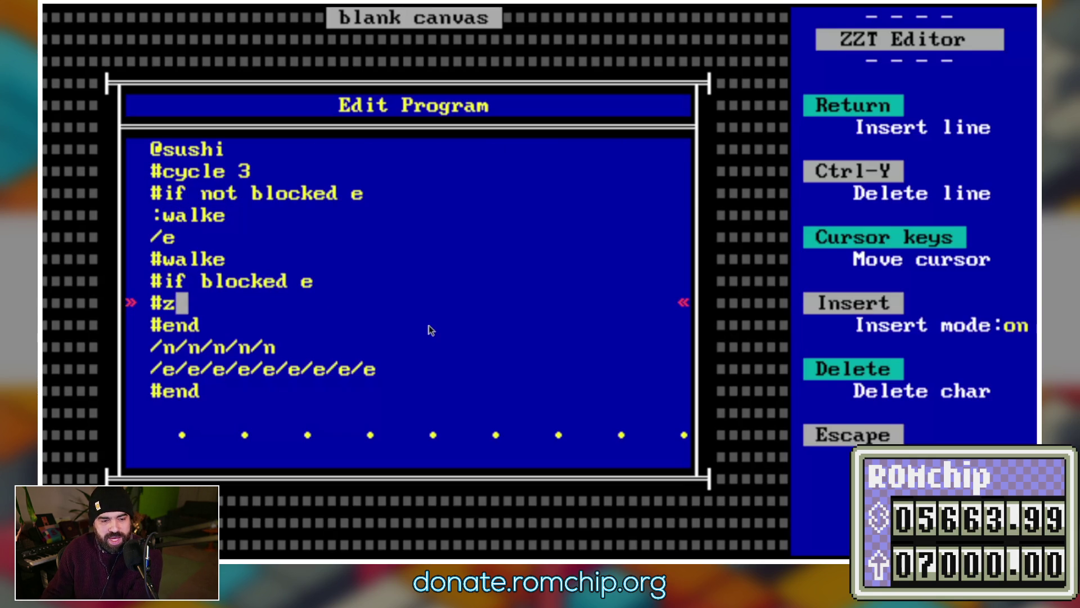
type("walke")
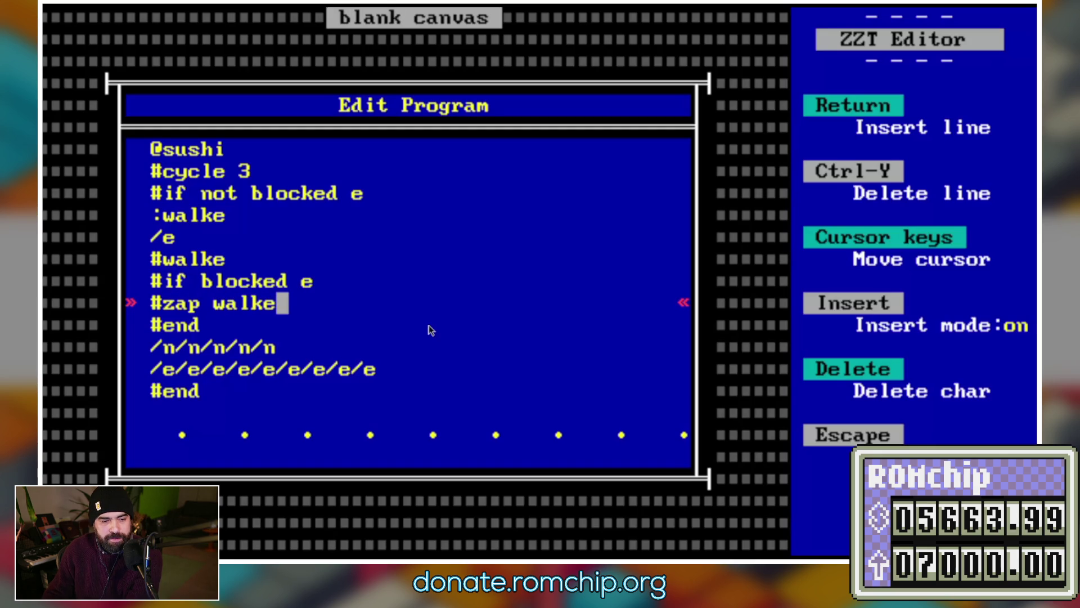
Insert a ':walke' label right after the #cycle 3 line
key("Down")
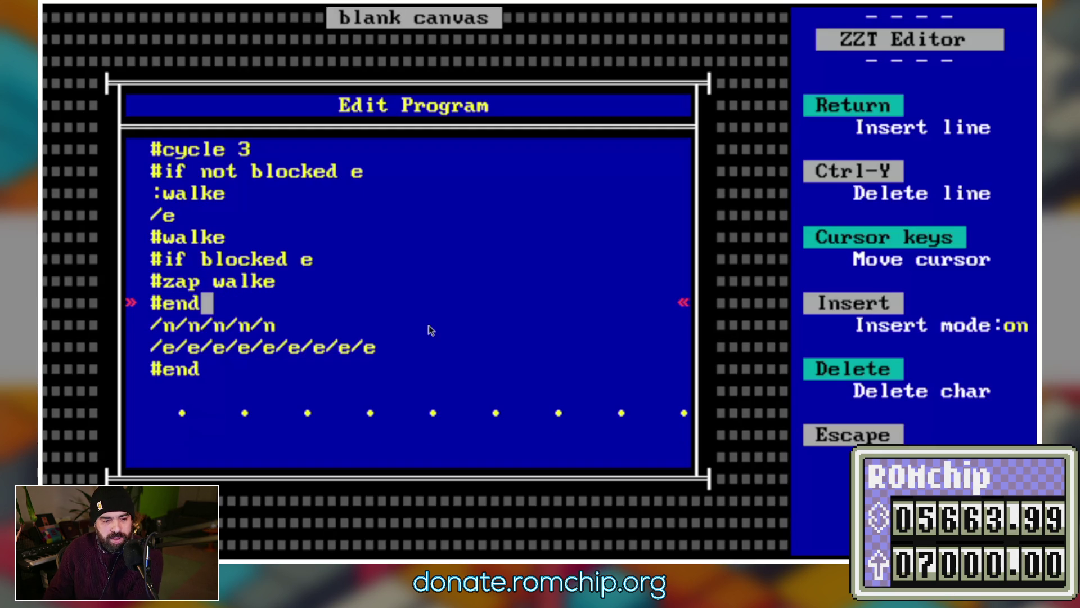
key("Up")
key("Down")
key("Up")
key("Up")
key("Up")
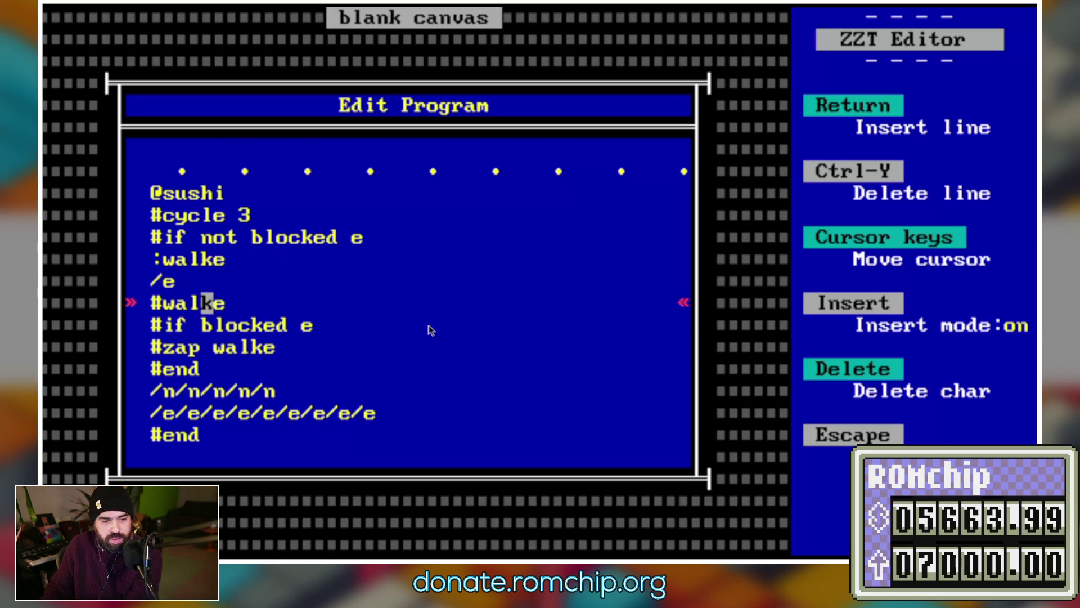
key("Up")
key("Up")
key("Up")
key("Up")
key("Down")
key("Up")
key("Return")
type("#")
key("BackSpace")
type(":walke")
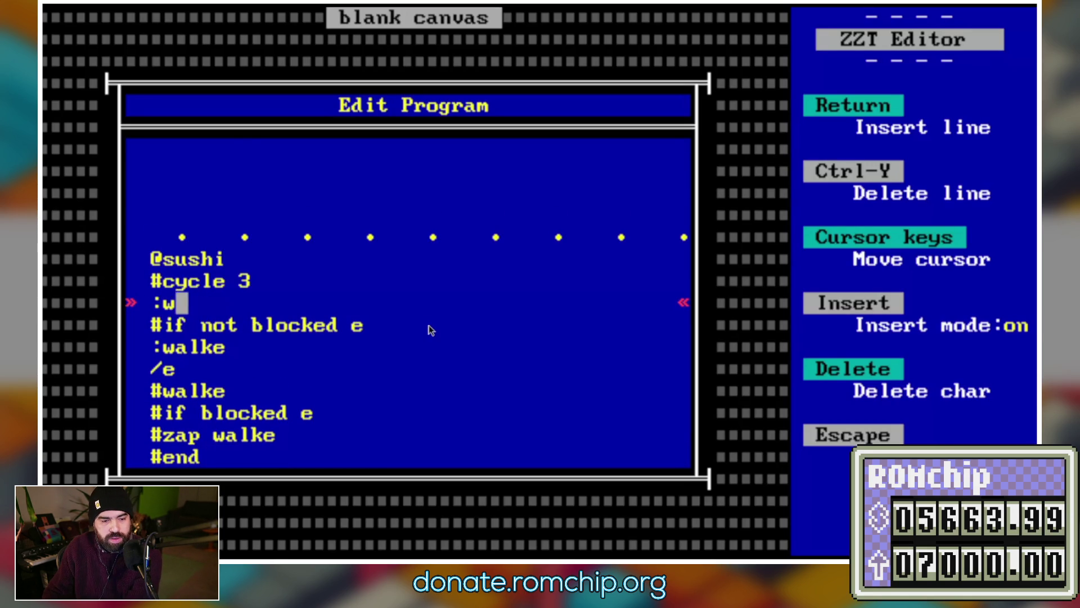
Remove the duplicate :walke label and leave a blank line after '#zap walke'
key("Down")
key("Down")
key("BackSpace")
key("BackSpace")
key("BackSpace")
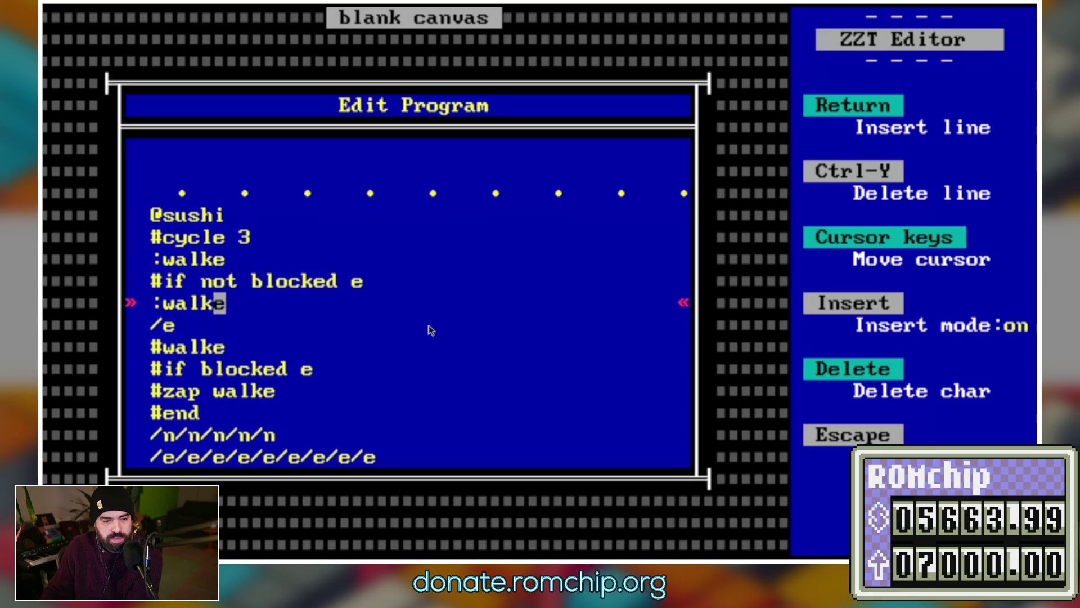
key("BackSpace")
key("BackSpace")
key("Down")
key("Down")
key("Down")
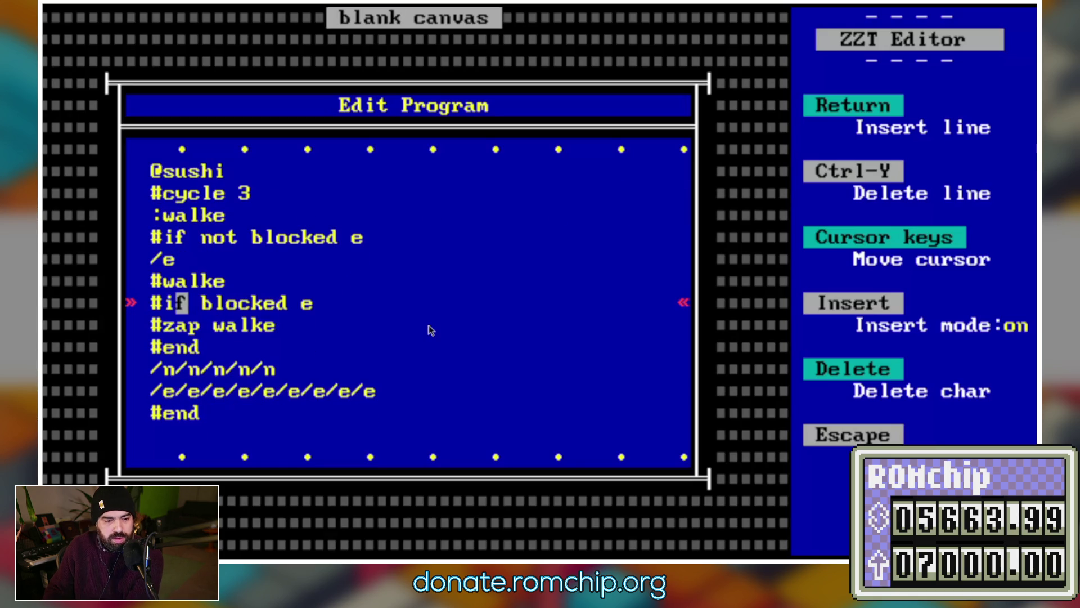
key("Down")
key("Left")
key("Left")
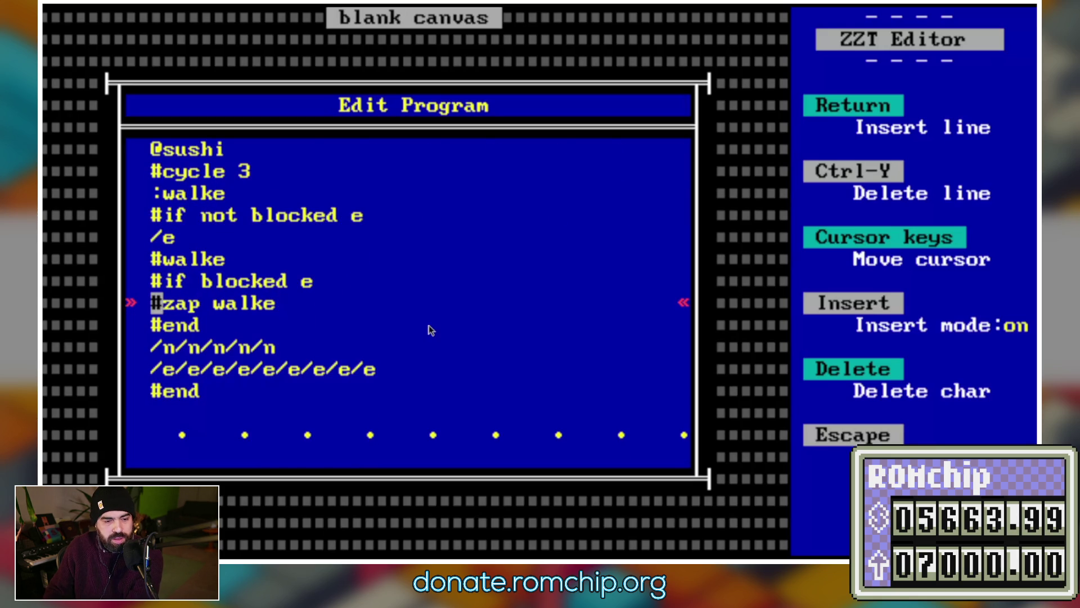
key("Up")
key("Left")
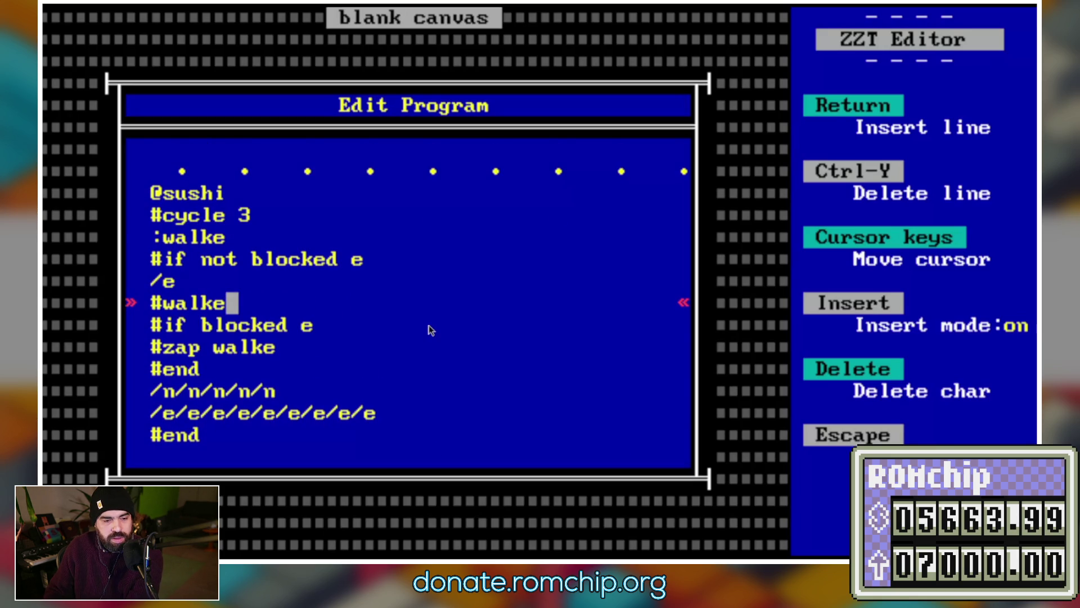
key("Down")
key("Down")
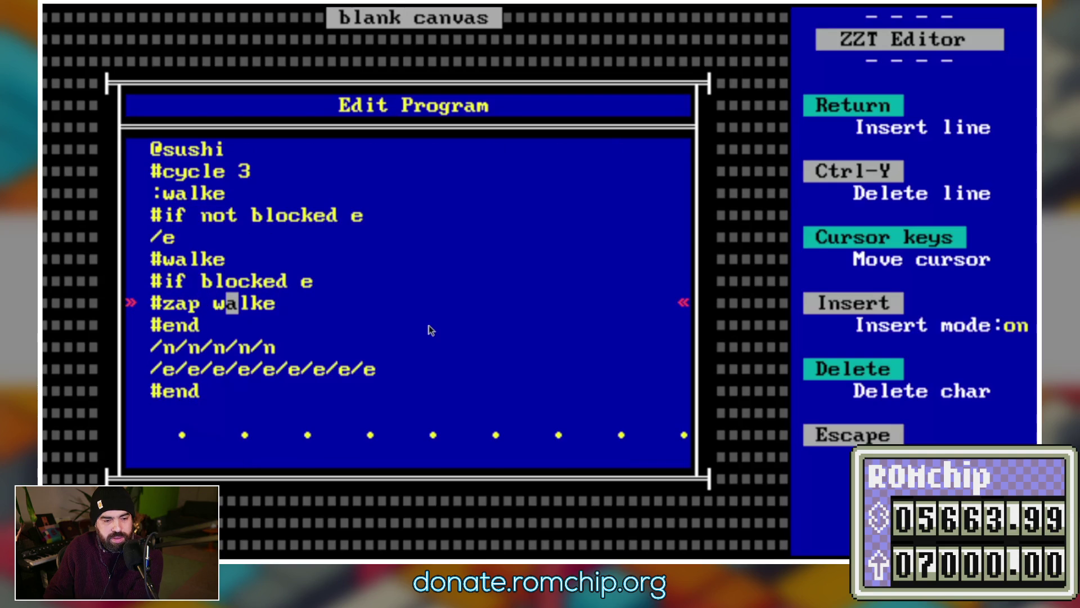
key("Right")
key("Right")
key("Right")
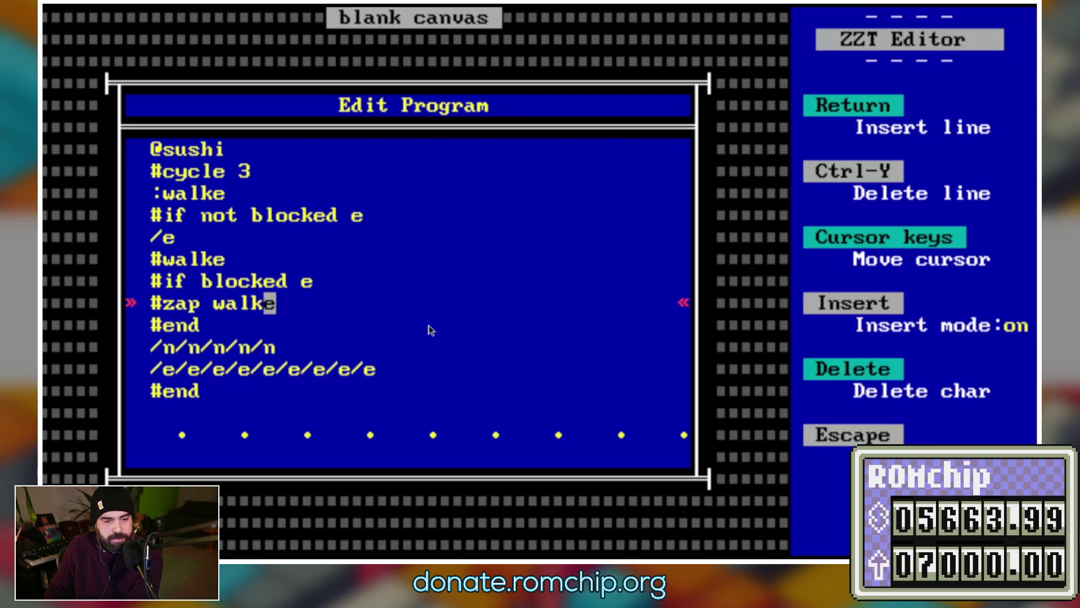
key("Return")
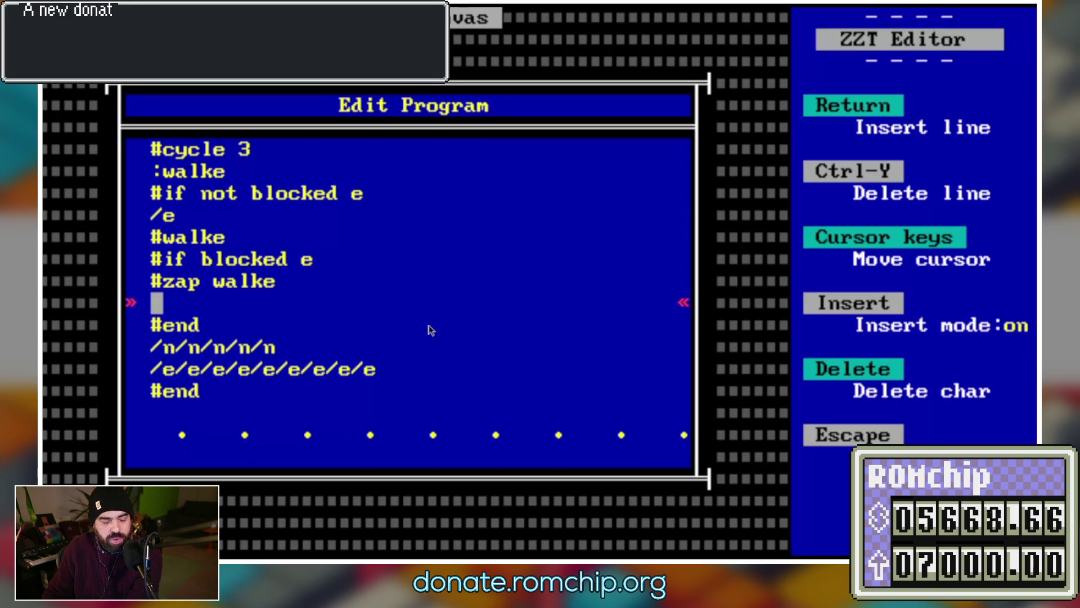
Add a north loop: ':walke', '#if not blocked n', '/n', '#walke', '#if blocked n', '#zap walke'
type(":walke")
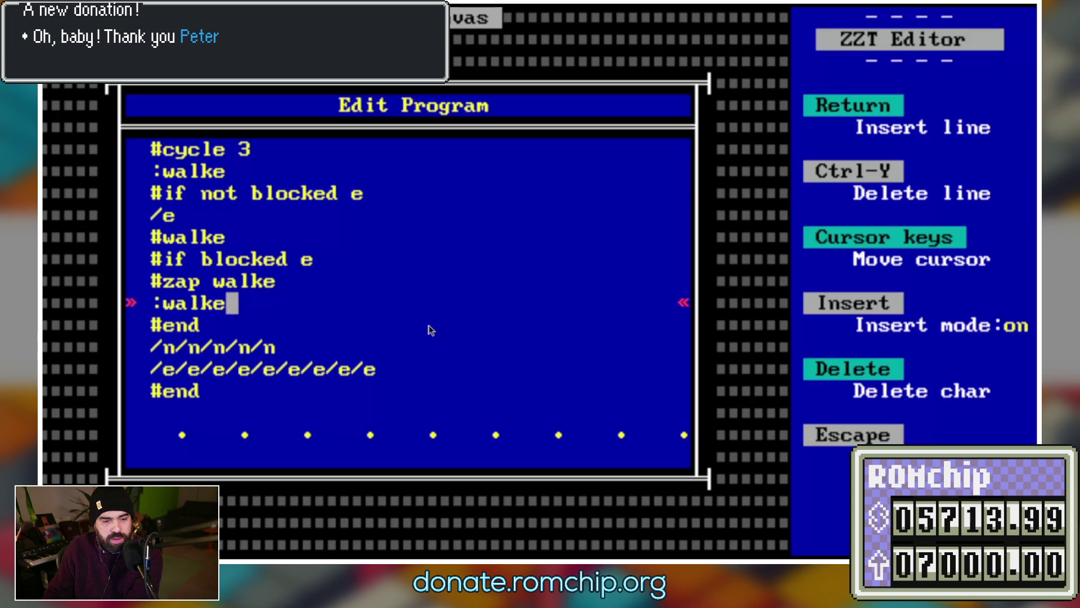
key("Return")
type("#if not blocke")
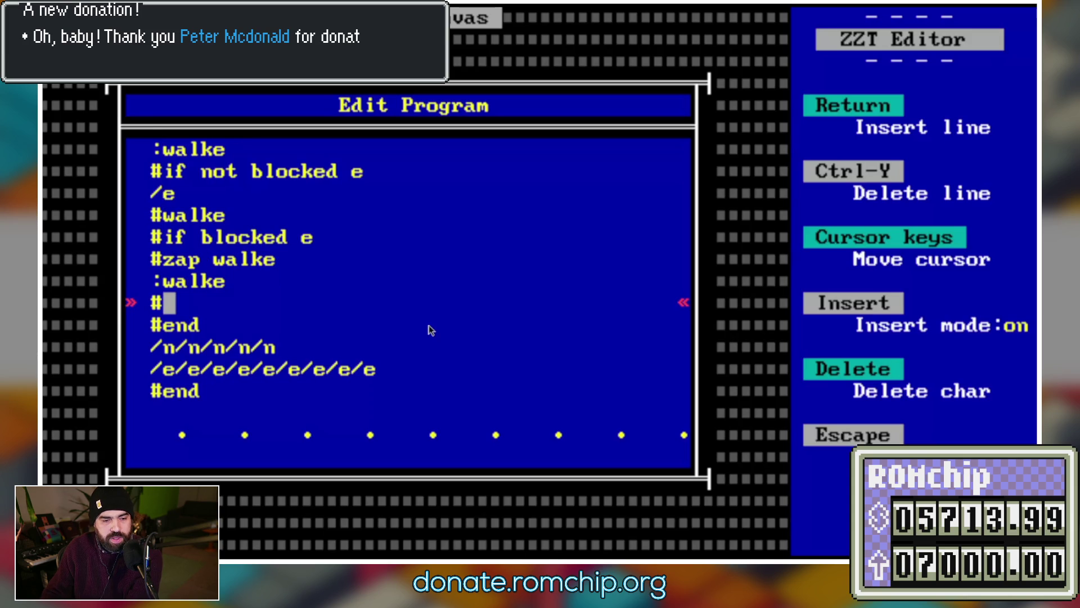
type("d n")
key("Return")
type("/n")
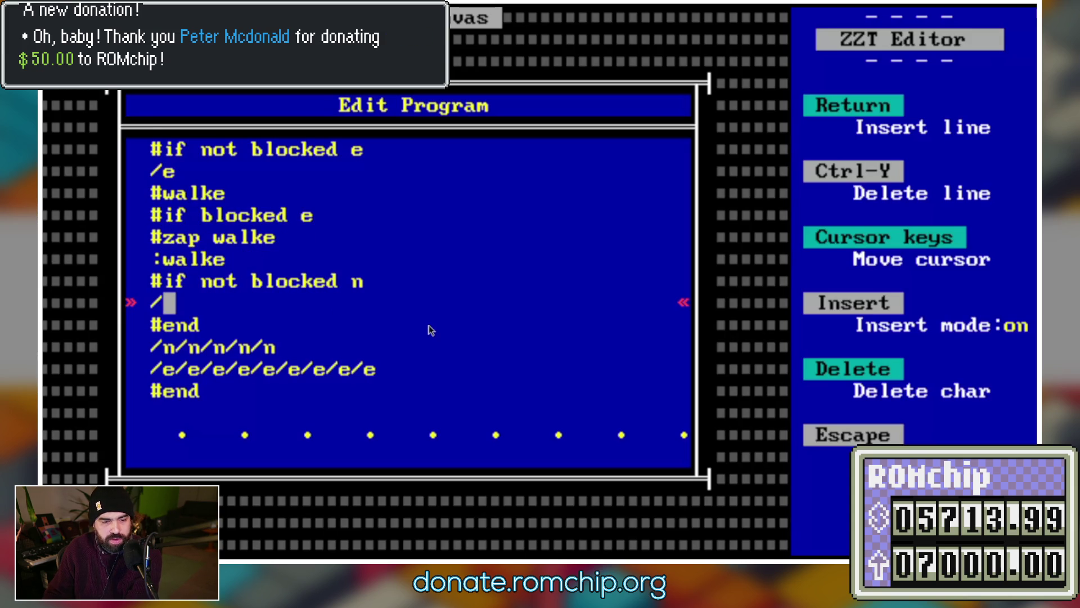
key("Return")
type("#walke")
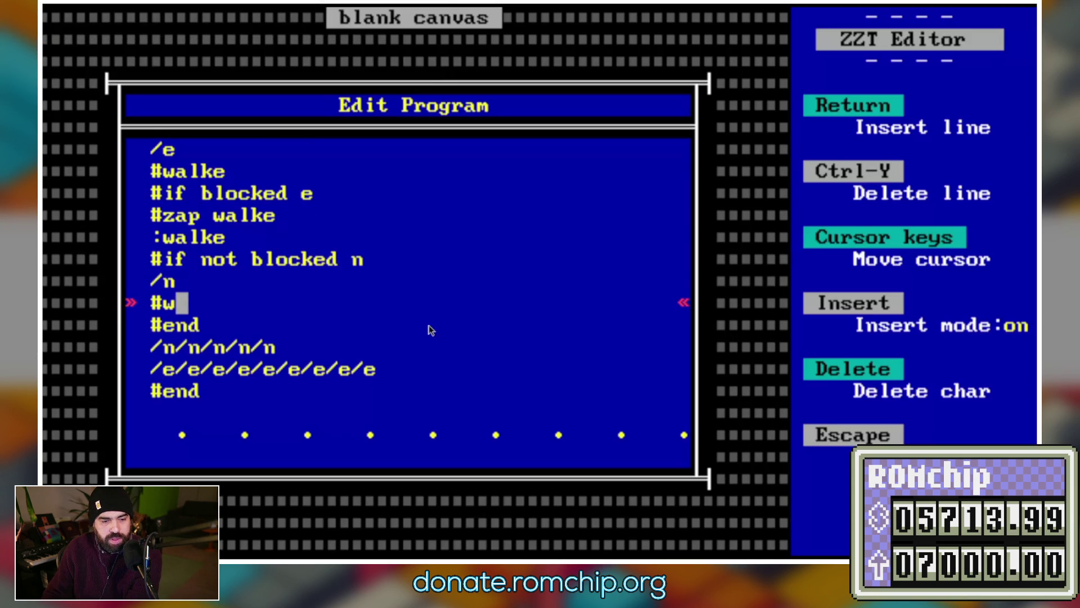
key("Return")
type("#if bloc")
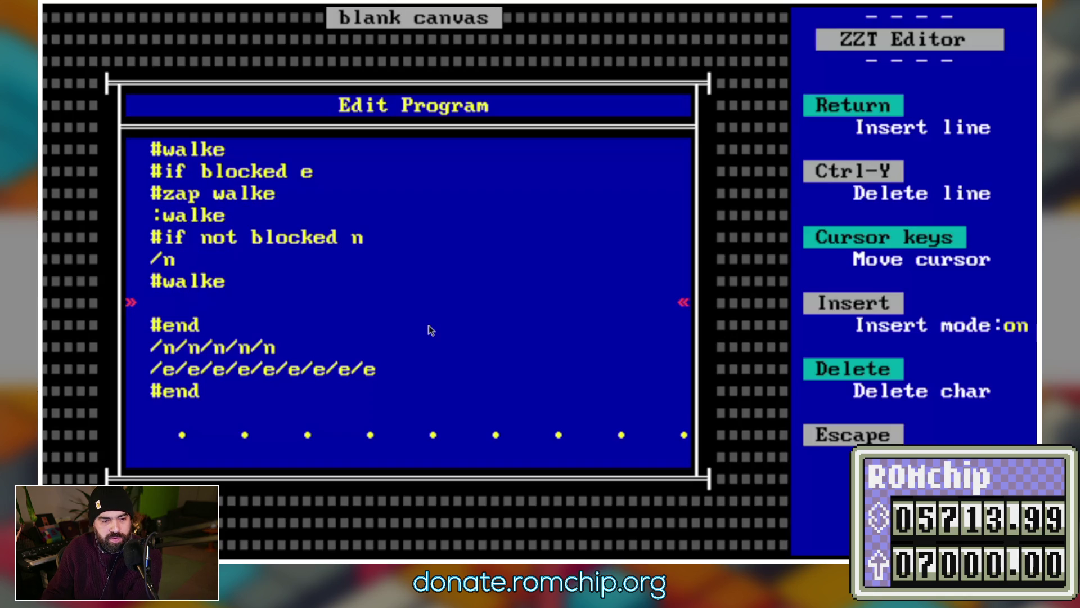
type("ked n")
key("Return")
type("#zap walke")
key("Return")
Add a second east loop: ':walke', '#if not blocked e', '/e', '#walke'
type(":walke")
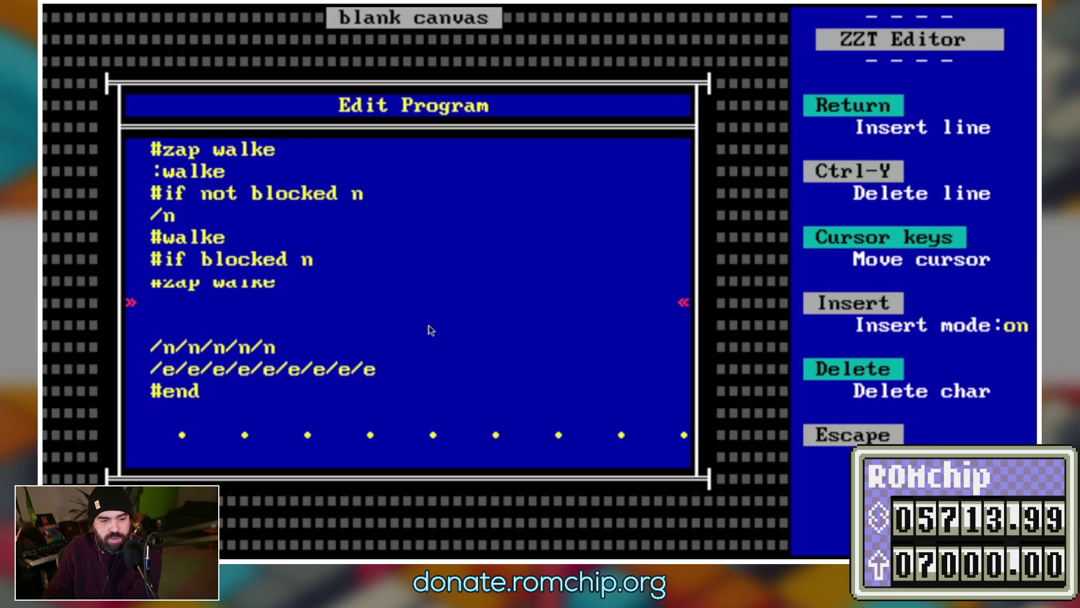
key("Return")
type("/e")
key("Return")
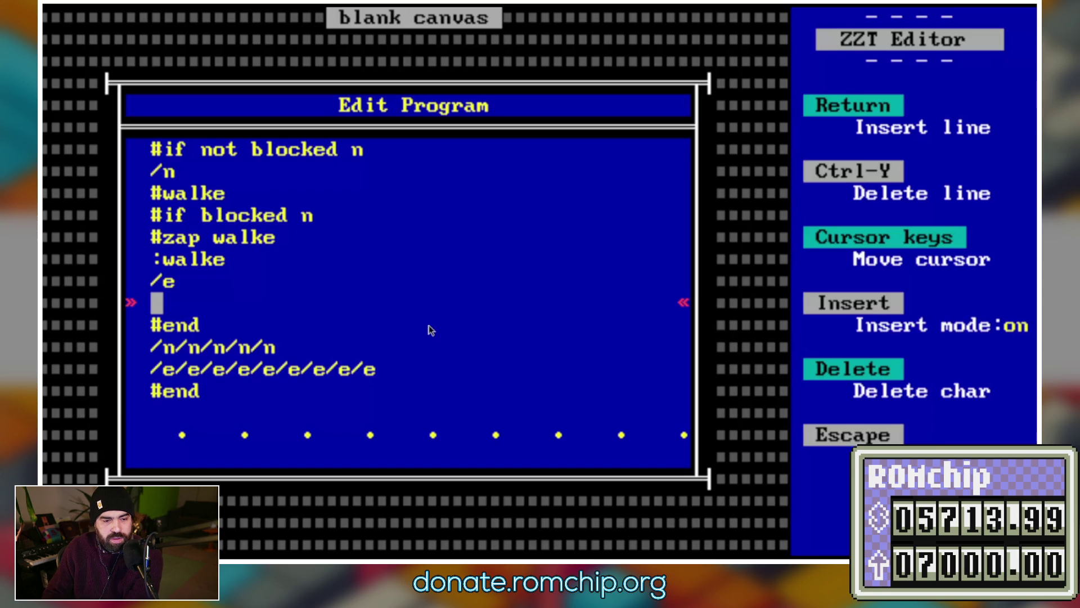
key("BackSpace")
key("BackSpace")
key("BackSpace")
type("#if not bl")
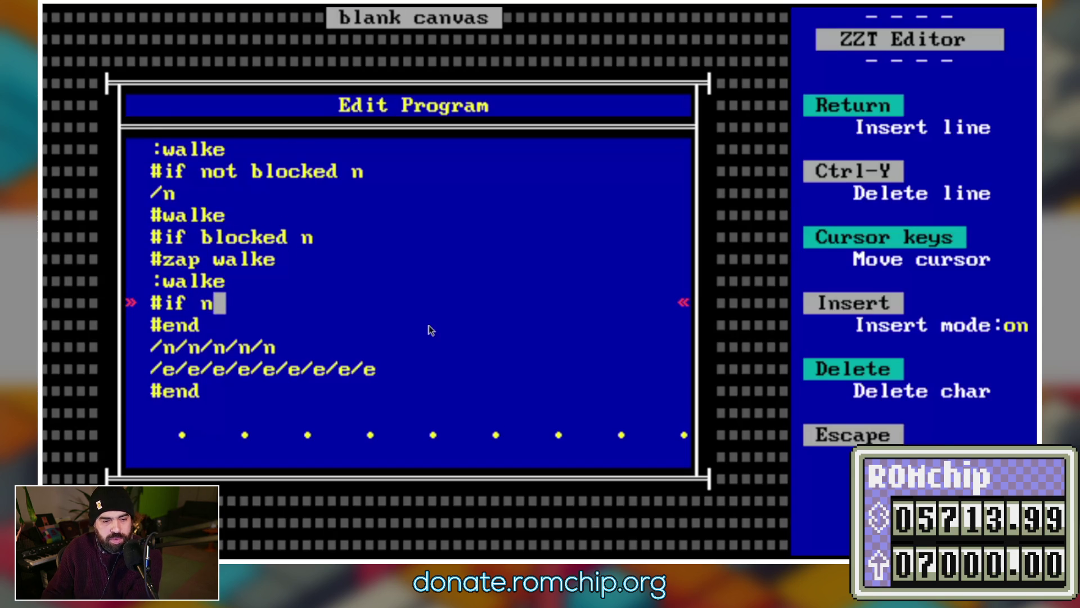
type("ocked e")
key("Return")
type("/e")
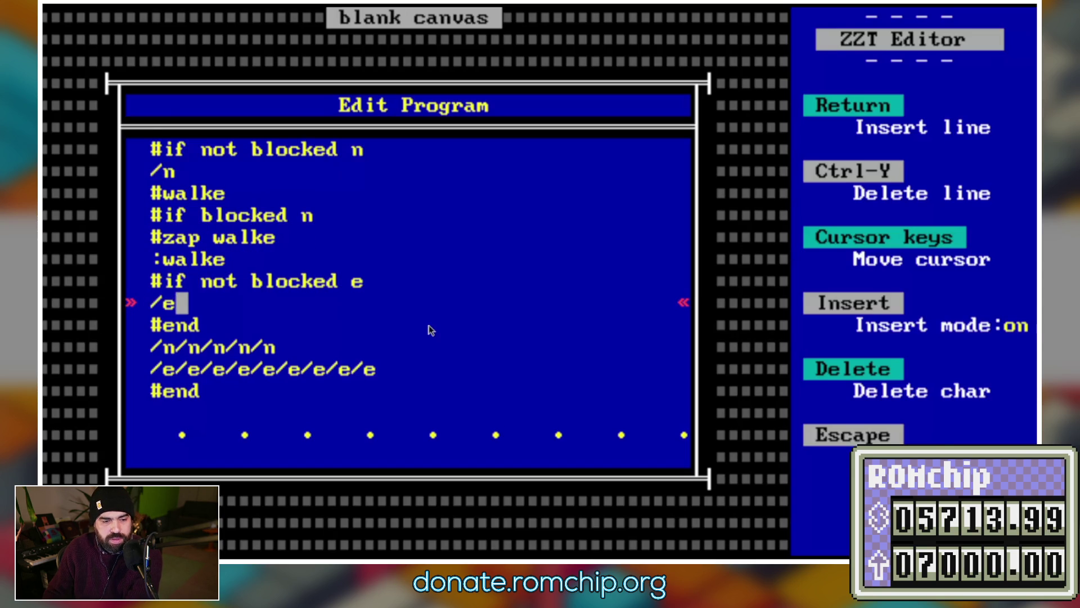
key("Return")
type("#walke")
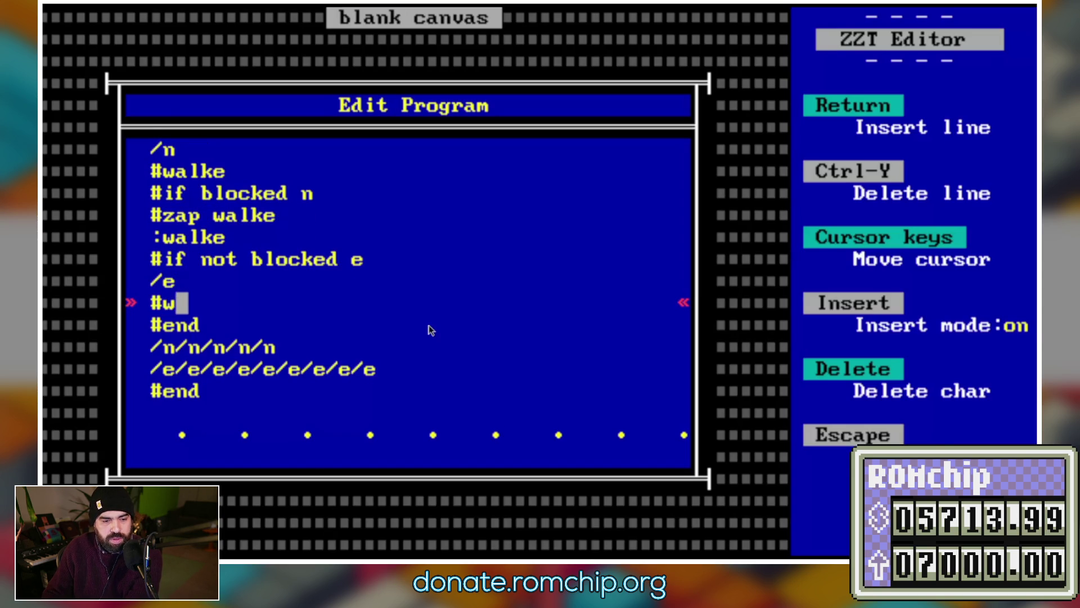
key("Return")
type("#if blocked e")
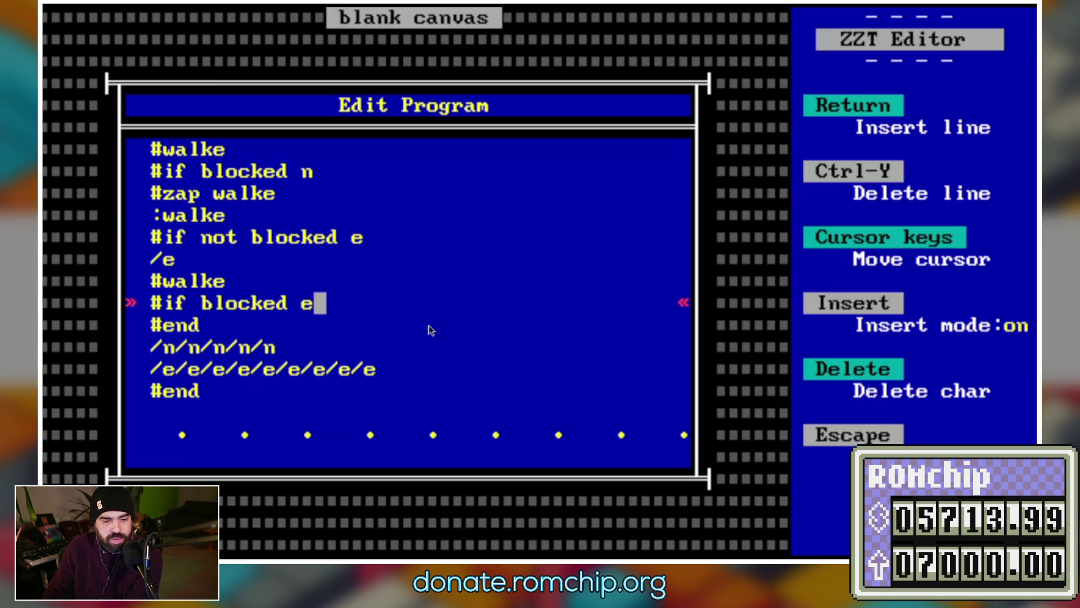
key("BackSpace")
key("BackSpace")
key("BackSpace")
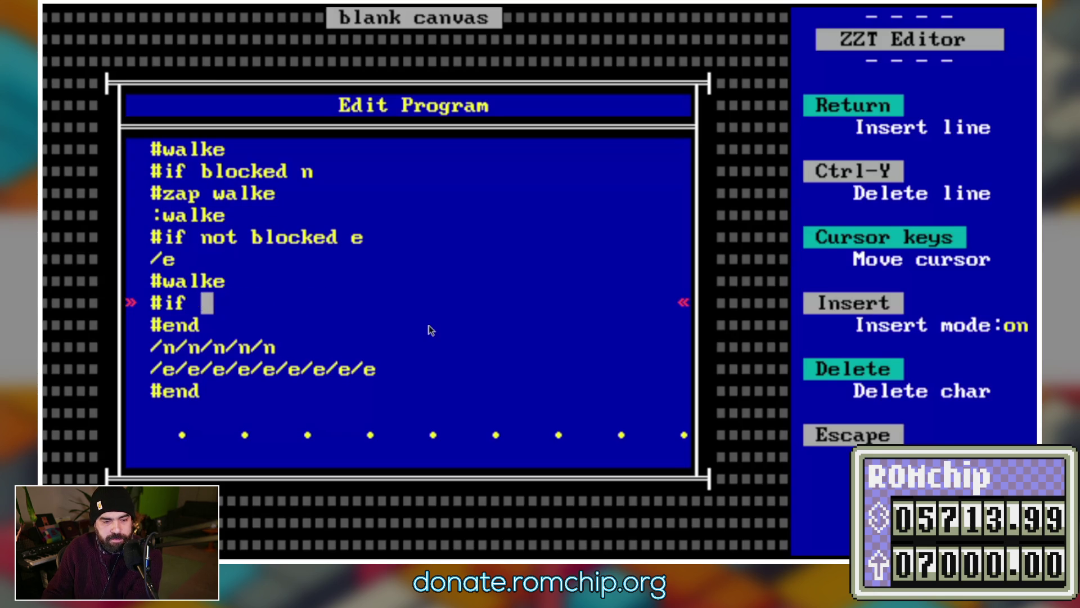
key("BackSpace")
key("BackSpace")
Delete the old /e and /n move lines at the end of the script
key("Down")
key("Down")
key("Down")
key("Left")
key("Left")
key("Up")
key("End")
key("Down")
key("Down")
key("BackSpace")
key("BackSpace")
type("==")
key("BackSpace")
key("BackSpace")
key("BackSpace")
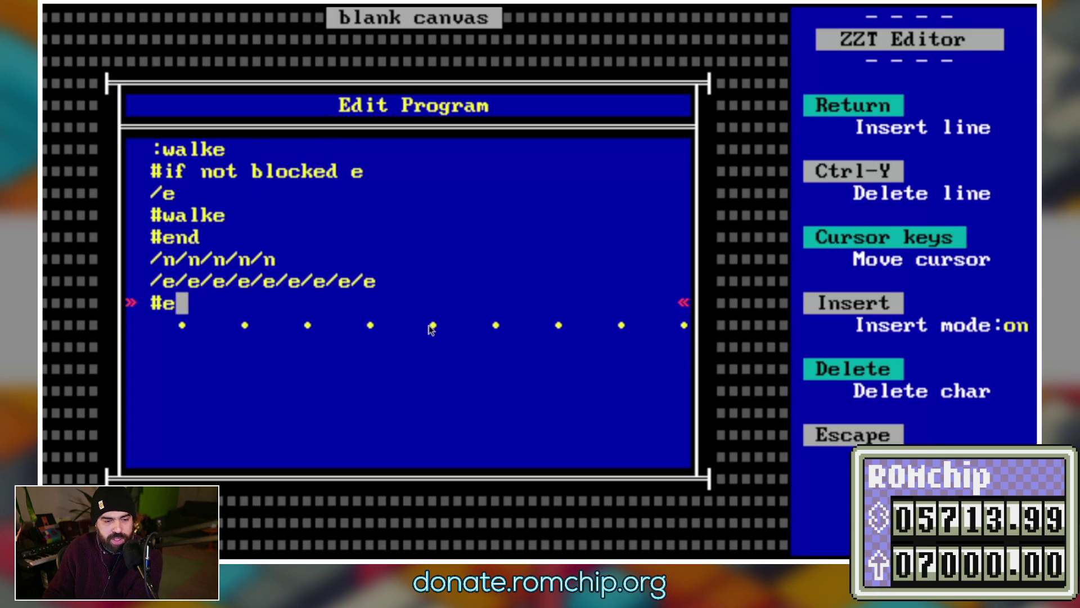
key("BackSpace")
key("BackSpace")
key("BackSpace")
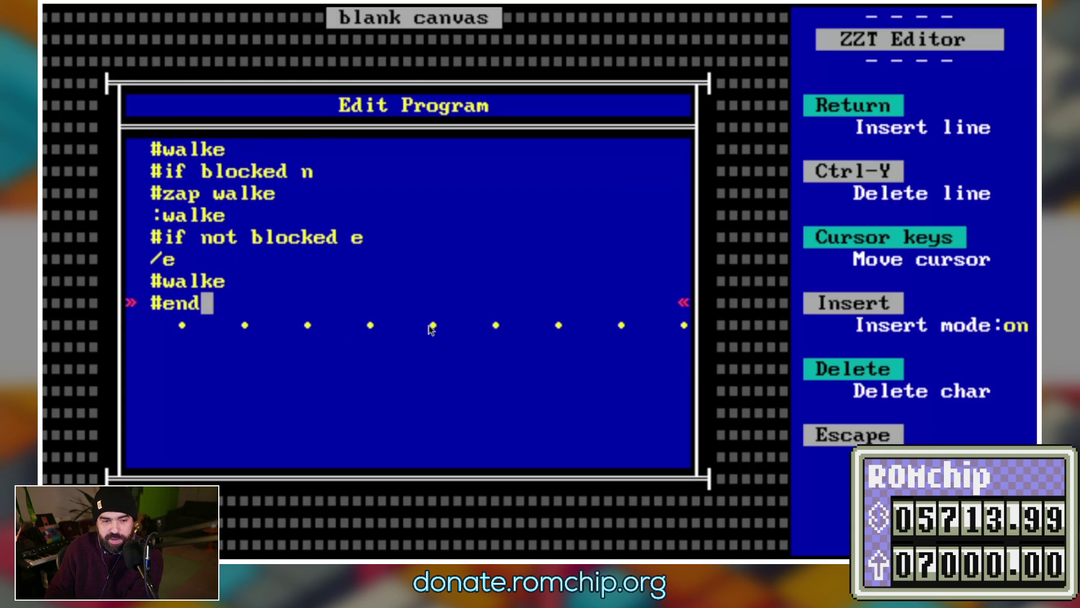
Close the sushi program and save the world
key("Escape")
key("s")
key("Return")
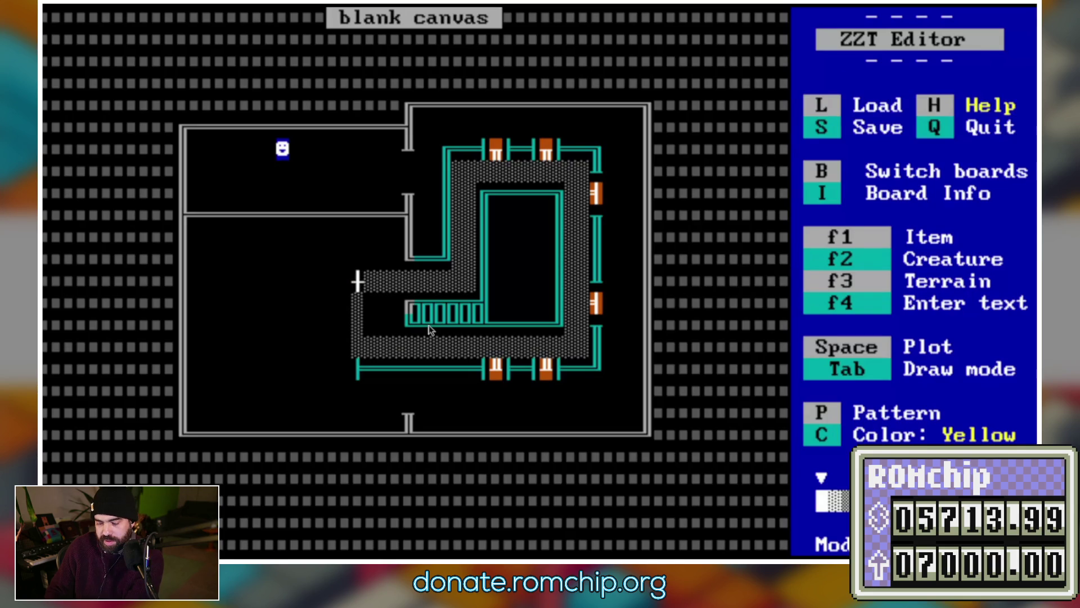
Playtest the board, moving the player right and down, then end the game
key("q")
key("p")
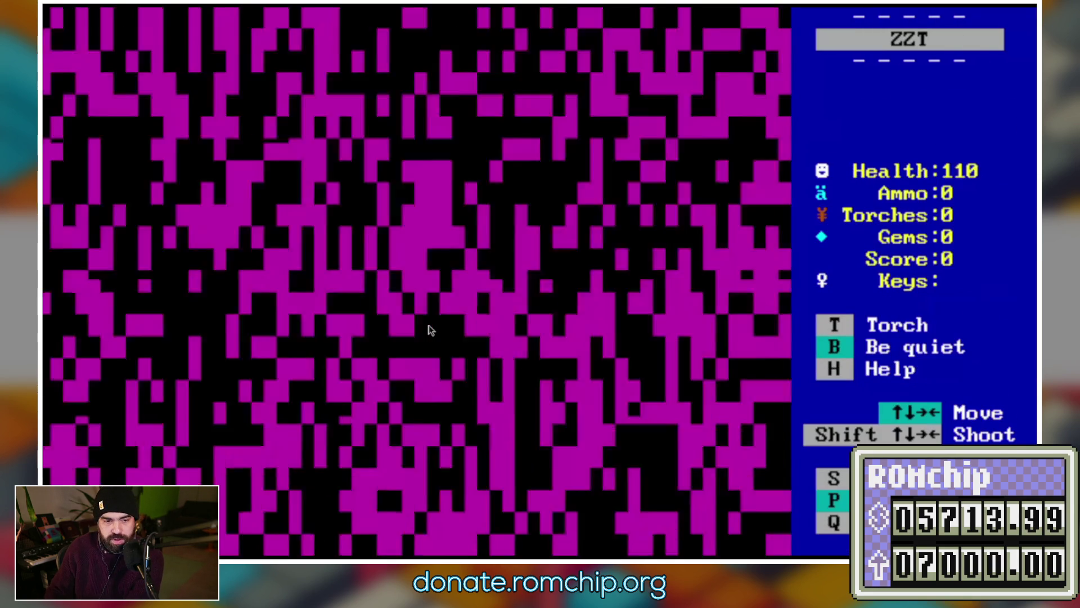
key("Right")
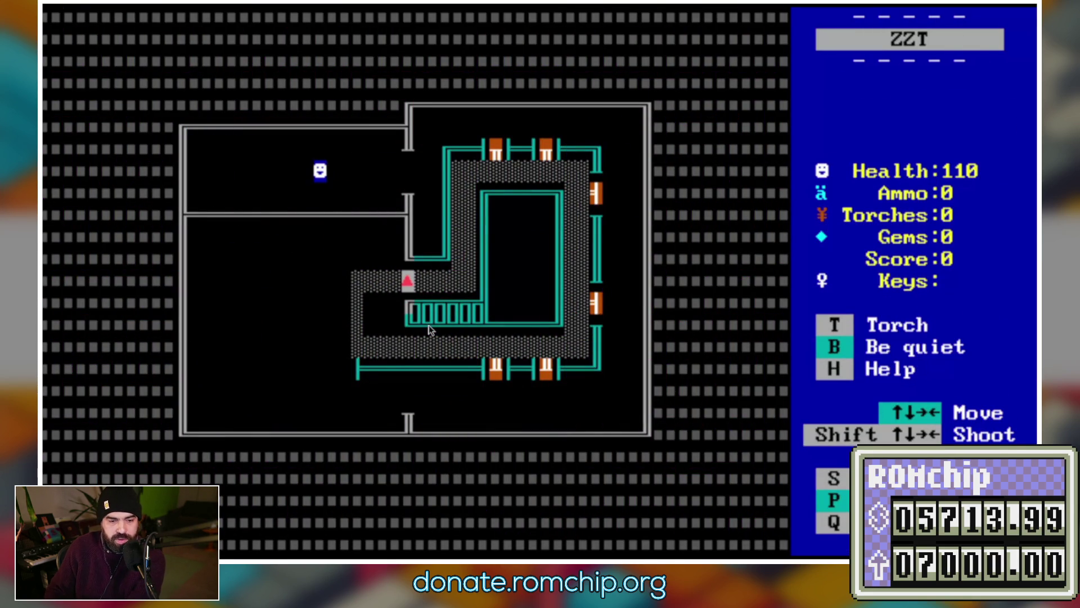
key("Right")
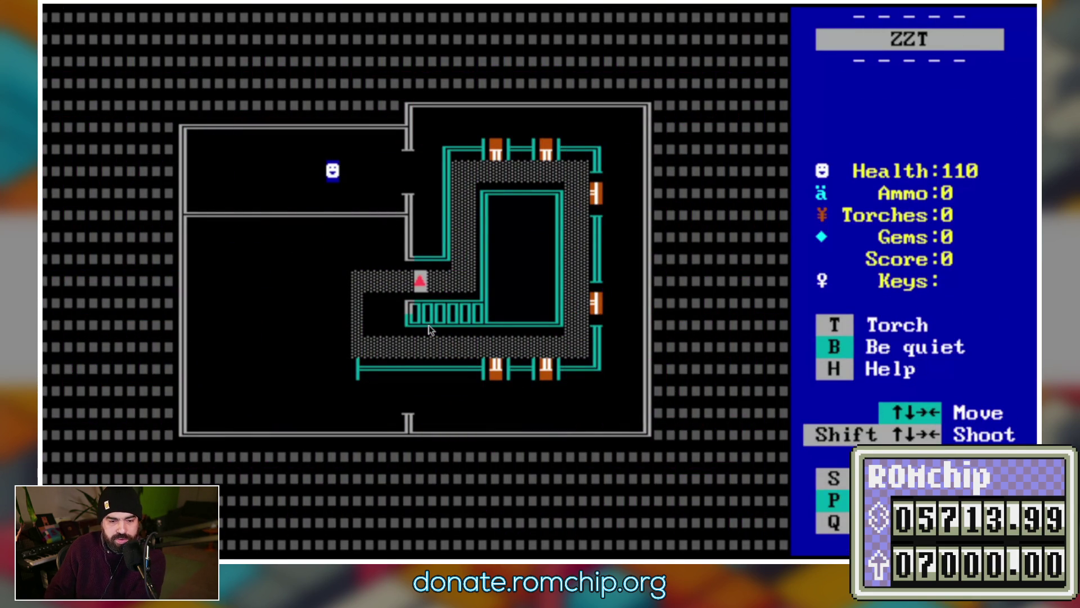
key("Right")
key("Right")
key("Down")
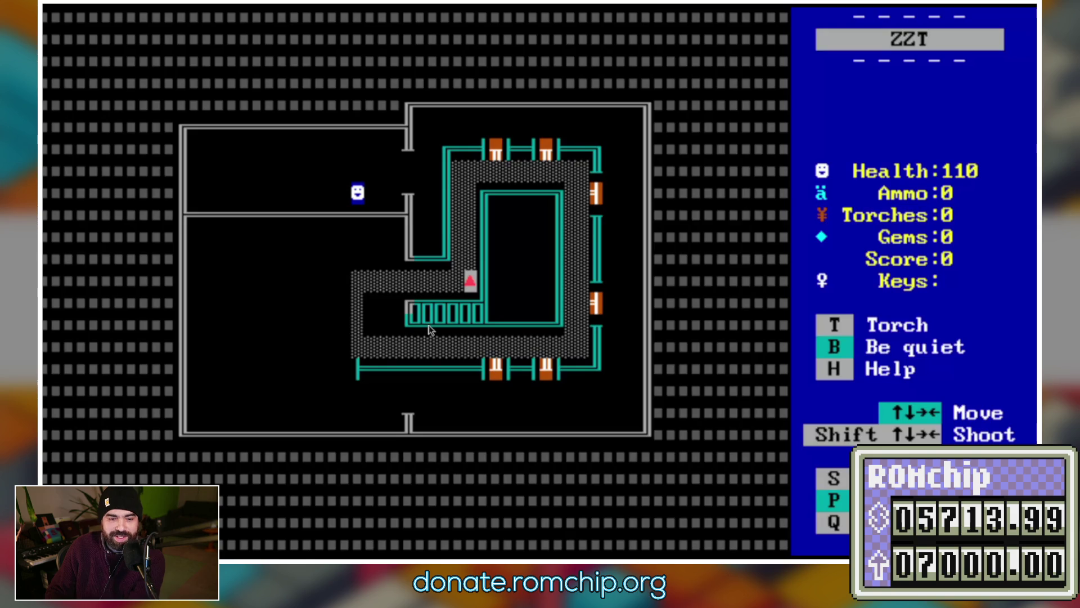
key("q")
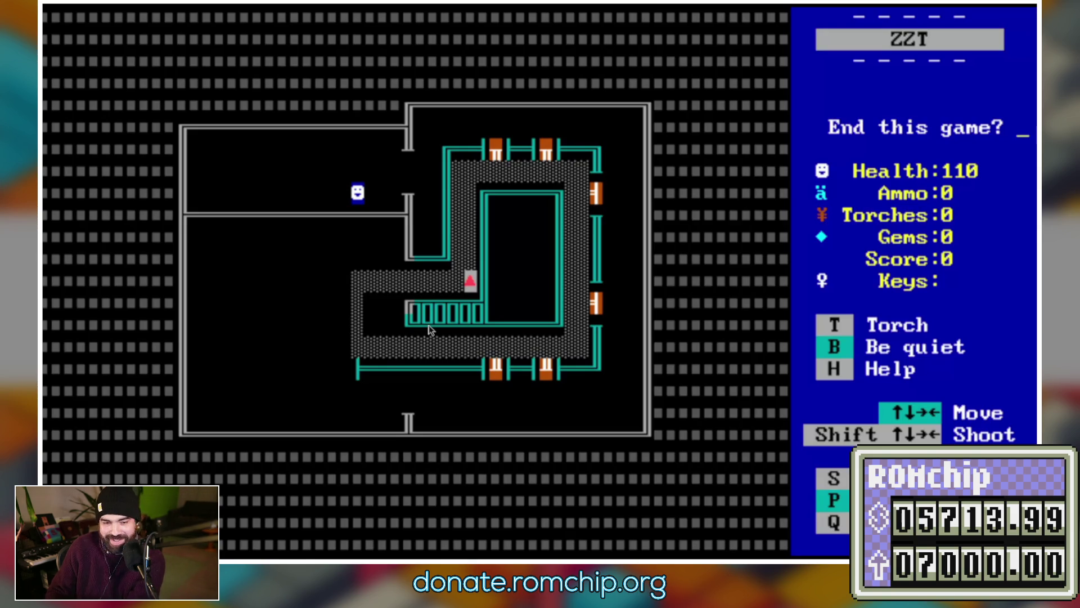
key("y")
Return to the editor and reload the ROMCHIP world, selecting the sushi object
key("e")
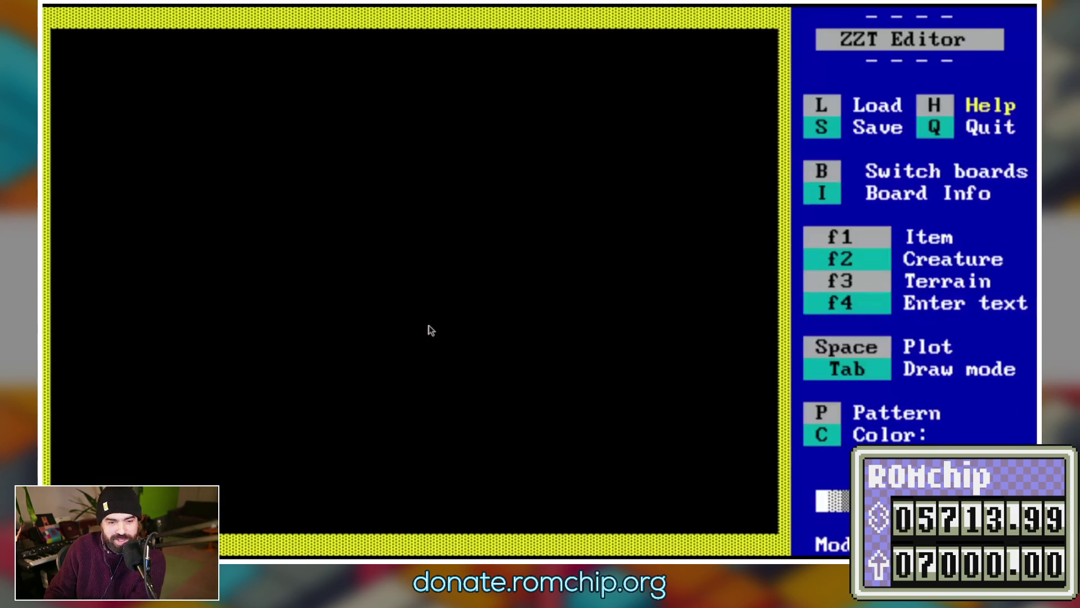
key("Return")
key("l")
key("Down")
key("Down")
key("Down")
key("Down")
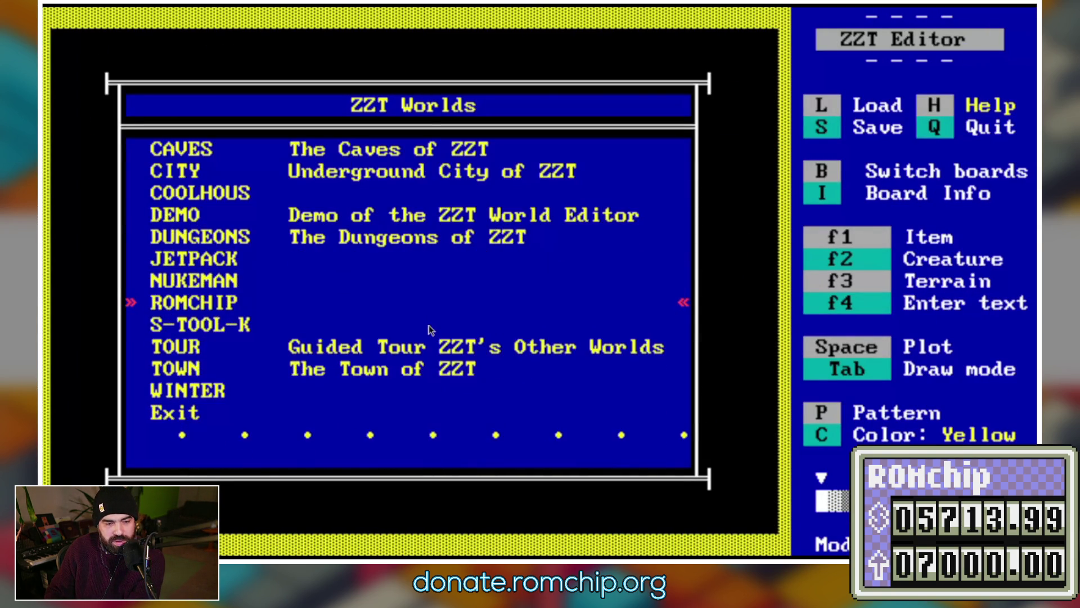
key("Return")
key("Left")
key("Up")
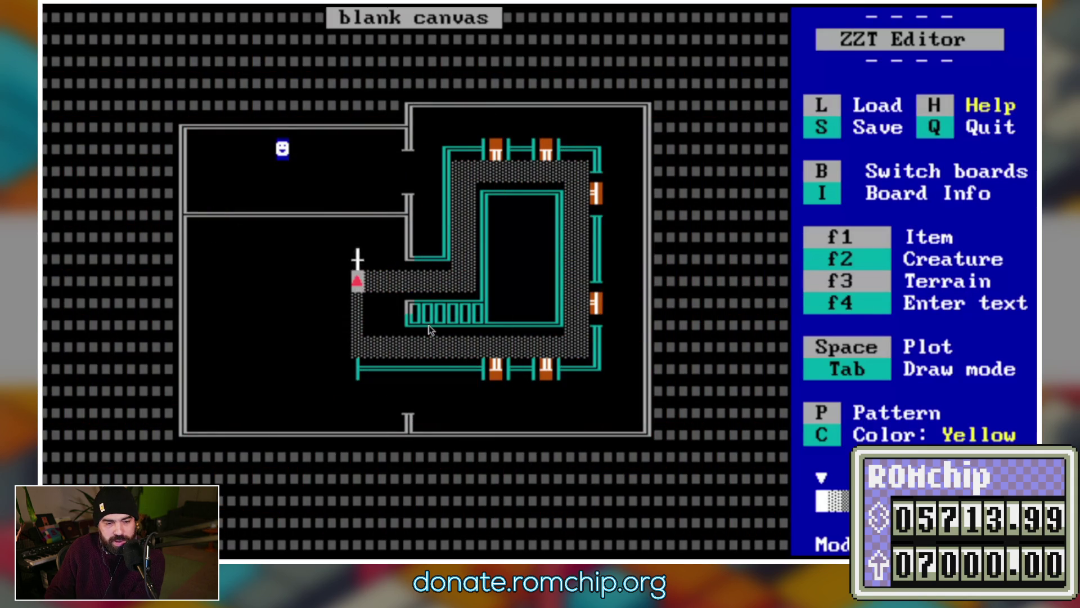
Keep the sushi object's character, open its program and erase the first #walke command
key("Return")
key("Return")
key("Escape")
key("Return")
key("Return")
key("Down")
key("Down")
key("Left")
key("Left")
key("Down")
key("Left")
key("Left")
key("Down")
key("Down")
key("Left")
key("Left")
key("Down")
key("Up")
key("End")
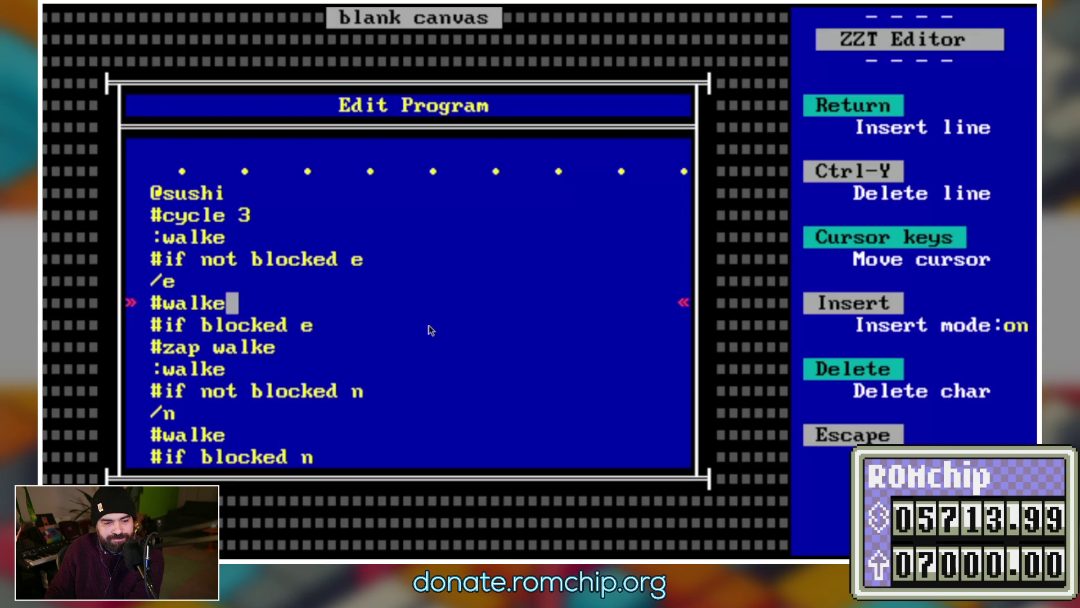
key("Up")
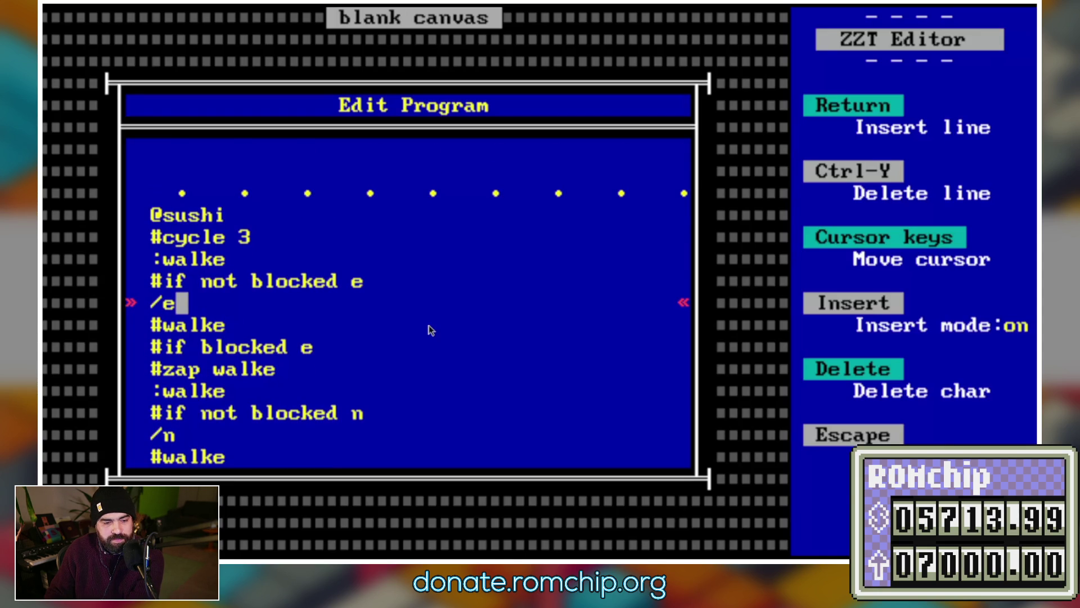
key("Return")
key("Return")
key("Down")
key("Down")
key("Up")
key("Down")
key("Up")
key("End")
key("BackSpace")
key("BackSpace")
key("BackSpace")
key("BackSpace")
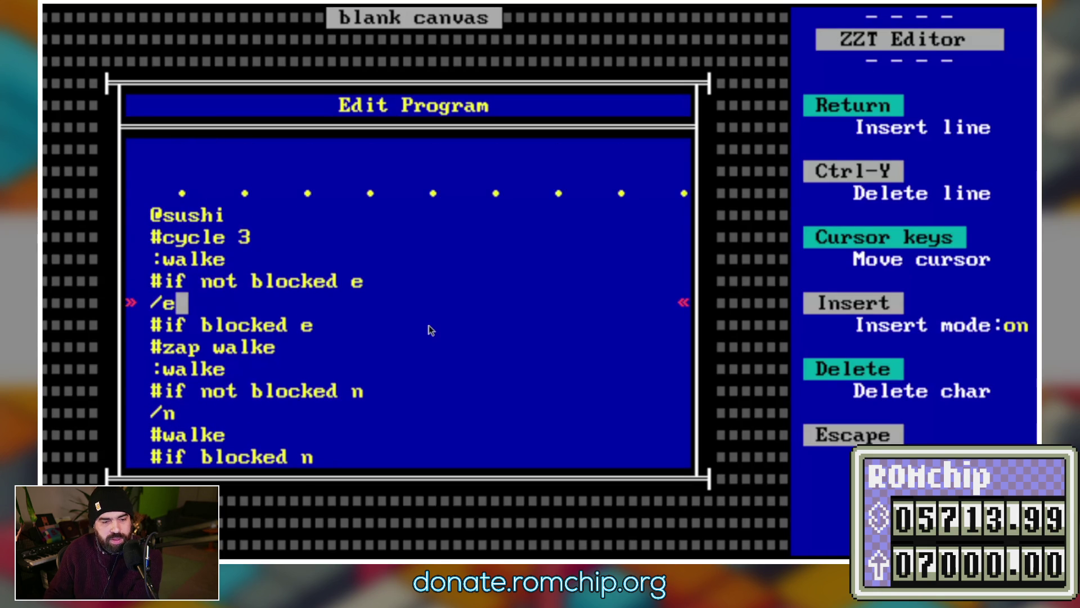
key("Down")
key("Down")
Try adding a /n line after #if blocked e, then remove it again
key("Home")
key("Up")
key("Up")
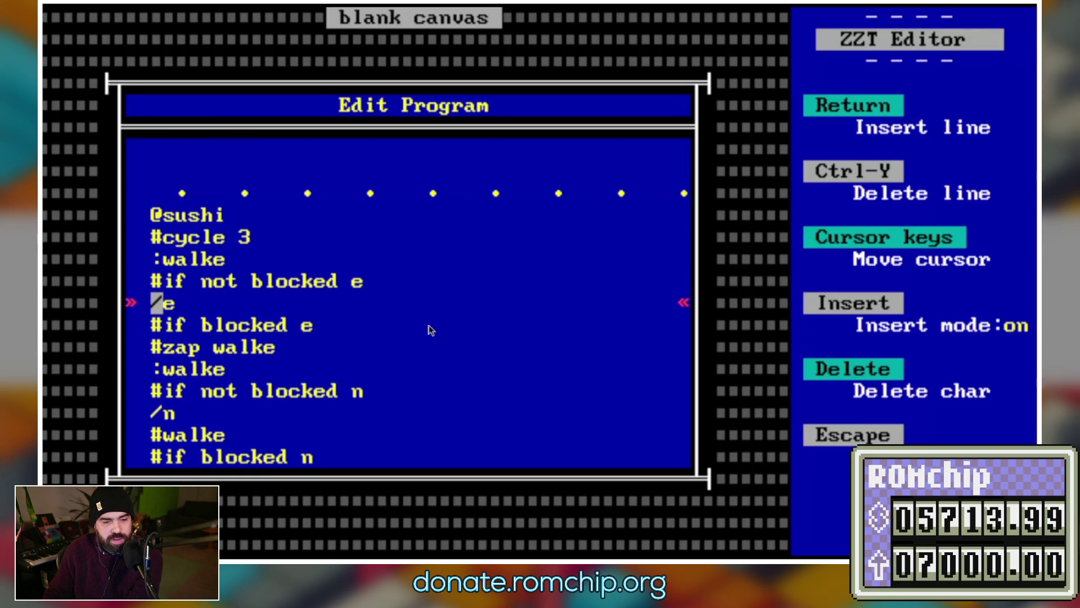
key("Down")
key("Down")
key("Up")
key("End")
key("Return")
type("/")
key("BackSpace")
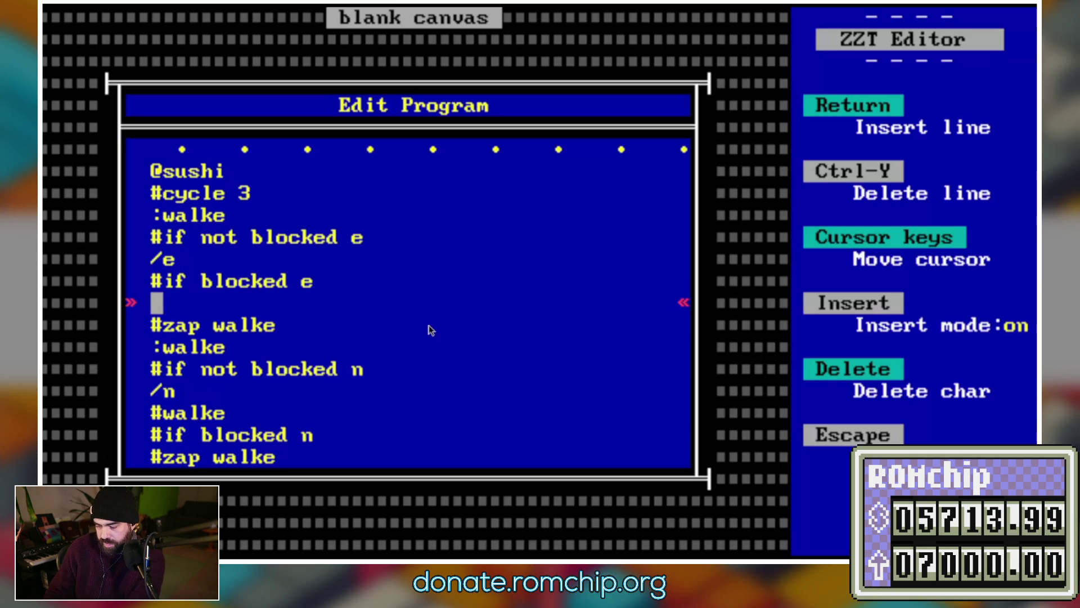
type("/")
key("BackSpace")
type("/n")
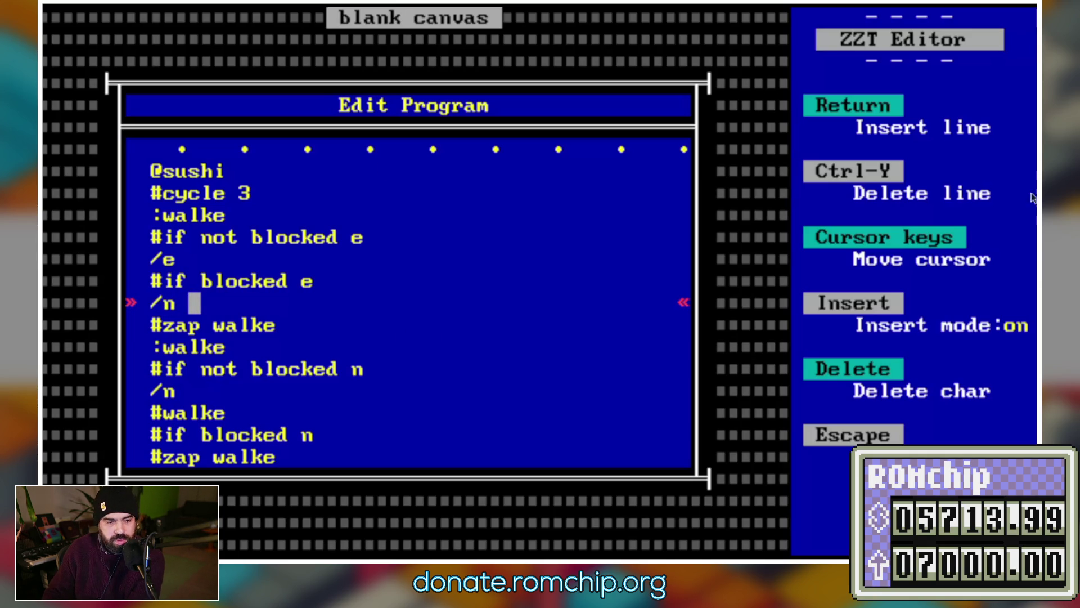
key("BackSpace")
key("BackSpace")
key("BackSpace")
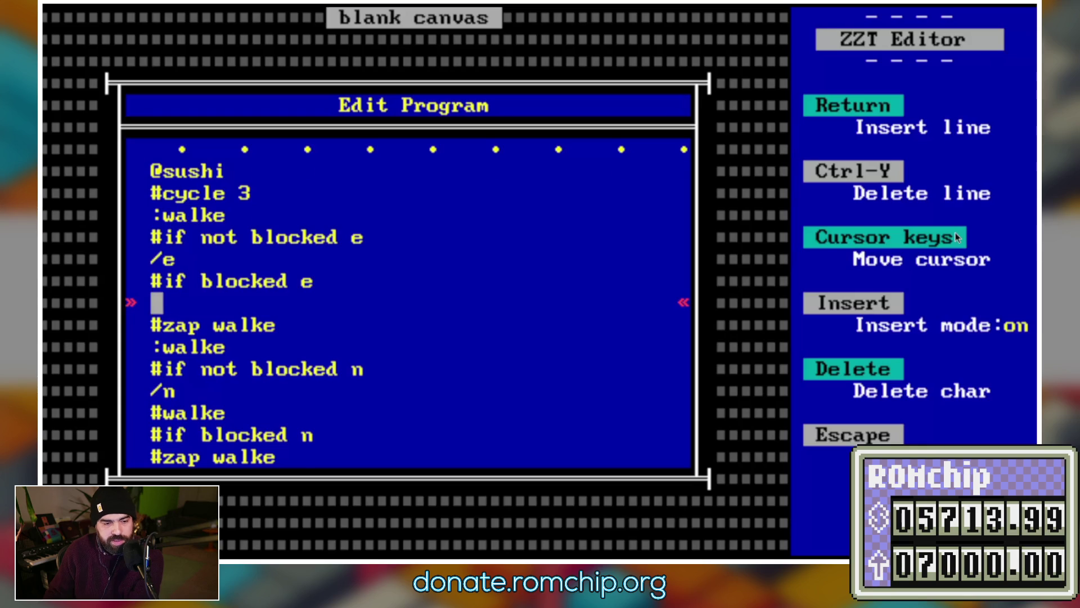
Insert a blank line after the #zap walke line
key("Down")
key("Down")
key("Up")
key("Down")
key("Down")
key("Home")
key("Up")
key("Up")
key("End")
key("Down")
key("Up")
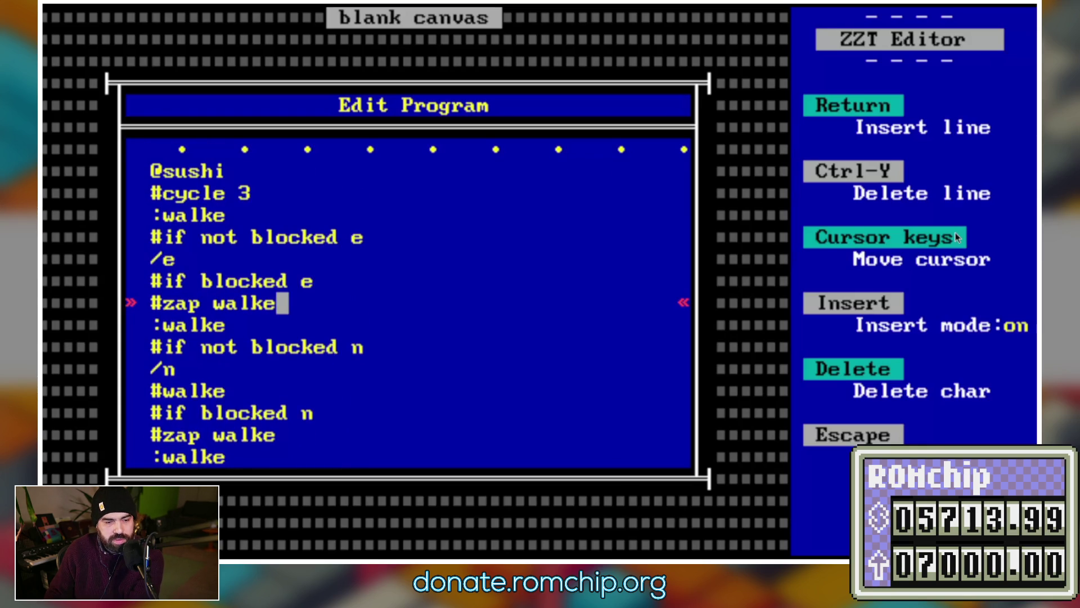
key("Up")
key("Up")
key("Return")
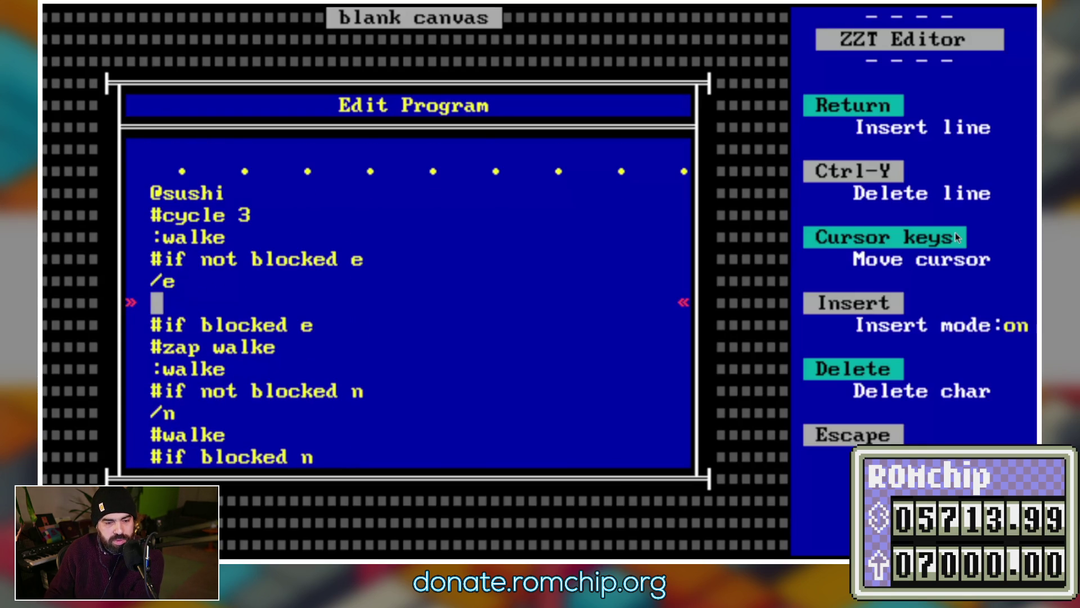
key("BackSpace")
key("Down")
key("Down")
key("Down")
key("Up")
key("End")
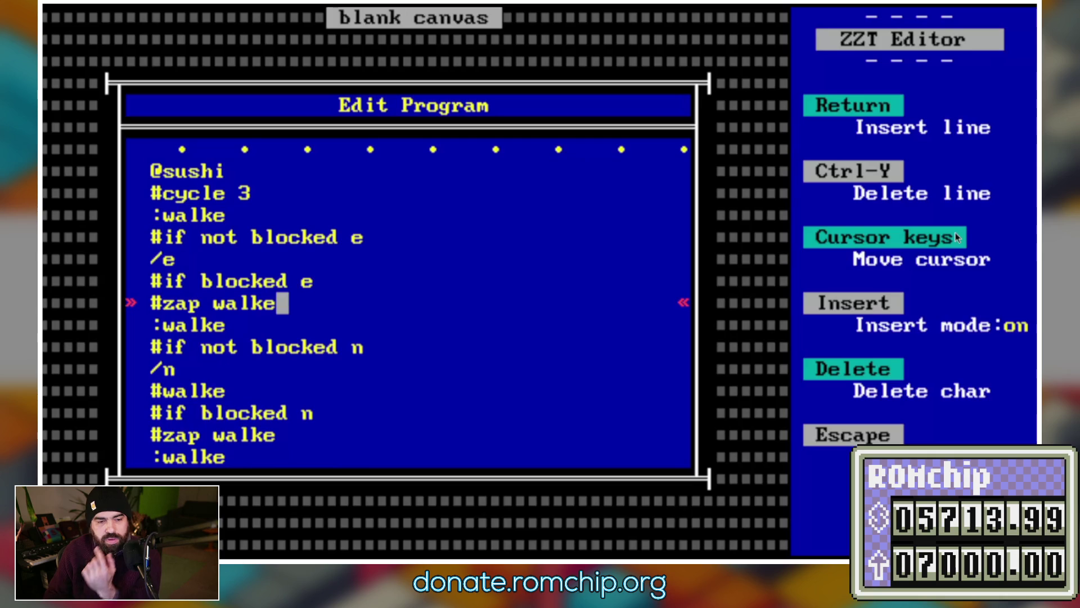
key("Return")
key("Down")
key("Up")
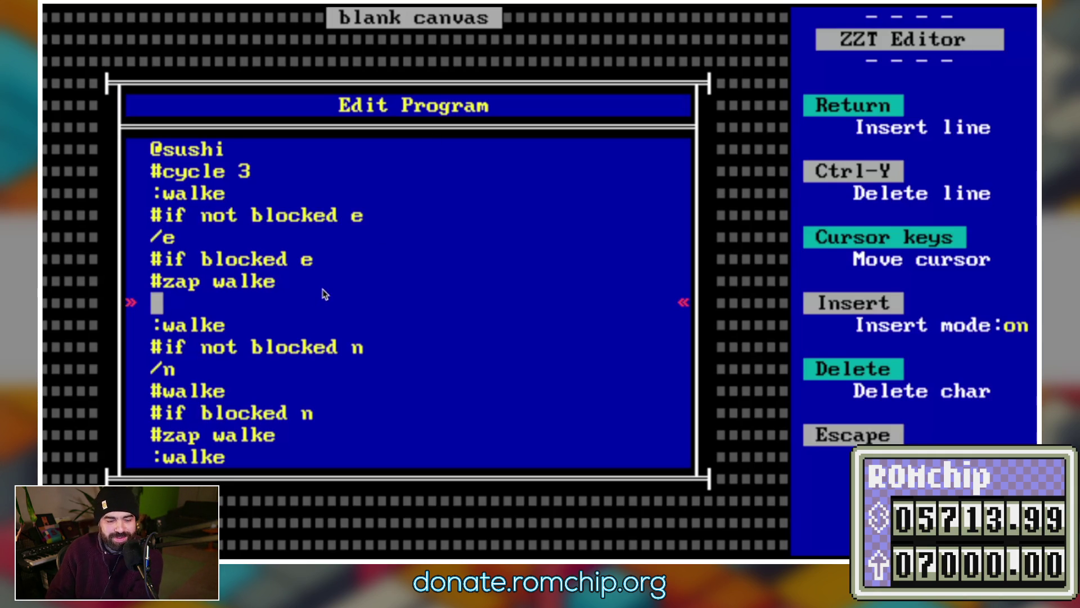
Replace the #zap walke line with /n so the object turns north
key("Up")
key("Down")
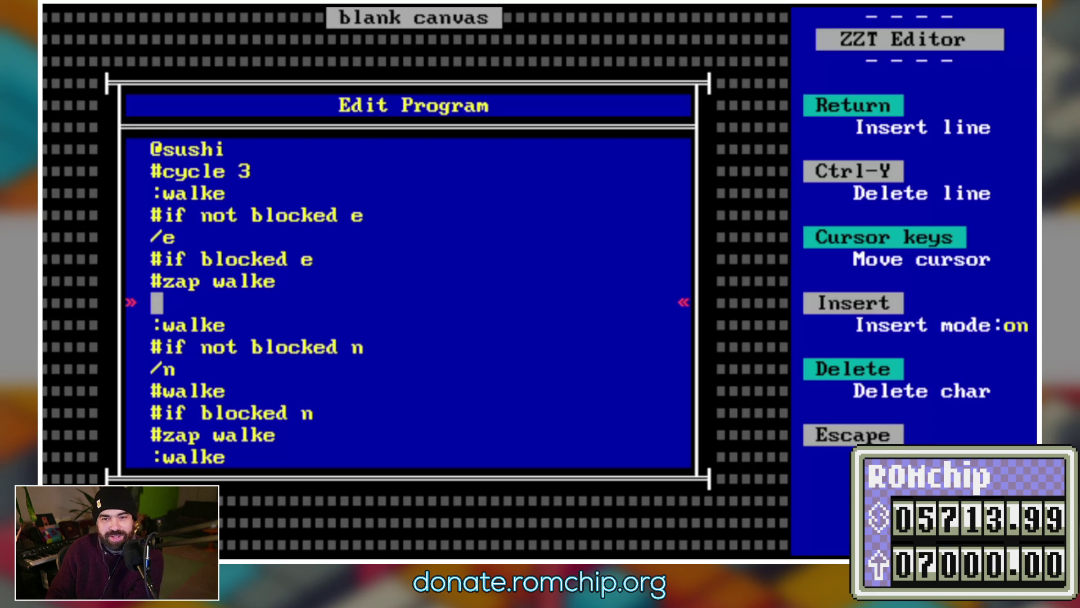
key("Up")
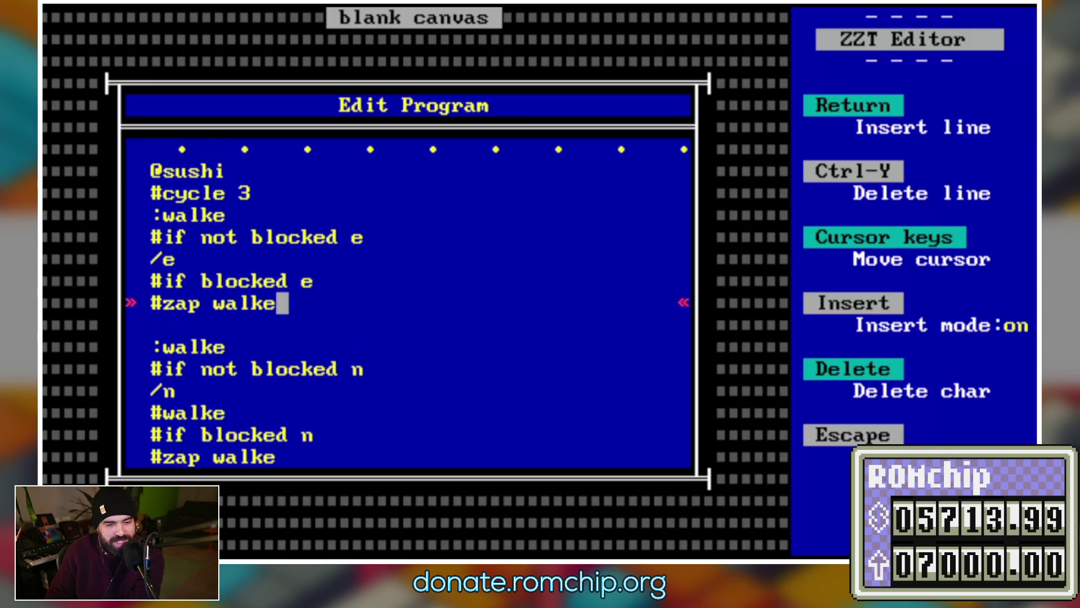
key("Down")
key("Up")
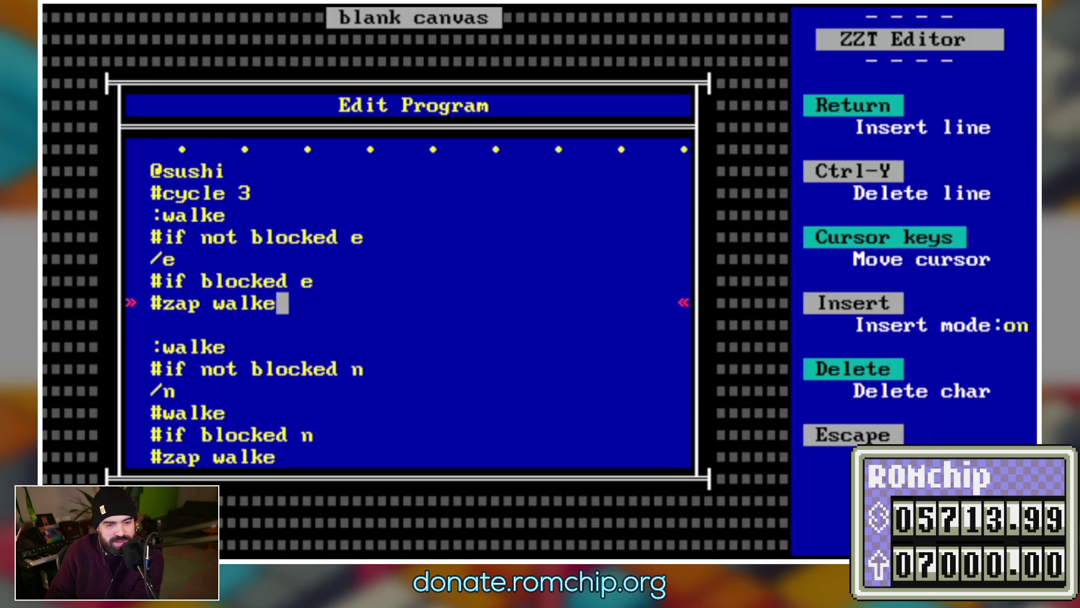
key("BackSpace")
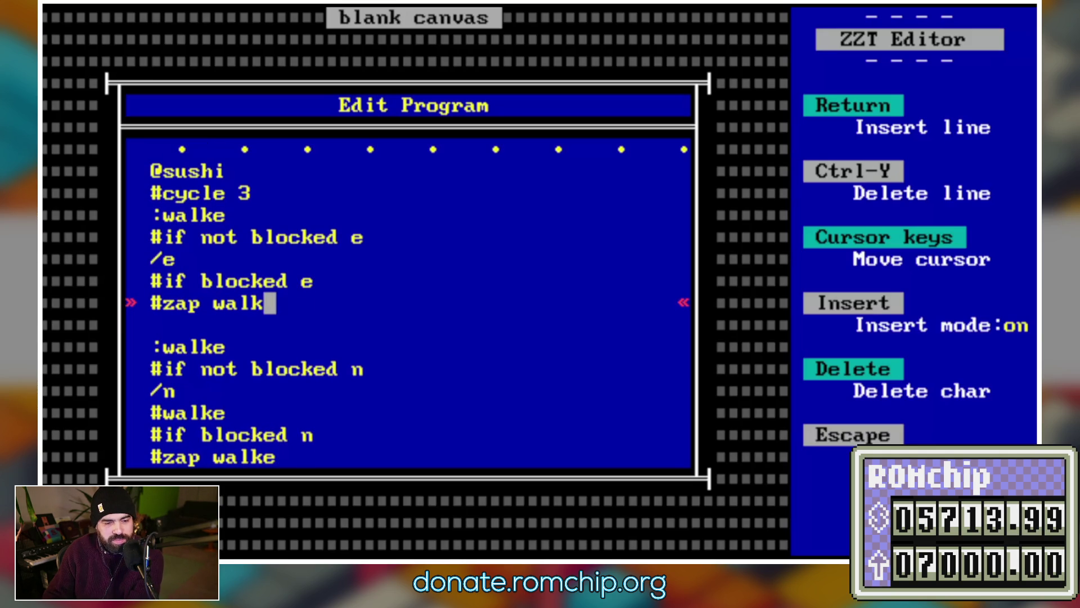
key("BackSpace")
key("BackSpace")
key("BackSpace")
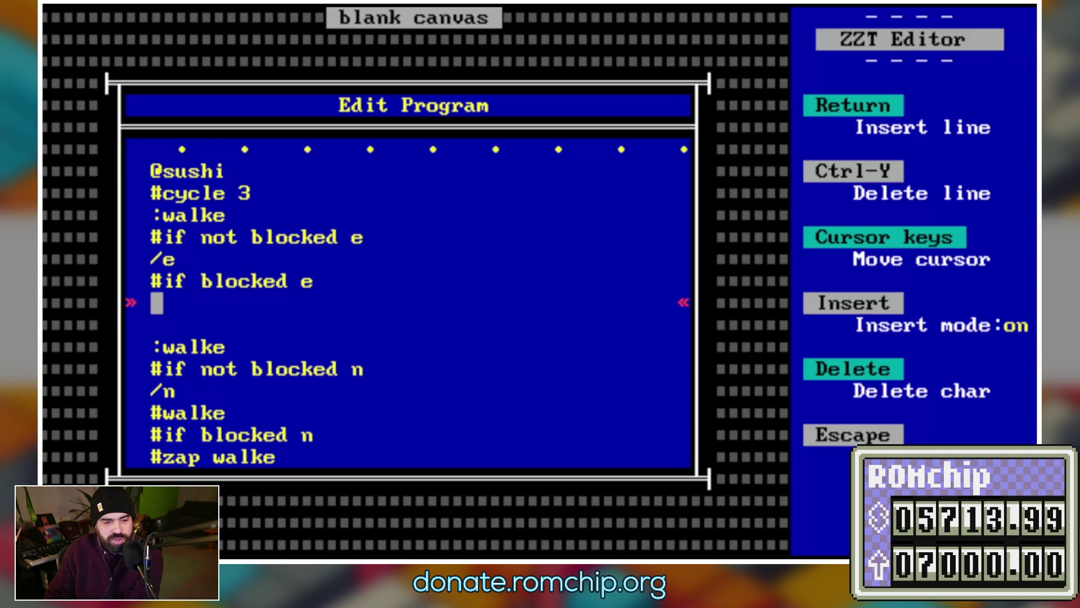
type("/n")
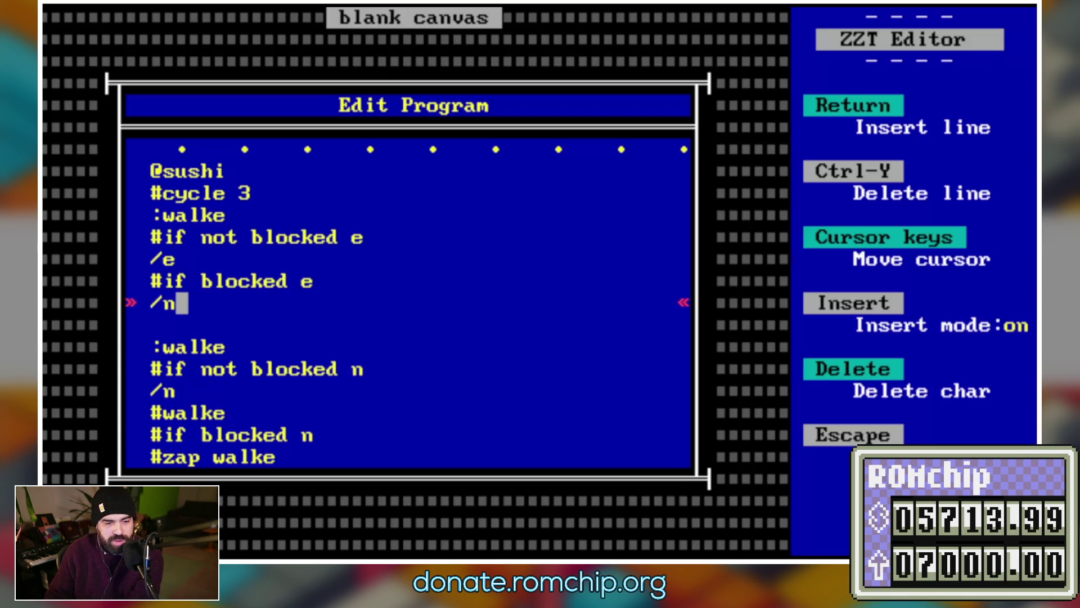
Delete the old north and east walking code and finish the script with #walke and #end
key("Down")
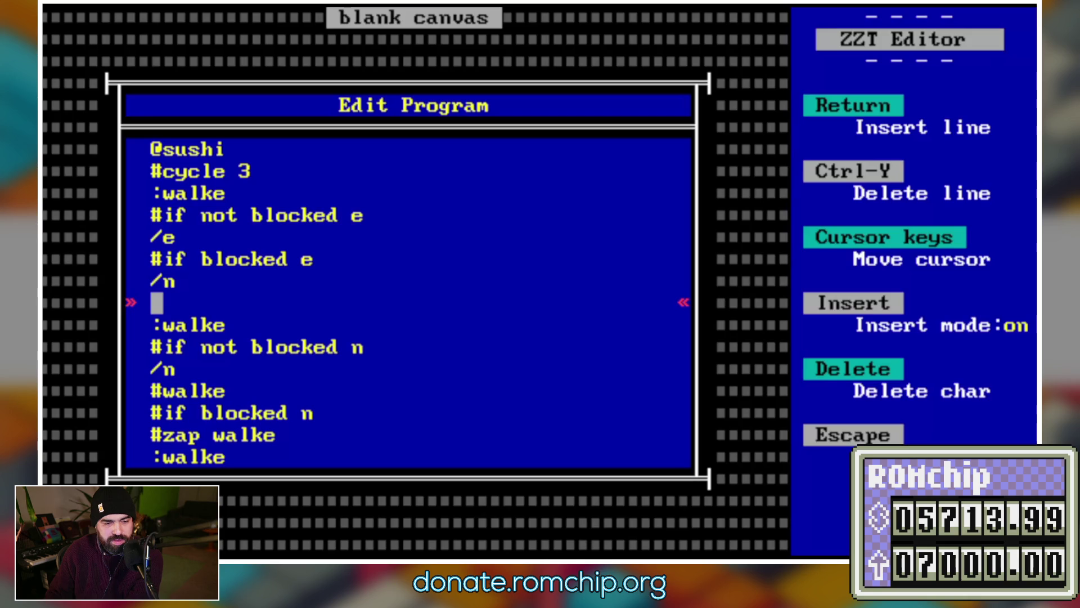
key("Down")
key("Down")
key("Down")
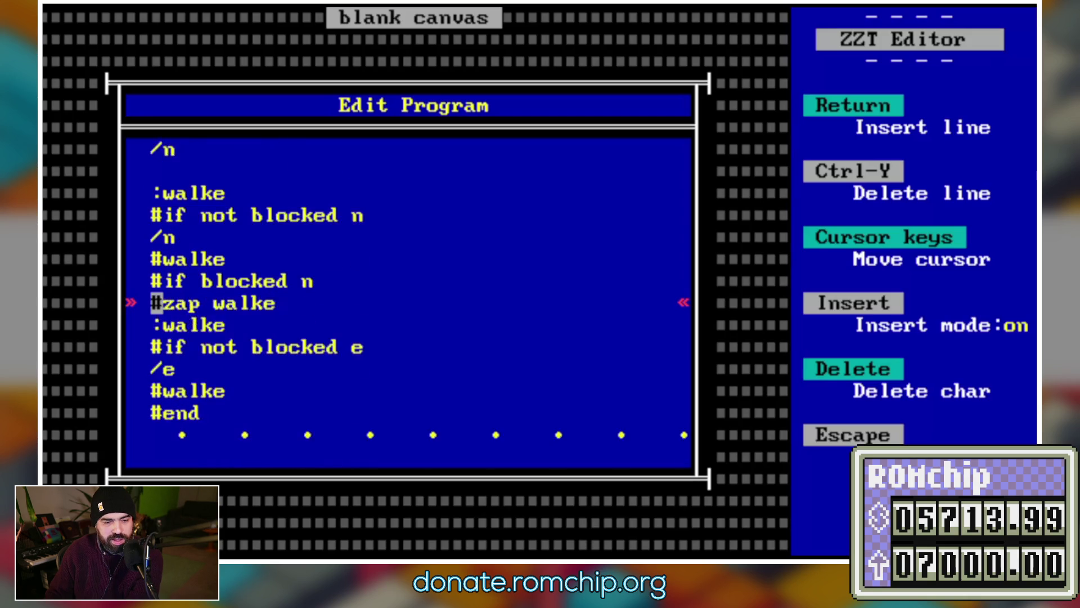
key("Return")
key("Down")
key("Down")
key("Down")
key("Down")
key("Down")
key("Right")
key("Right")
key("Right")
key("BackSpace")
key("BackSpace")
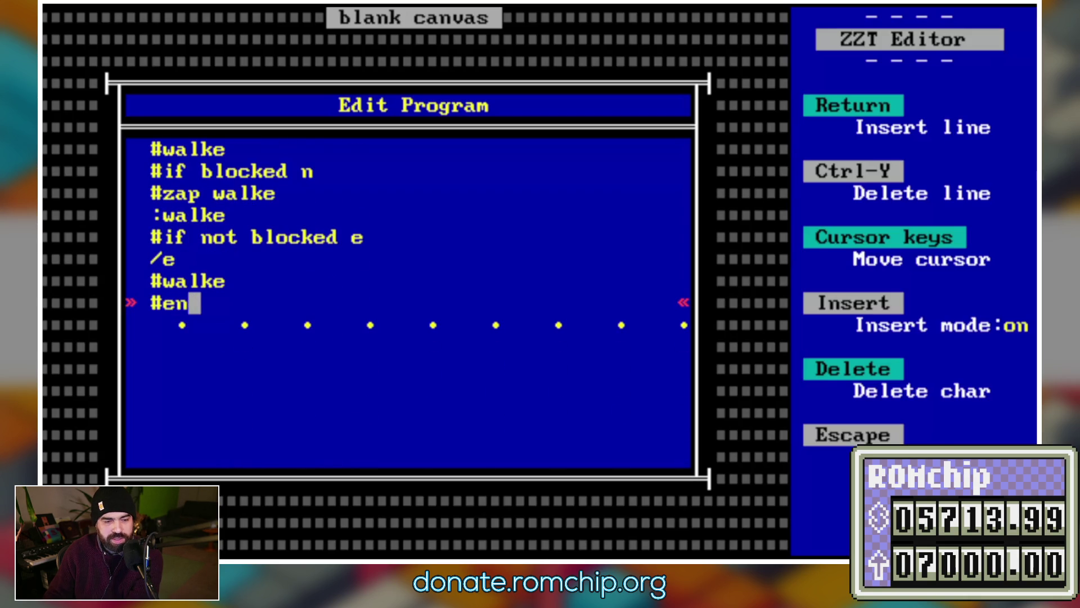
key("BackSpace")
key("BackSpace")
key("BackSpace")
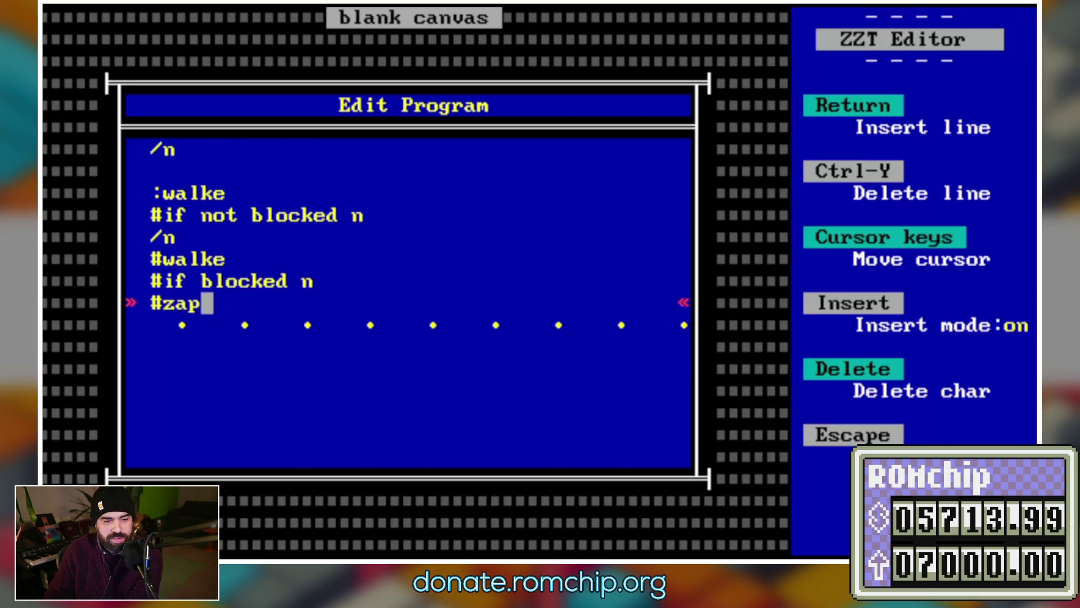
key("BackSpace")
key("BackSpace")
key("BackSpace")
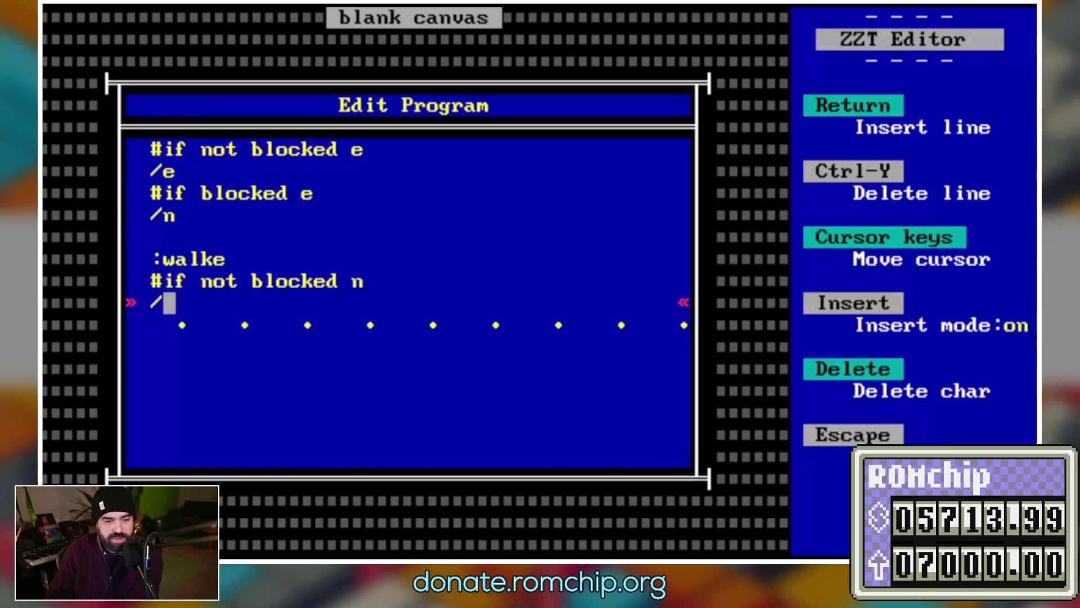
key("BackSpace")
key("BackSpace")
key("BackSpace")
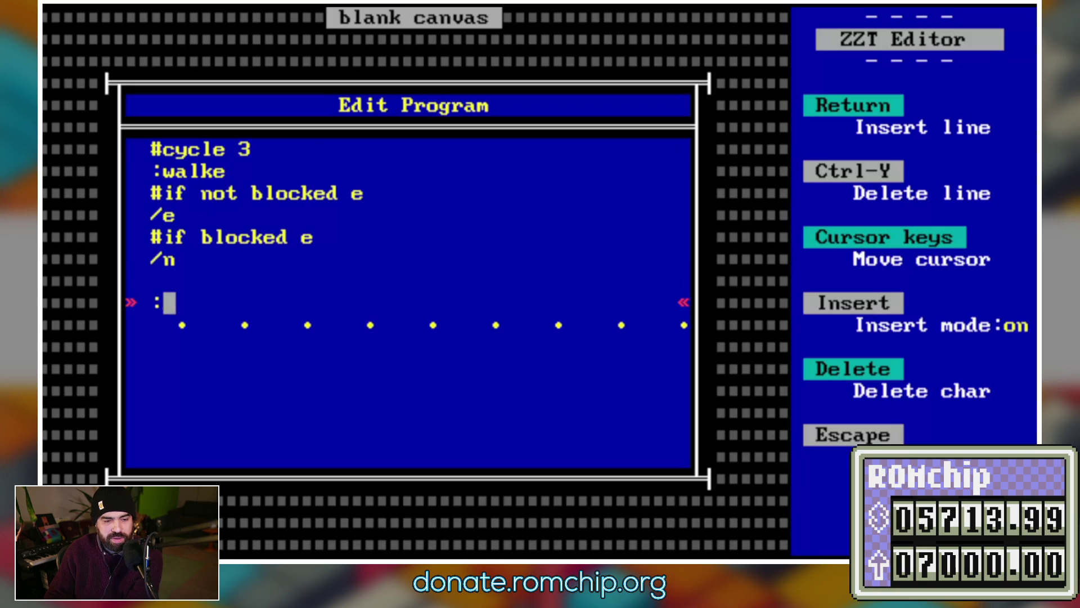
type("#walke")
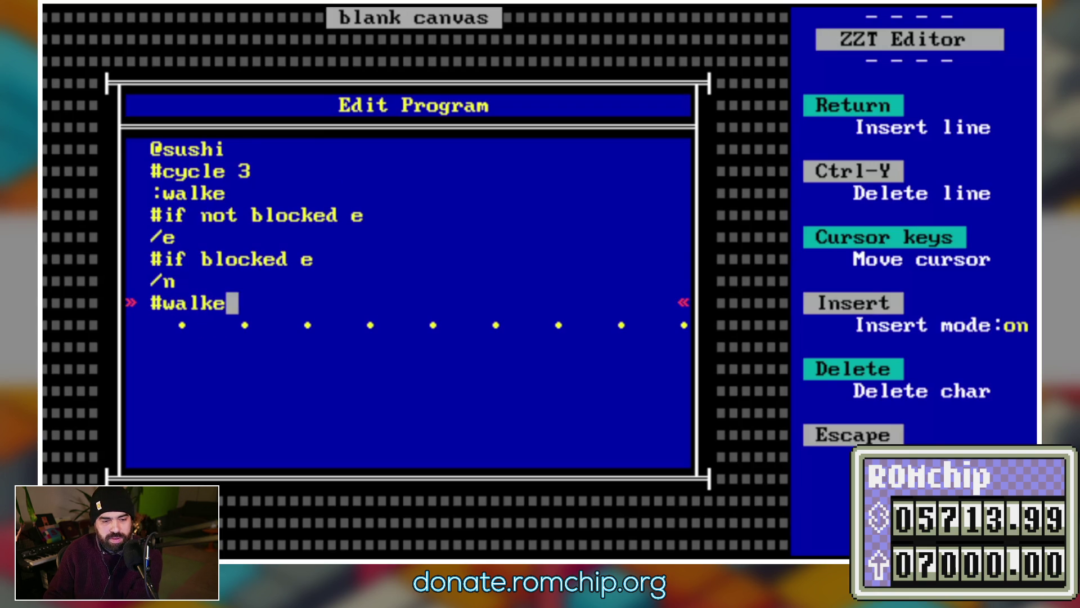
key("Return")
type("#nd")
key("BackSpace")
key("BackSpace")
type("end")
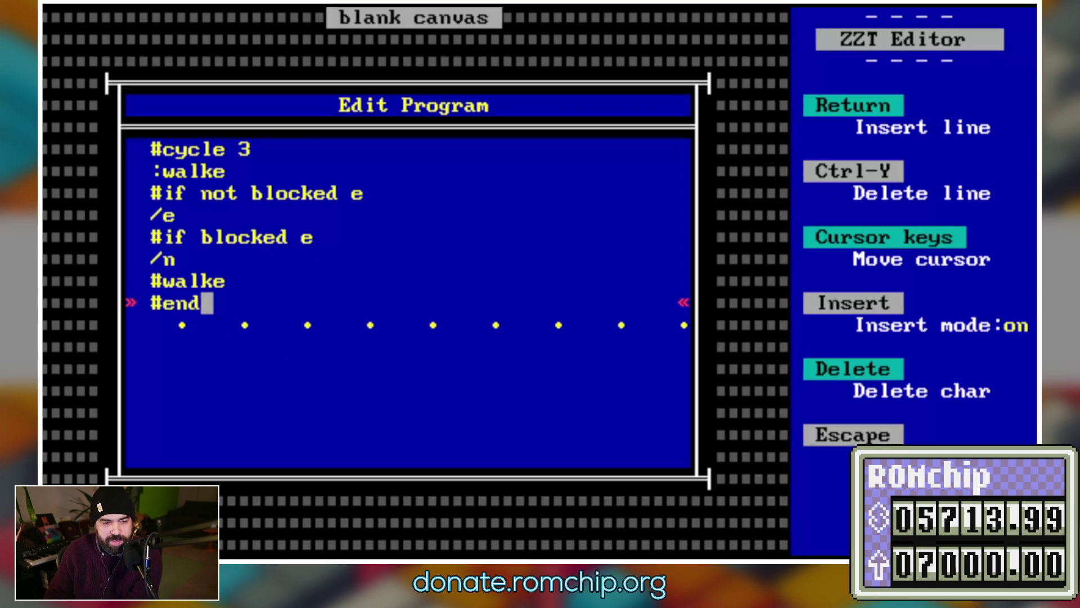
Close the program and save the ROMCHIP world
key("Escape")
key("s")
key("Return")
Return to the title screen, briefly play the board, then end the game
key("q")
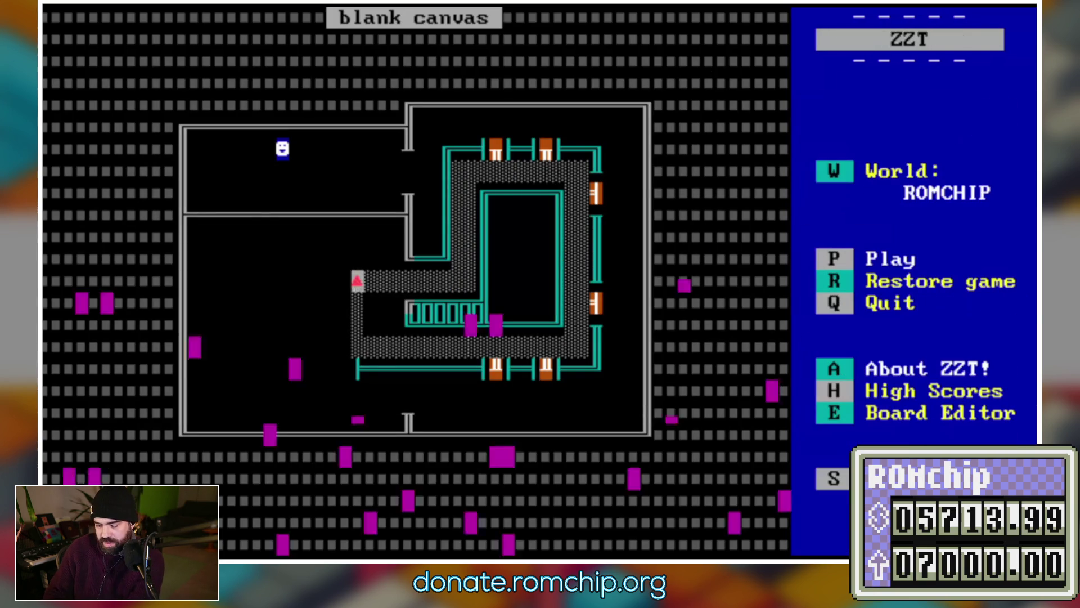
key("p")
key("Right")
key("Down")
key("q")
key("y")
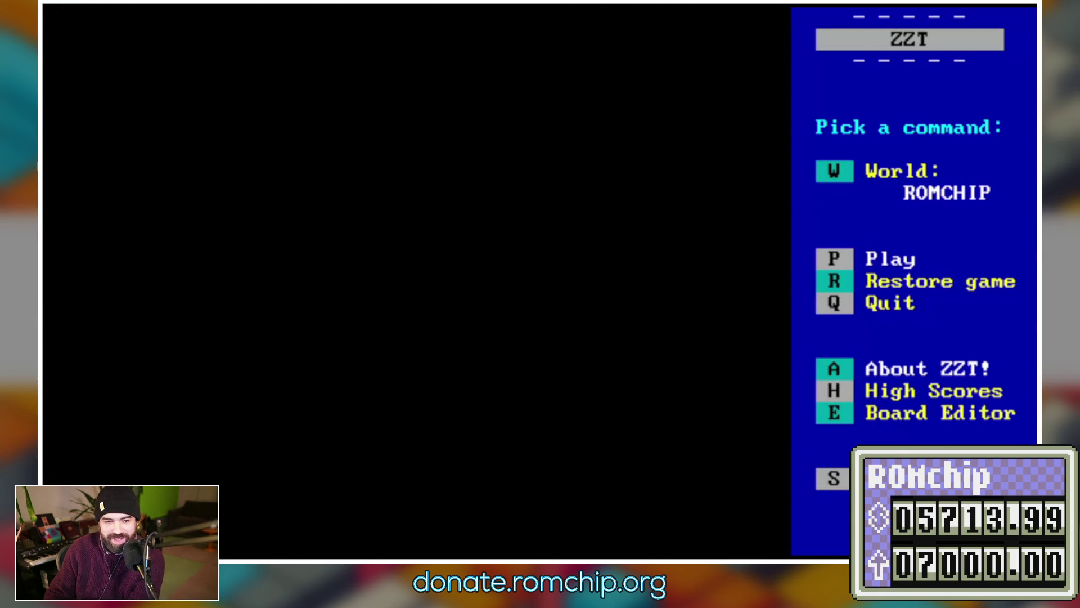
Enter the board editor and load ROMCHIP, after mistakenly loading NUKEMAN first
key("e")
key("Return")
key("l")
key("Down")
key("Down")
key("Down")
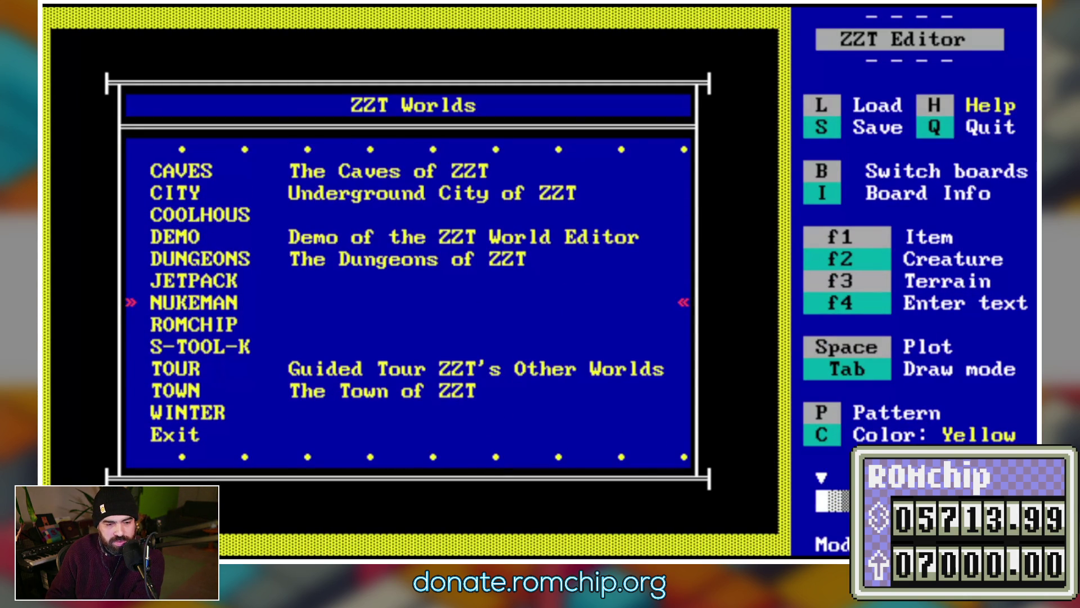
key("Return")
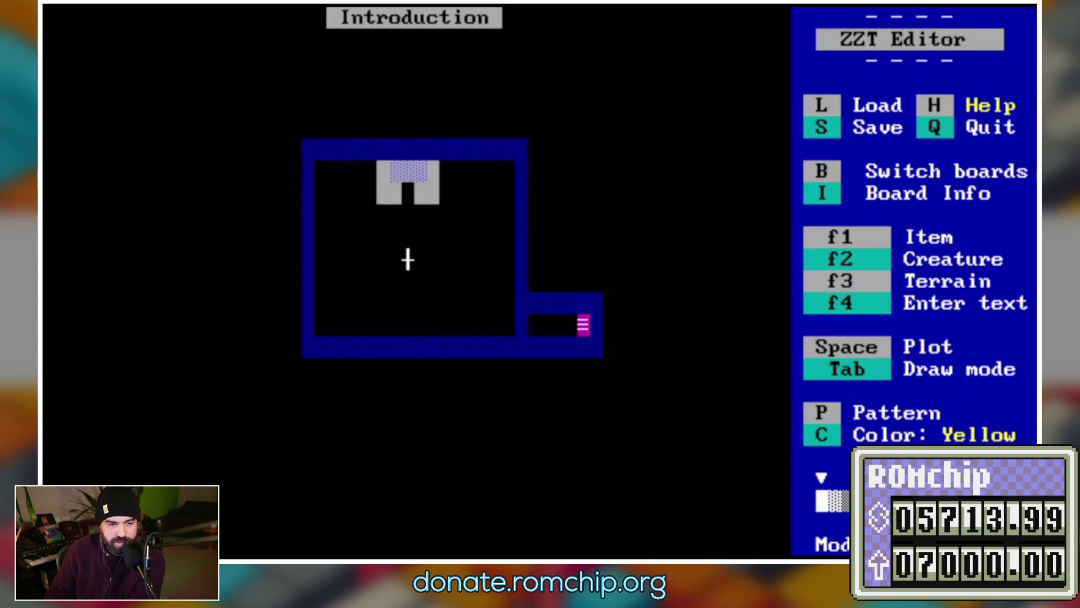
key("l")
key("Down")
key("Down")
key("Down")
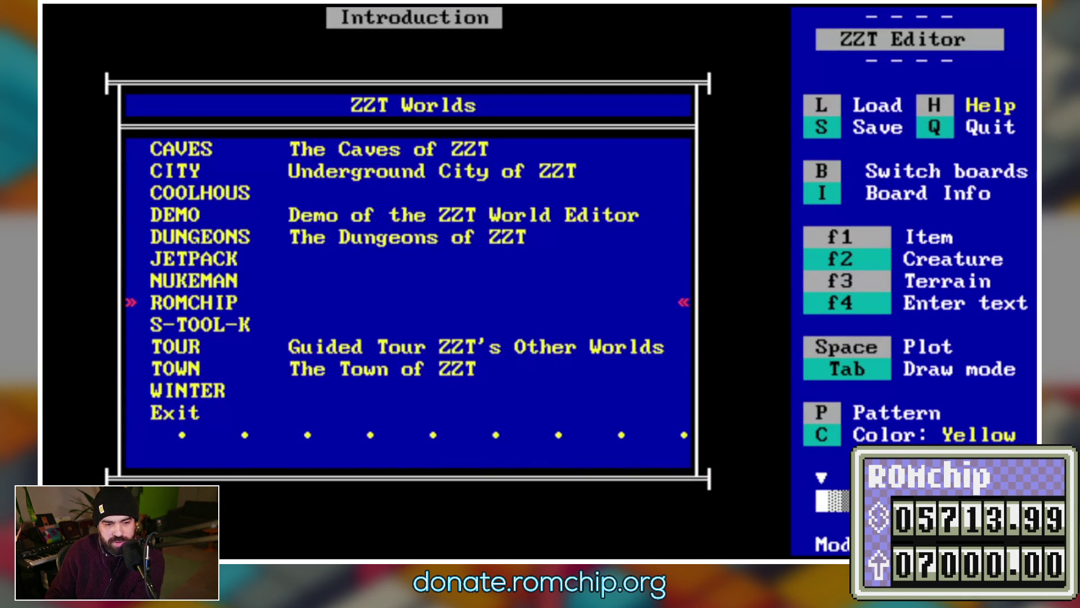
key("Return")
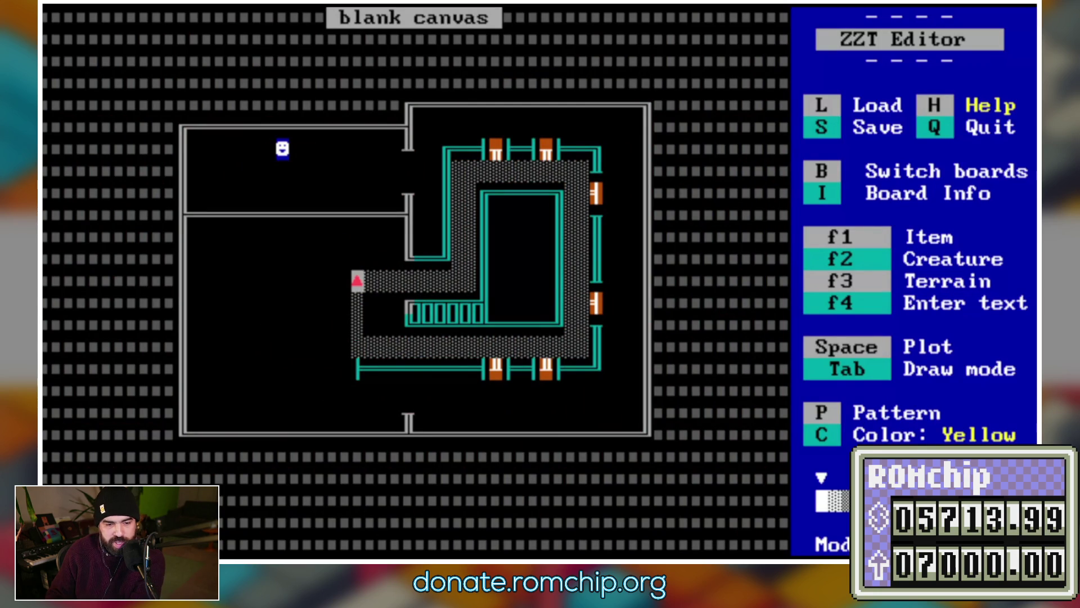
Place wall blocks left of the conveyor's starting point
key("Left")
key("Tab")
key("Left")
key("Left")
key("p")
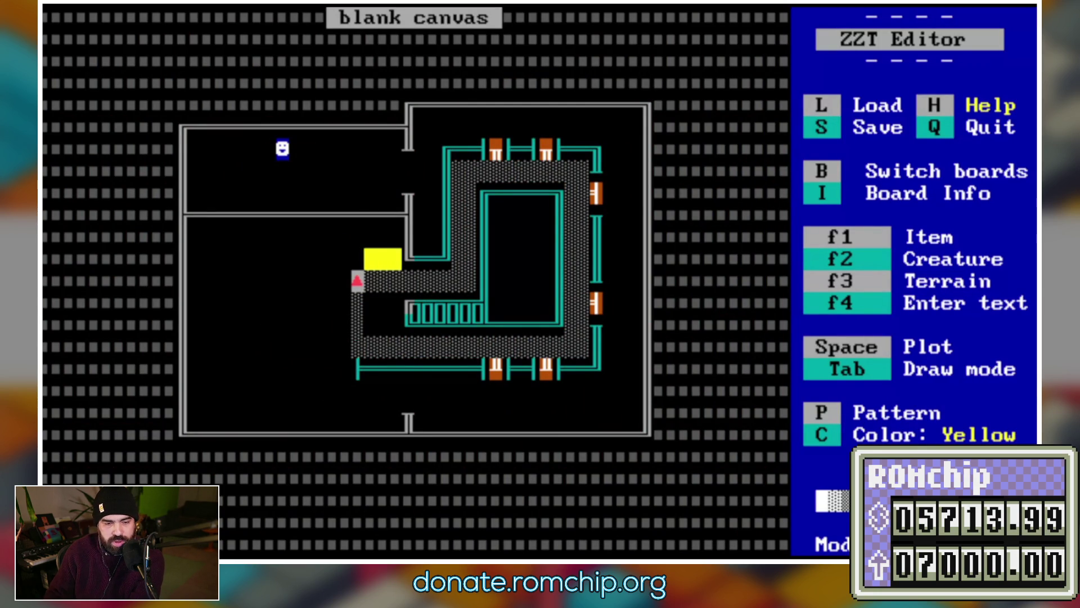
key("Left")
key("Left")
key("Left")
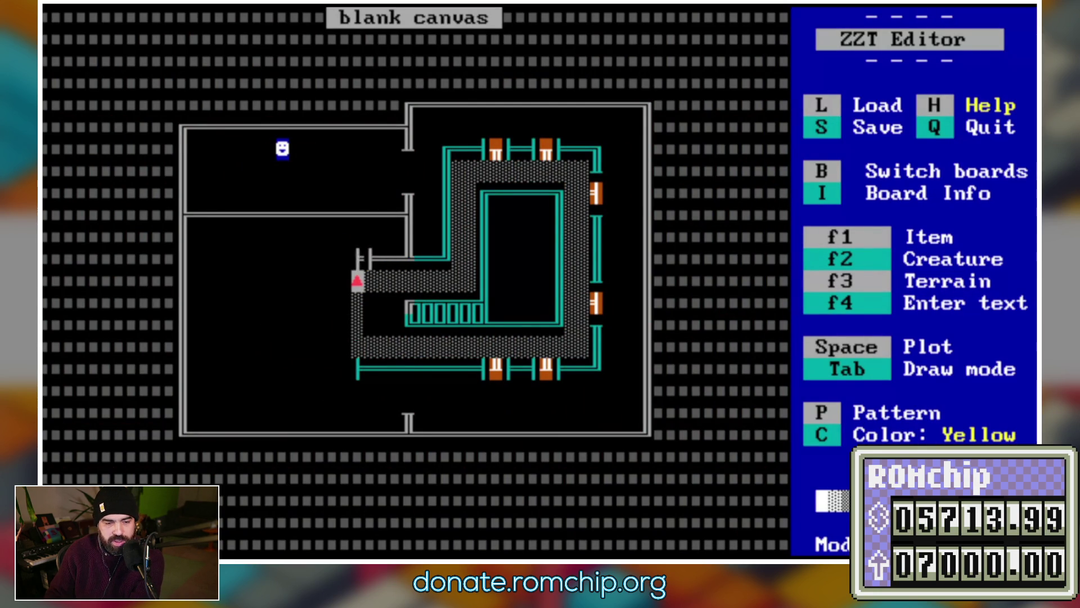
key("Down")
key("Down")
key("Down")
key("Down")
key("Down")
Review the red object's program down to #if blocked e, then close it
key("Up")
key("Up")
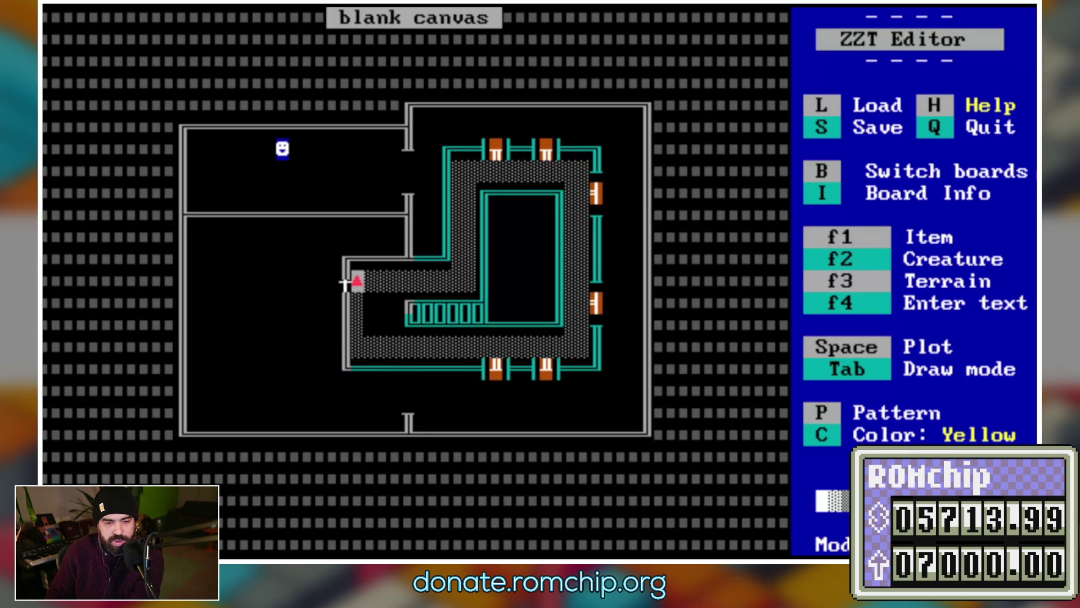
key("Up")
key("Up")
key("Right")
key("Return")
key("Return")
key("Down")
key("Down")
key("Down")
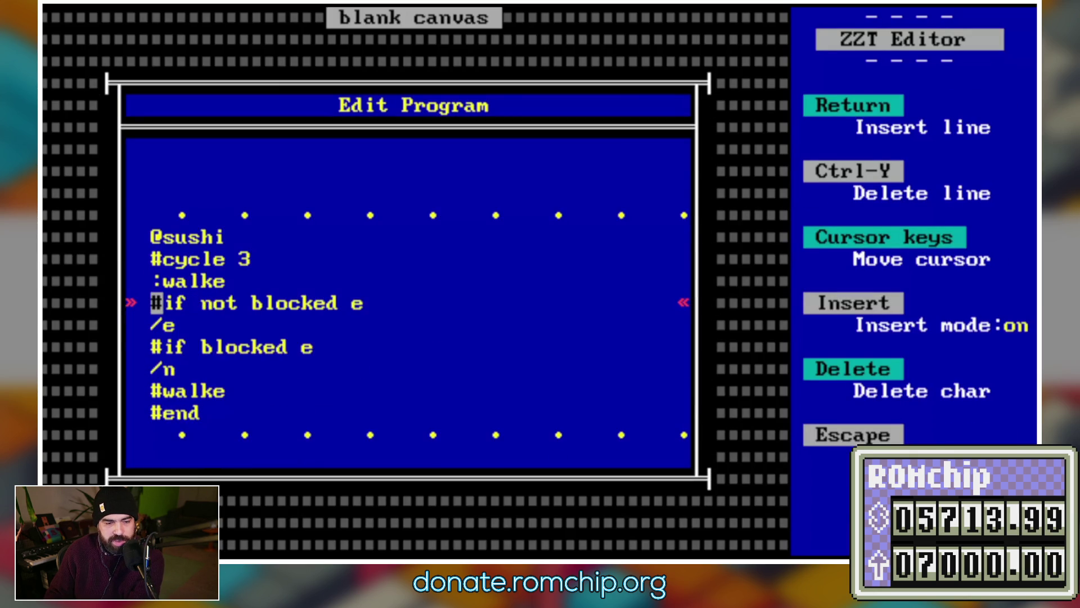
key("Right")
key("Right")
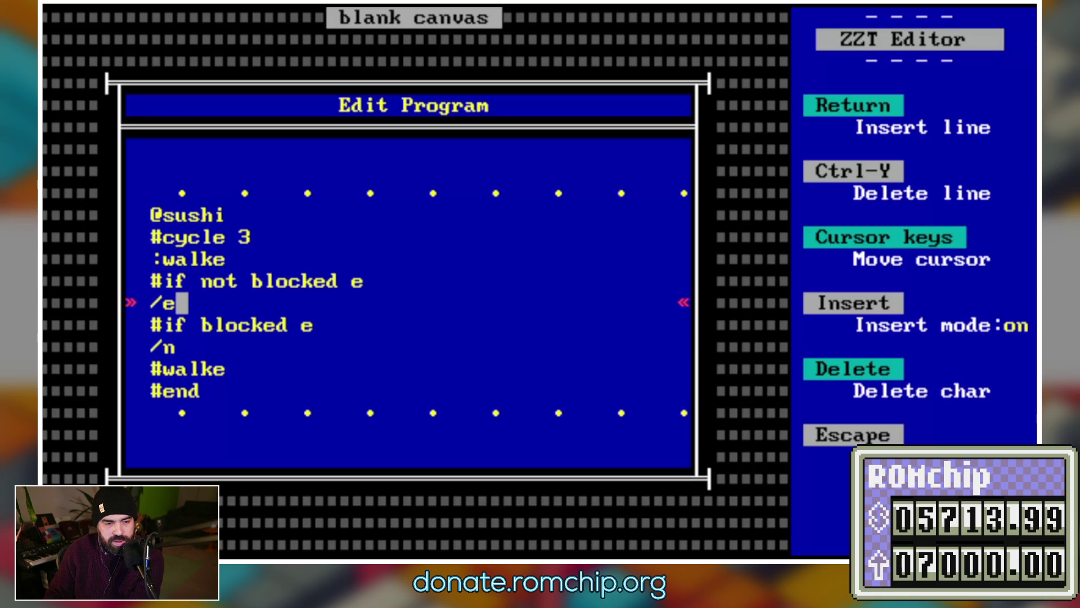
key("Down")
key("Down")
key("Left")
key("Left")
key("Left")
key("Left")
key("Left")
key("Left")
key("Left")
key("Left")
key("Left")
key("Left")
key("Left")
key("Escape")
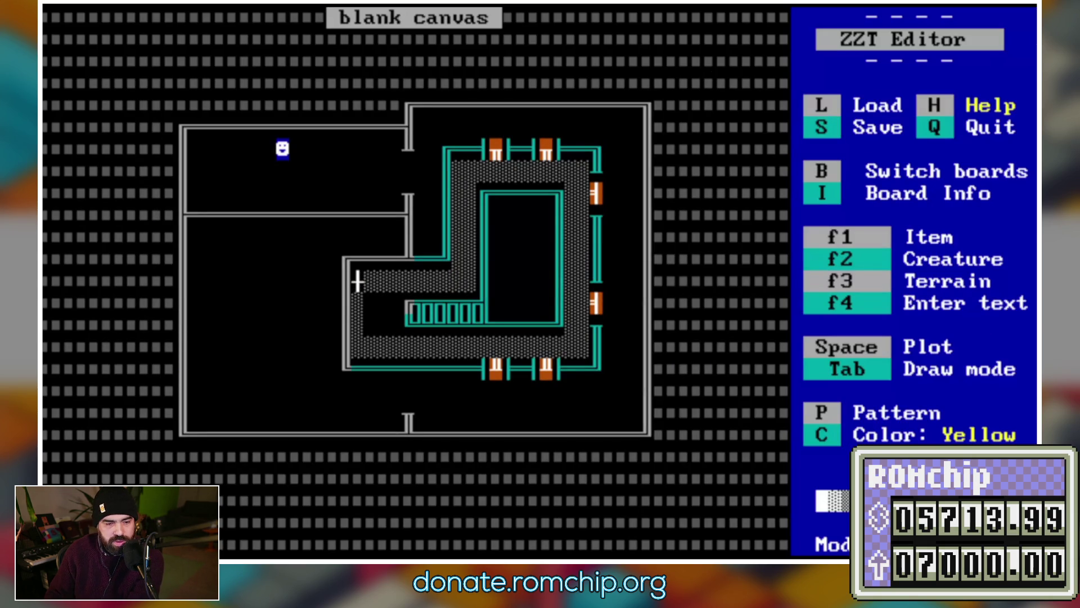
Plot three grey wall tiles left of the teal conveyor row
key("Down")
key("Right")
key("Right")
key("Right")
key("Right")
key("Left")
key("Left")
key("Left")
key("Tab")
key("Right")
key("Right")
key("Left")
key("Left")
Reopen the red sushi object's program and go to the /n line
key("Up")
key("Return")
key("Down")
key("Down")
key("Down")
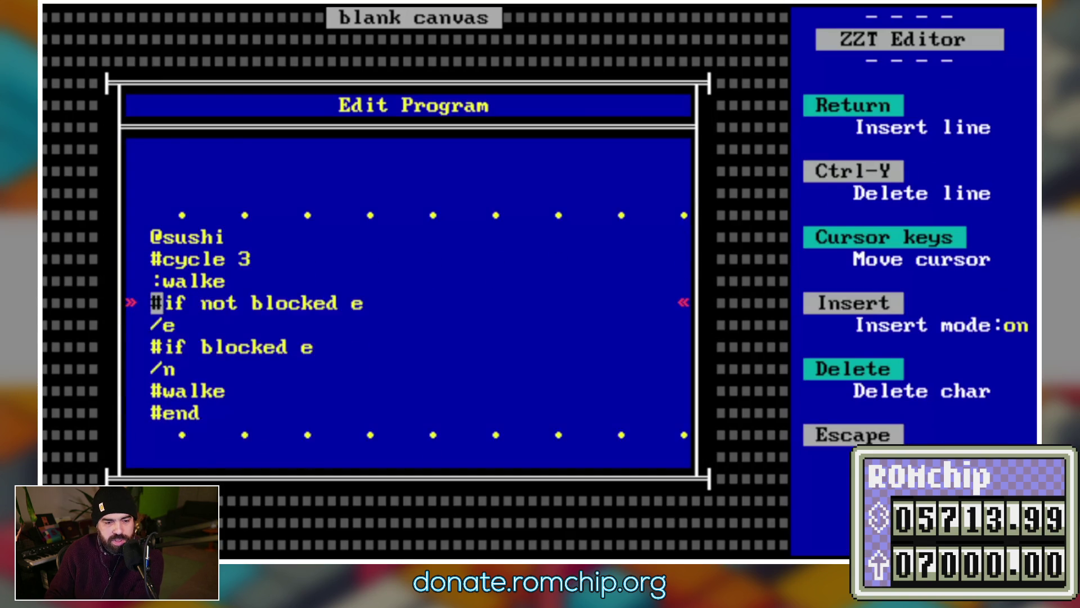
Change #if blocked e and /n into #if not blocked s and /s
key("Up")
key("End")
key("BackSpace")
key("BackSpace")
key("BackSpace")
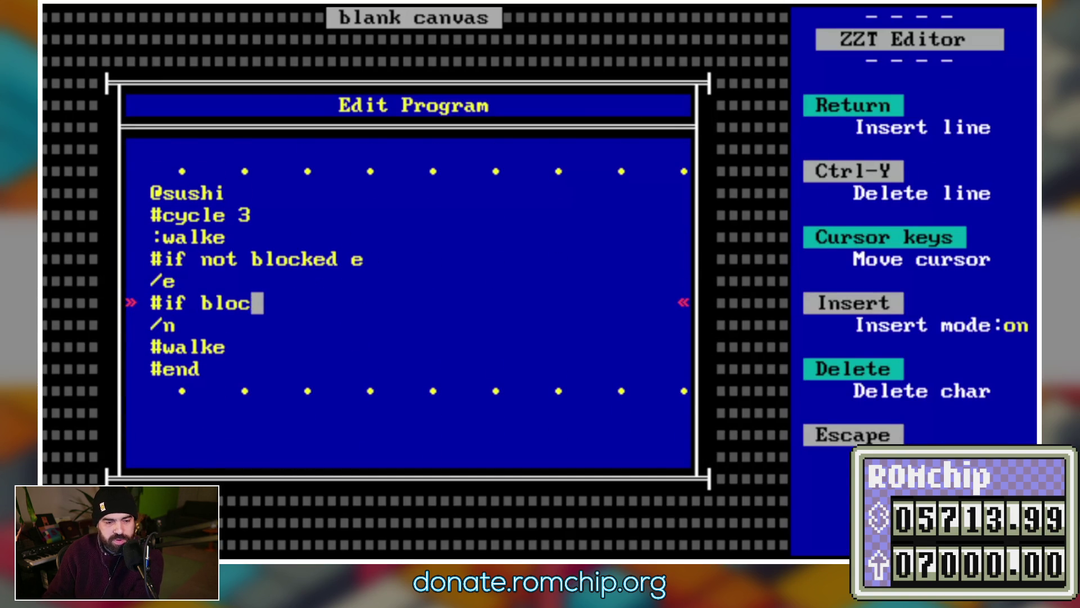
key("BackSpace")
type("not blocked s")
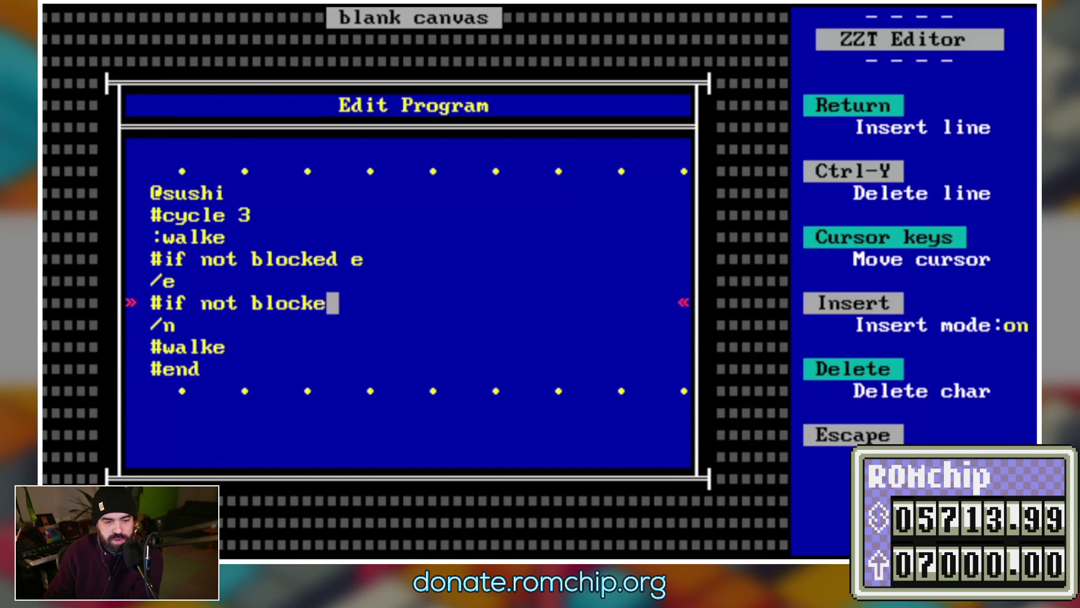
key("Down")
key("BackSpace")
type("s")
Add #if not blocked n with /n and #if not blocked w with /w
key("Return")
type("#if not blocked n")
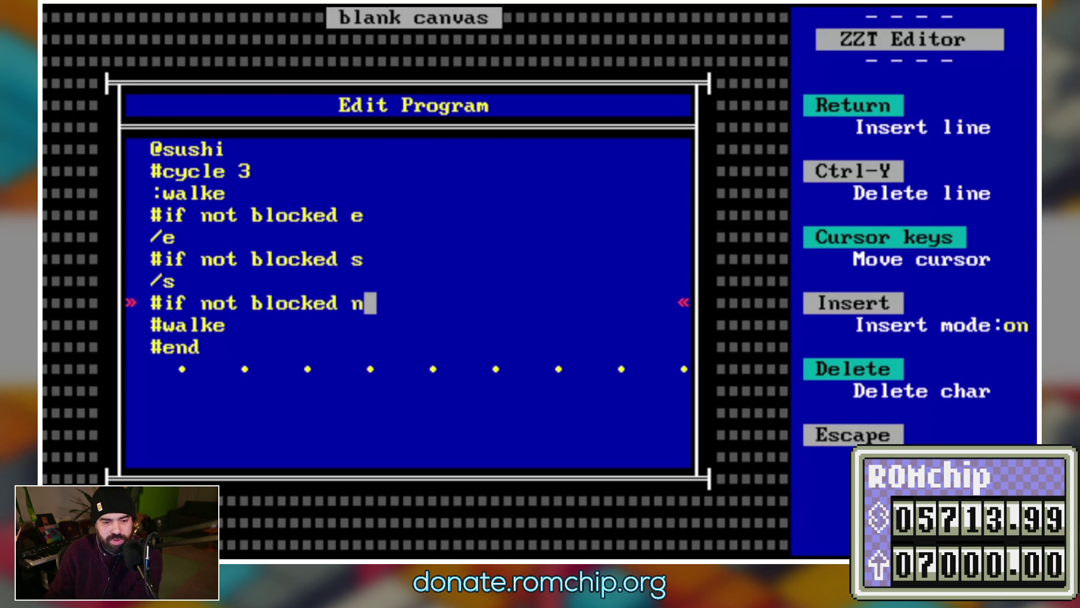
key("Return")
type("/n")
key("Return")
type("#if not ")
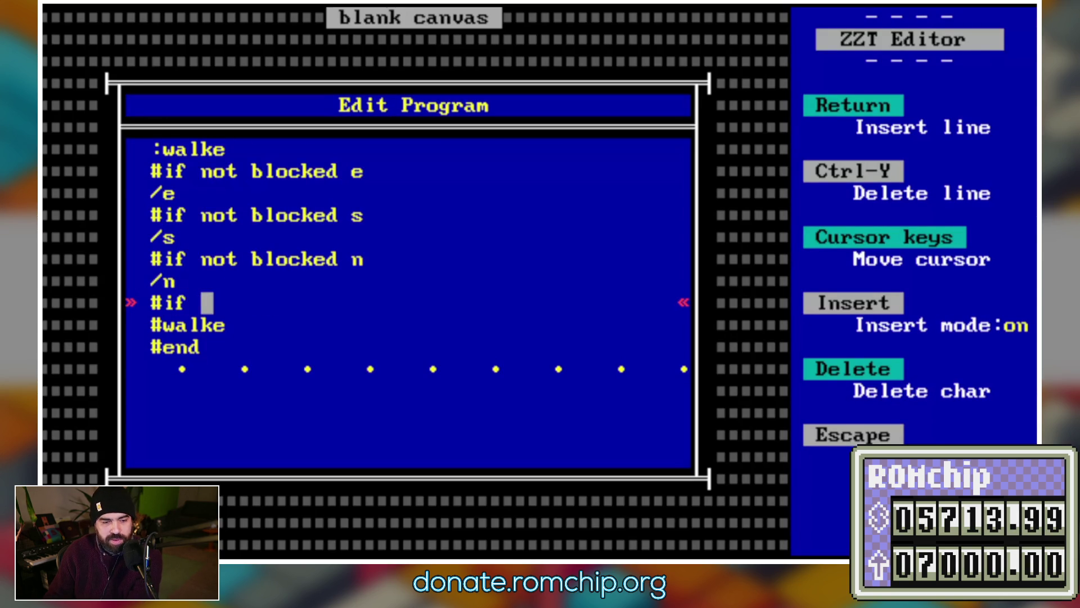
type("bocke")
key("BackSpace")
key("BackSpace")
key("BackSpace")
type("locked w")
key("Return")
type("/w")
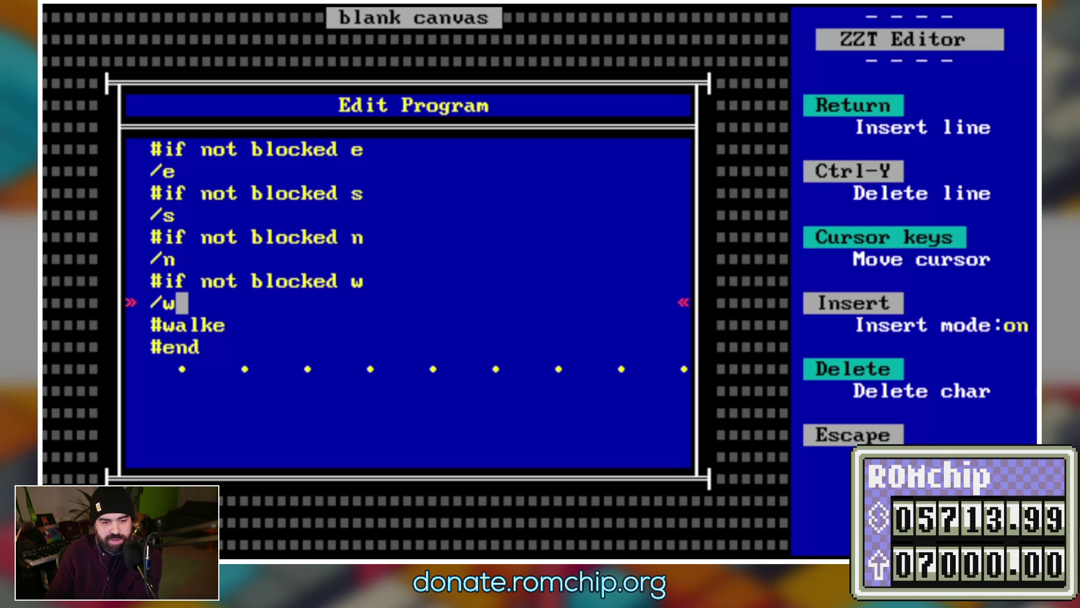
key("Down")
key("Down")
key("Up")
key("Up")
key("Up")
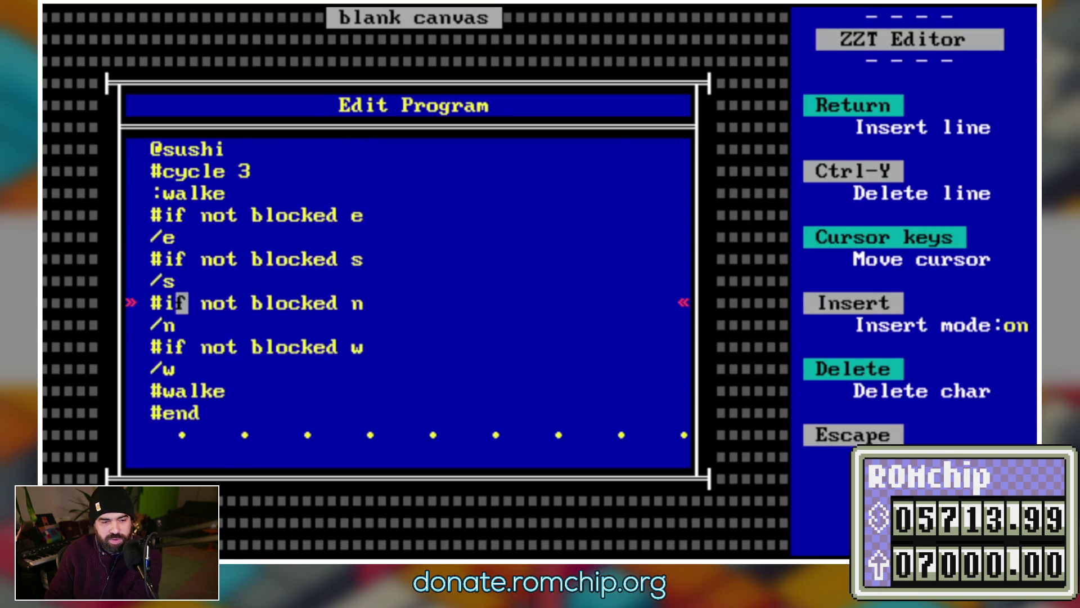
key("Escape")
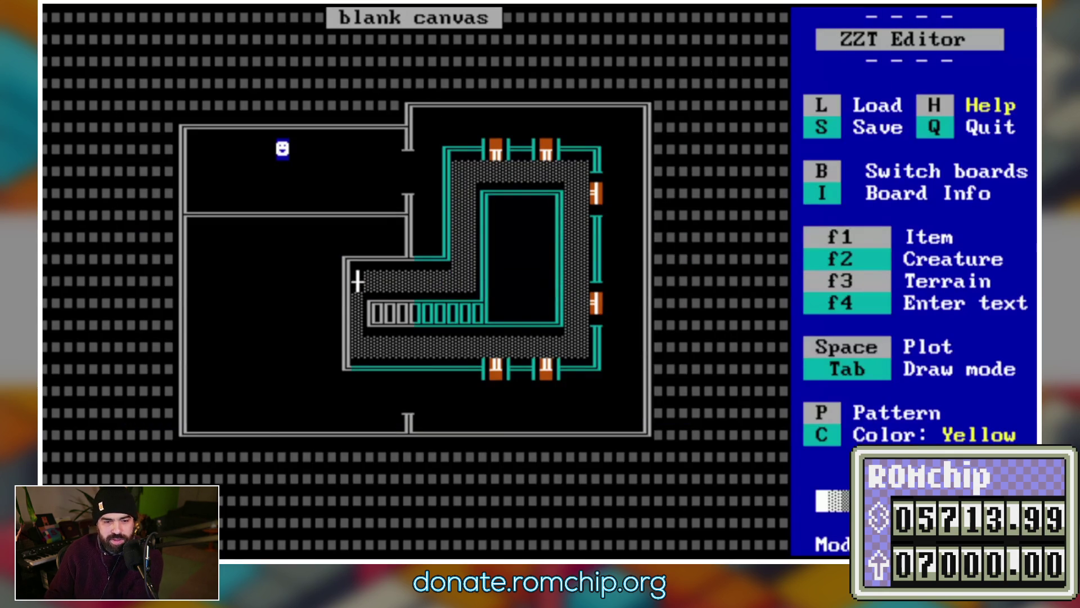
Playtest the conveyor board, walking the player two steps to the right
key("q")
key("p")
key("Right")
key("Right")
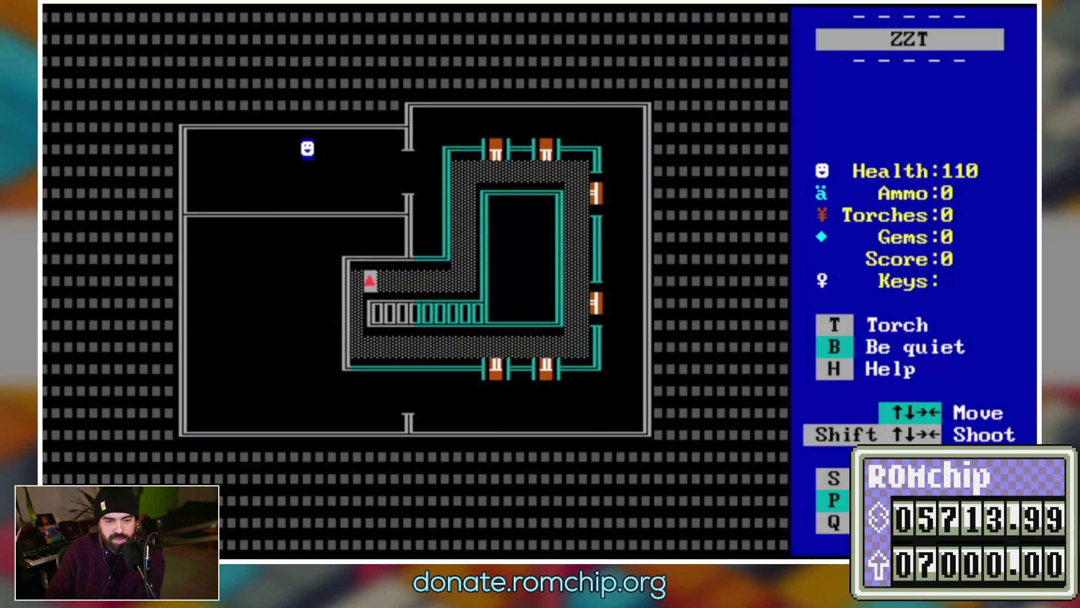
key("Right")
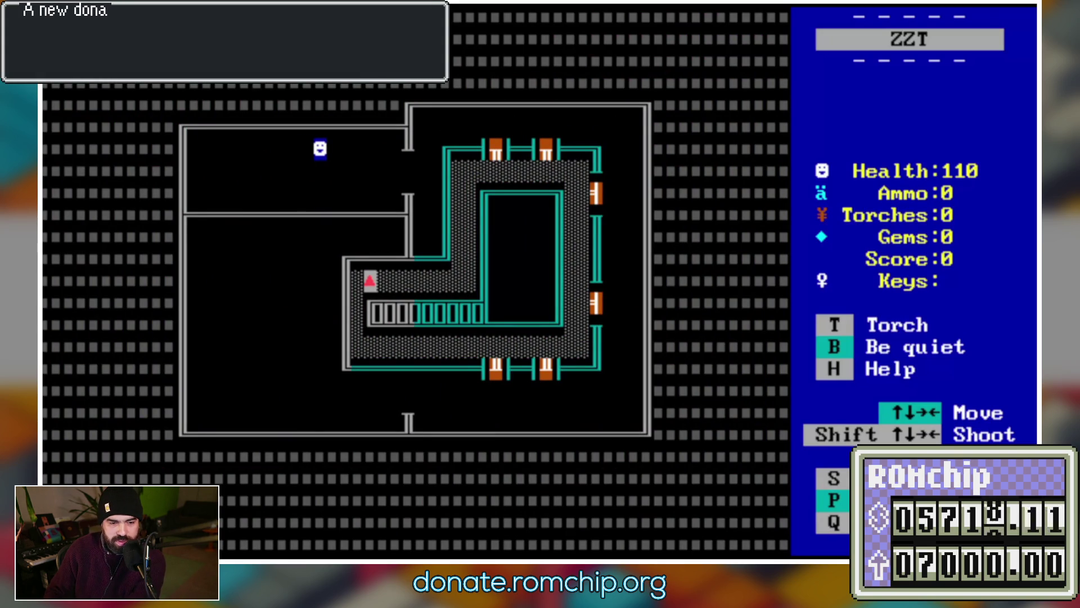
End the game, return to the board editor, and bring up the list of worlds
key("q")
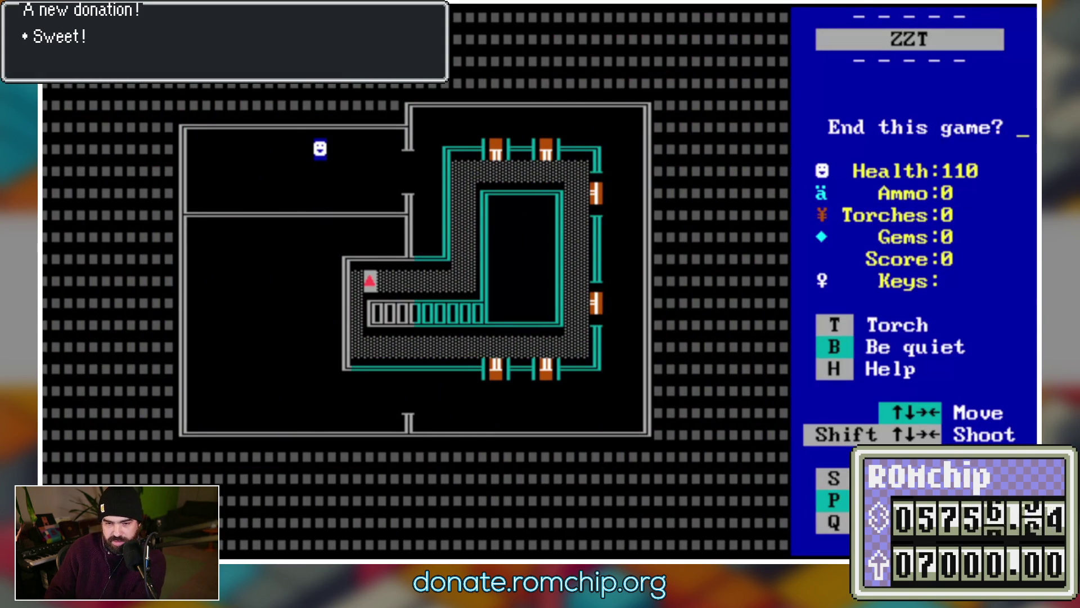
key("y")
key("e")
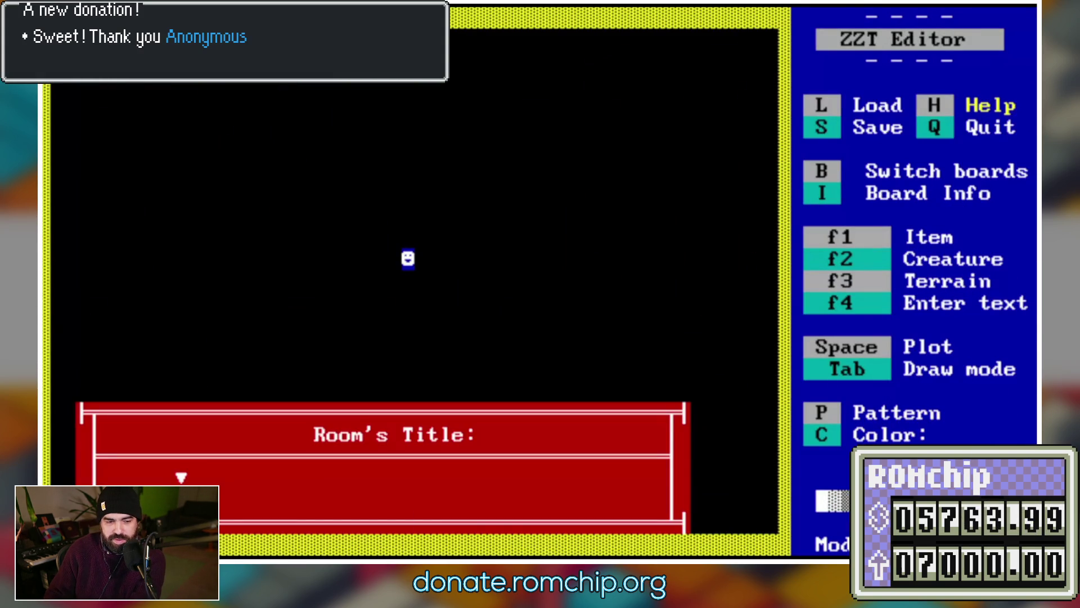
key("Return")
key("l")
key("Down")
key("Down")
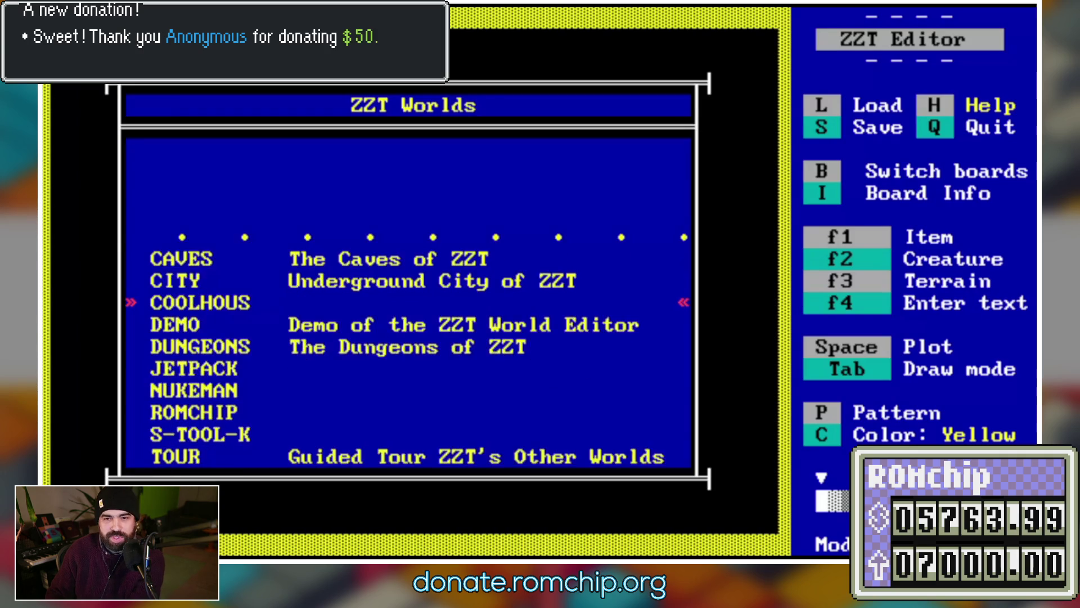
Load the ROMCHIP world and open the red sushi object's program
key("Down")
key("Down")
key("Down")
key("Up")
key("Up")
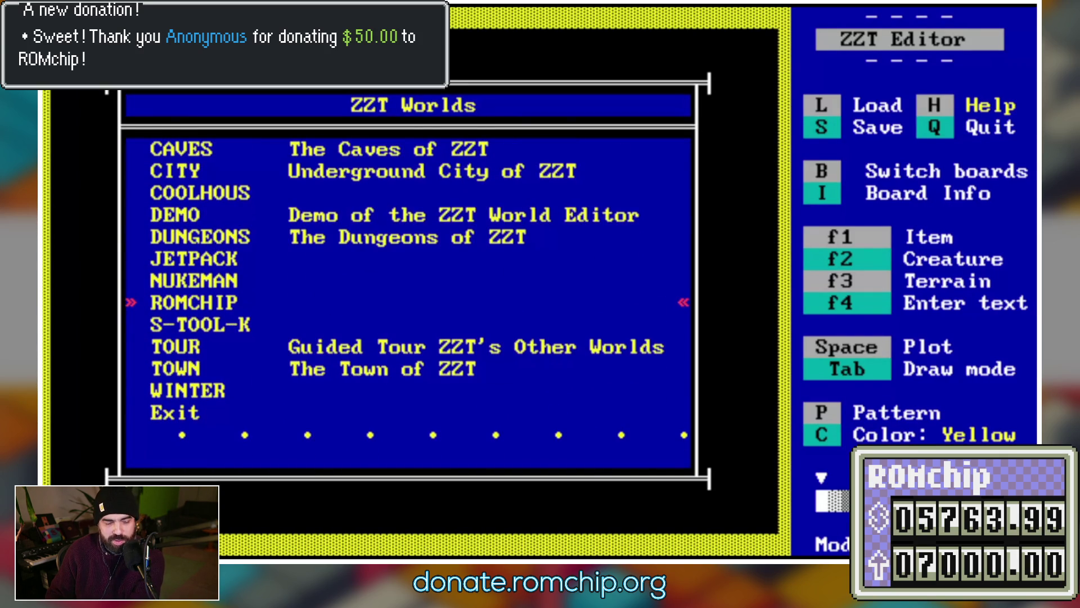
key("Left")
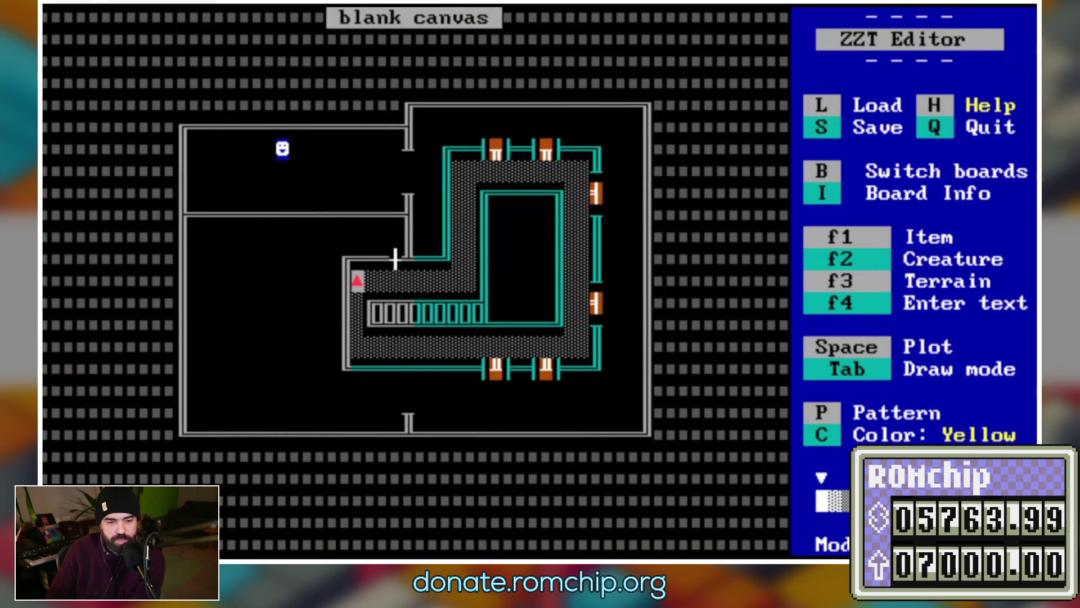
key("Down")
key("Down")
key("Down")
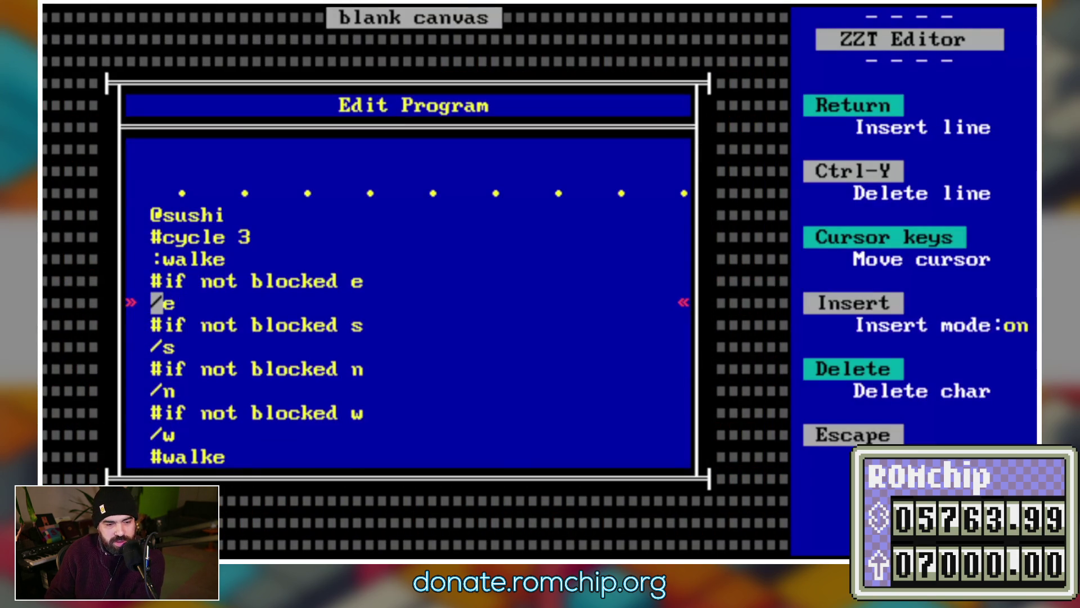
Move through the sushi script, adding and removing a blank line below the north check
key("Left")
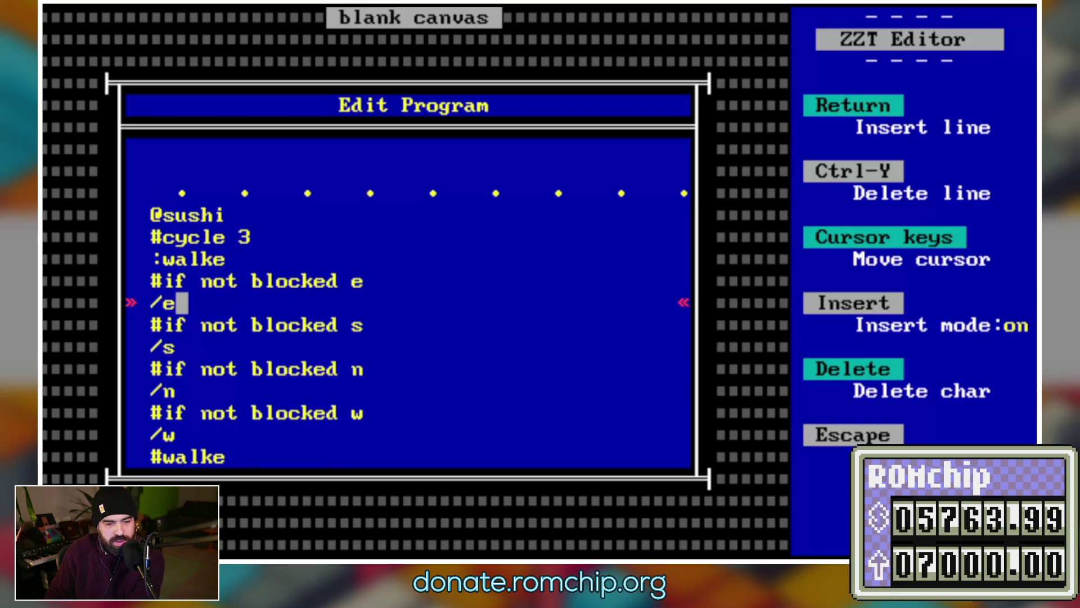
key("Down")
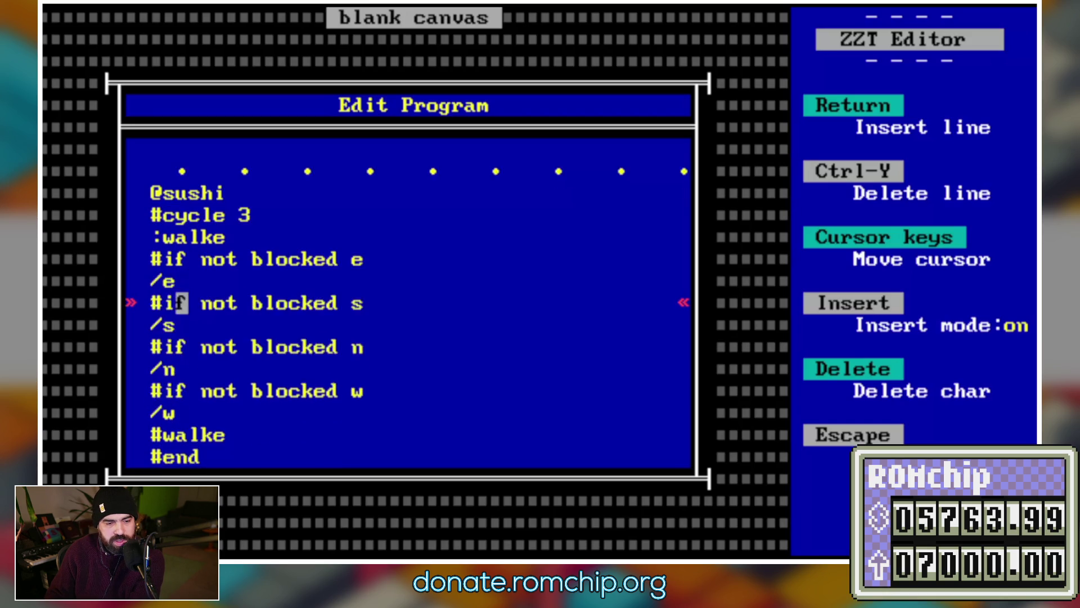
key("Down")
key("Down")
key("Return")
key("Up")
key("Down")
key("ctrl+y")
key("Up")
key("Down")
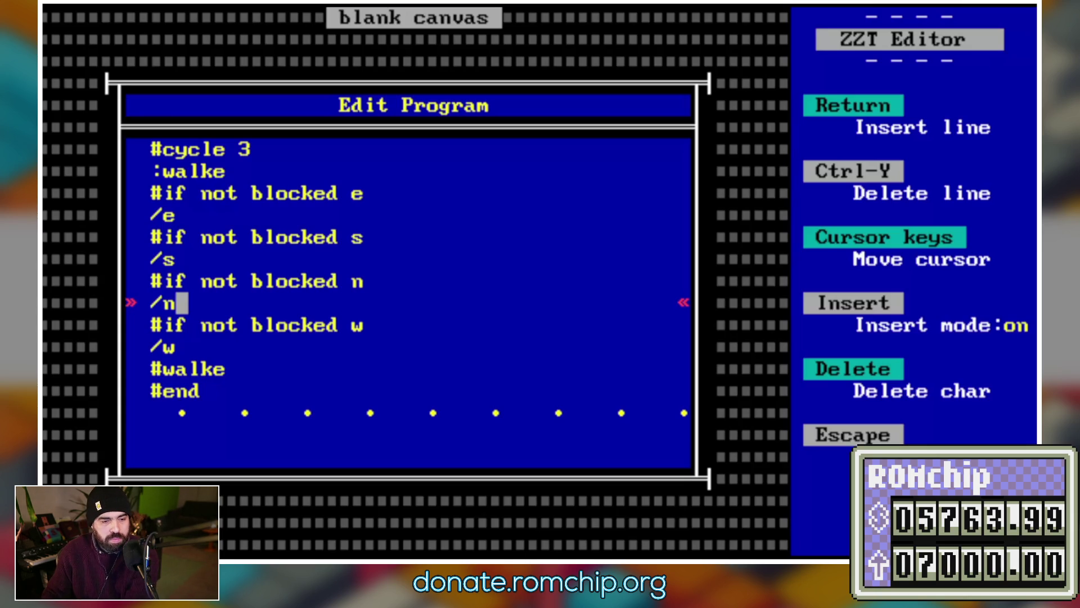
Delete the '#if not blocked' west and north movement checks from the script
key("Left")
key("Down")
key("Down")
key("Up")
key("Up")
key("Up")
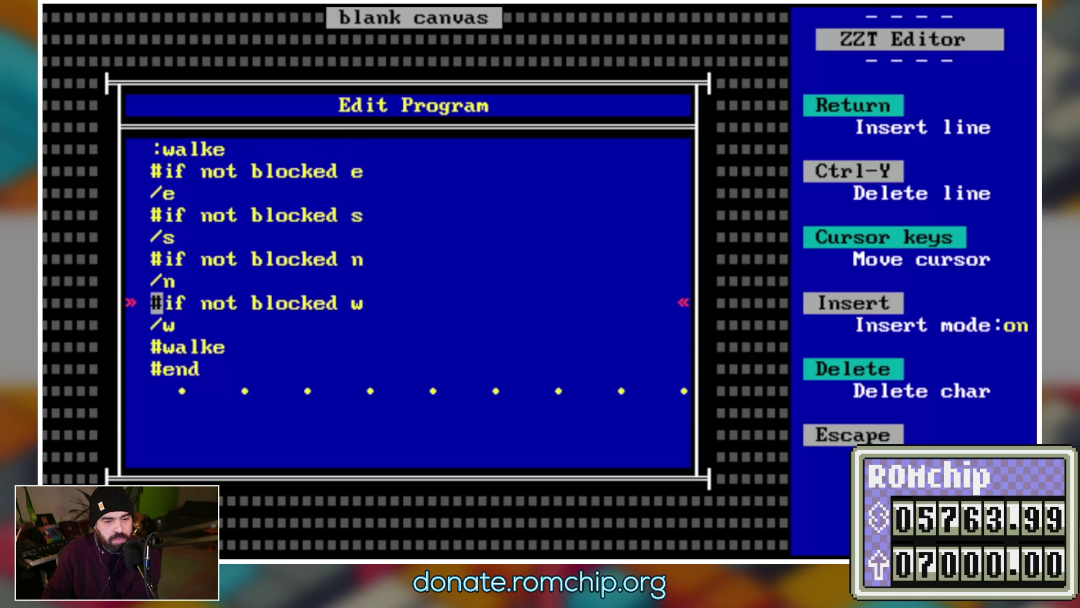
key("Up")
key("Up")
key("Down")
key("Down")
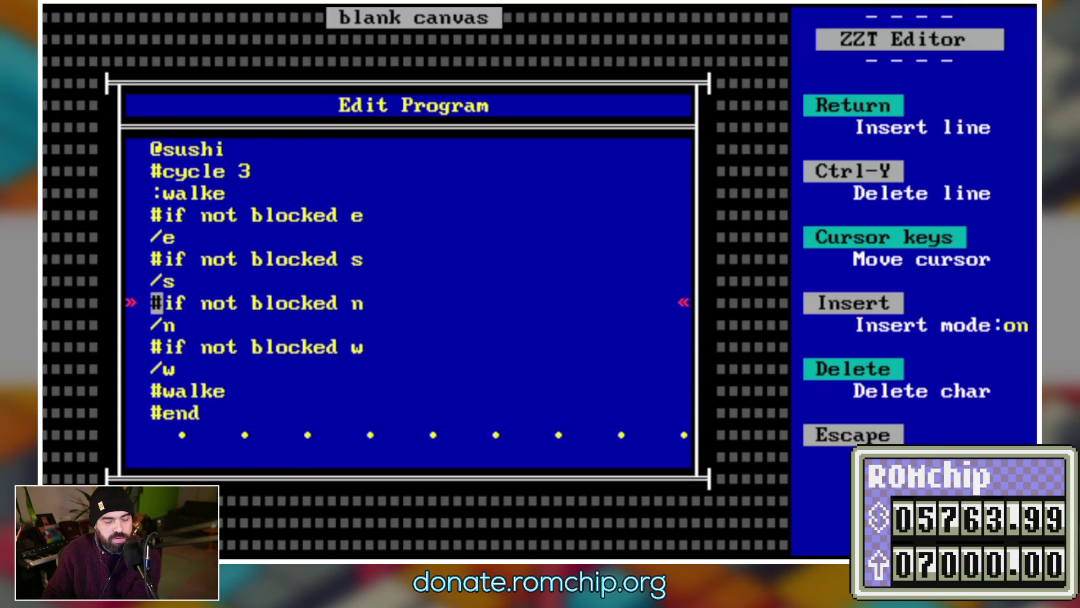
key("Up")
key("End")
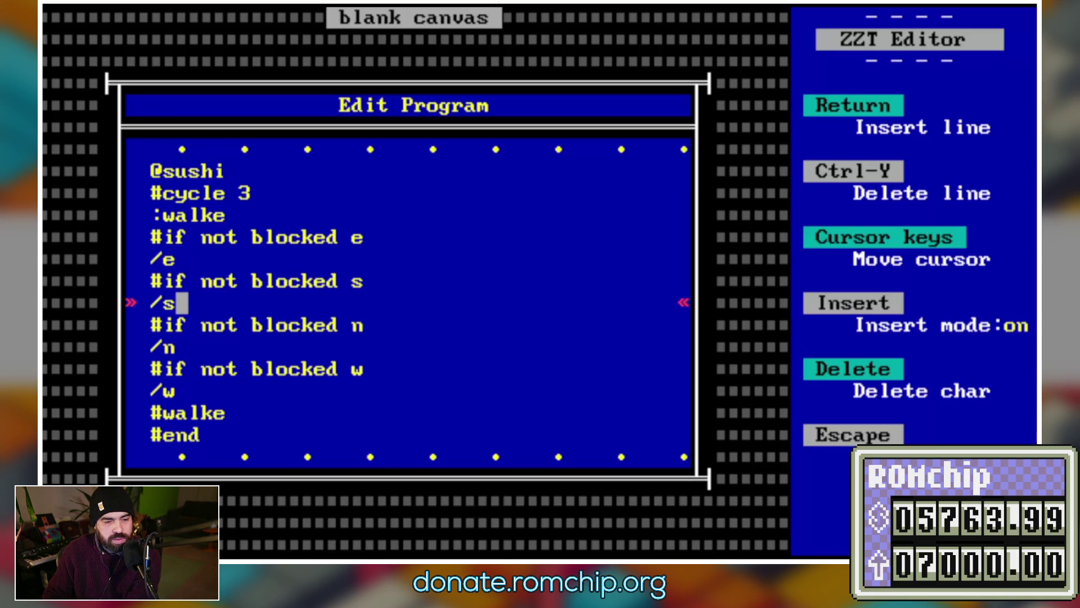
key("Down")
key("Down")
key("Down")
key("Up")
key("BackSpace")
key("BackSpace")
key("BackSpace")
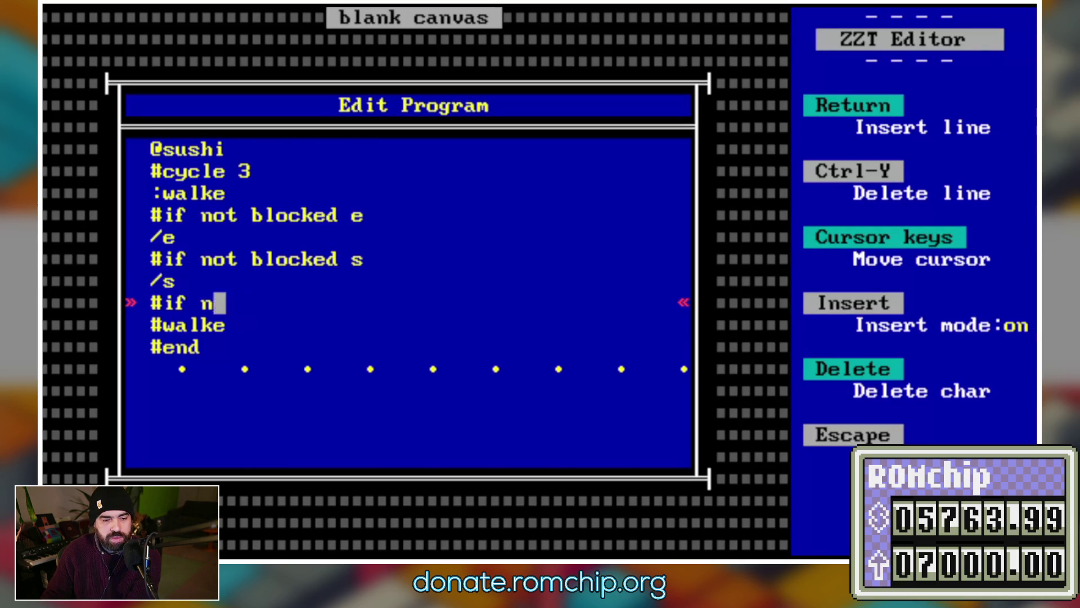
Delete the remaining south and east movement checks and their condition text
key("BackSpace")
key("BackSpace")
key("BackSpace")
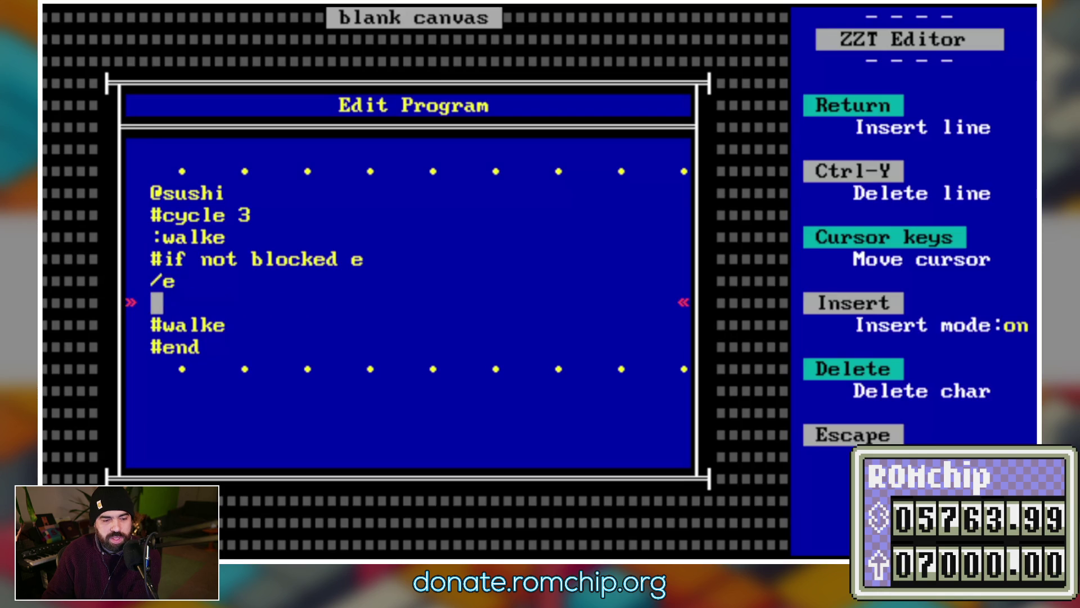
key("BackSpace")
key("BackSpace")
key("BackSpace")
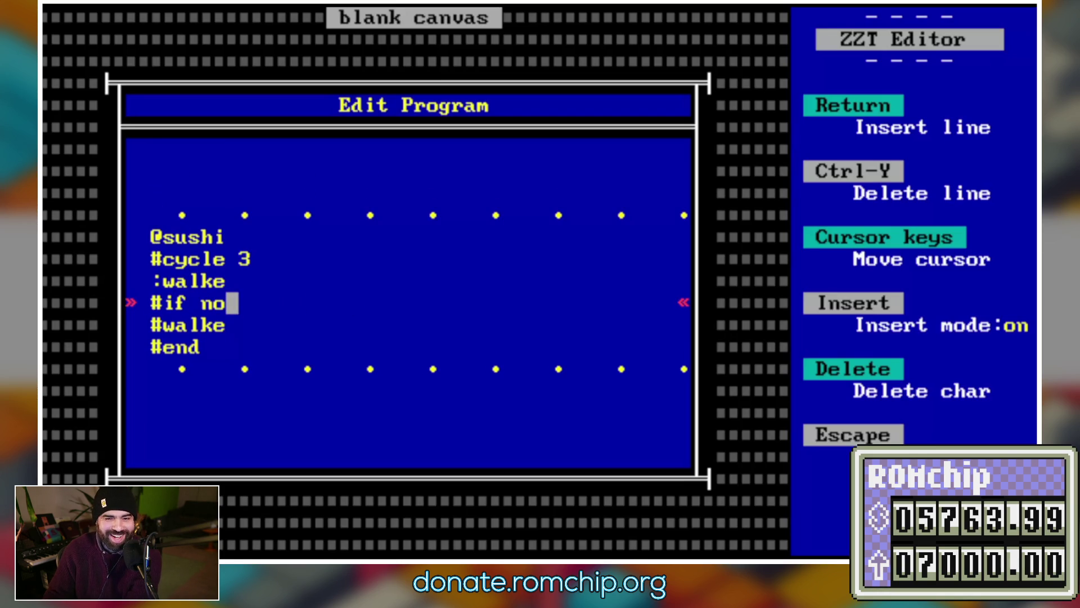
key("BackSpace")
key("BackSpace")
key("BackSpace")
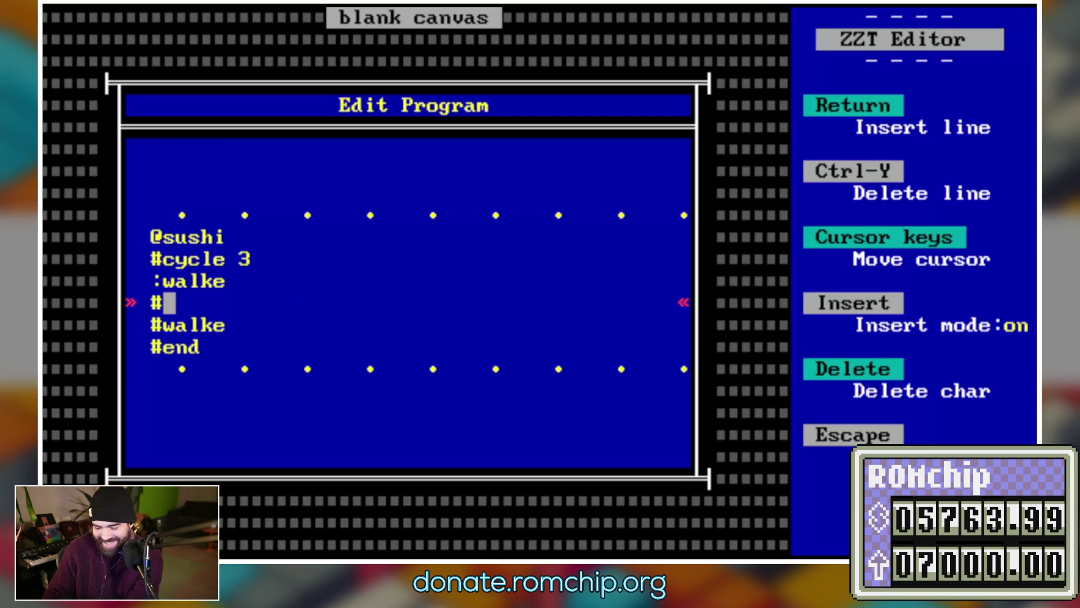
Write the route as nine /e, five /n, then nine /e moves, and close the program
type("/e/e/e/e/e/e/e")
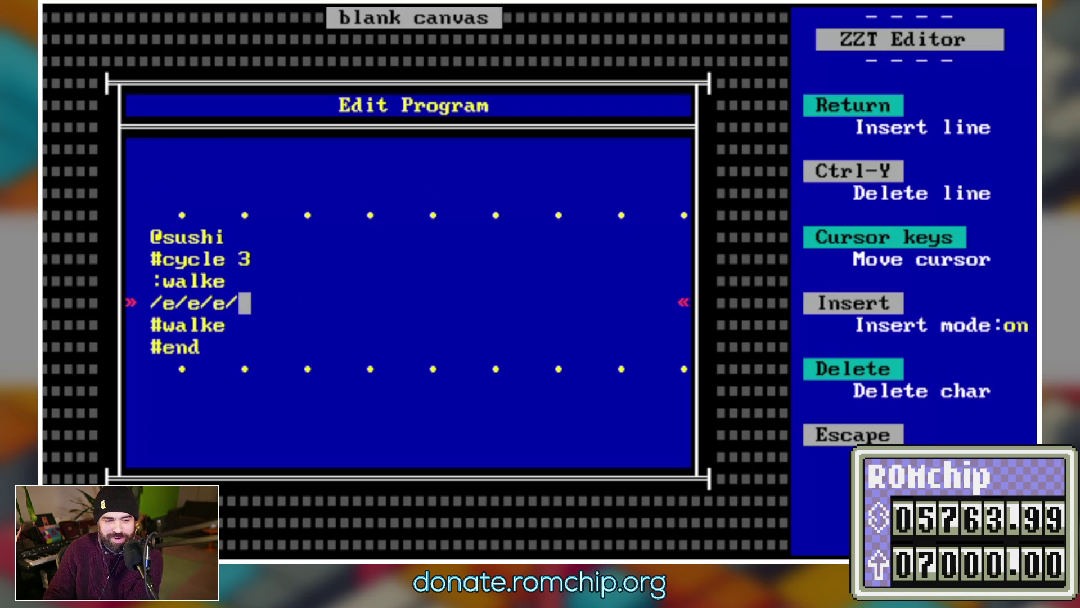
type("/e/e")
key("Return")
type("/n/n/n/n/n")
key("Return")
type("/e/e/e/e/e")
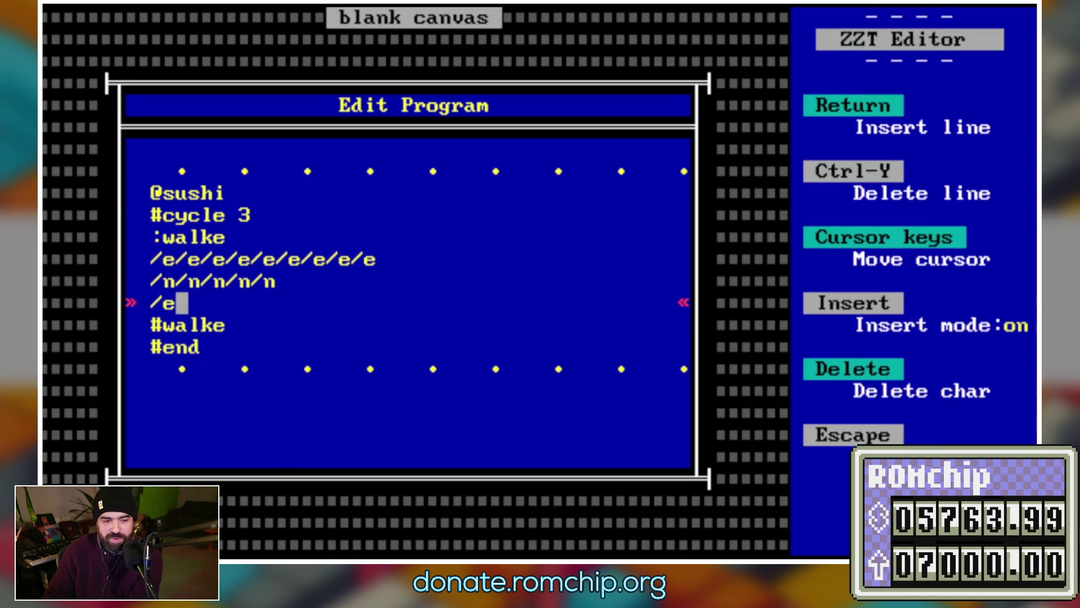
key("BackSpace")
key("BackSpace")
key("BackSpace")
type("/e/e/e/e/e/e/e/e/e")
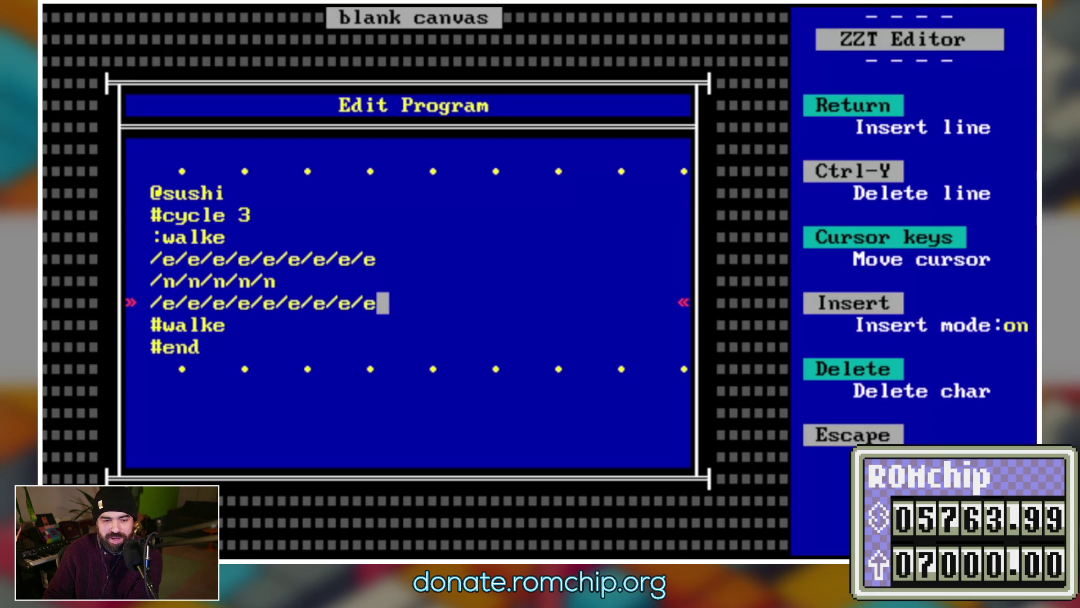
key("Return")
key("Escape")
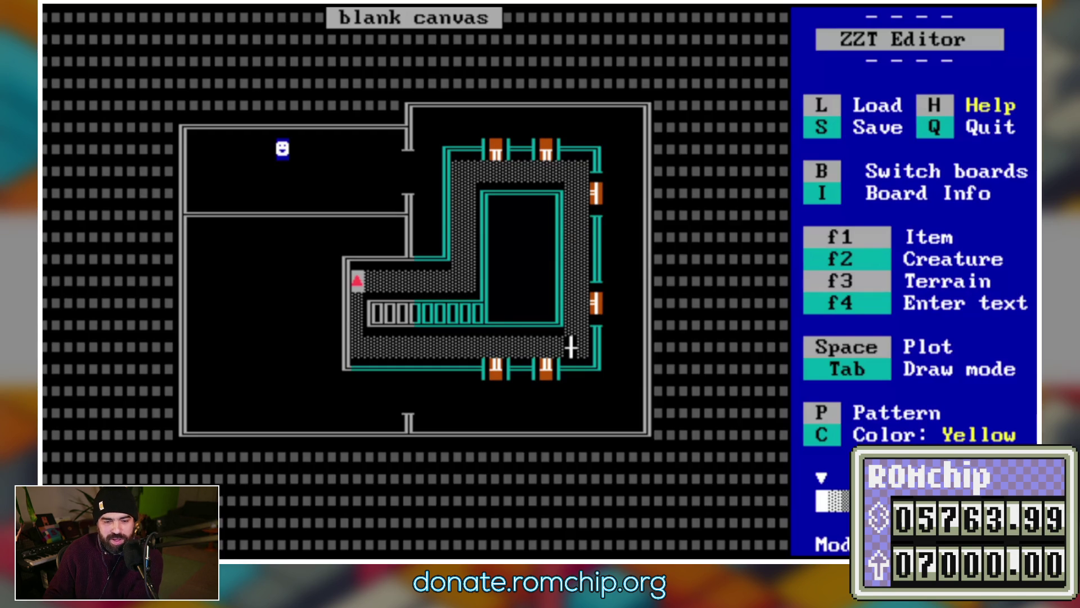
key("Left")
key("Left")
key("Left")
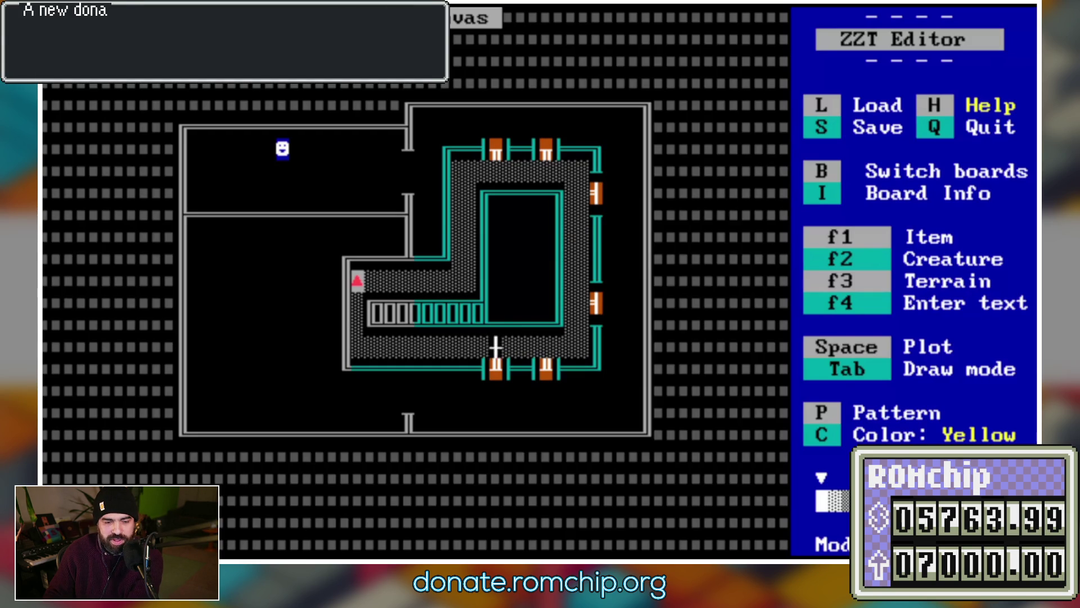
Move onto the red sushi object and open its program
key("Left")
key("Left")
key("Left")
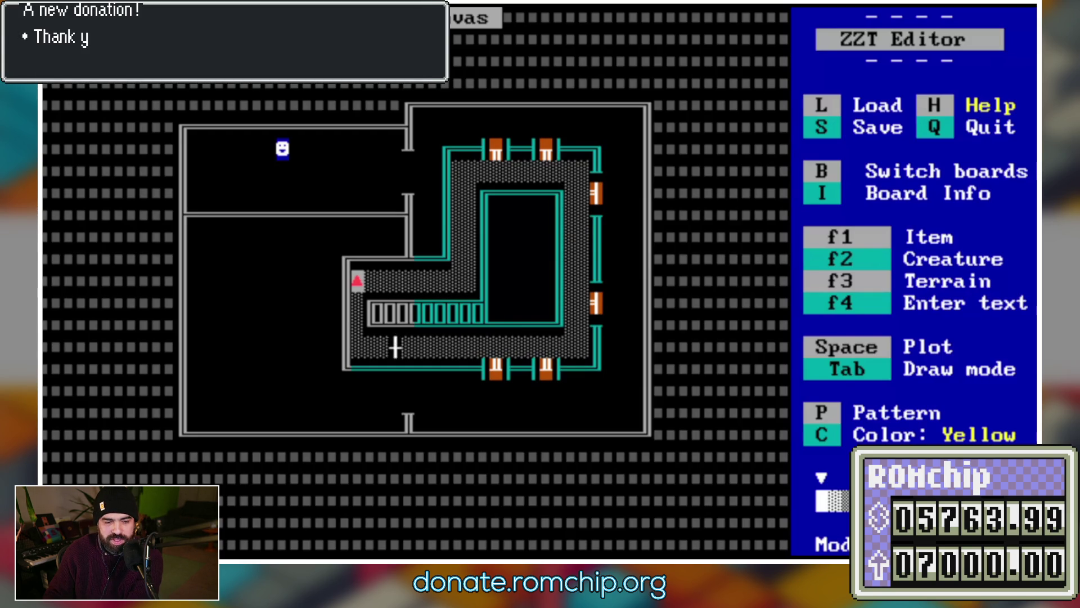
key("Up")
key("Up")
key("Up")
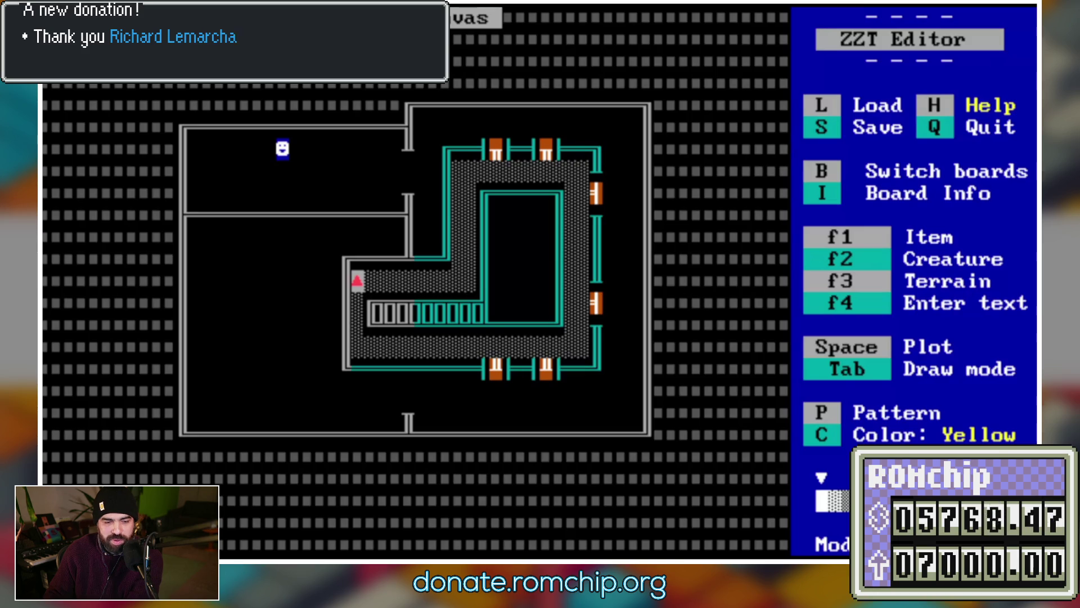
key("F2")
key("o")
key("Return")
Add /s, /w and /n move lines before #walke so the sushi loops, then start playing
type("@sushi #cycle 3 :walke /e/e/e/e/e/e/e/e/e /n/n/n/n/n /e/e/e/e/e/e/e/e/e  #walke #end")
type("/s/s/s/s/s")
type("/s/s")
key("Return")
type("/w/w/w/w/w/w/w/w/w/w/w/w/w/w/w/w/w")
key("Return")
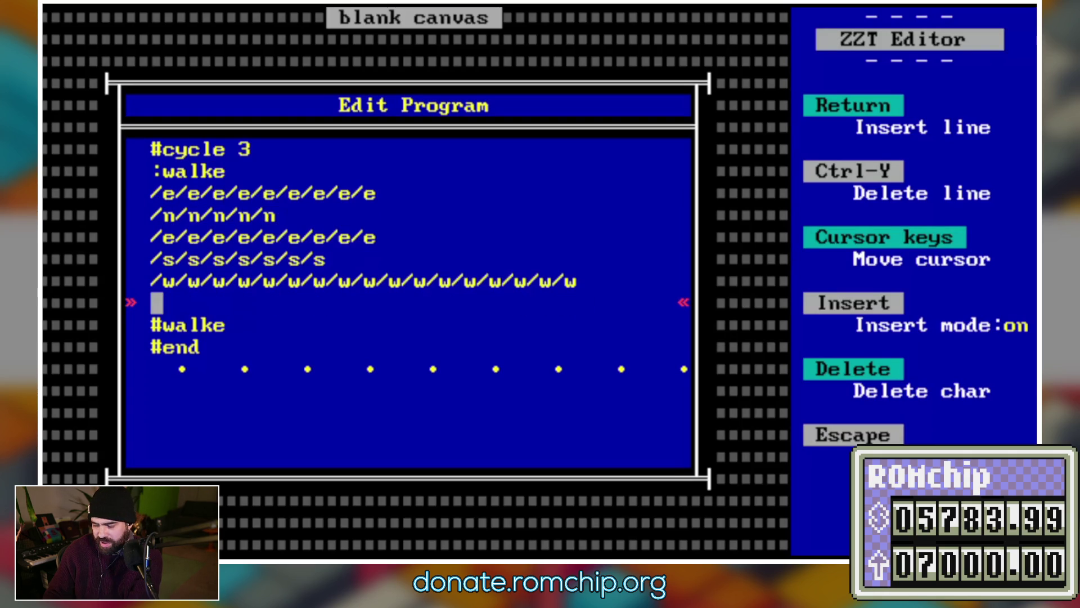
type("/n/n/n")
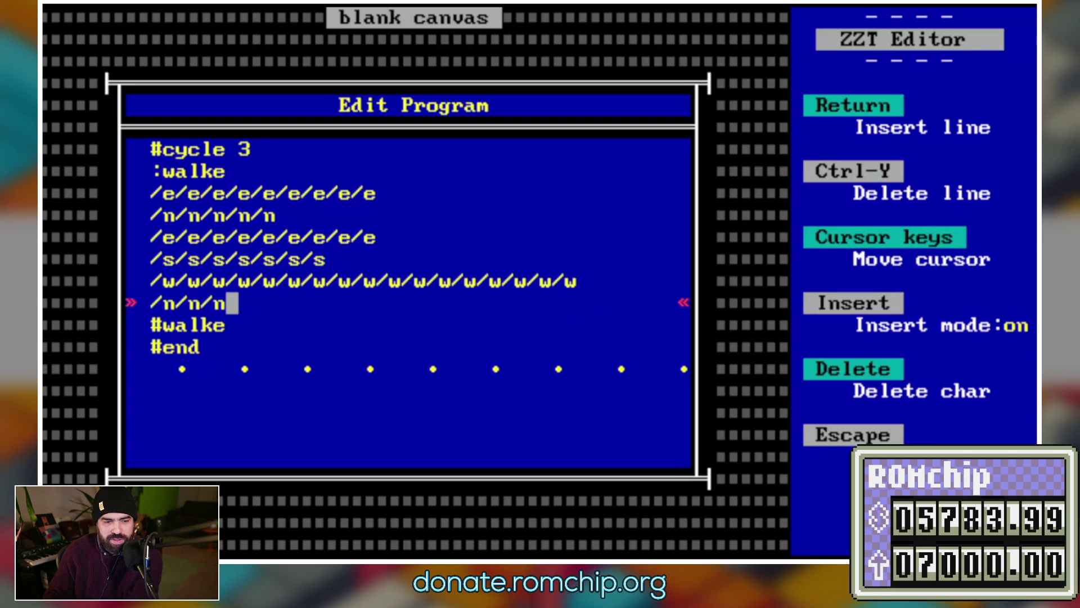
key("Down")
key("Escape")
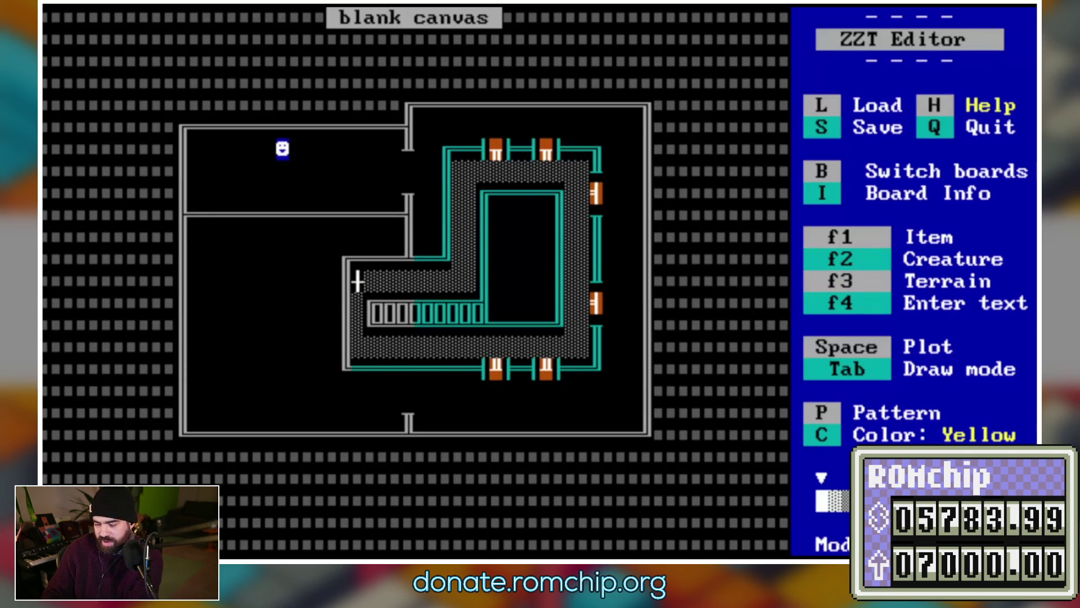
key("q")
key("p")
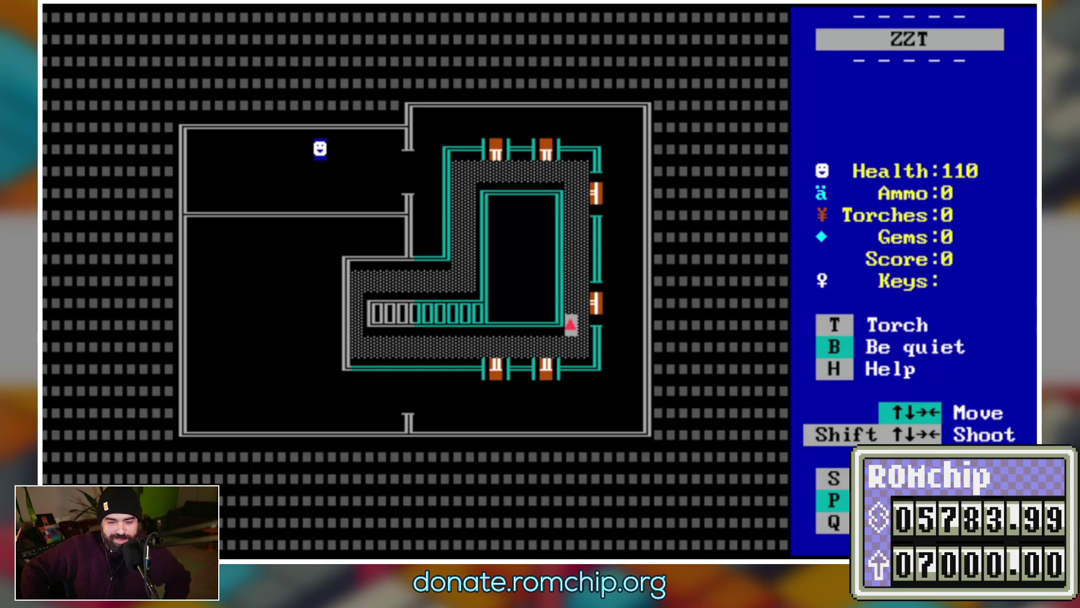
End the game and reload the ROMCHIP world in the board editor
key("q")
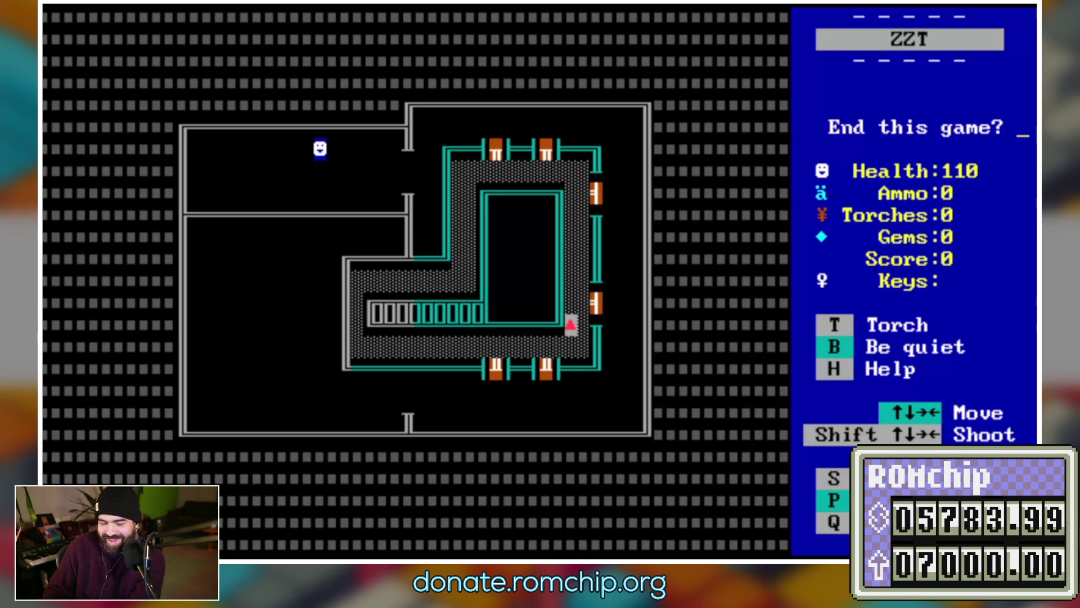
key("y")
key("e")
key("Return")
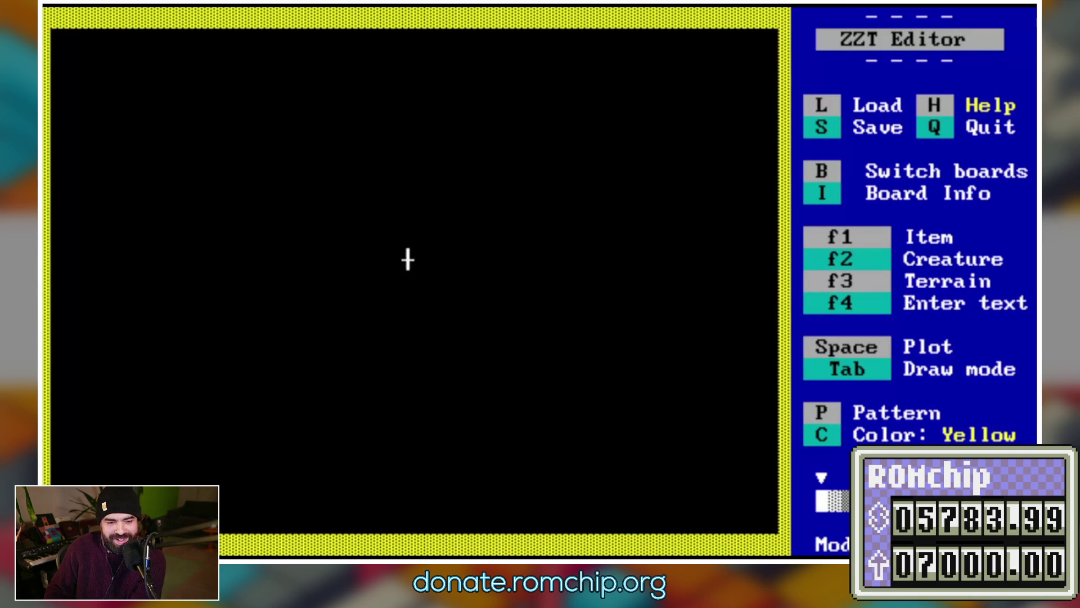
key("l")
key("Down")
key("Down")
key("Down")
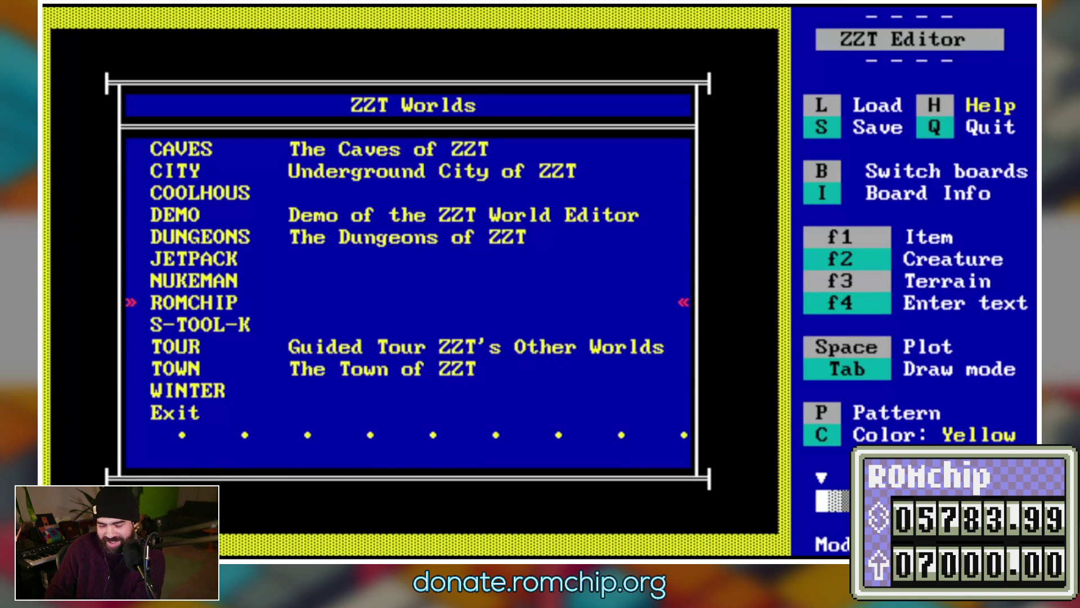
key("Return")
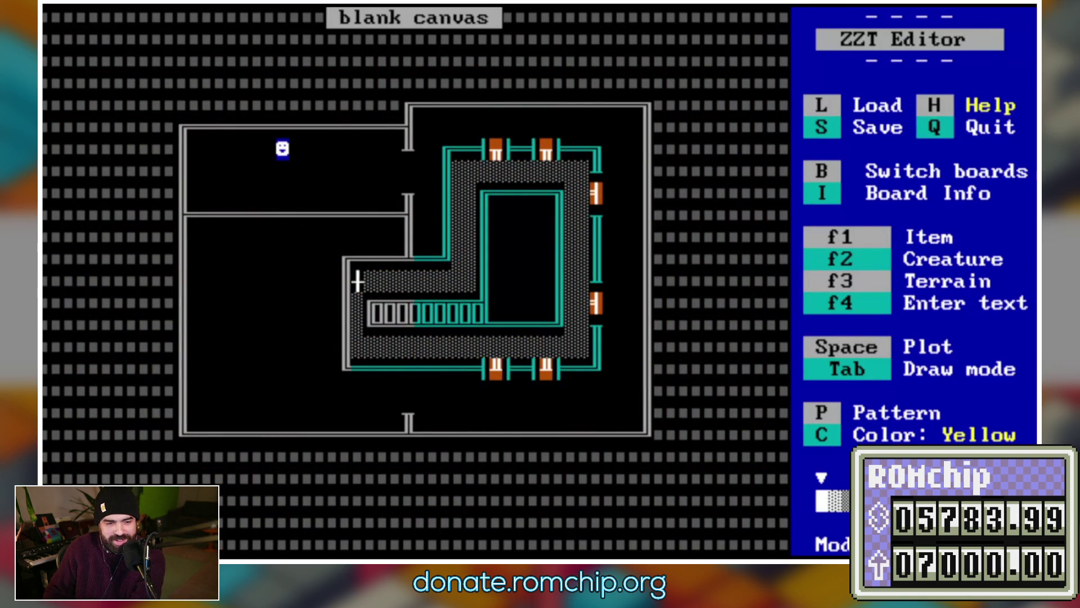
Add one more /s step to the sushi object's south-moves line
key("Return")
key("Return")
key("Down")
key("Down")
key("Down")
type("/s")
key("Down")
key("Down")
key("Escape")
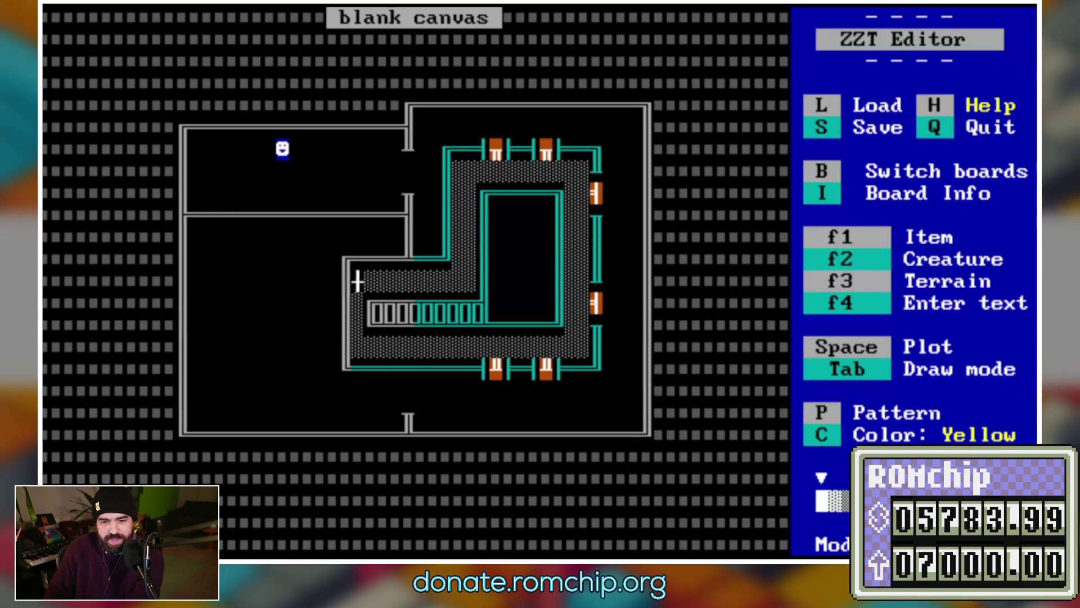
Start a playtest and unpause it so the sushi circles the conveyor
key("q")
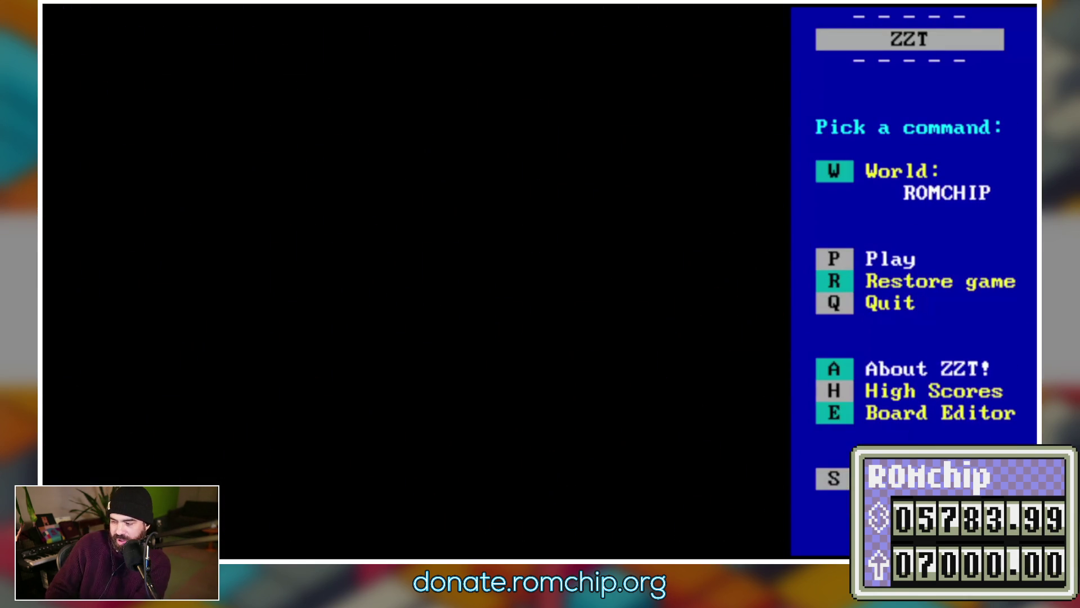
key("p")
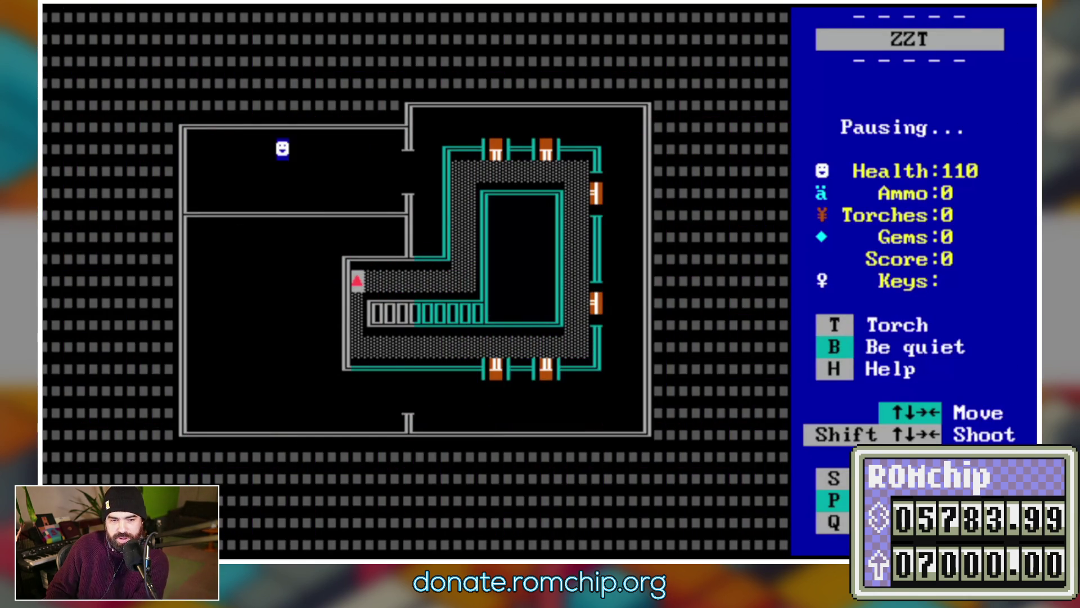
key("Right")
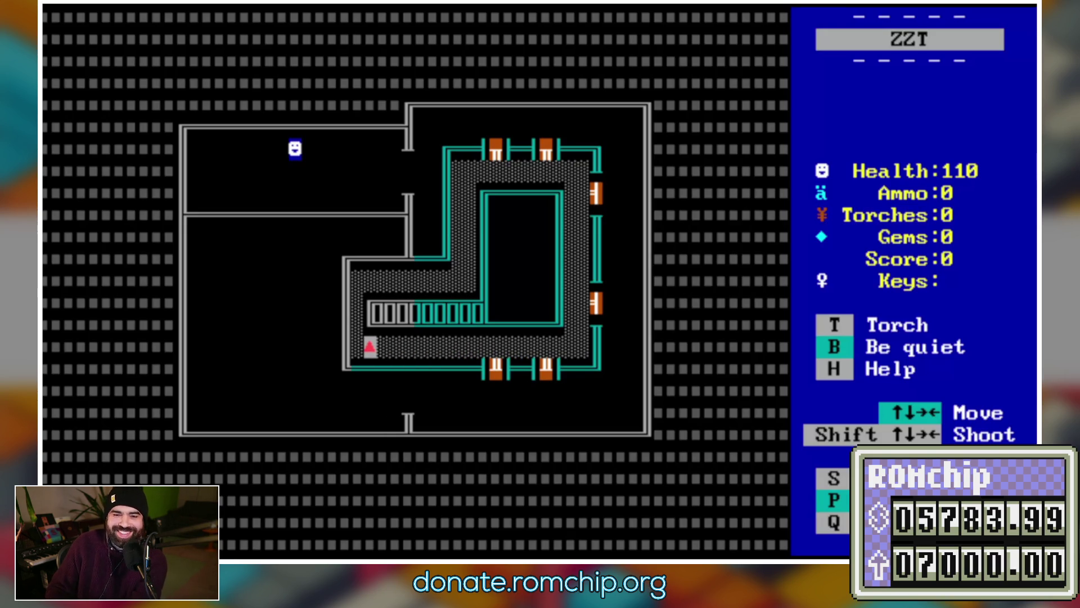
End the game and reload the ROMCHIP world in the board editor
key("q")
key("y")
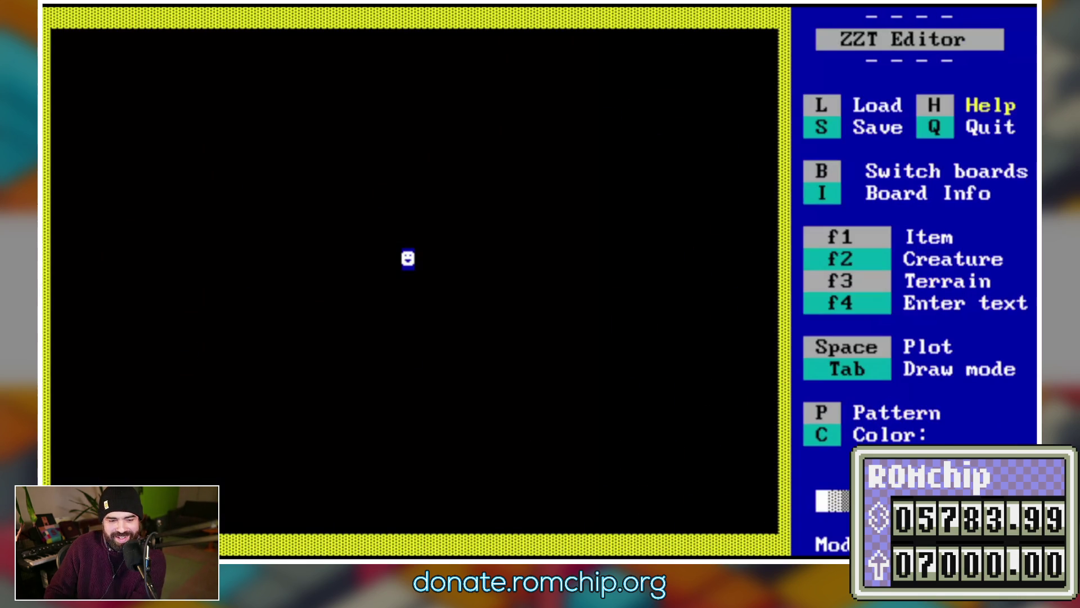
key("Return")
key("l")
key("Down")
key("Down")
key("Down")
key("Return")
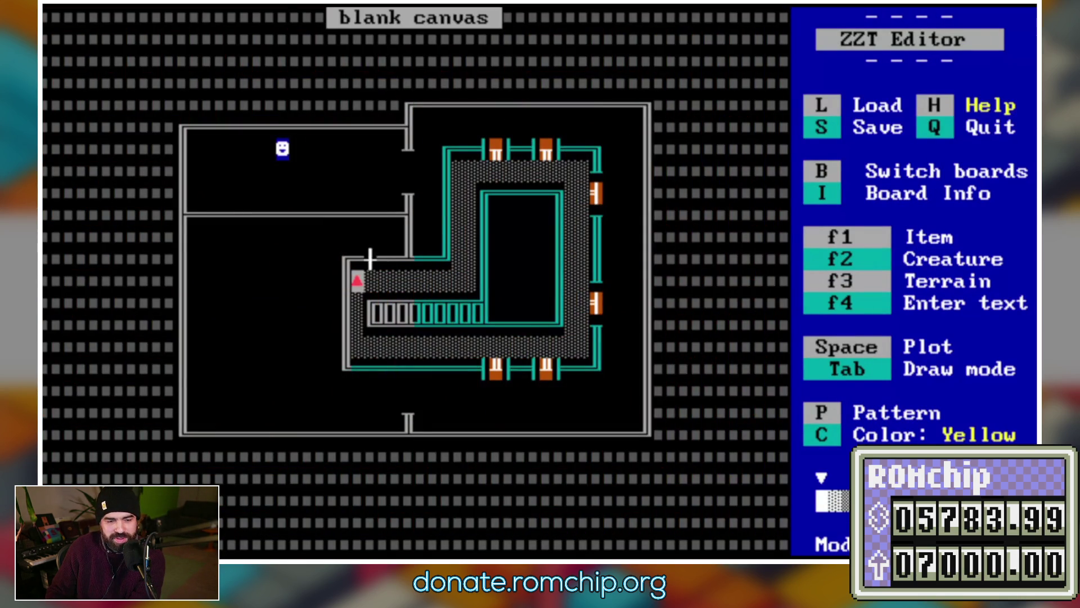
Check the sushi program's /w line, then leave the editor without saving
key("Up")
key("Return")
key("Return")
key("Down")
key("Down")
key("Down")
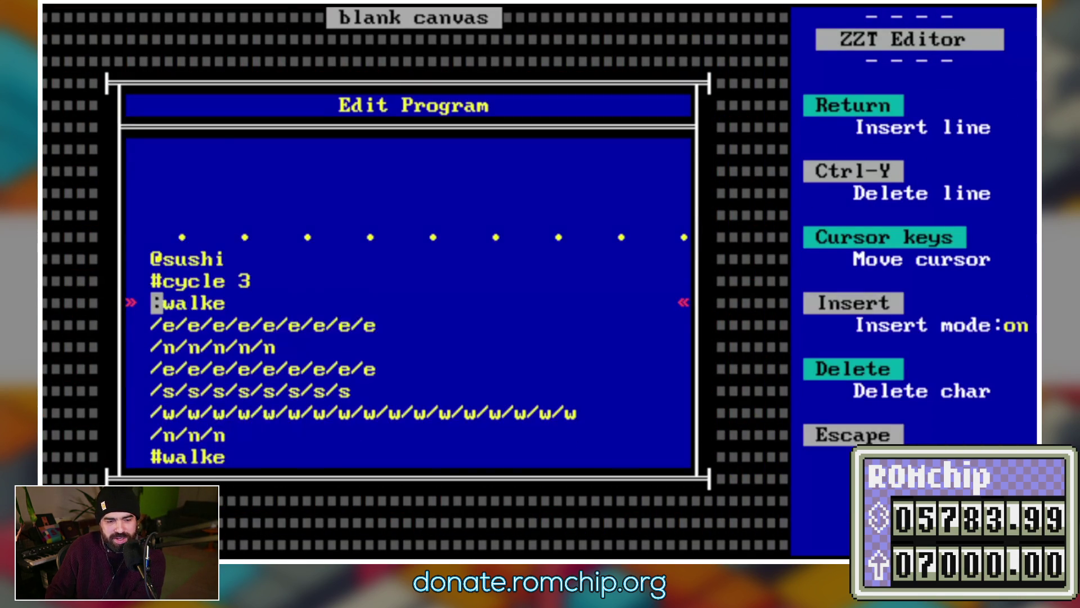
key("Down")
key("Down")
key("Right")
key("Right")
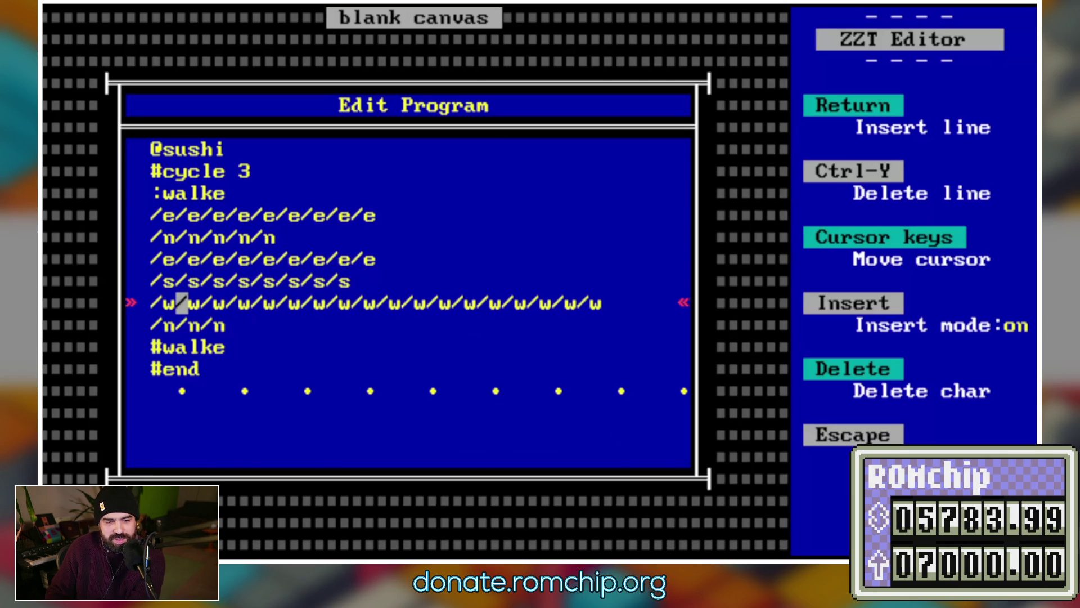
key("Escape")
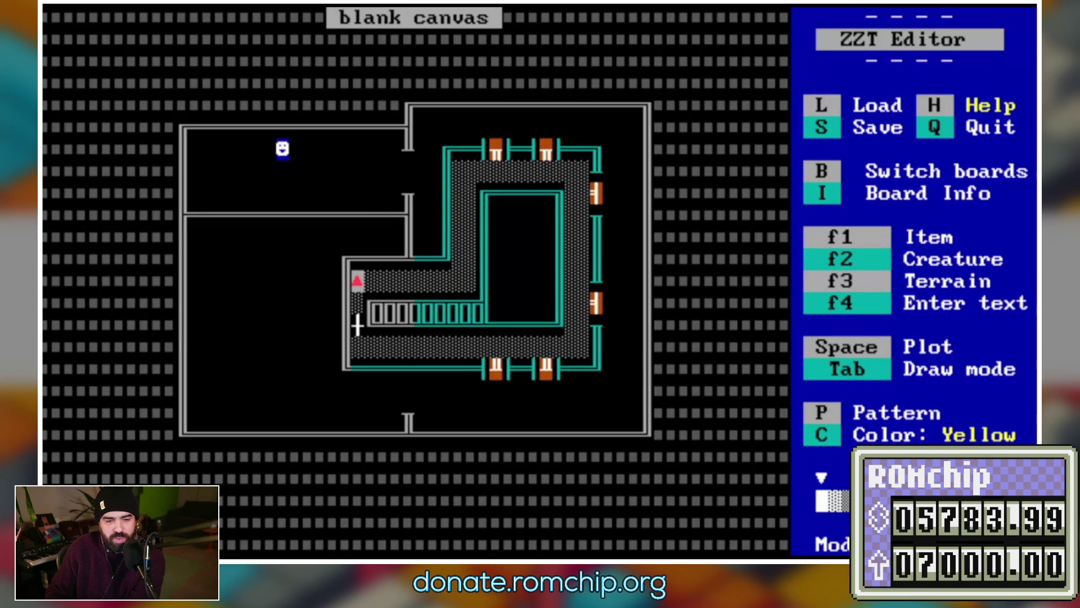
key("Up")
key("Escape")
key("Escape")
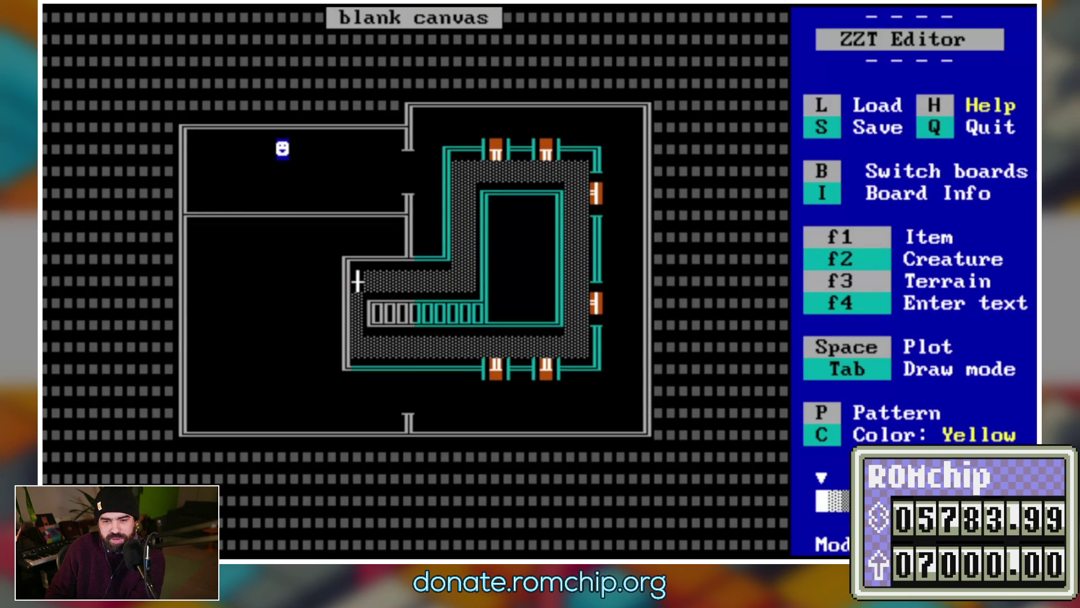
Start playing and walk the player right and down beside the conveyor room
key("q")
key("p")
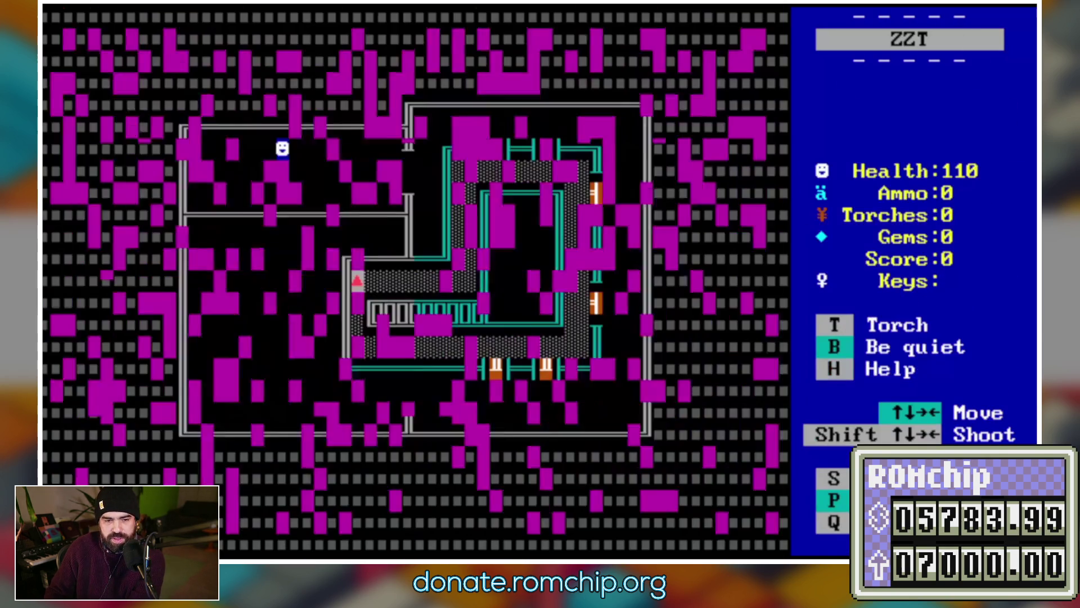
key("Right")
key("Right")
key("Down")
key("Right")
key("Right")
key("Right")
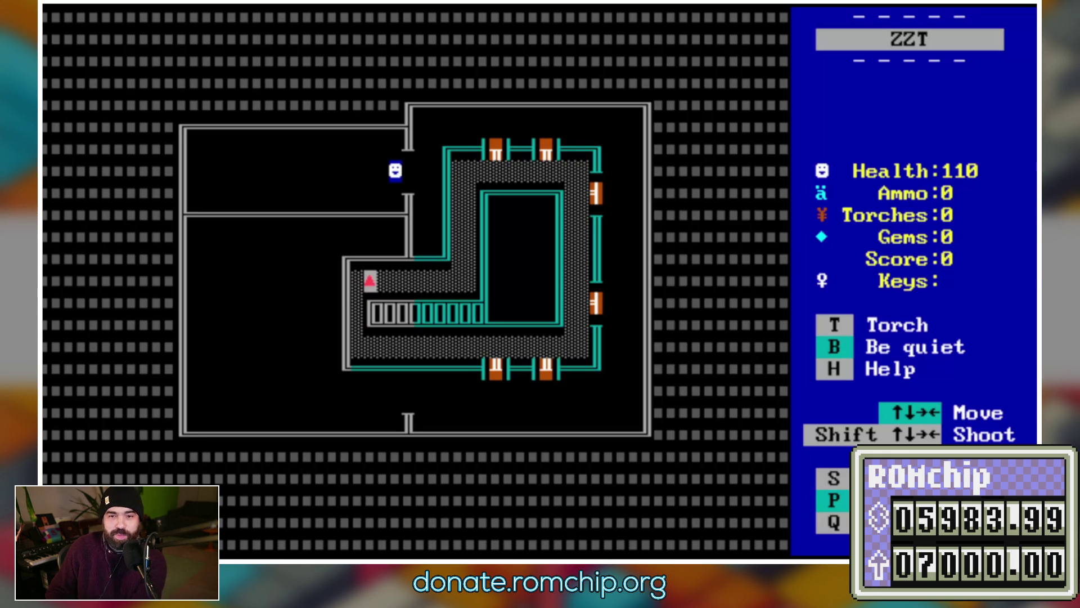
End the game, reload ROMCHIP, and open the seat object's program at 'No sushi yet.'
key("q")
key("y")
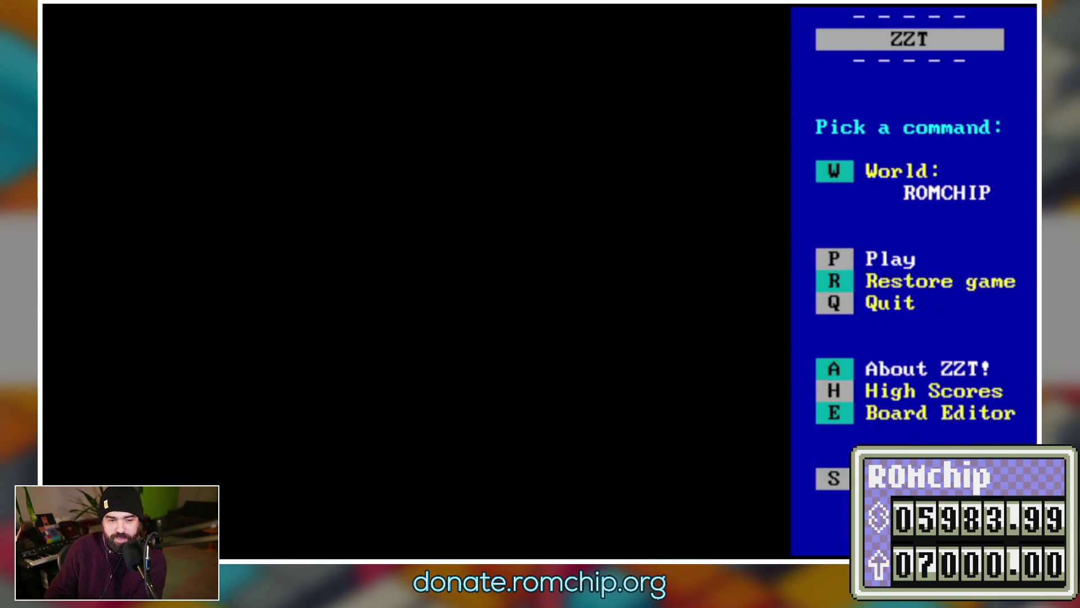
key("e")
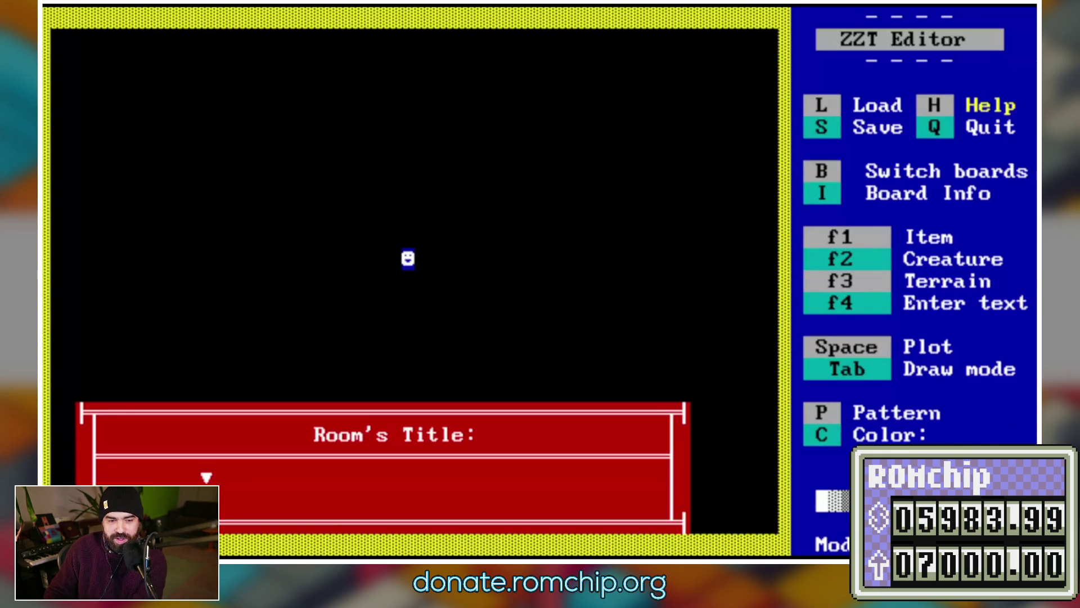
key("Return")
key("l")
key("Down")
key("Down")
key("Down")
key("Down")
key("Down")
key("Down")
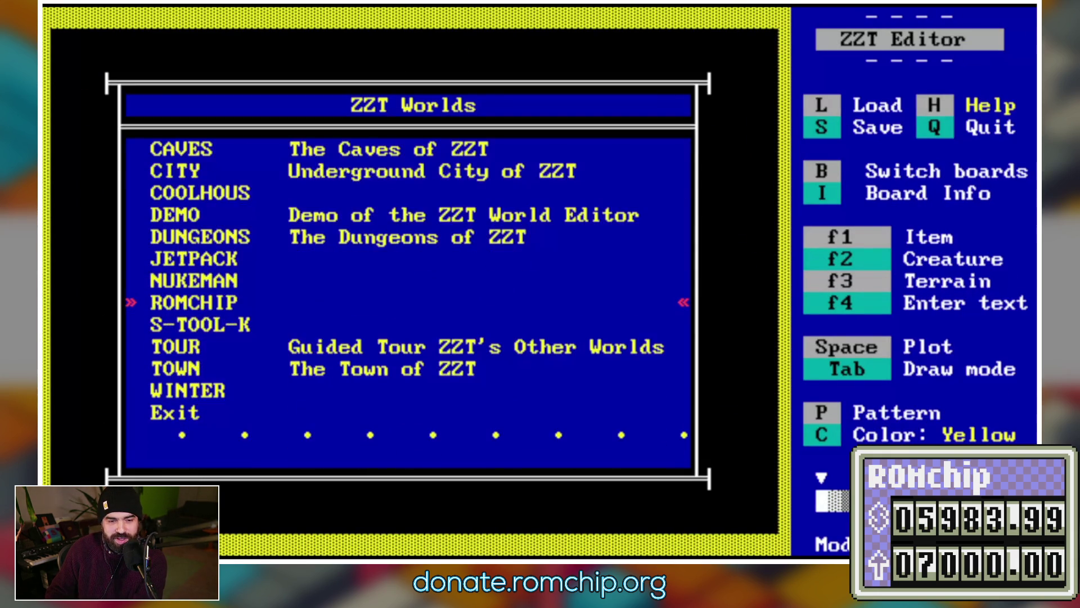
key("Return")
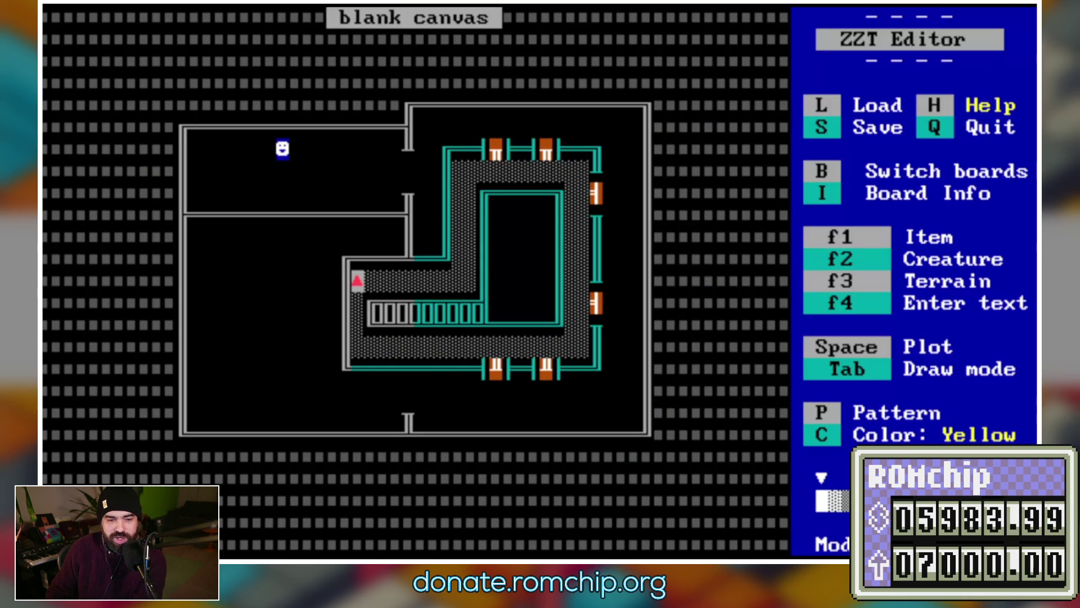
key("Return")
key("Return")
key("Down")
key("Down")
key("Down")
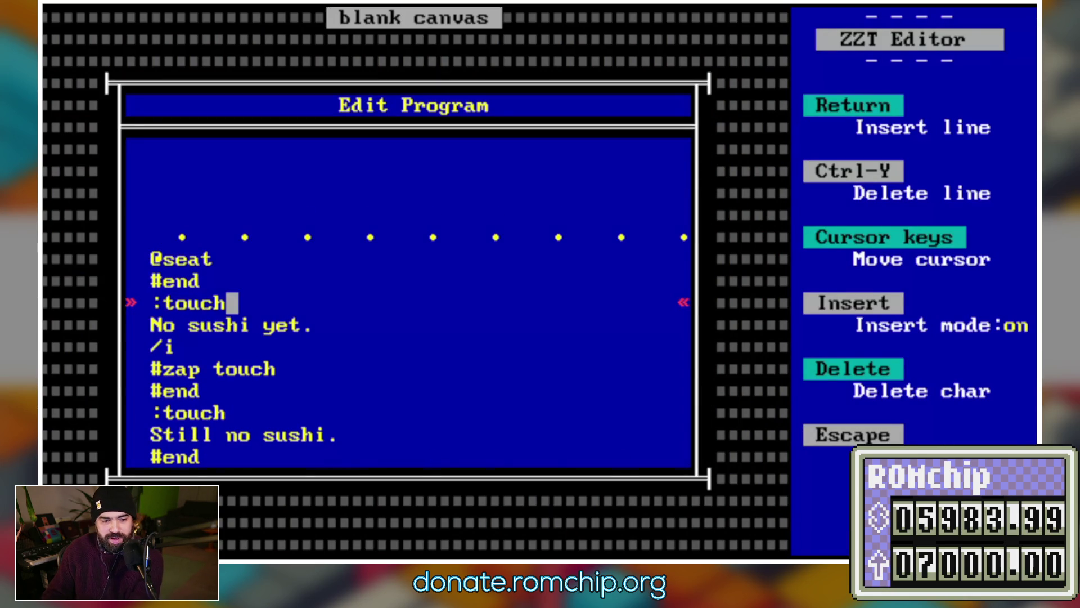
Insert '#if not blocked s' on a new line under the :touch label
key("Return")
type("#if not blocked s")
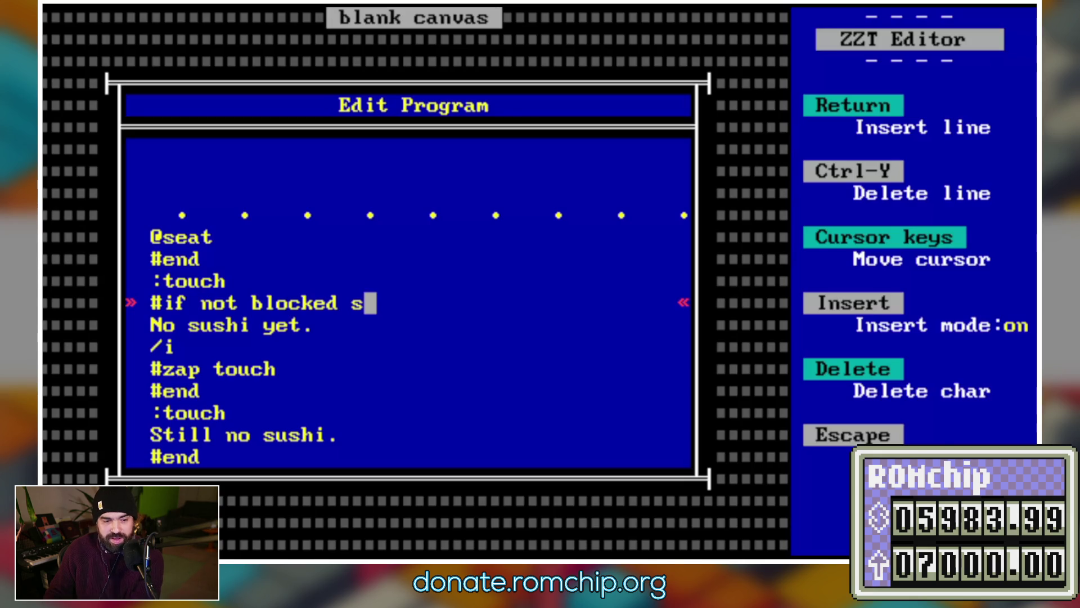
key("Down")
key("Down")
key("Home")
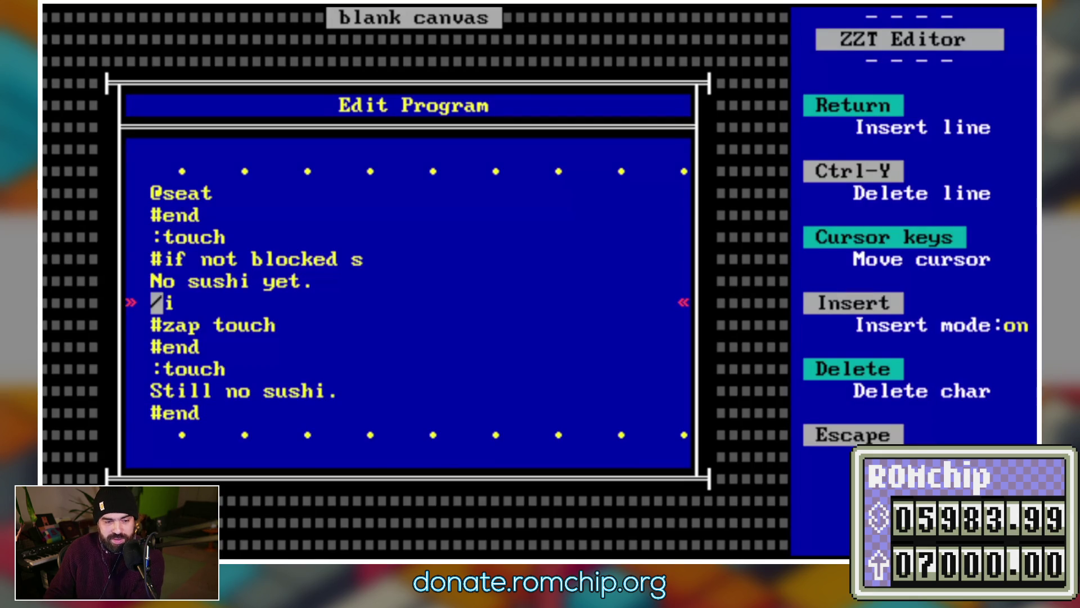
key("Up")
key("End")
key("Down")
key("Left")
key("Left")
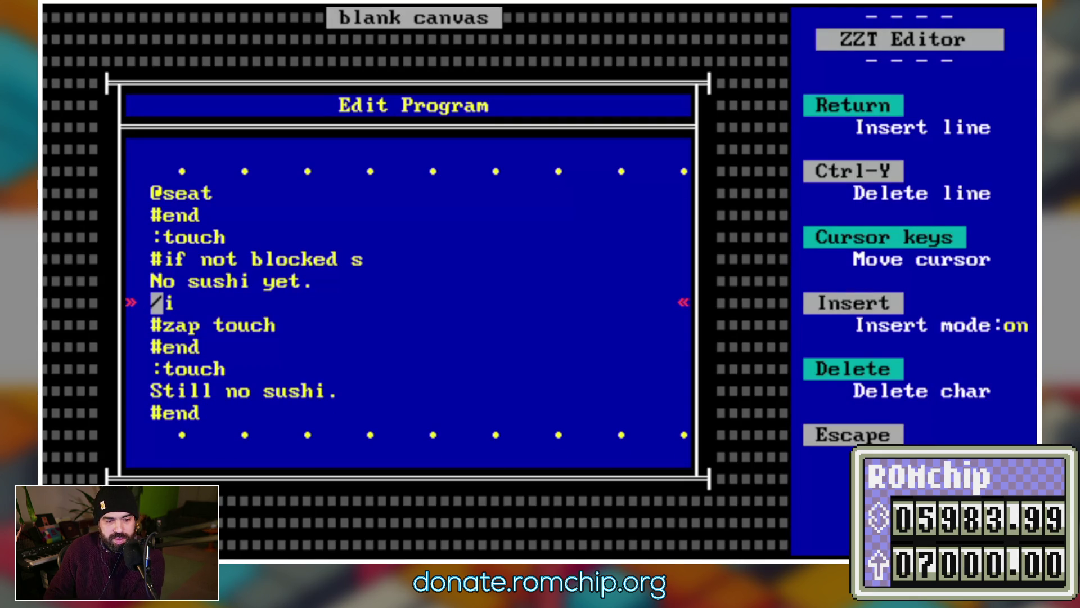
Replace the /i line with #else, then erase that line entirely
key("Down")
key("Up")
key("Right")
key("Right")
key("BackSpace")
key("BackSpace")
type("#else")
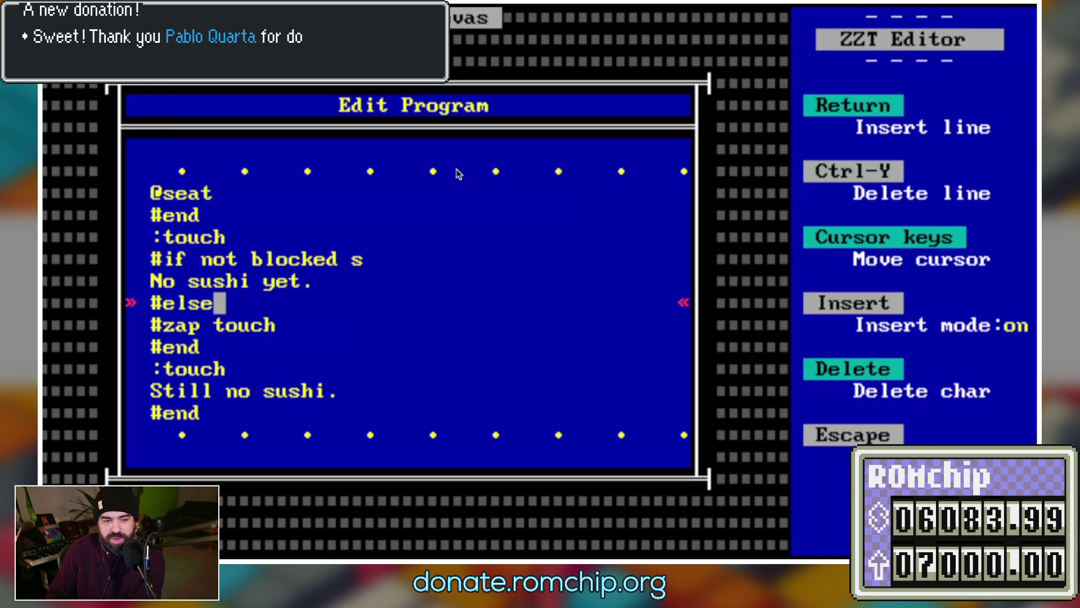
key("BackSpace")
key("BackSpace")
key("BackSpace")
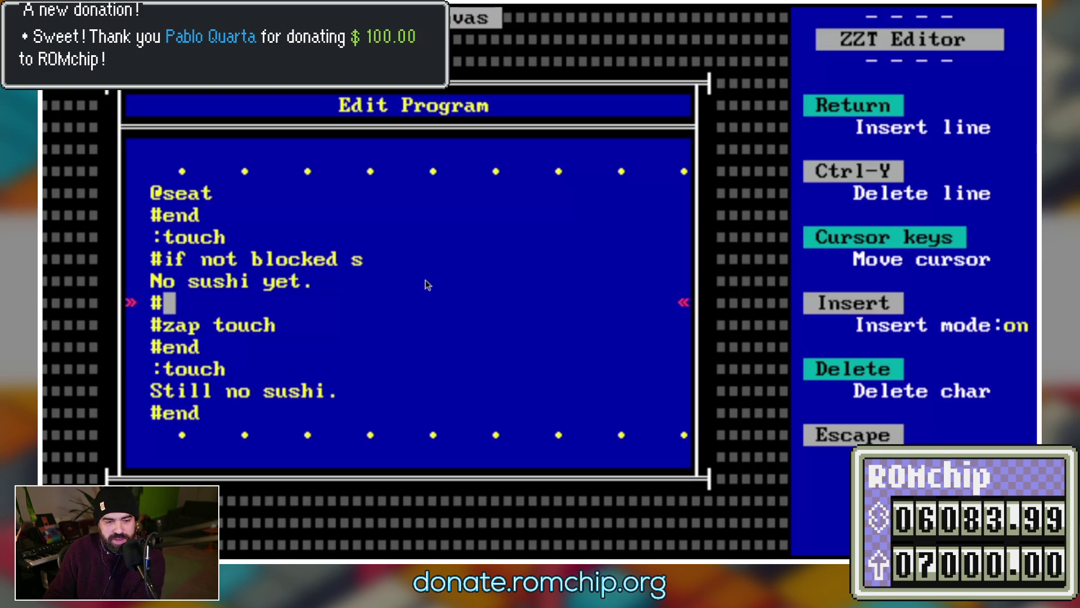
key("BackSpace")
key("BackSpace")
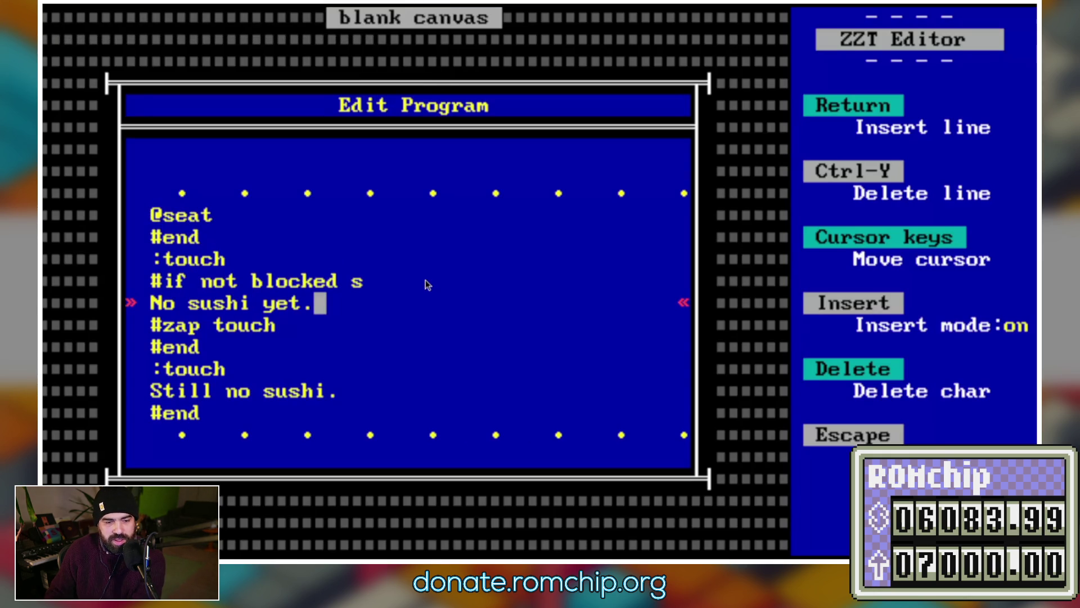
Change the seat's condition to '#if blocked s' and replace 'No sushi yet.' with 'Sushi!'
key("Return")
key("Up")
key("Up")
key("End")
key("Left")
key("Left")
key("Left")
key("Left")
key("Left")
key("Left")
key("BackSpace")
key("BackSpace")
key("BackSpace")
key("Down")
key("End")
key("BackSpace")
key("BackSpace")
key("BackSpace")
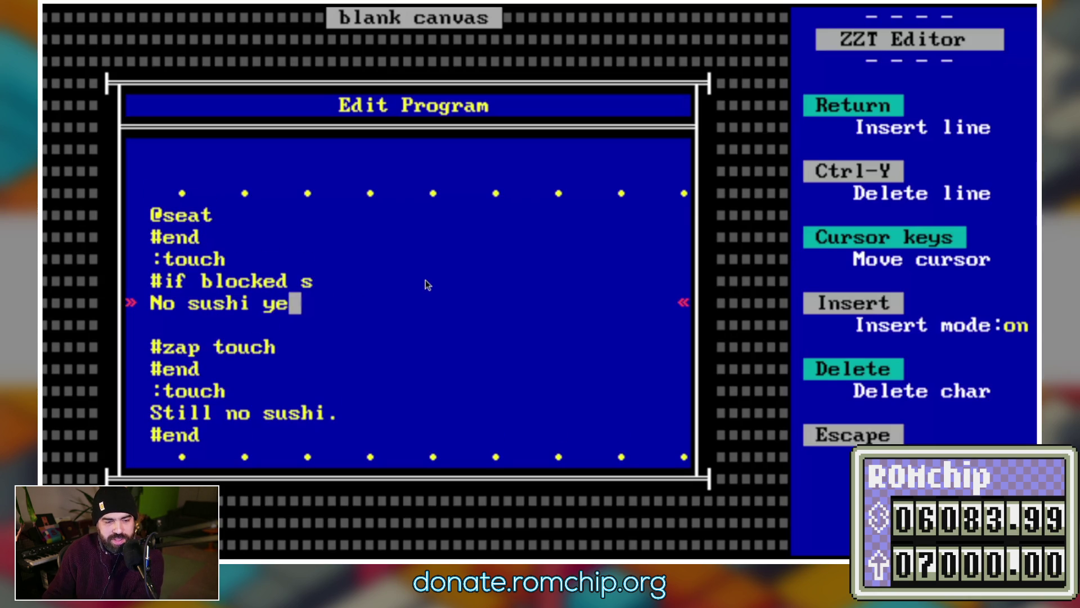
key("BackSpace")
key("BackSpace")
key("BackSpace")
type("Sushi!")
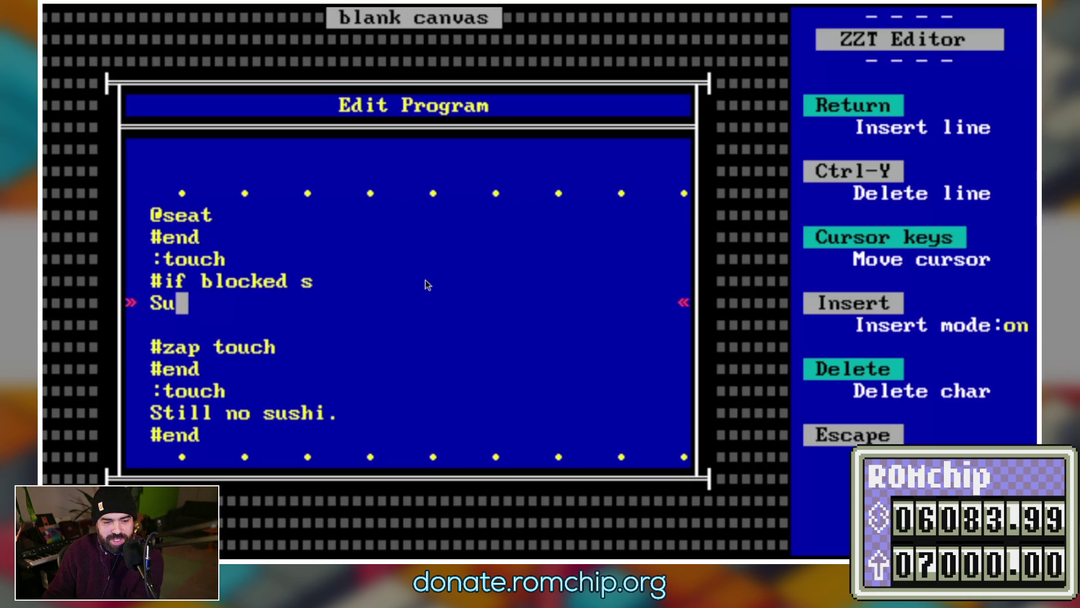
Add a '#if not blocked s' line followed by the message 'Not sushi!'
key("Return")
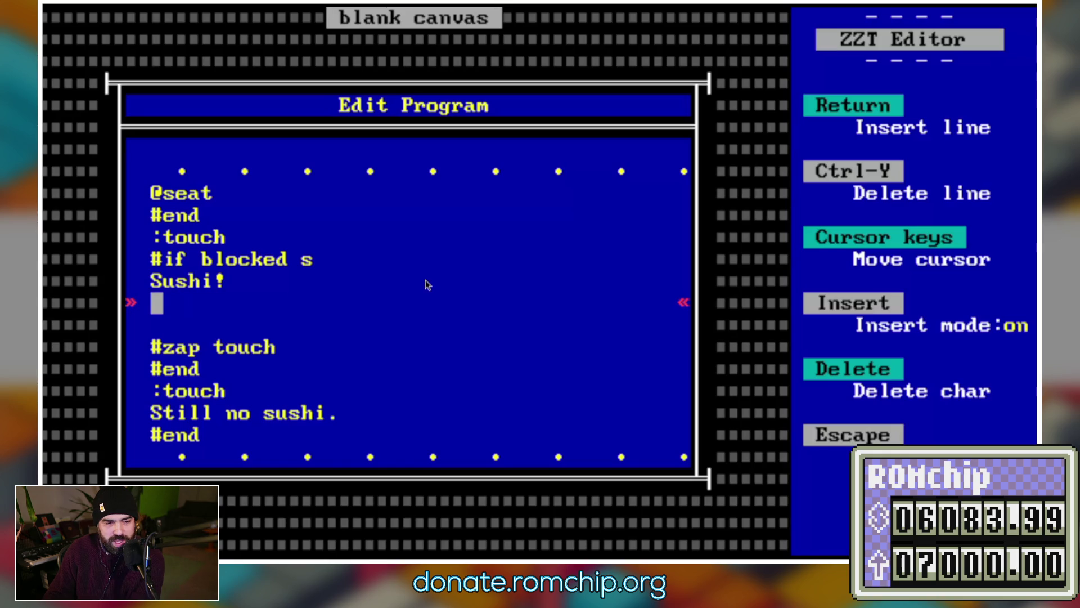
type("#if not blocked s")
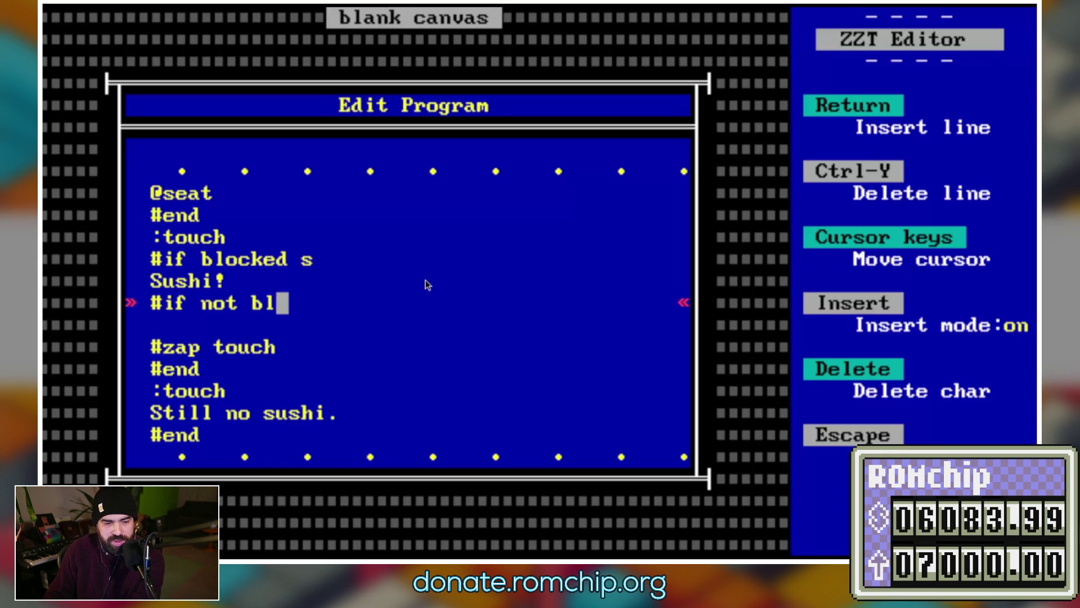
key("Return")
type("Not sushi!")
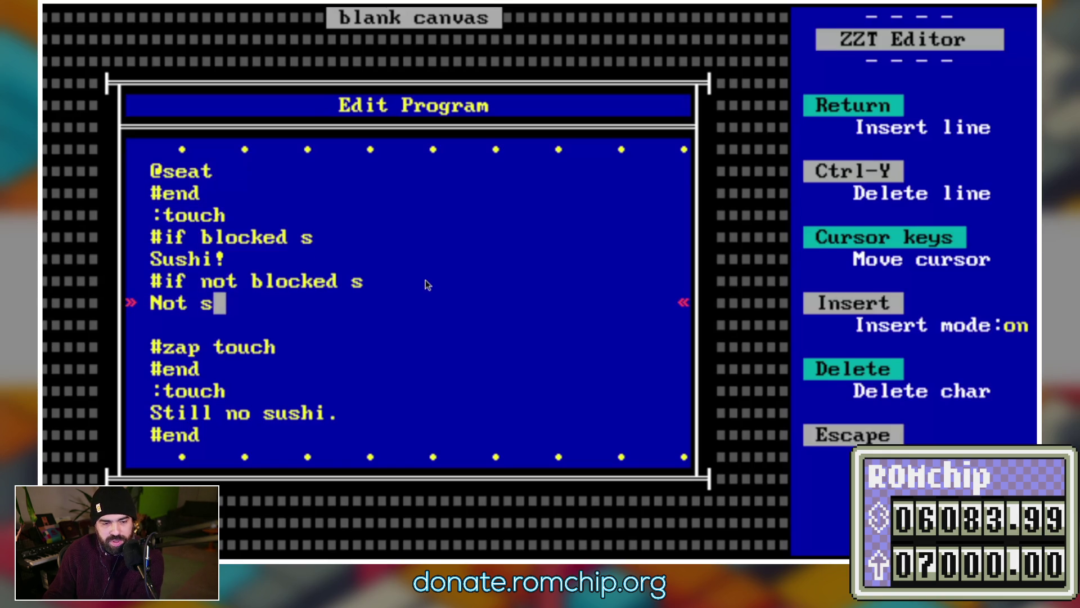
key("Return")
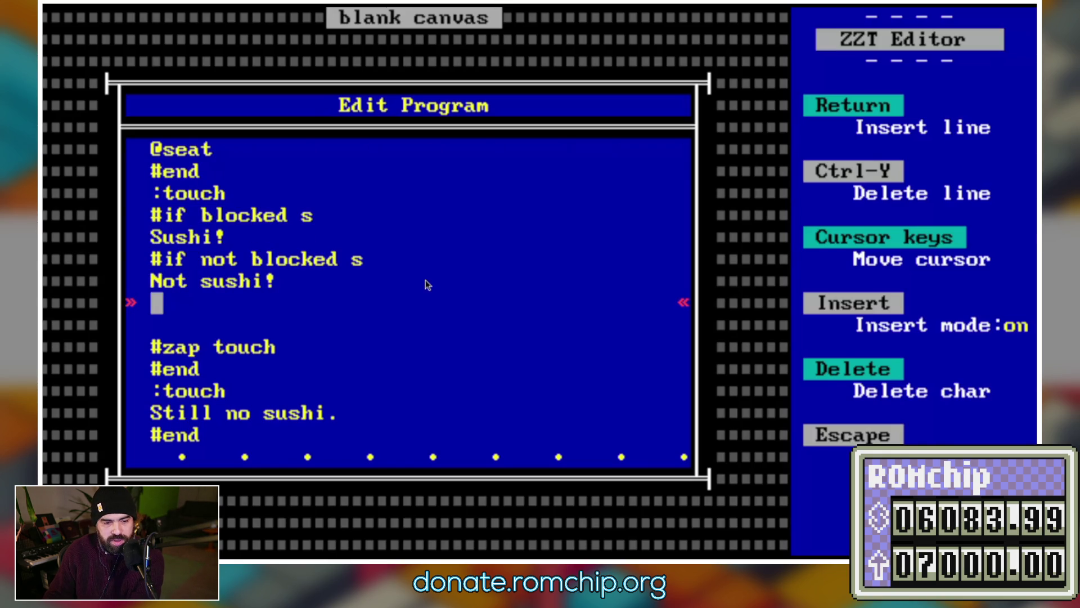
Delete the '#zap touch' line and look over the finished seat program
key("Down")
key("Down")
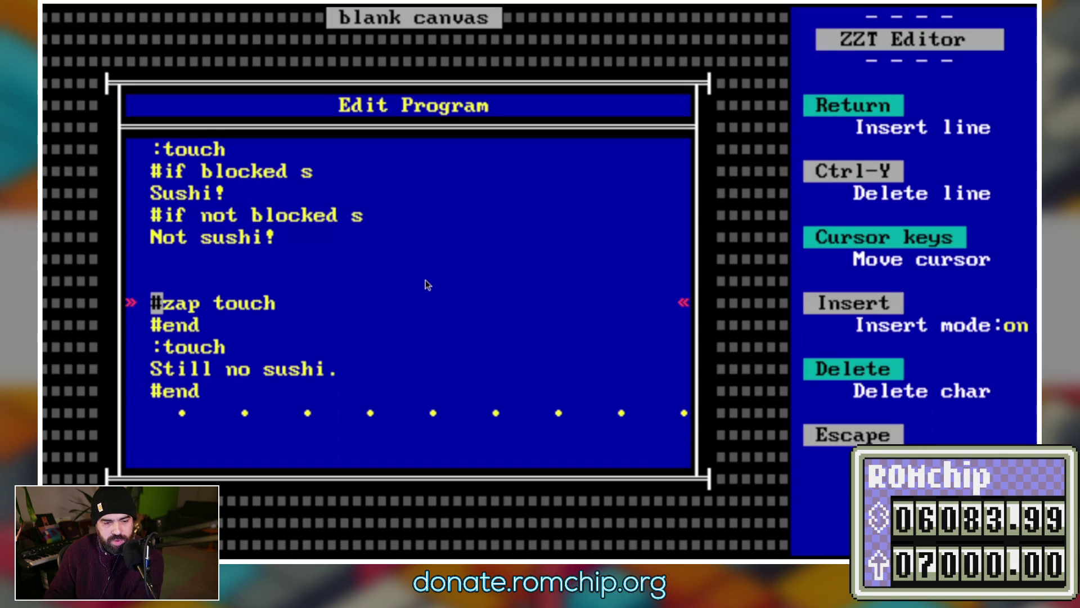
key("Down")
key("Up")
key("End")
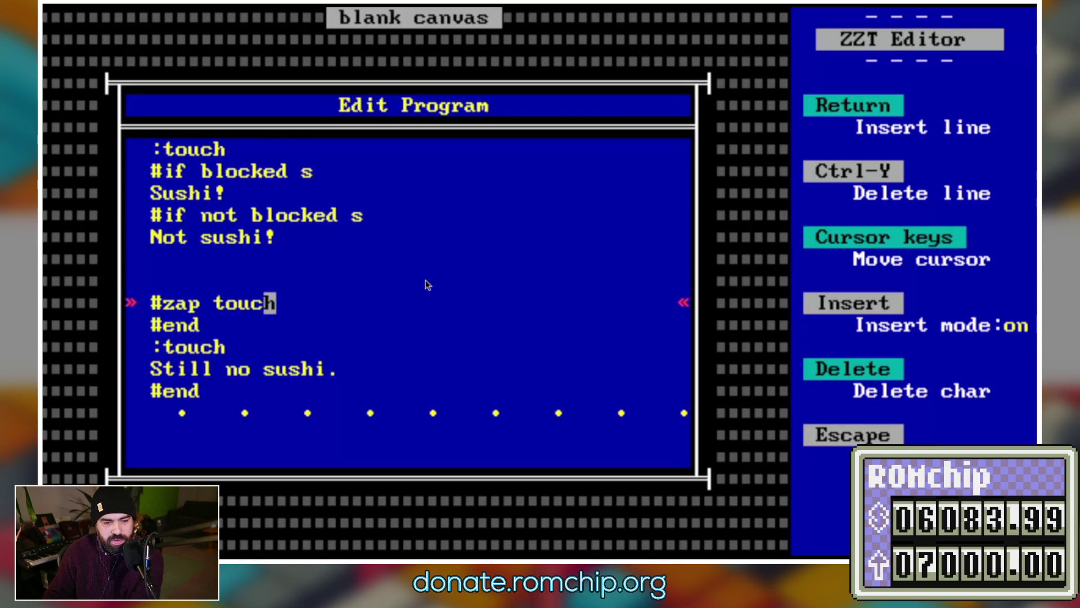
key("BackSpace")
key("BackSpace")
key("BackSpace")
key("BackSpace")
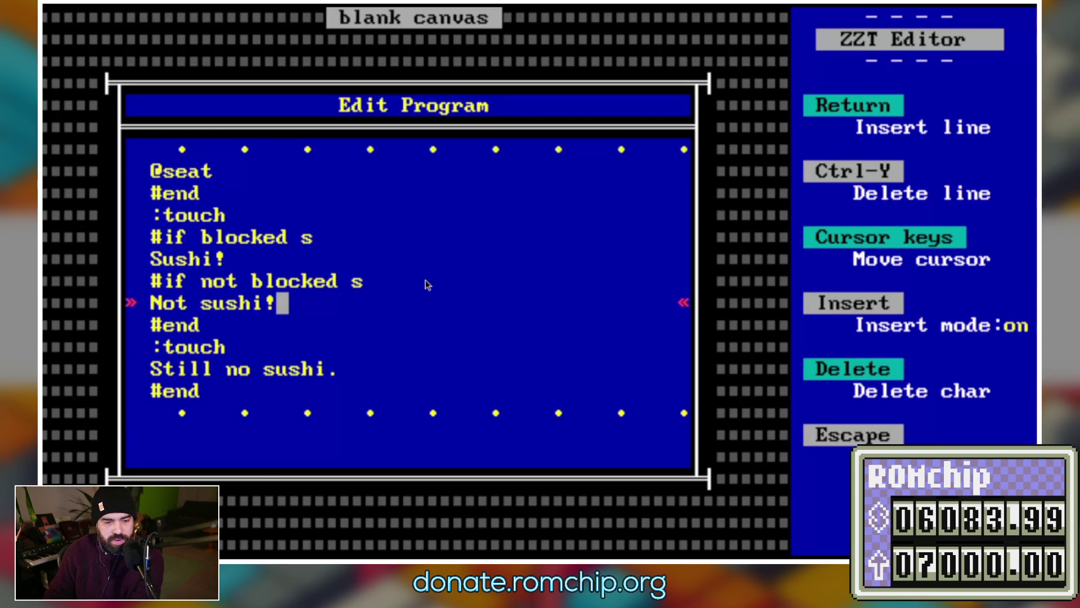
key("Down")
key("Down")
key("Down")
key("Up")
key("Up")
key("Up")
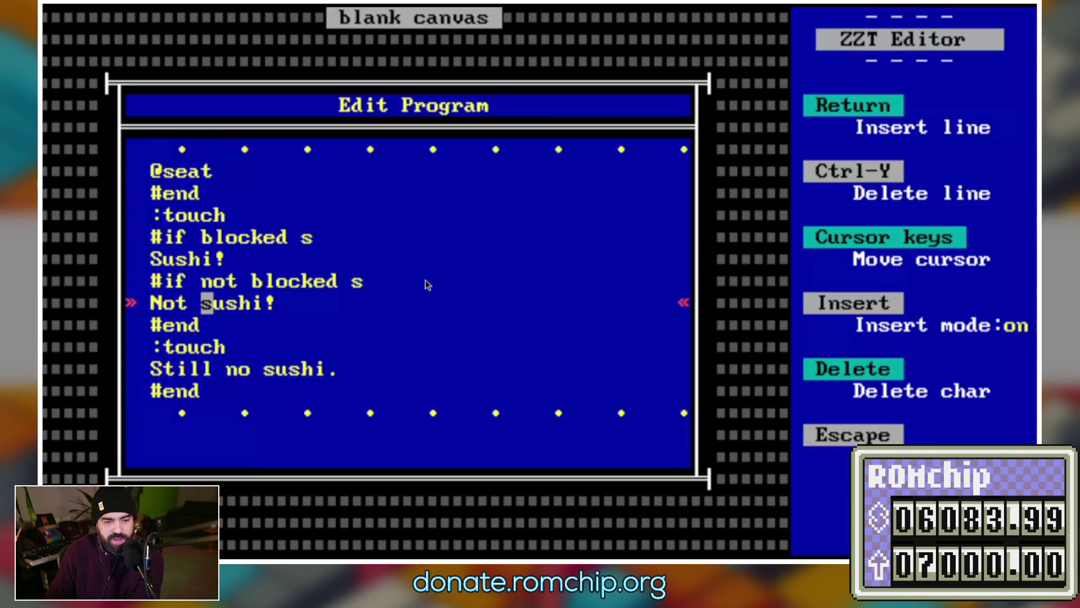
key("Down")
Close the program editor and save the world as ROMCHIP.ZZT
key("Escape")
key("s")
key("Return")
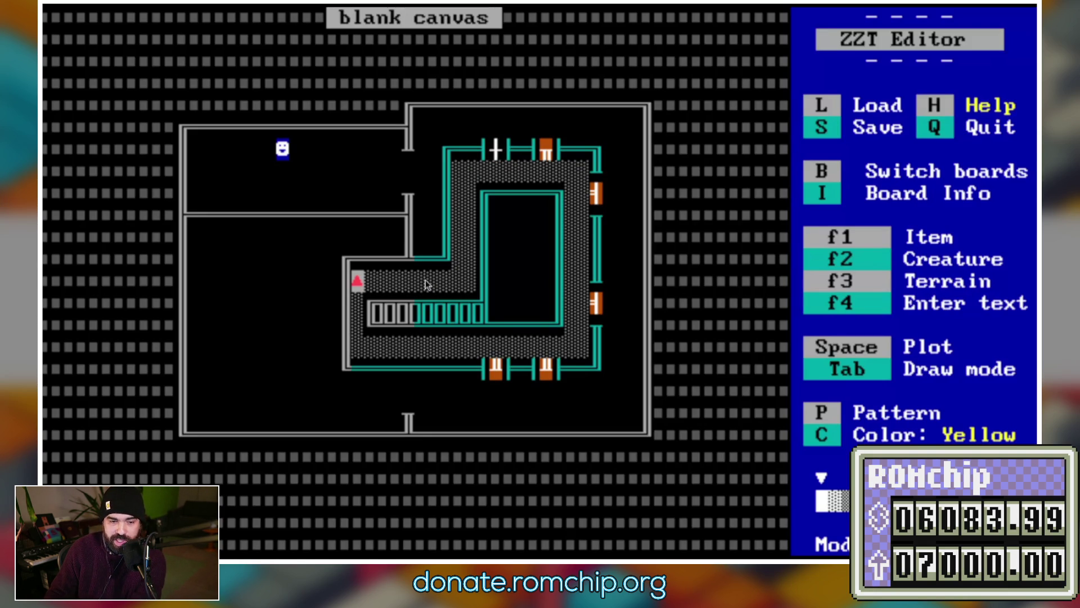
Leave the editor, start playing, and walk the player up beside the seat
key("q")
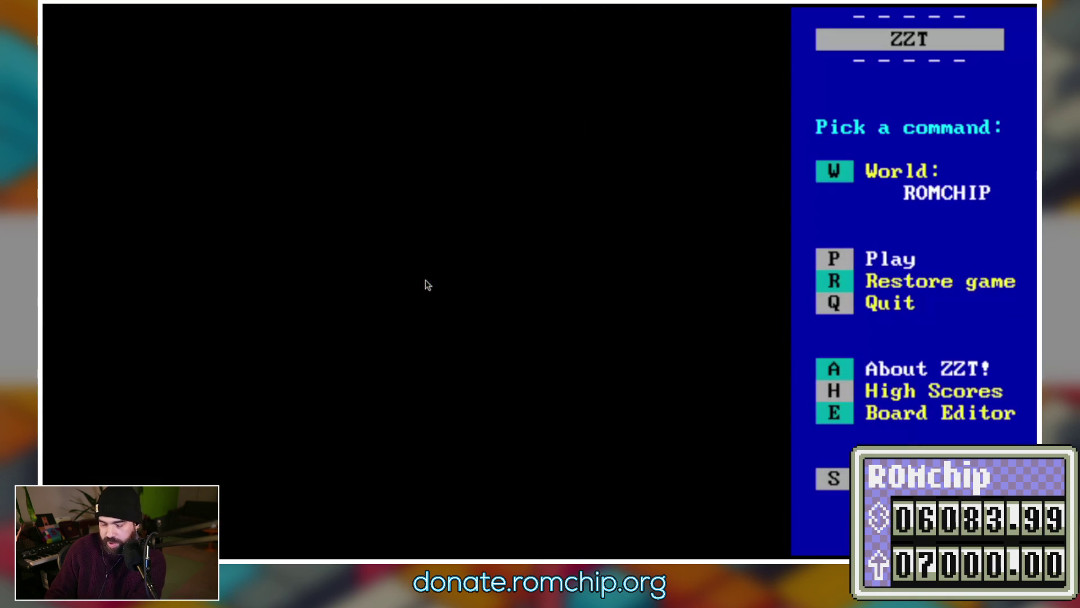
key("p")
key("Down")
key("Down")
key("Right")
key("Right")
key("Right")
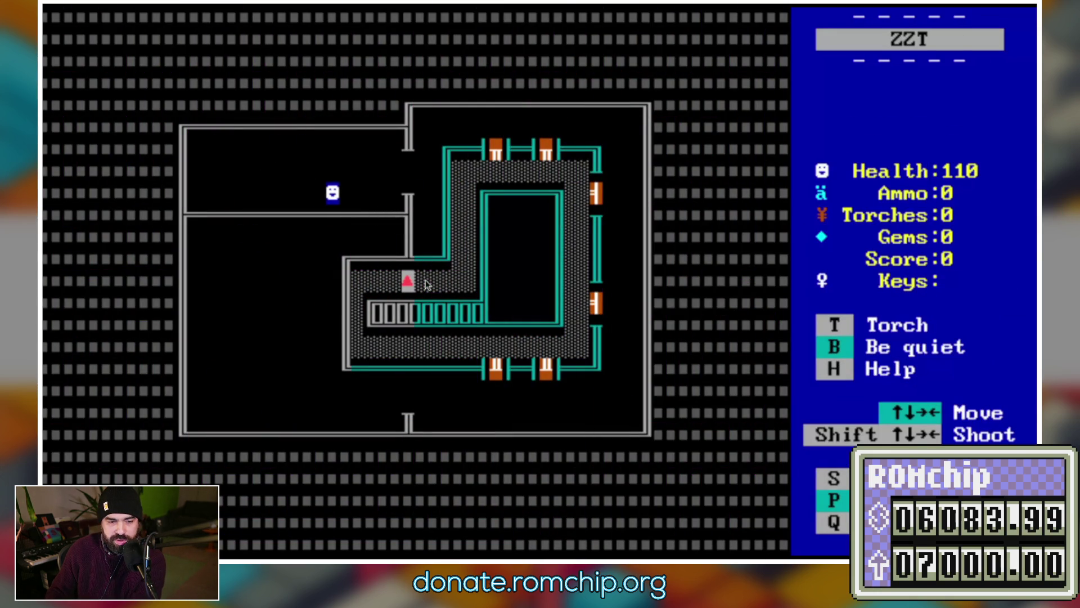
key("Right")
key("Up")
key("Right")
key("Right")
key("Right")
key("Up")
key("Up")
key("Right")
key("Right")
key("Right")
key("Right")
key("Right")
Bump into the seat twice to see its 'Sushi!' and 'Not sushi!' messages
key("Down")
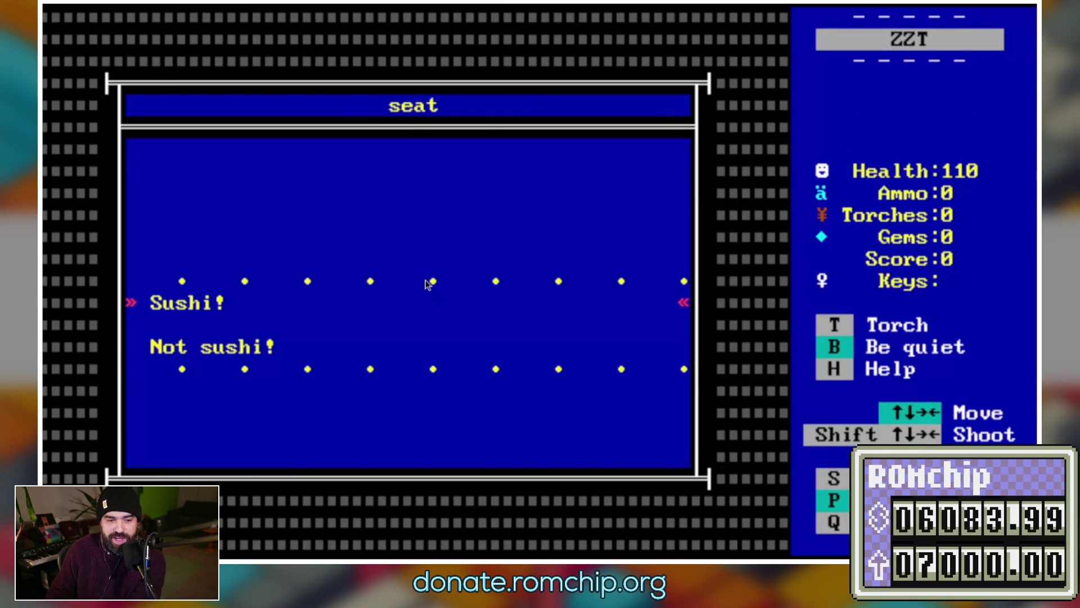
key("Escape")
key("Down")
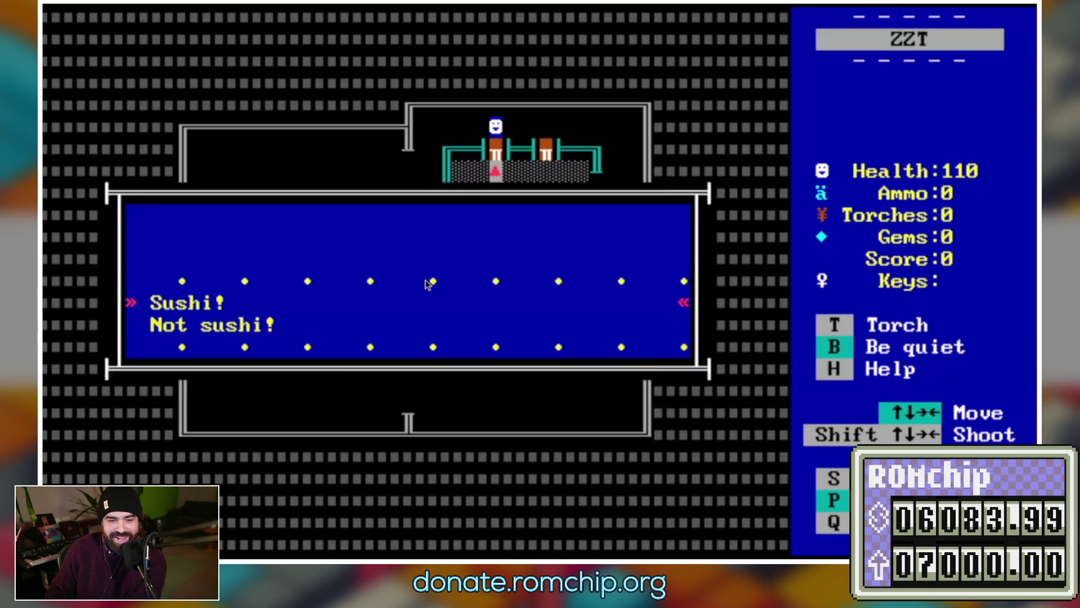
key("Escape")
Quit the game, reopen the board editor, and bring up the world list at ROMCHIP
key("q")
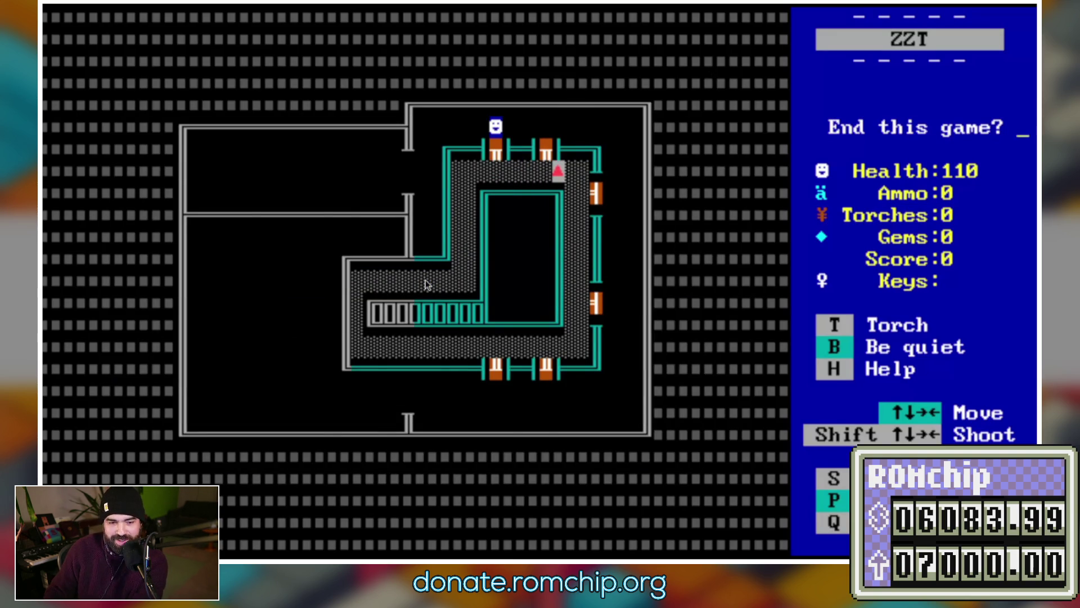
key("y")
key("e")
key("Escape")
key("b")
key("Down")
key("Down")
key("Down")
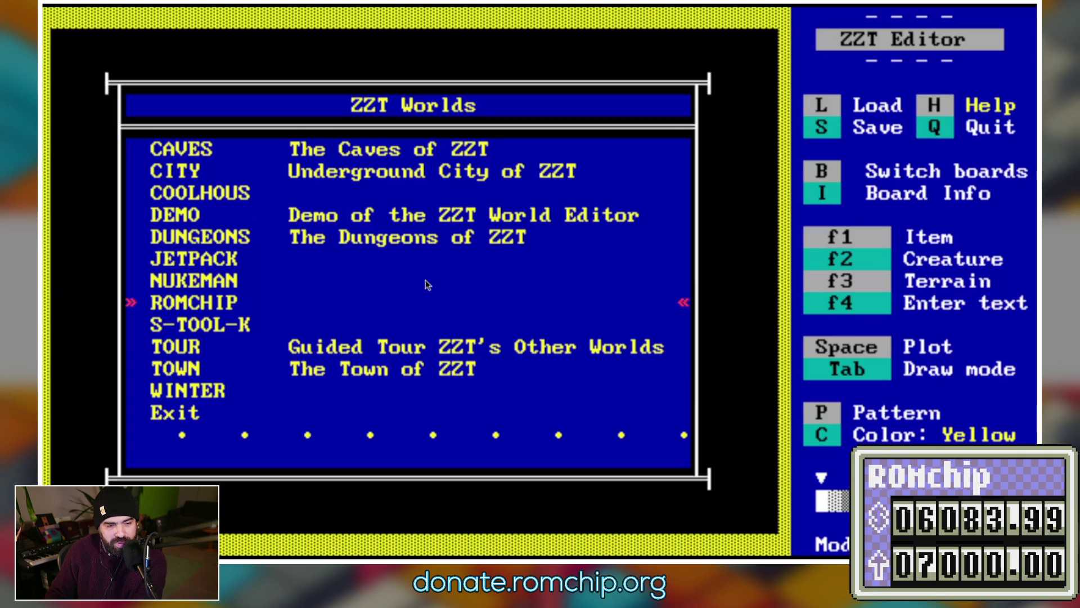
Load the ROMCHIP world and switch to its expo board
key("Up")
key("Up")
key("Down")
key("Down")
key("Return")
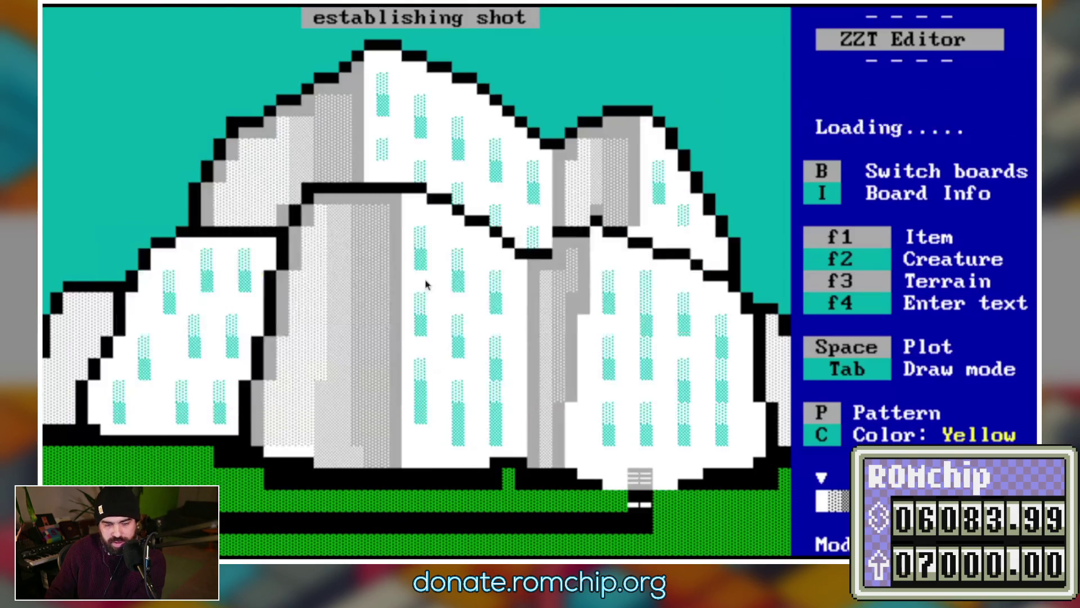
key("b")
key("Down")
key("Down")
key("Down")
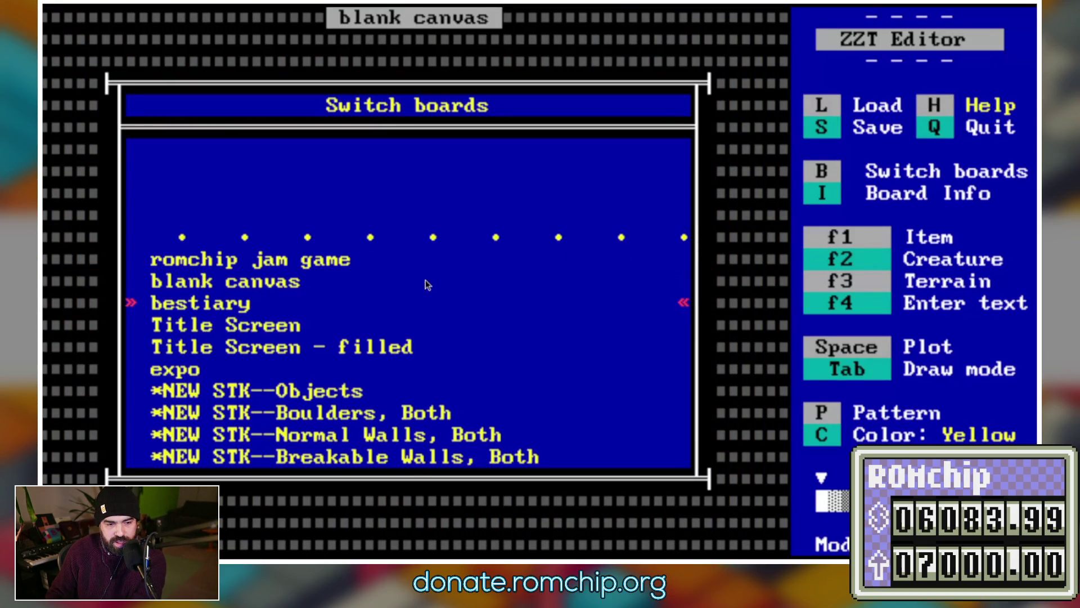
key("Return")
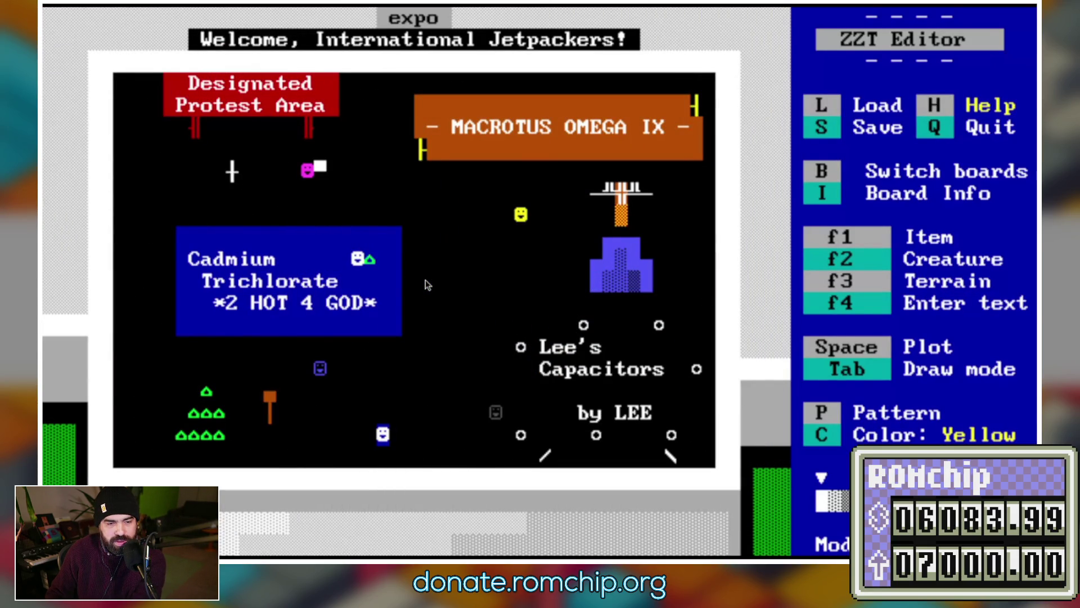
Open the expo sign's program and read its #checker and '#if not blocked e putdown' lines
key("Return")
key("Return")
key("Down")
key("Down")
key("Down")
key("Down")
key("Down")
key("Down")
key("Down")
key("Down")
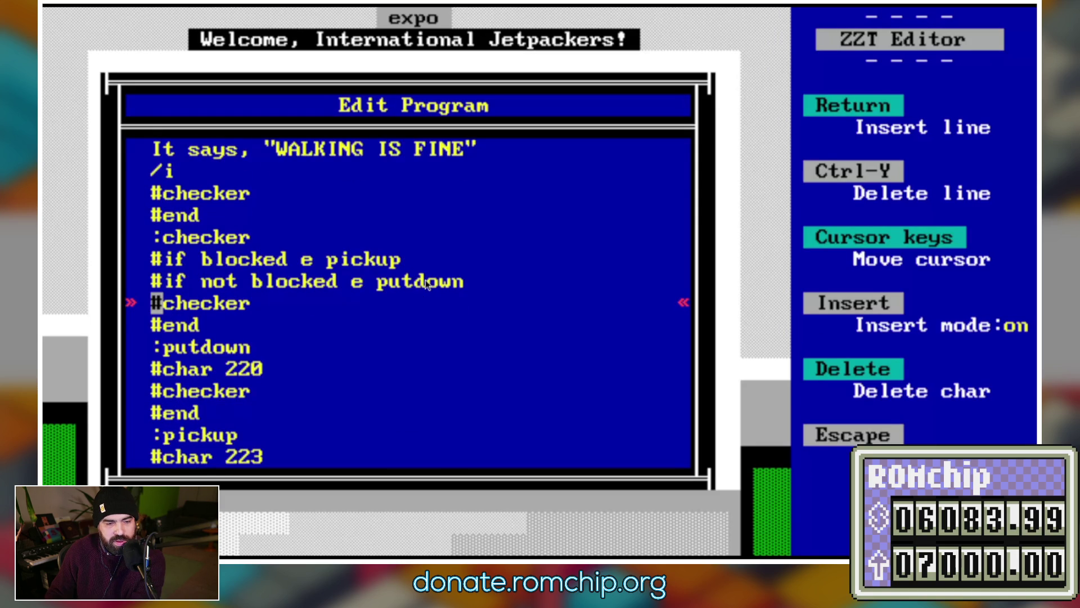
key("Down")
key("Up")
key("End")
key("Up")
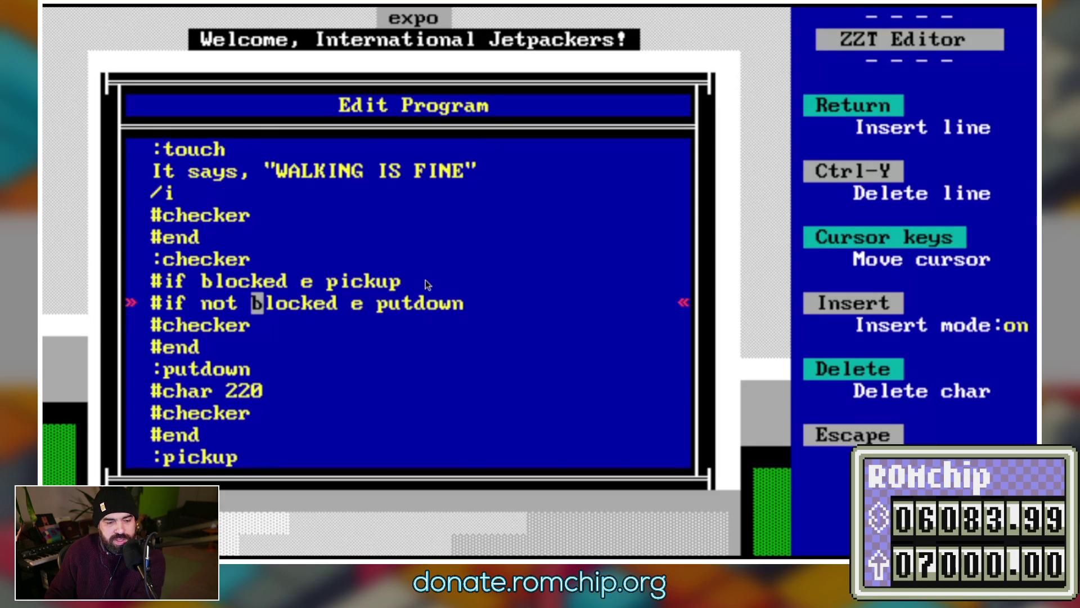
key("Down")
key("Left")
key("Left")
key("Left")
key("Down")
Review the sign's :putdown routine, blocked-east pickup line and :checker label
key("Up")
key("Left")
key("Up")
key("End")
key("Home")
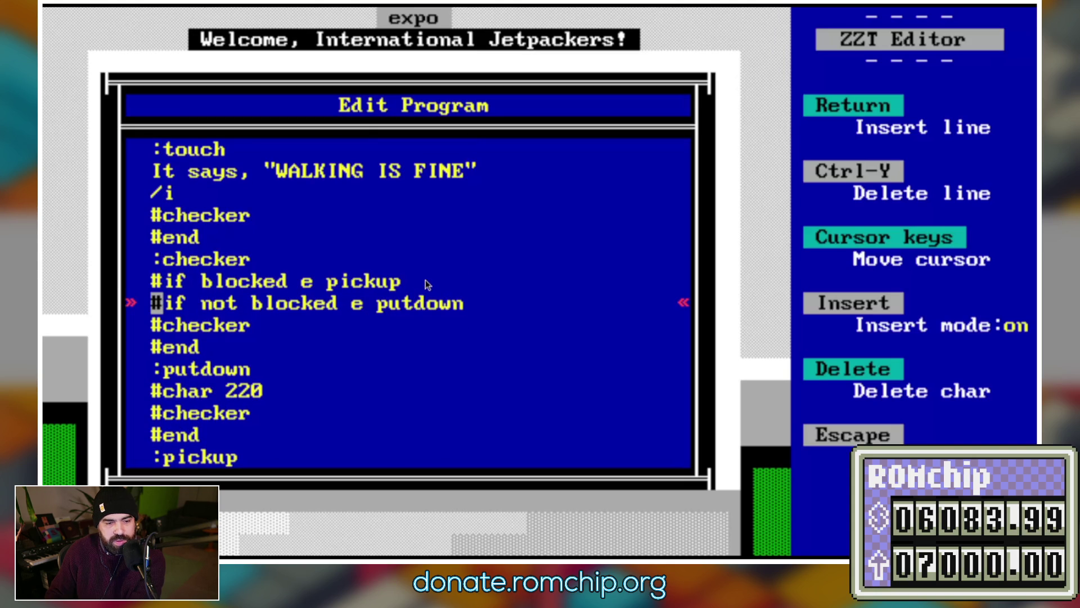
key("Down")
key("Down")
key("Down")
key("Down")
key("Down")
key("Up")
key("Up")
key("Down")
key("Down")
key("Down")
key("Up")
key("Up")
key("Up")
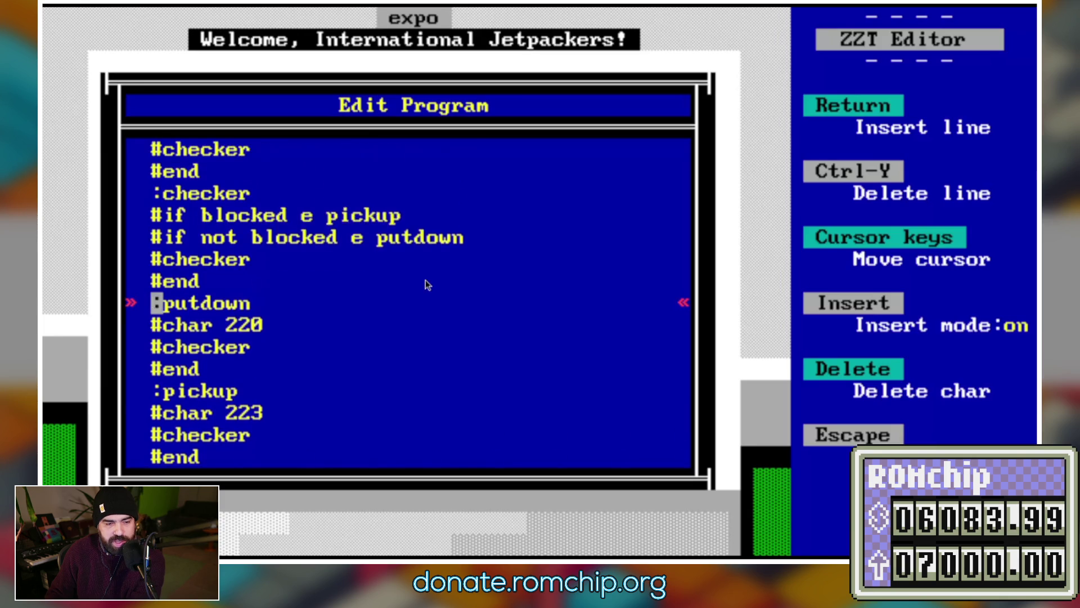
key("Up")
key("Down")
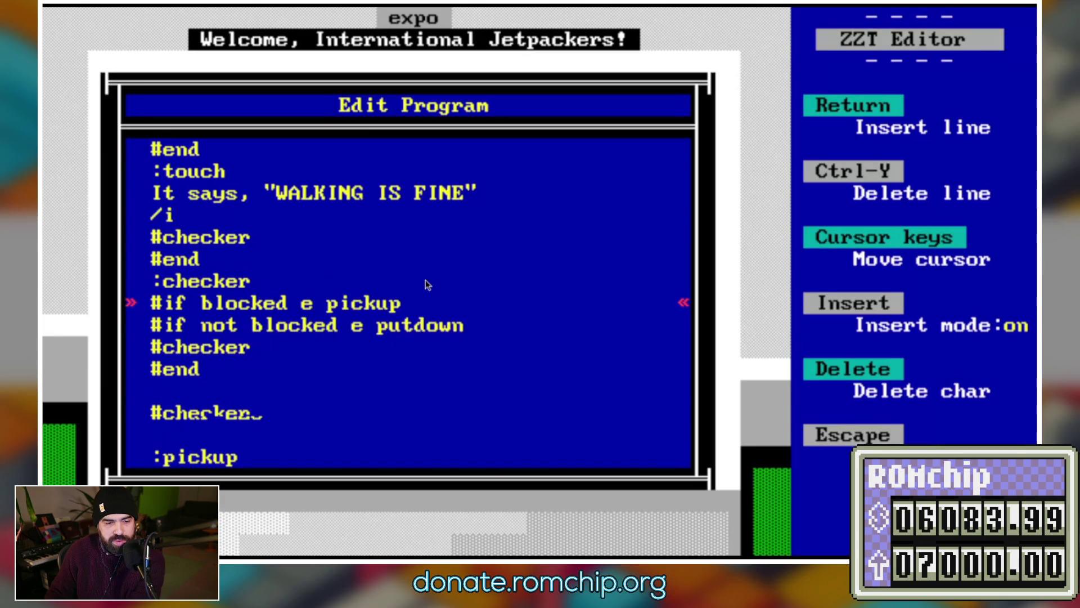
key("Up")
key("Up")
key("End")
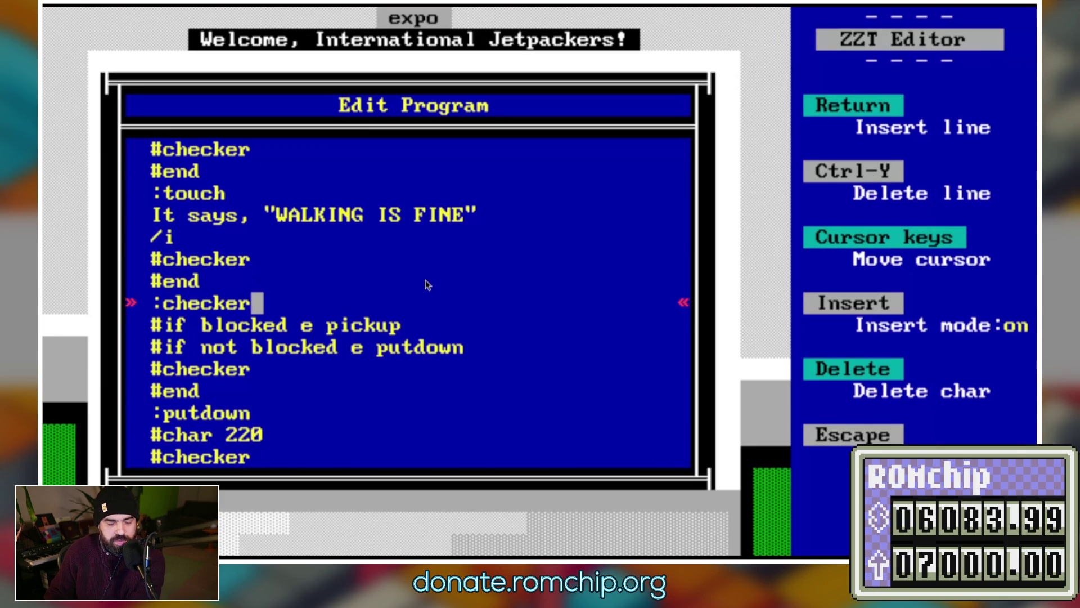
Close the sign's program and load the blank canvas board
key("Escape")
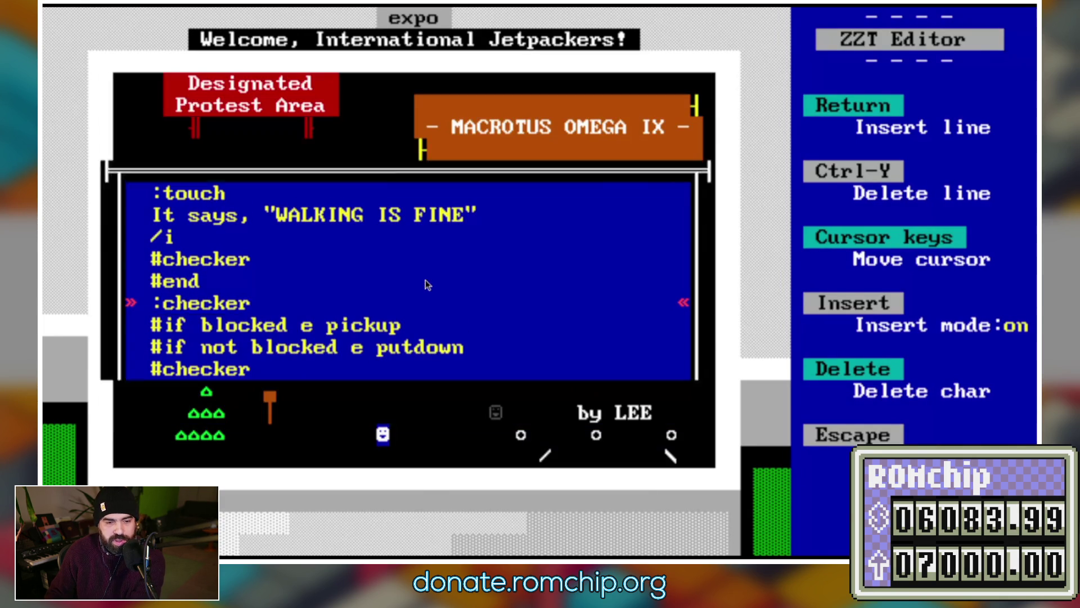
key("b")
key("Up")
key("Up")
key("Up")
key("Return")
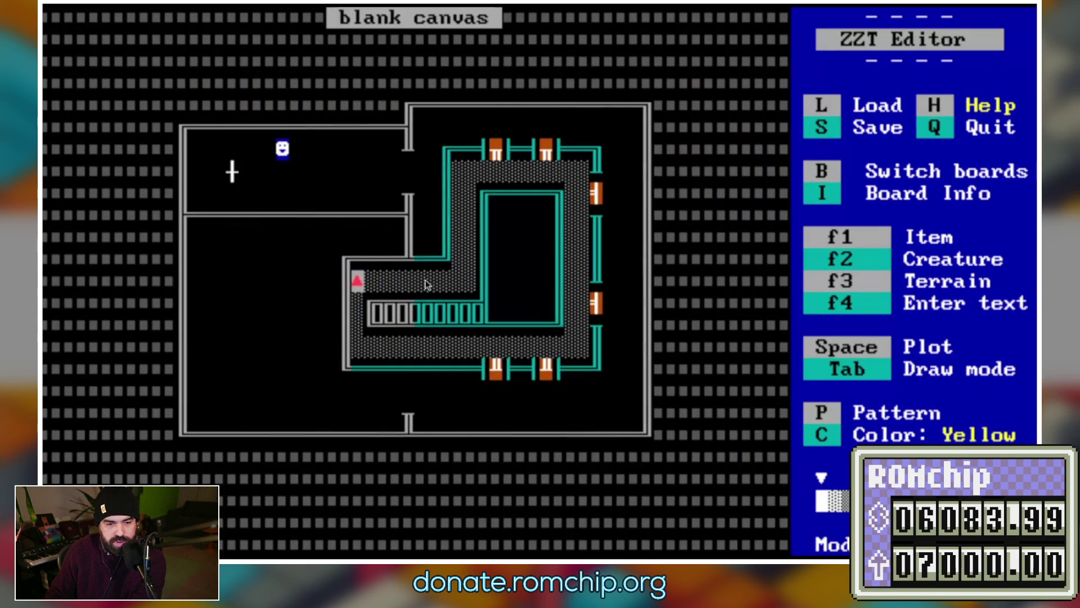
Open the seat's program and make its conditions '#if blocked s yay' and '#if not blocked s boo'
key("Right")
key("Right")
key("Right")
key("Up")
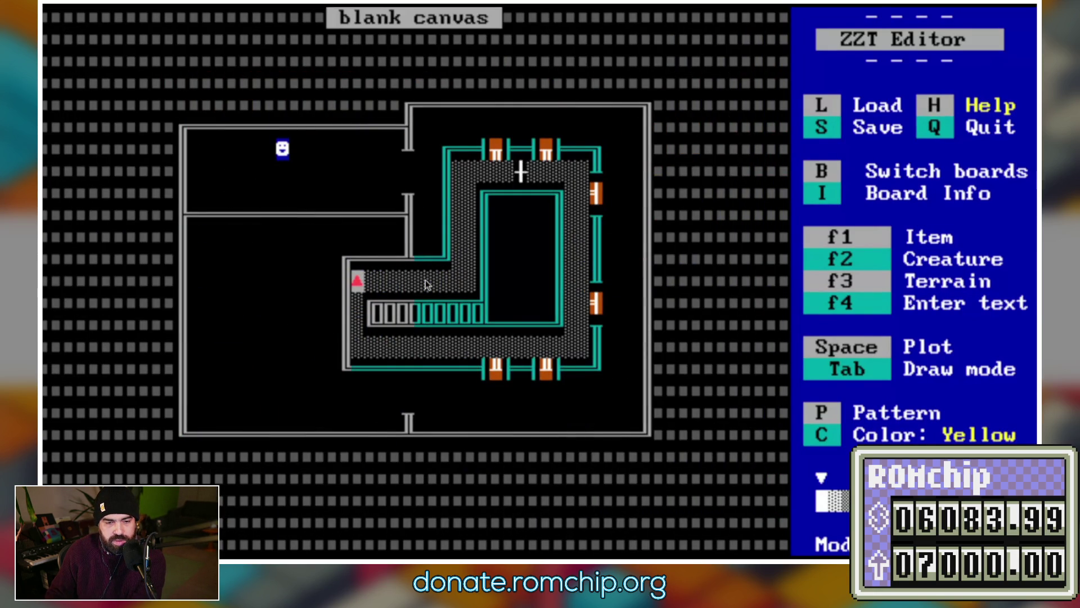
key("Return")
key("Return")
key("Down")
key("Down")
key("Down")
key("End")
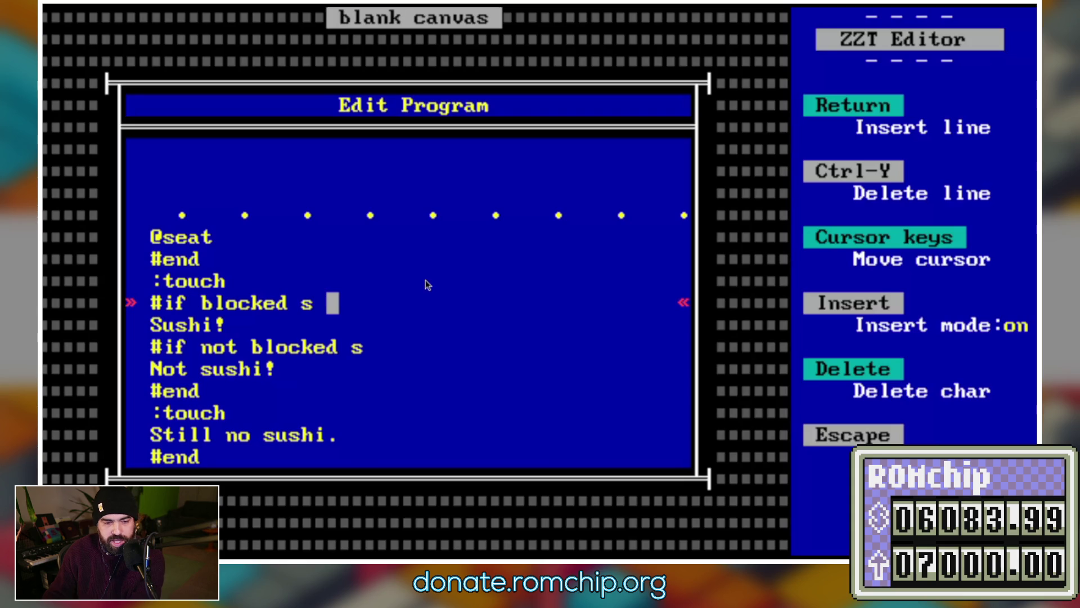
type("yay")
key("Down")
key("BackSpace")
key("BackSpace")
key("BackSpace")
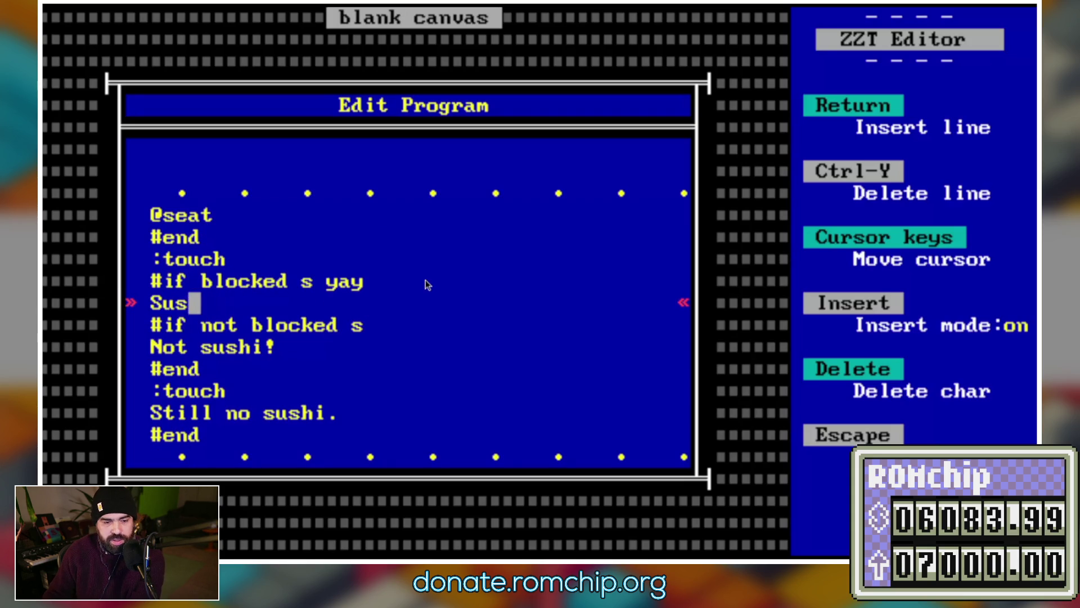
key("Down")
type("boo")
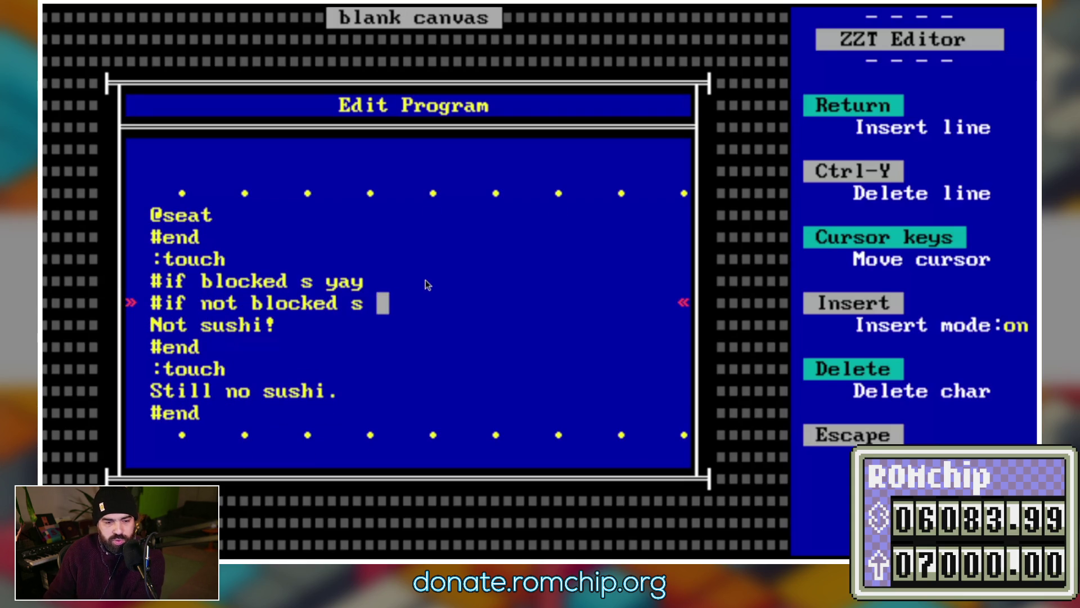
Remove the old 'Not sushi!' line and rename the :touch label to :checker
key("Down")
key("BackSpace")
key("BackSpace")
key("BackSpace")
key("BackSpace")
key("BackSpace")
key("BackSpace")
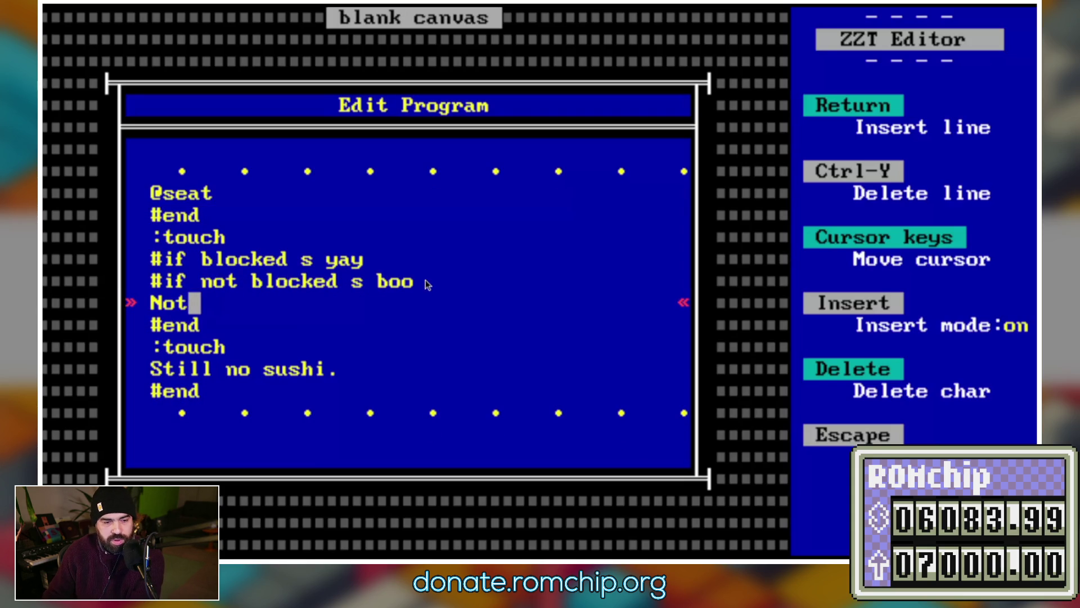
key("BackSpace")
key("Up")
key("Up")
key("Up")
key("End")
key("BackSpace")
key("BackSpace")
key("BackSpace")
key("BackSpace")
key("BackSpace")
type("checker")
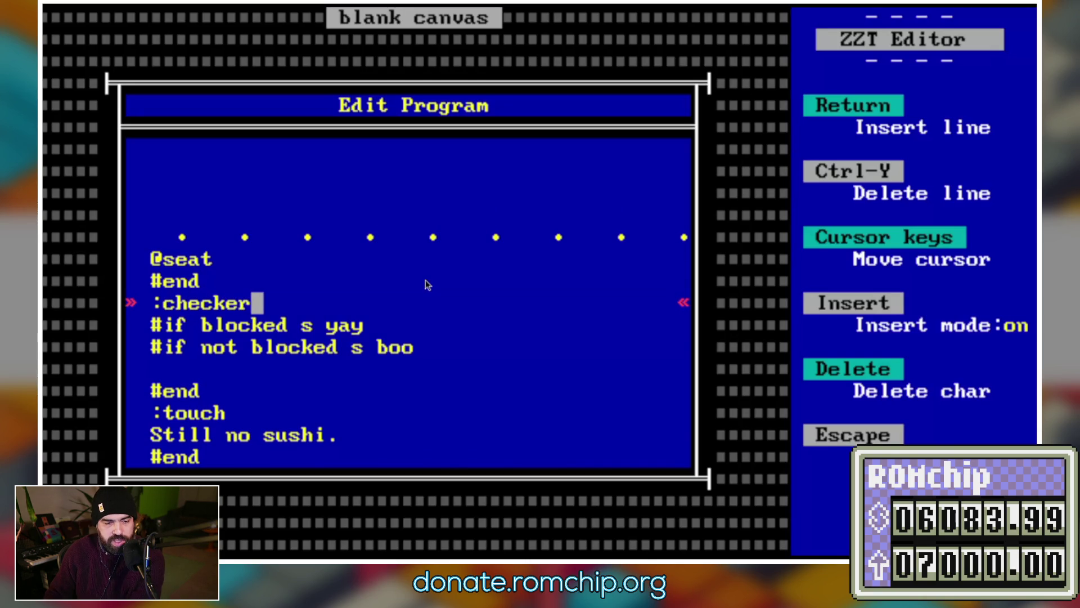
key("Down")
key("Down")
key("Down")
key("Delete")
Replace the #end line with '#checker' so the checks loop
key("Return")
key("Delete")
key("End")
key("BackSpace")
key("BackSpace")
key("BackSpace")
type("checker")
key("Return")
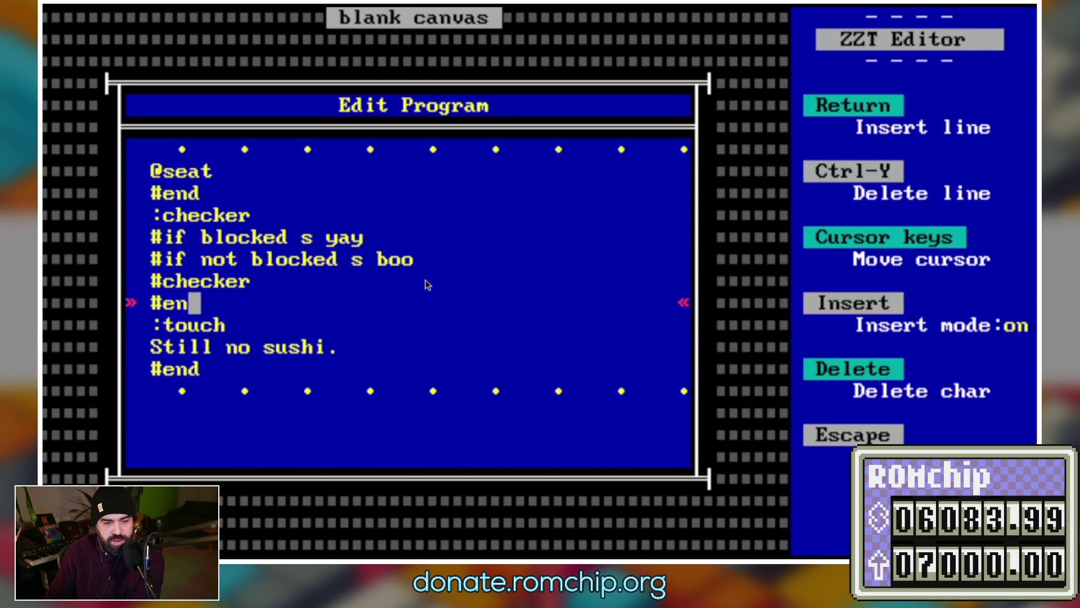
type("d")
Turn the old label into :yay and change 'Still no sushi.' to 'That's sushi!'
key("Down")
key("BackSpace")
key("BackSpace")
key("BackSpace")
type("a")
type("ay")
key("Down")
key("Down")
key("Up")
key("End")
key("BackSpace")
key("BackSpace")
key("BackSpace")
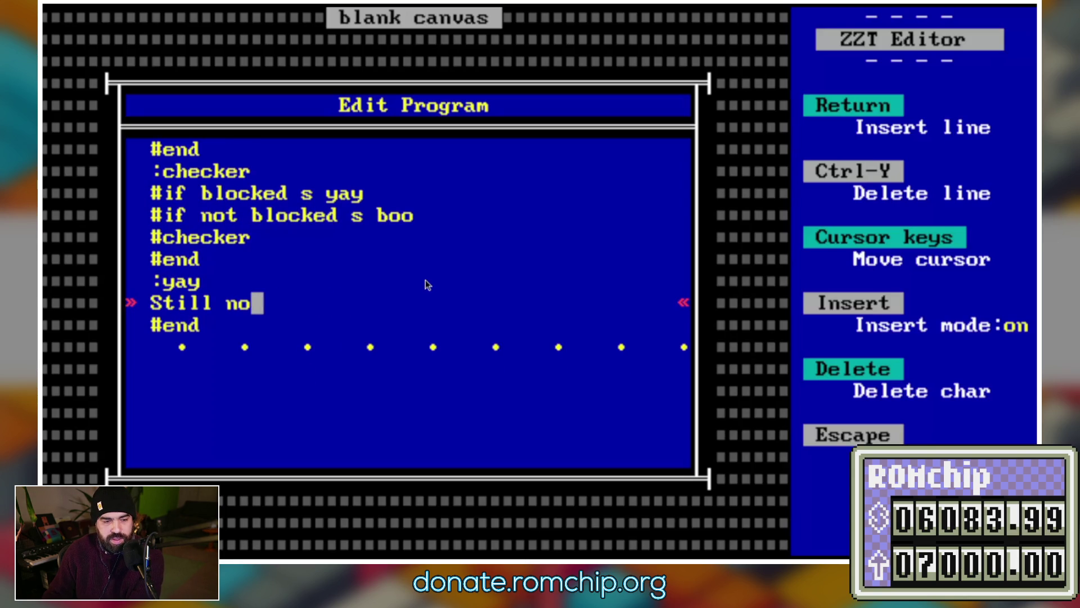
key("BackSpace")
type("That's sushi!")
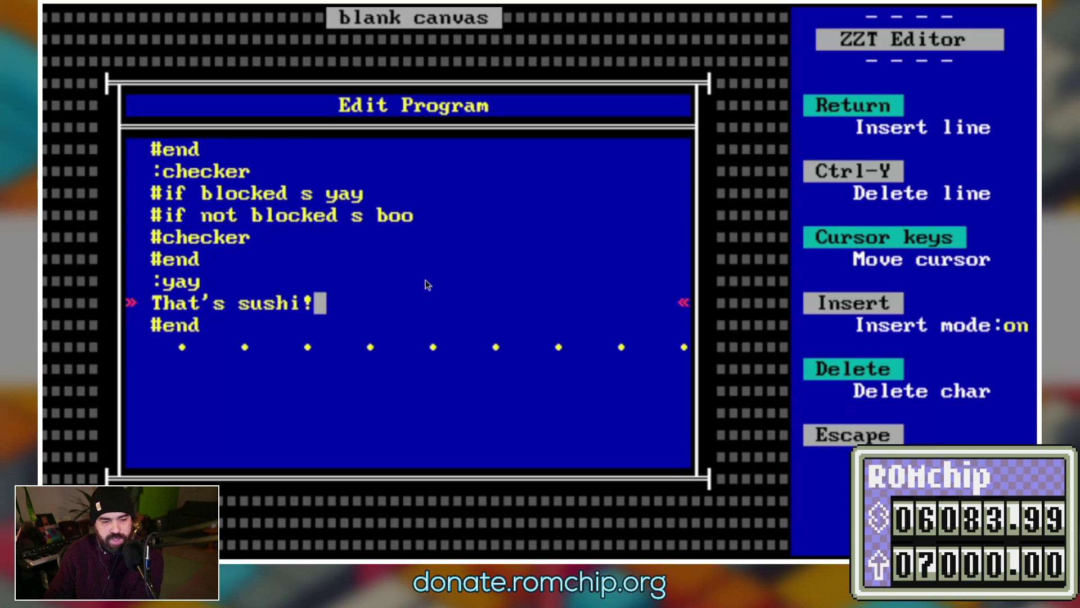
Add a :boo label with the message 'That's not sushi!'
key("Down")
key("Return")
type(":boo")
key("Return")
type("That's not sushi!")
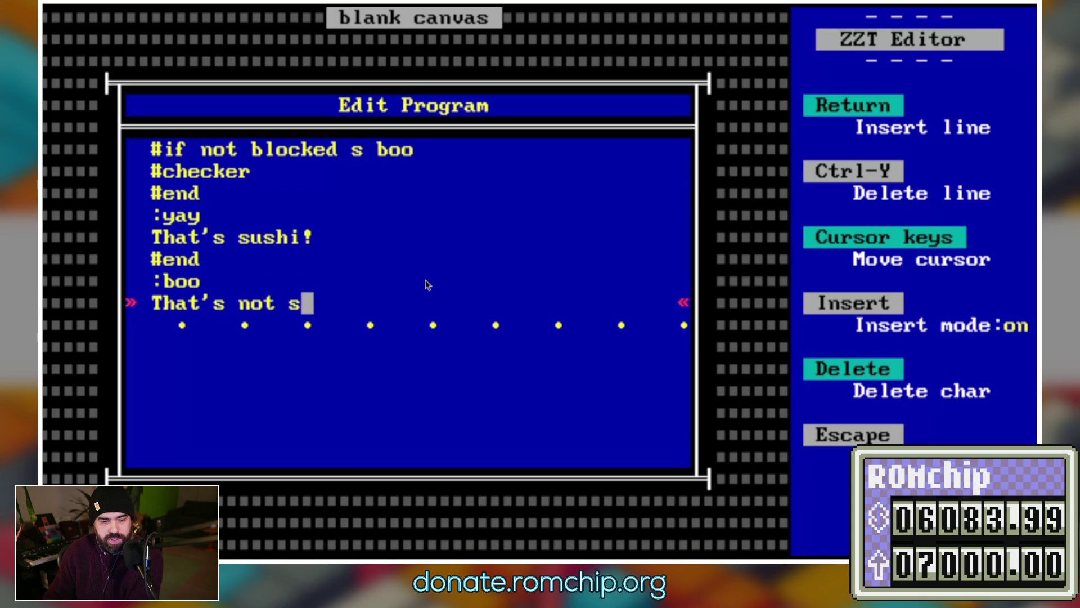
key("Return")
End the not-sushi message with #end, close the program and save the world
type("#end")
key("Escape")
key("s")
key("Return")
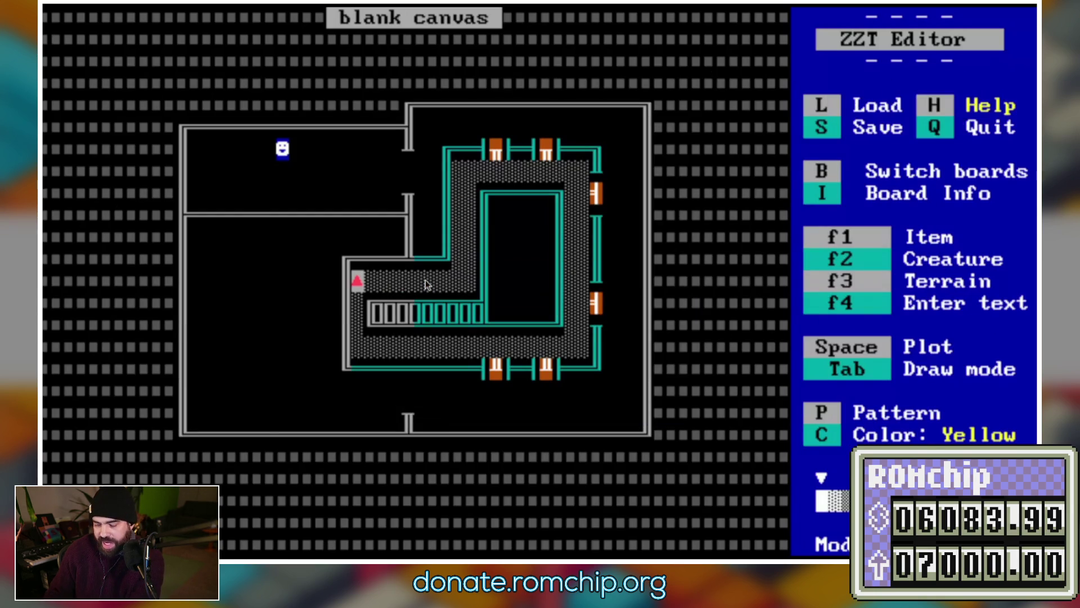
Play-test the conveyor board by walking the player next to the seat, then end the game
key("q")
key("p")
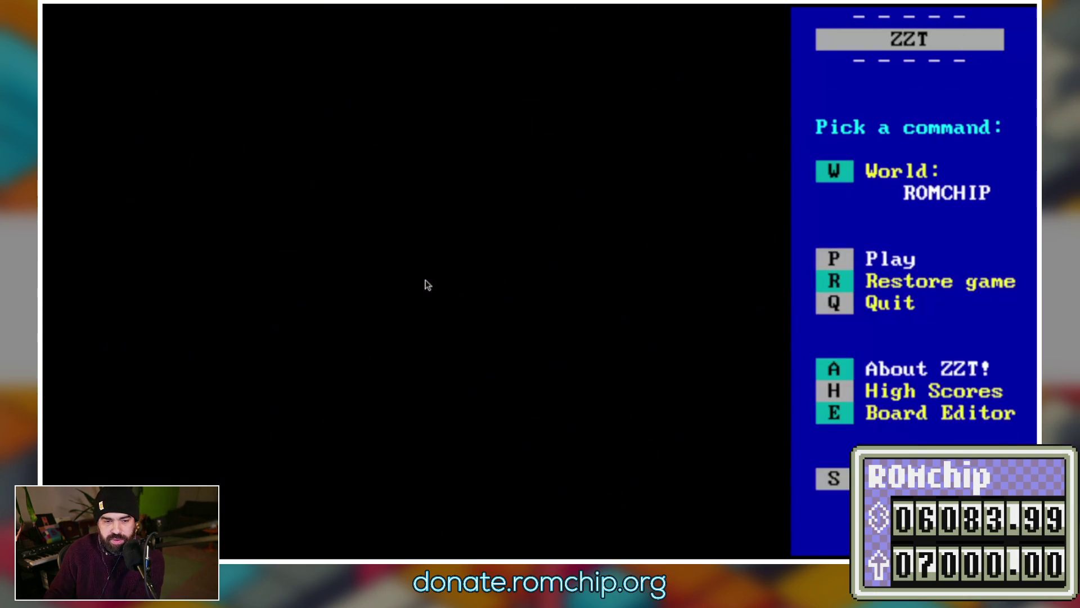
key("Right")
key("Right")
key("Right")
key("Down")
key("Right")
key("Right")
key("Right")
key("Up")
key("Up")
key("Right")
key("Right")
key("Right")
key("Right")
key("Right")
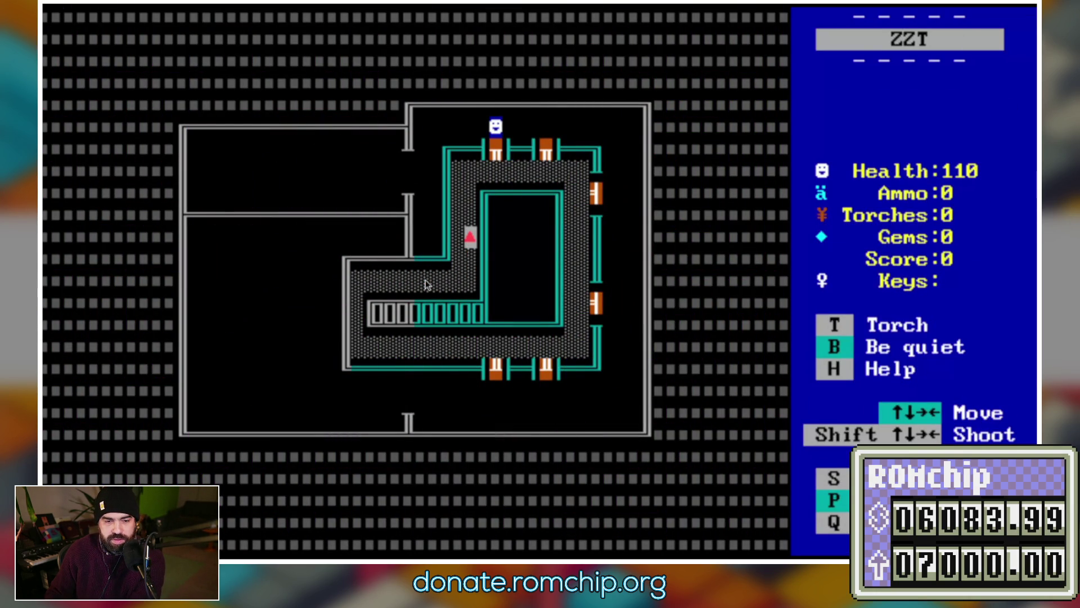
key("Escape")
key("n")
key("Escape")
End the game, return to the board editor and load the ROMCHIP world
key("y")
key("q")
key("n")
key("e")
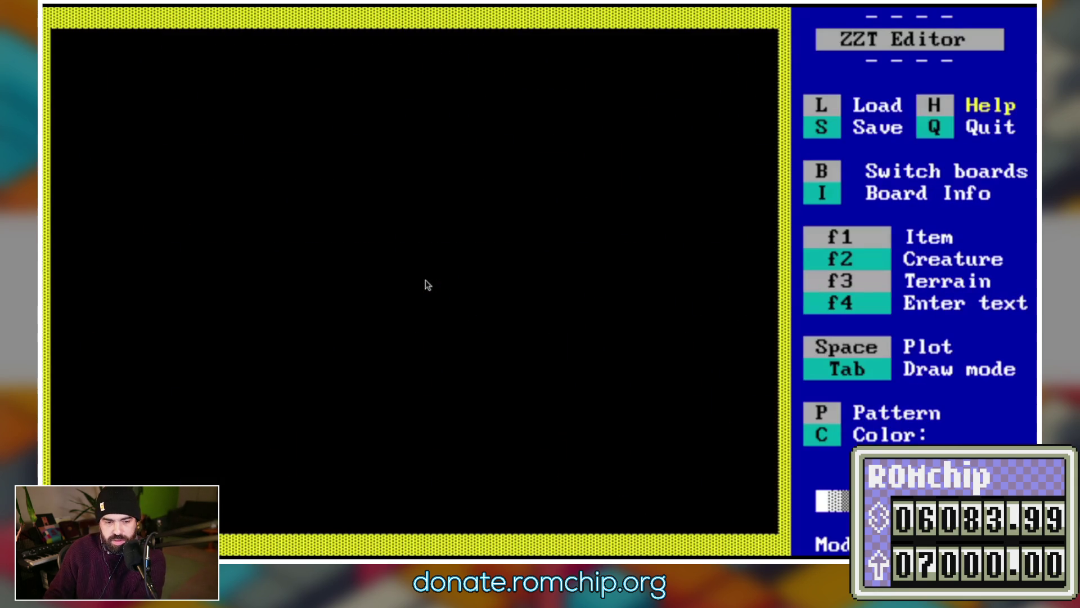
key("Return")
key("l")
key("Down")
key("Down")
key("Down")
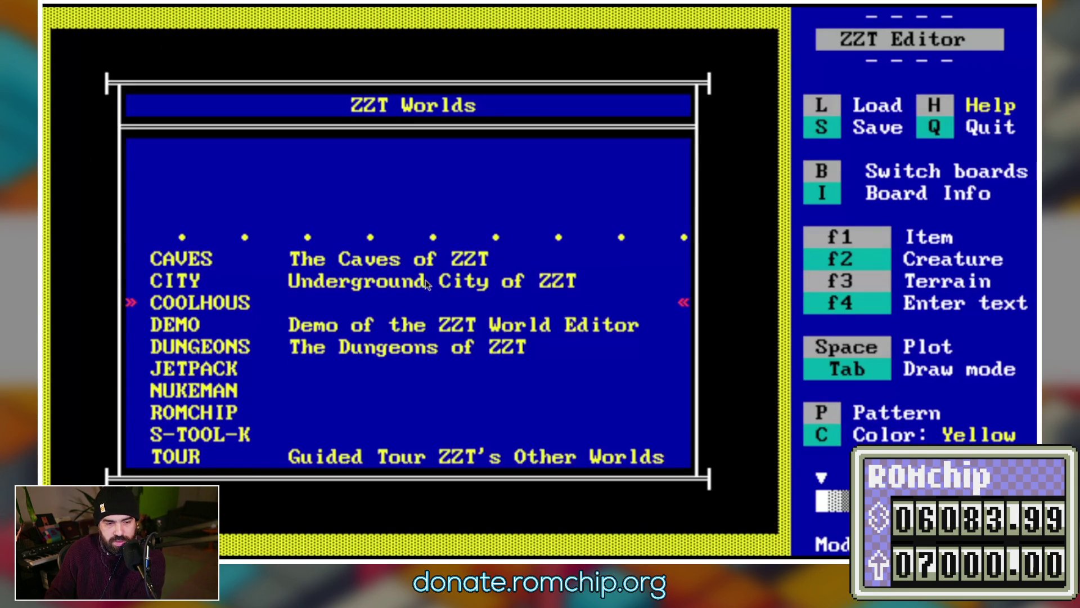
key("Return")
Review the seat object's program, including its blocked-south :yay jump target
key("Right")
key("Right")
key("Up")
key("Up")
key("Up")
key("Return")
key("Down")
key("Down")
key("Down")
key("Down")
key("Down")
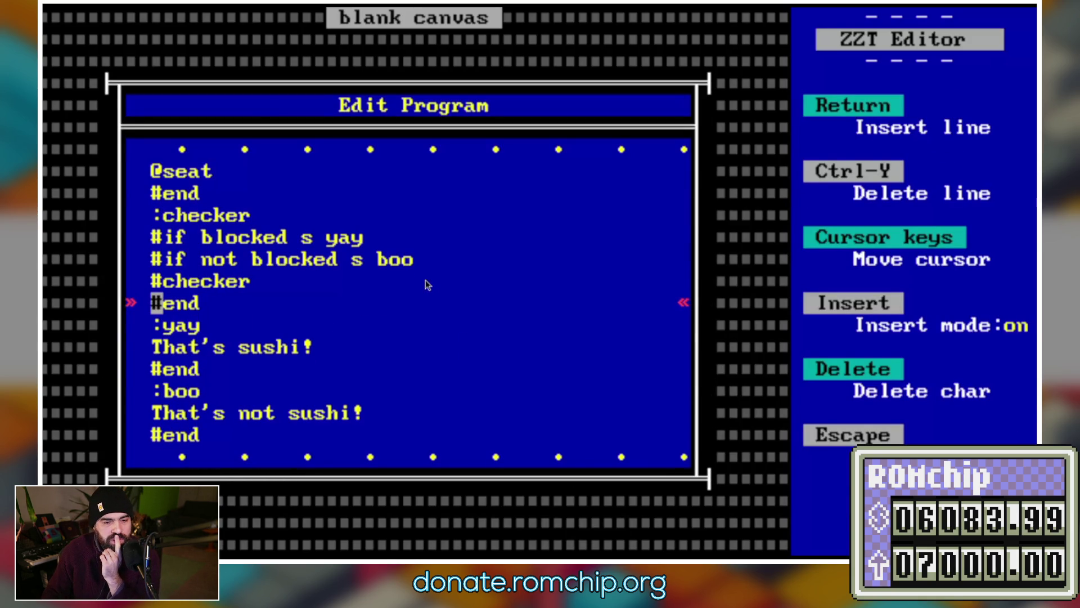
key("Up")
key("Up")
key("Up")
key("End")
key("Left")
key("Left")
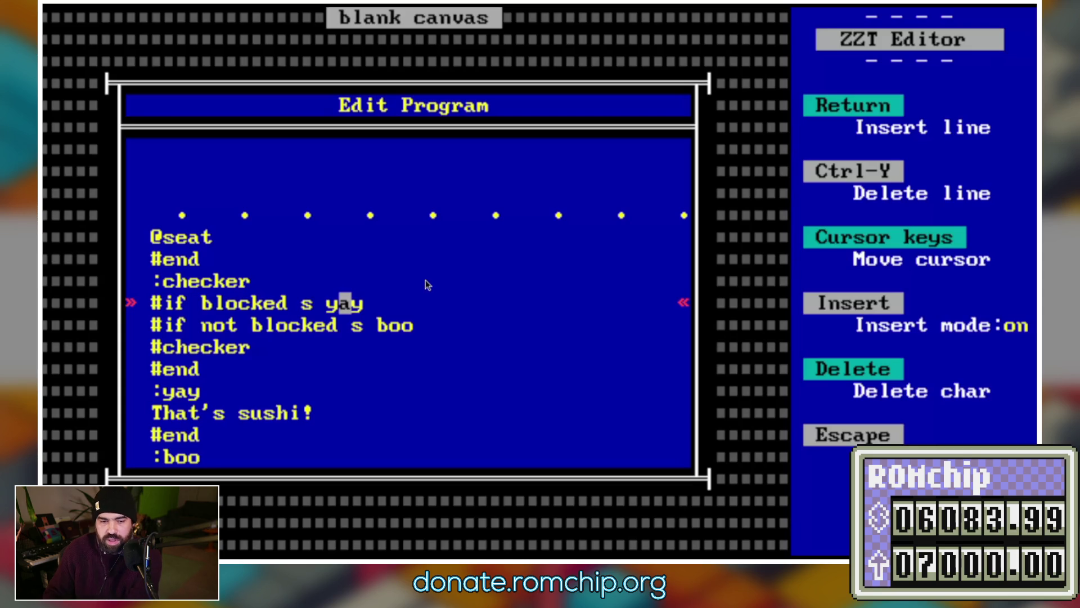
key("Left")
key("Escape")
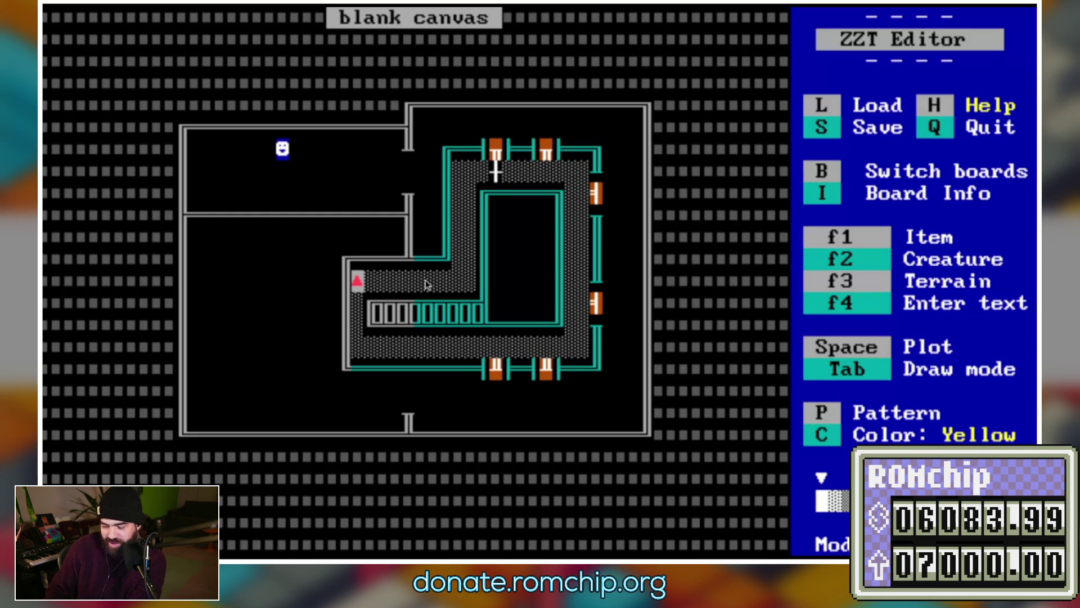
Load the expo board and read the sign's :touch, checker and #char 220 lines
key("b")
key("Down")
key("Down")
key("Down")
key("Return")
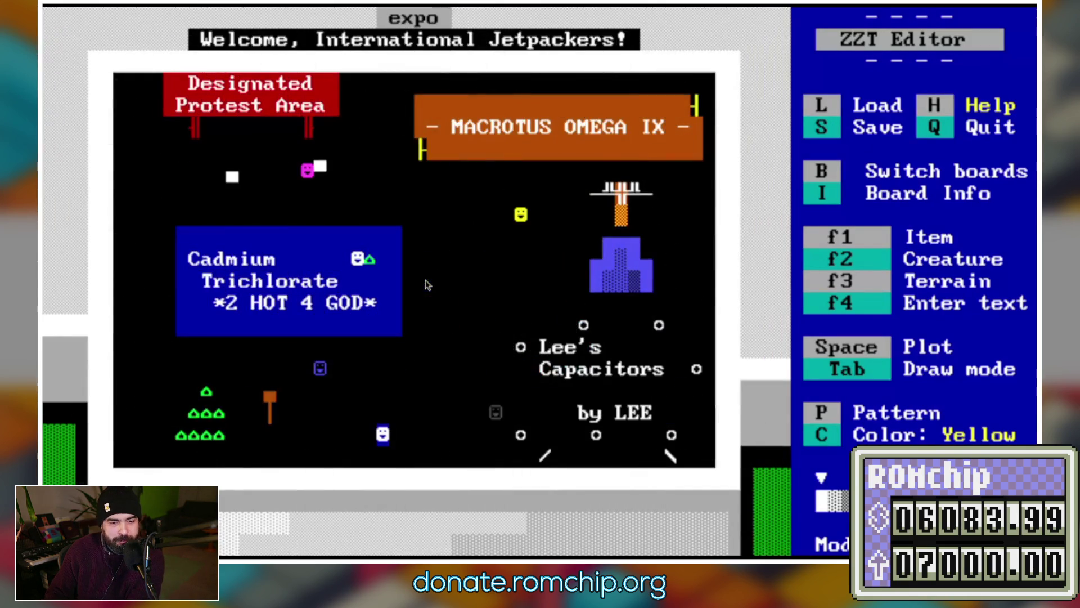
key("Return")
key("Return")
key("Down")
key("Down")
key("Down")
key("Down")
key("Down")
key("Down")
key("Down")
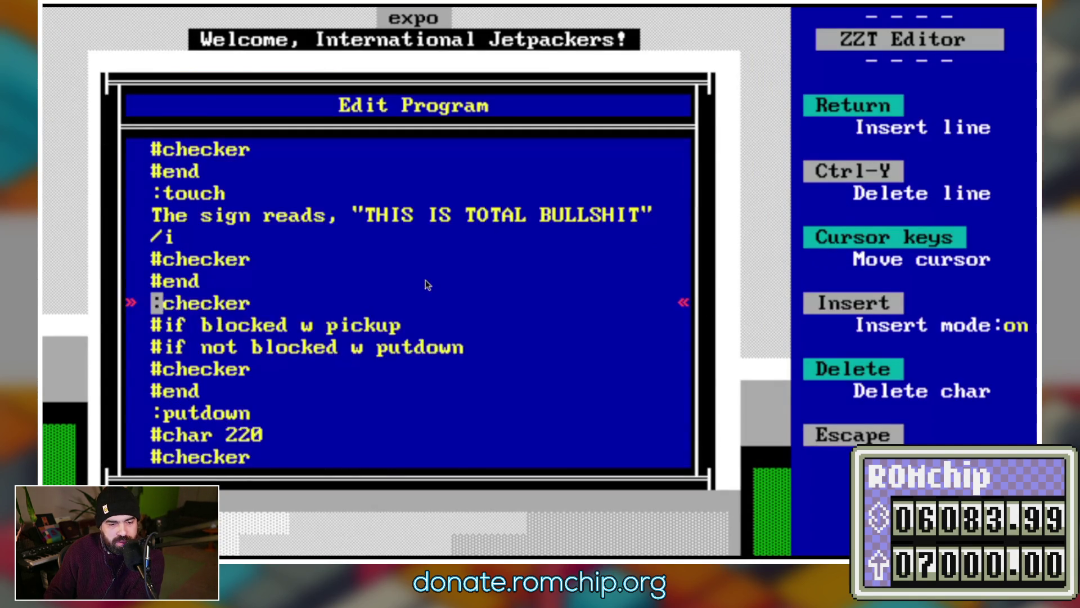
key("Down")
key("Down")
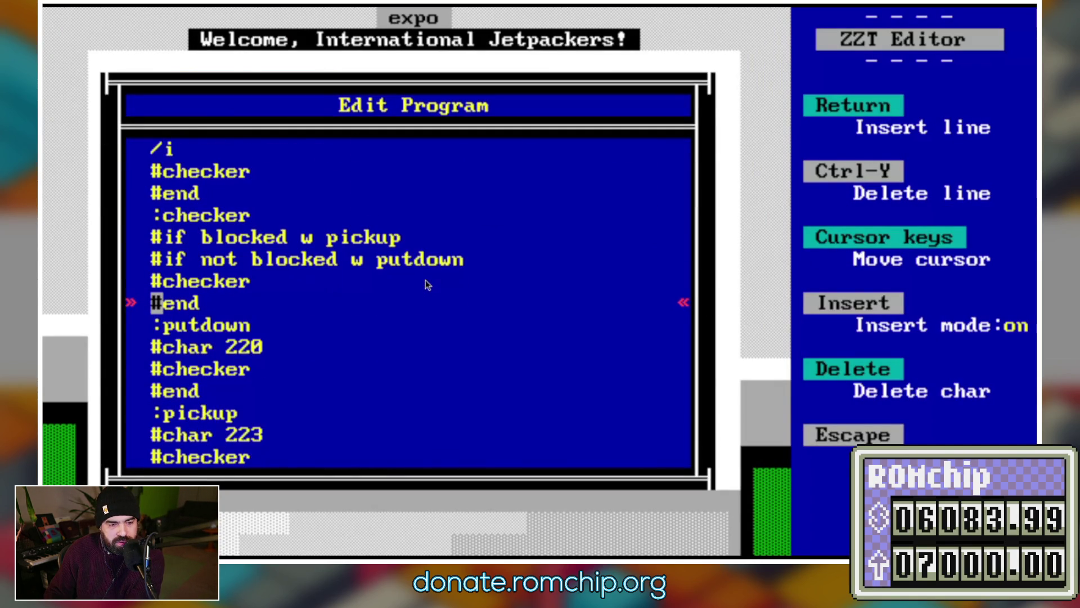
key("Down")
key("Down")
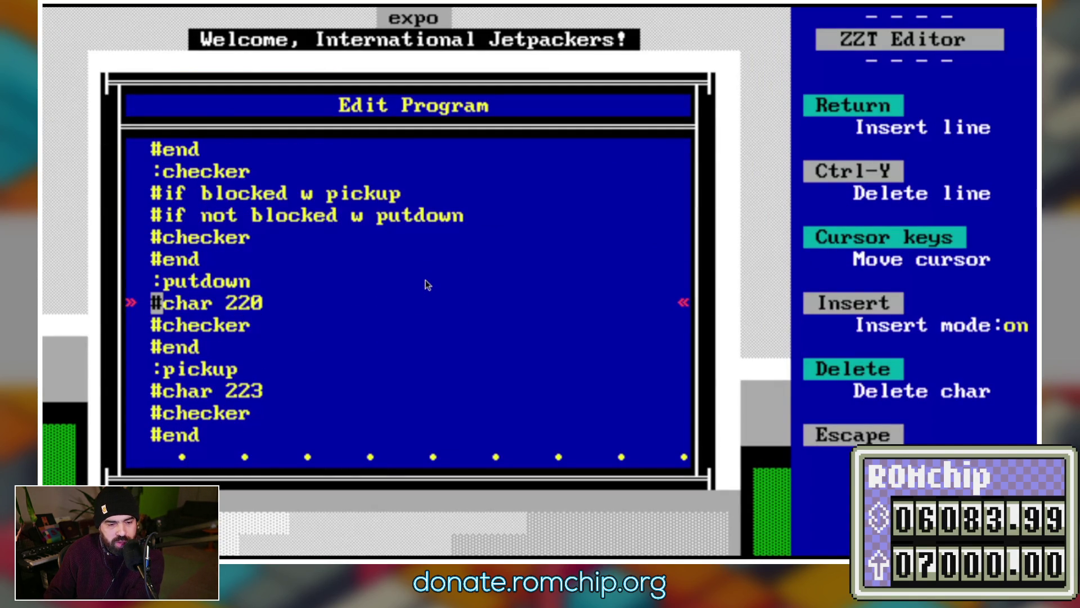
key("Down")
key("Up")
key("End")
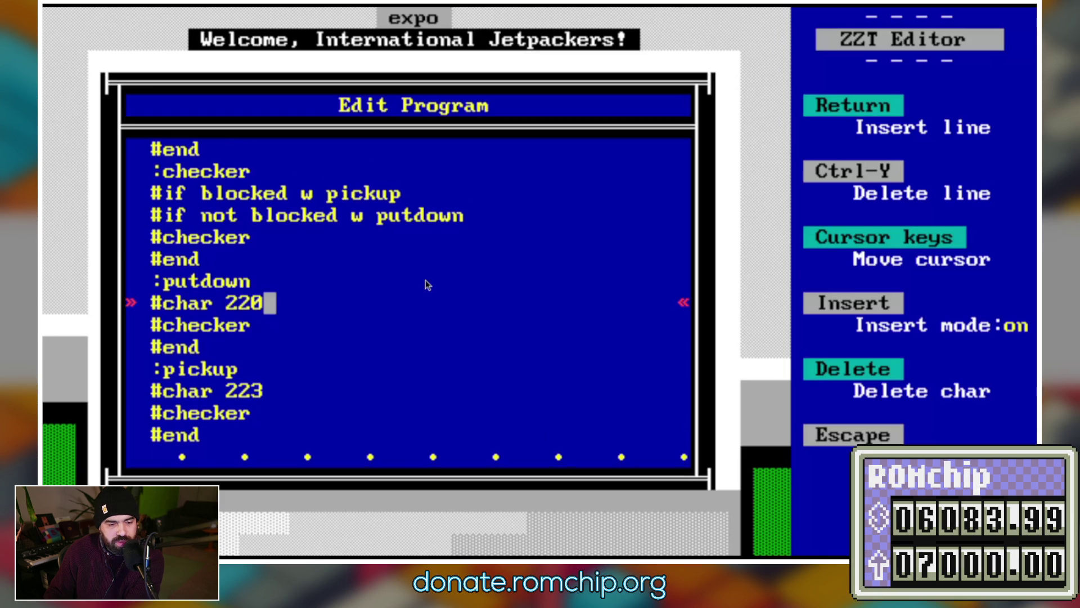
Review the sign's :putdown routine, :checker label and top of its script
key("Up")
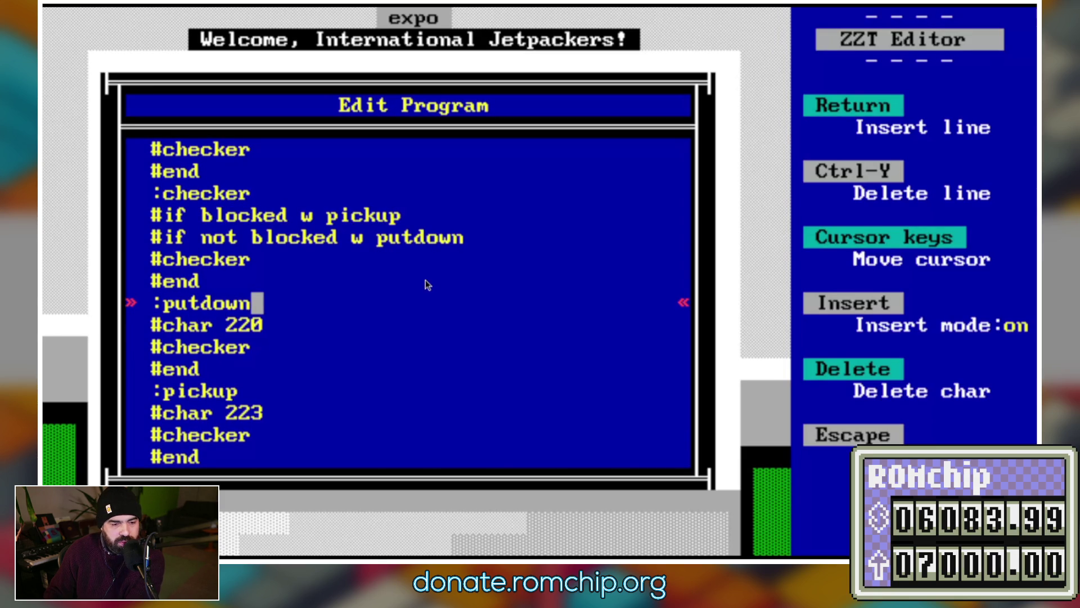
key("Down")
key("Down")
key("Up")
key("Down")
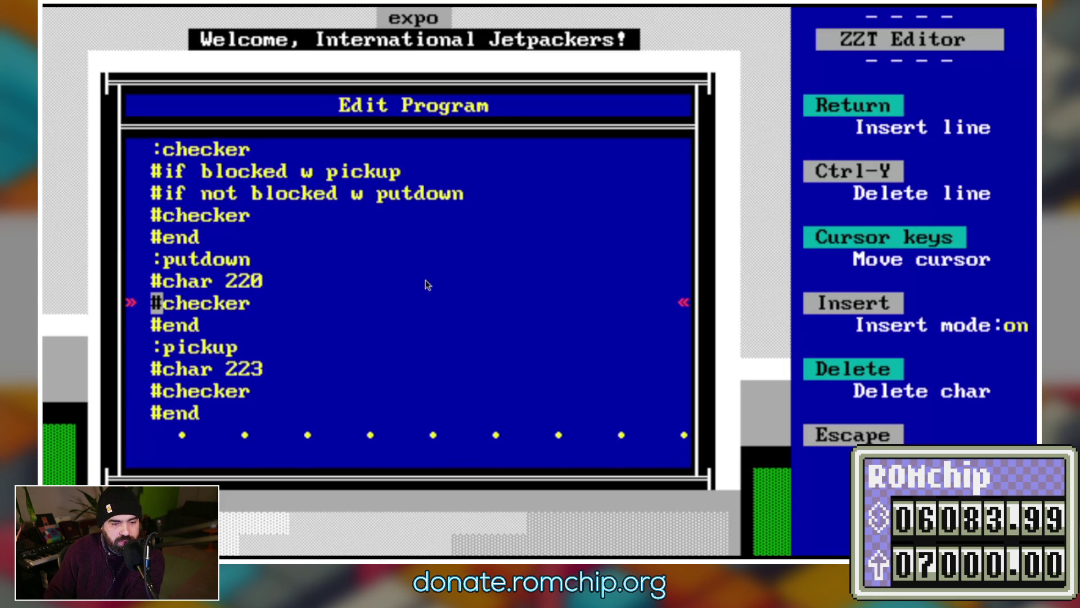
key("Up")
key("Up")
key("Up")
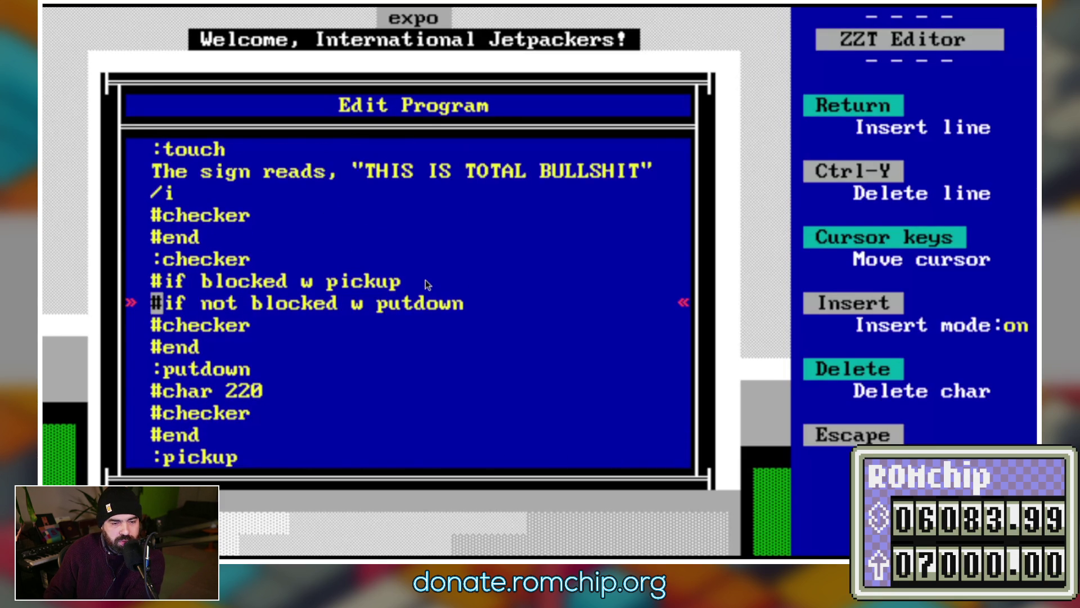
key("Up")
key("Up")
key("Up")
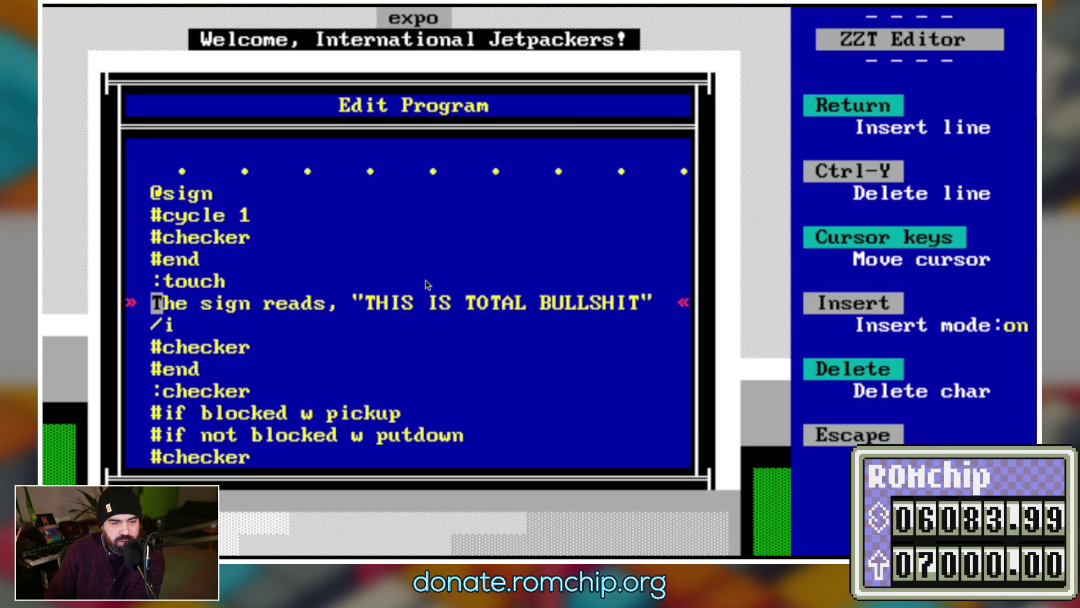
key("Escape")
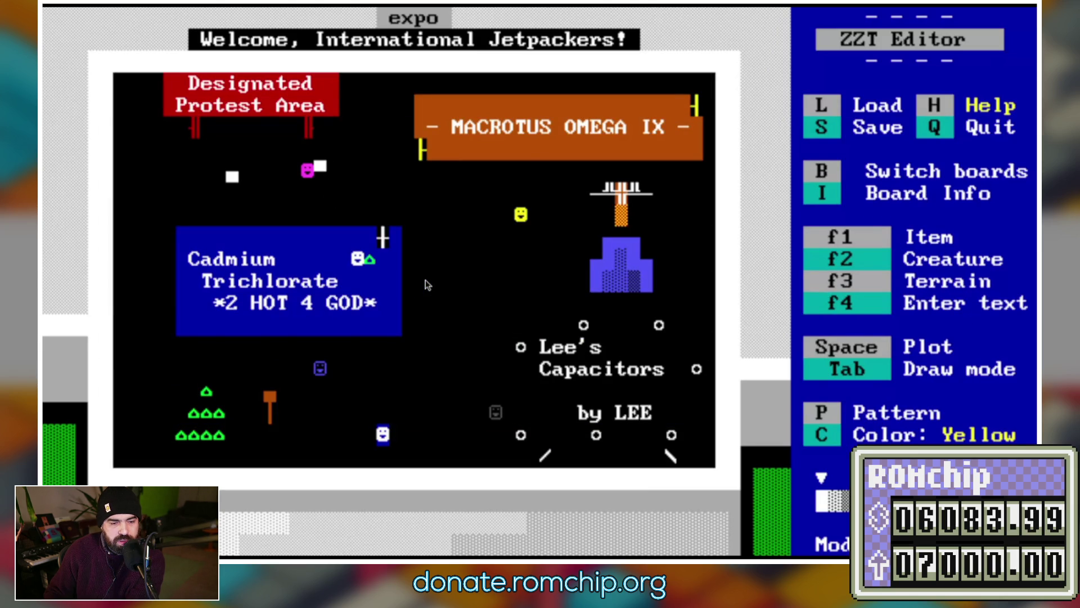
Read through the Chemist object's script
key("Return")
key("Return")
key("Down")
key("Down")
key("Down")
key("Down")
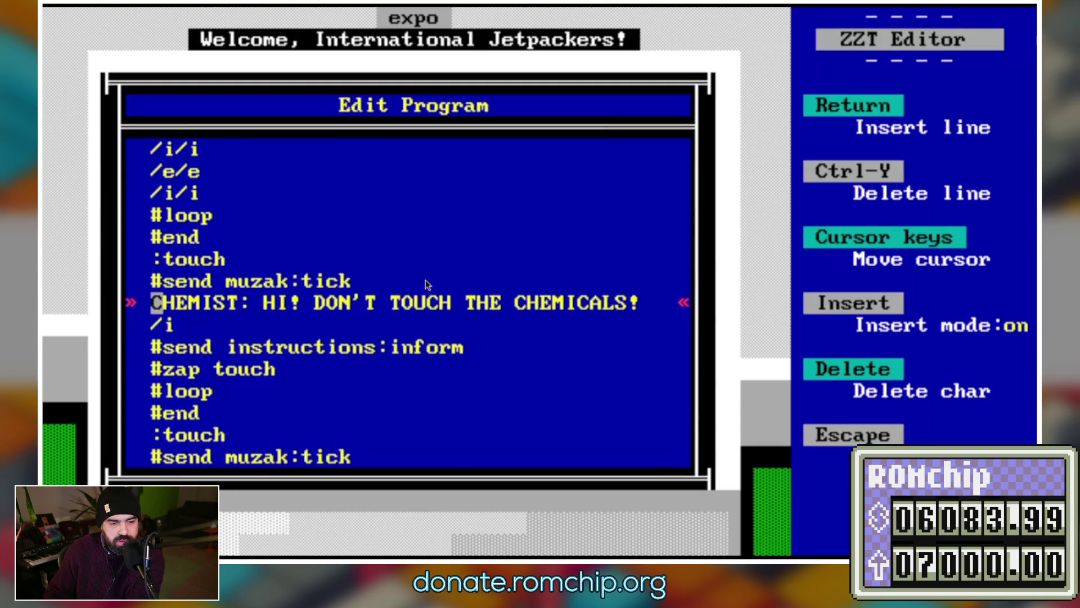
key("Down")
key("Down")
key("Down")
key("Down")
key("Down")
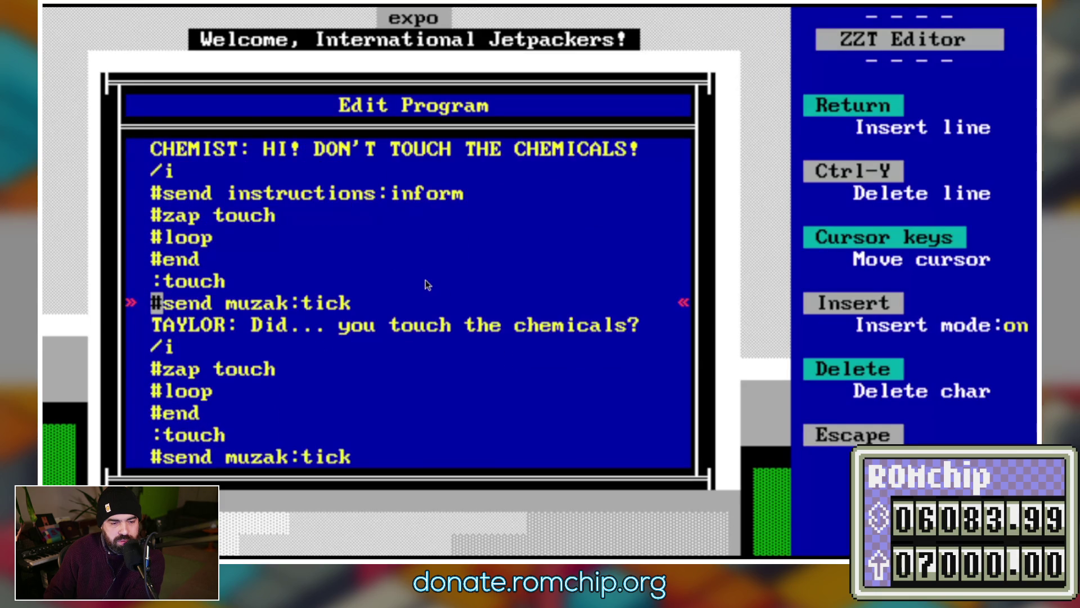
key("Down")
key("Down")
key("Down")
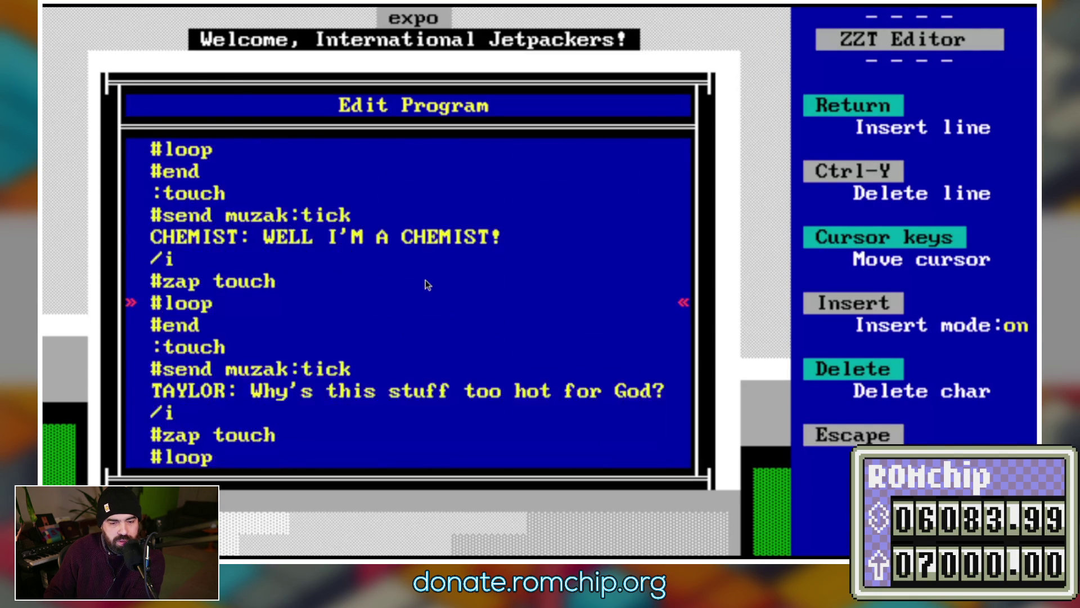
key("Escape")
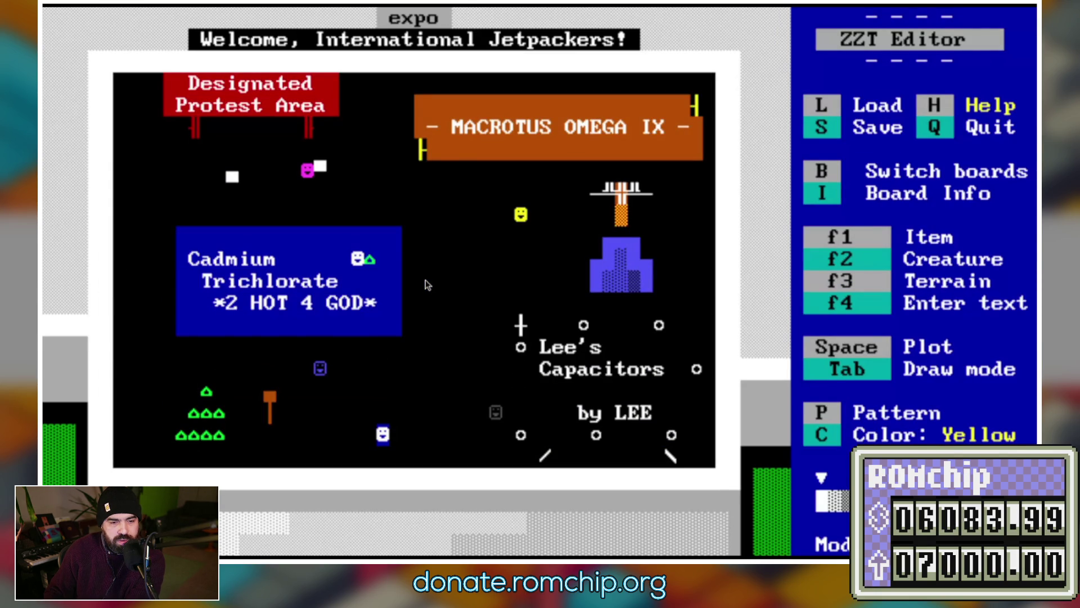
Read the white object's script, including its east-side blocked checks and putdown routine
key("Up")
key("Up")
key("Right")
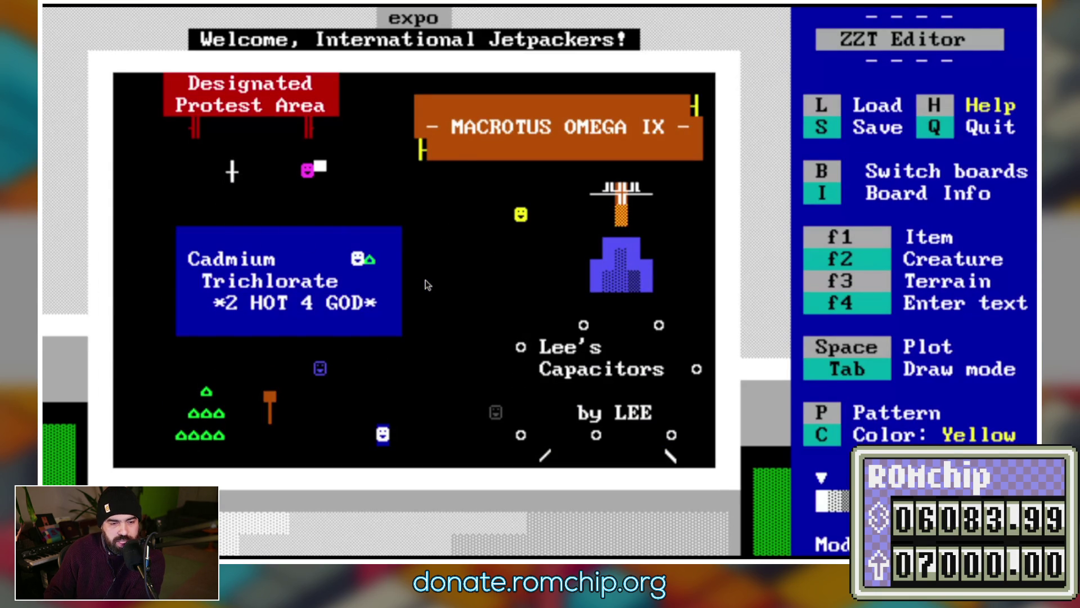
key("Return")
key("Return")
key("Down")
key("Down")
key("Down")
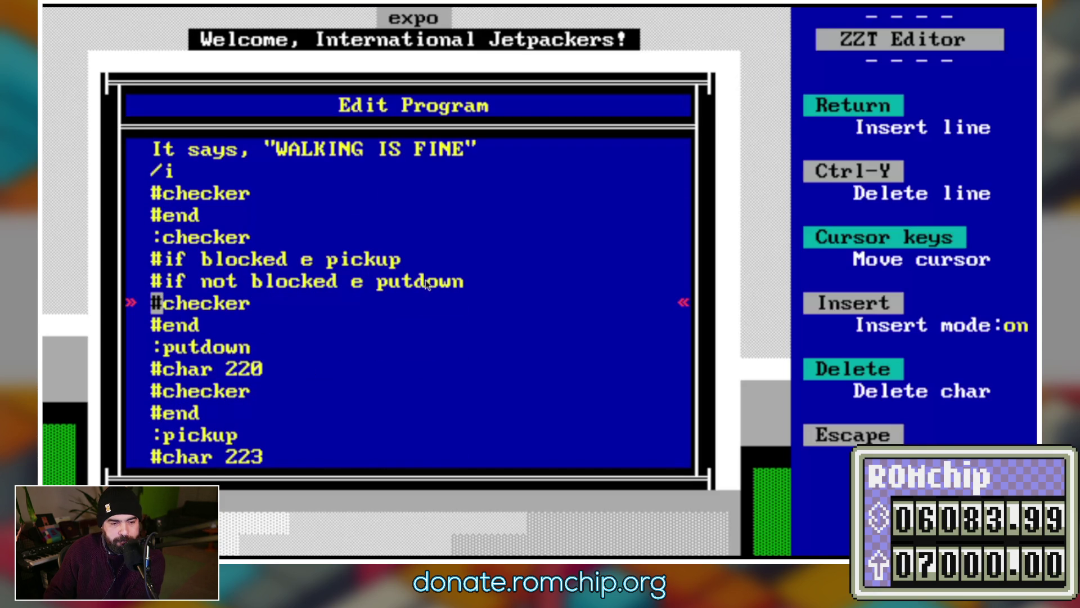
key("Down")
key("Down")
key("Down")
key("Escape")
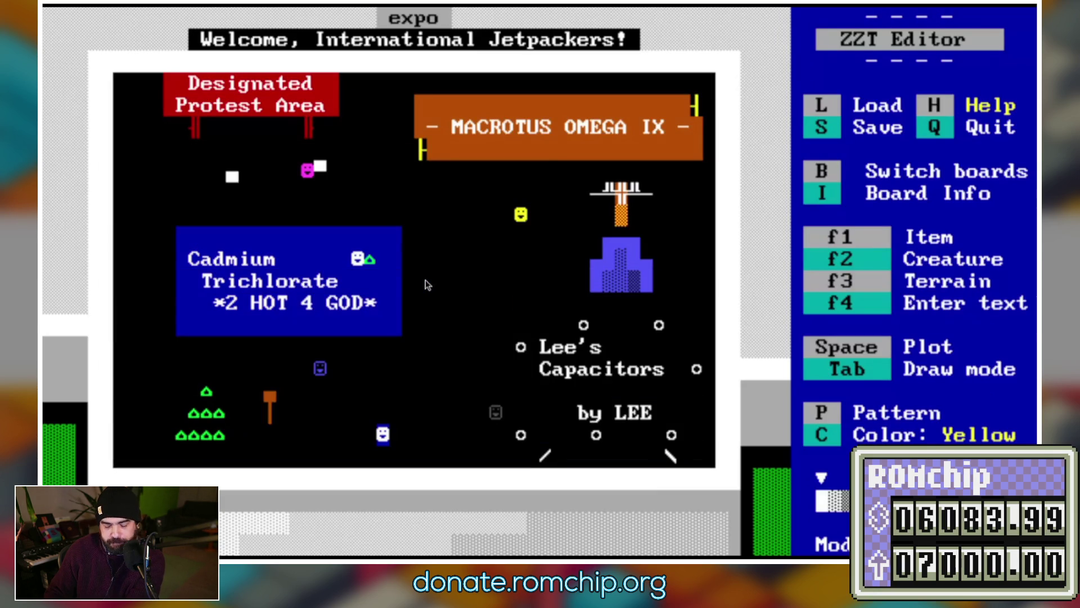
Switch to the 'blank canvas' board with the conveyor
key("b")
key("Up")
key("Up")
key("Up")
key("Up")
key("Up")
key("Down")
key("Return")
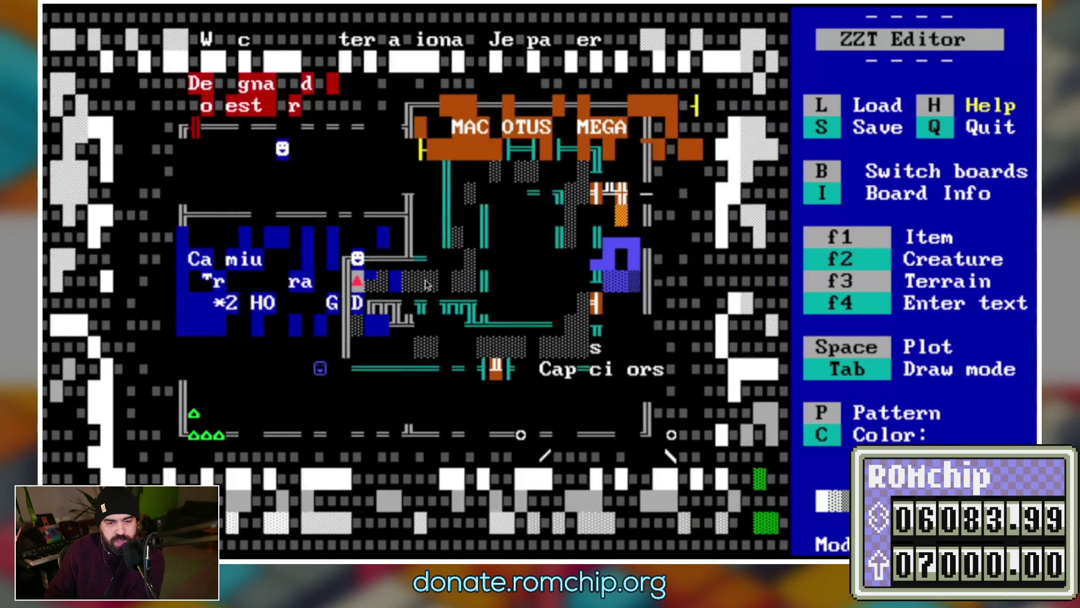
In the seat's program, add a #checker line after the 'That's sushi!' message
key("Return")
key("Down")
key("Down")
key("Down")
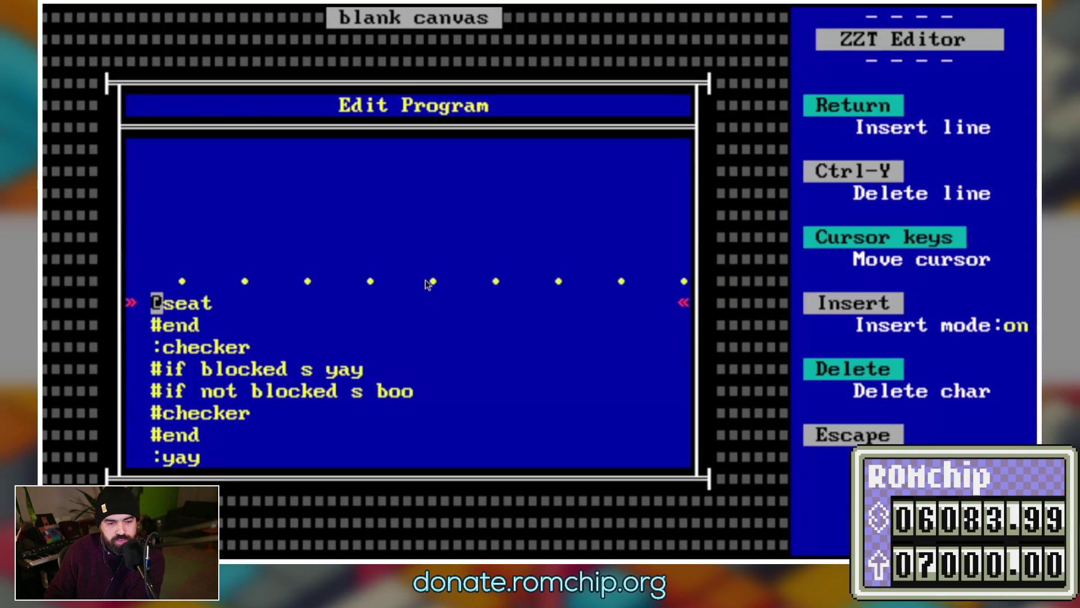
key("Up")
key("Up")
key("Up")
key("End")
key("Down")
key("Down")
key("Down")
key("Right")
key("Right")
key("Right")
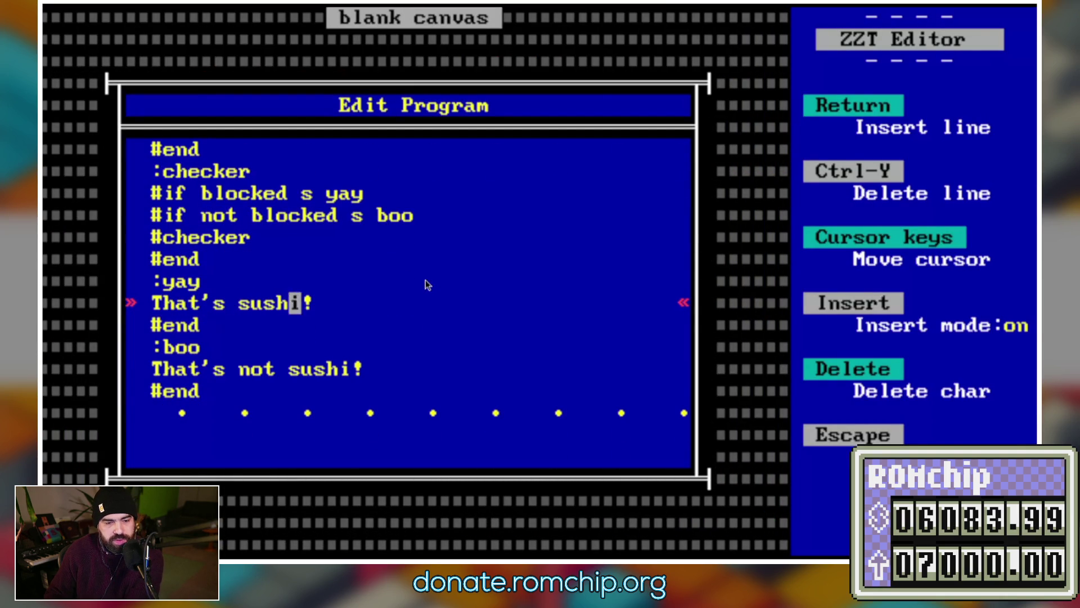
key("Return")
type("ecker")
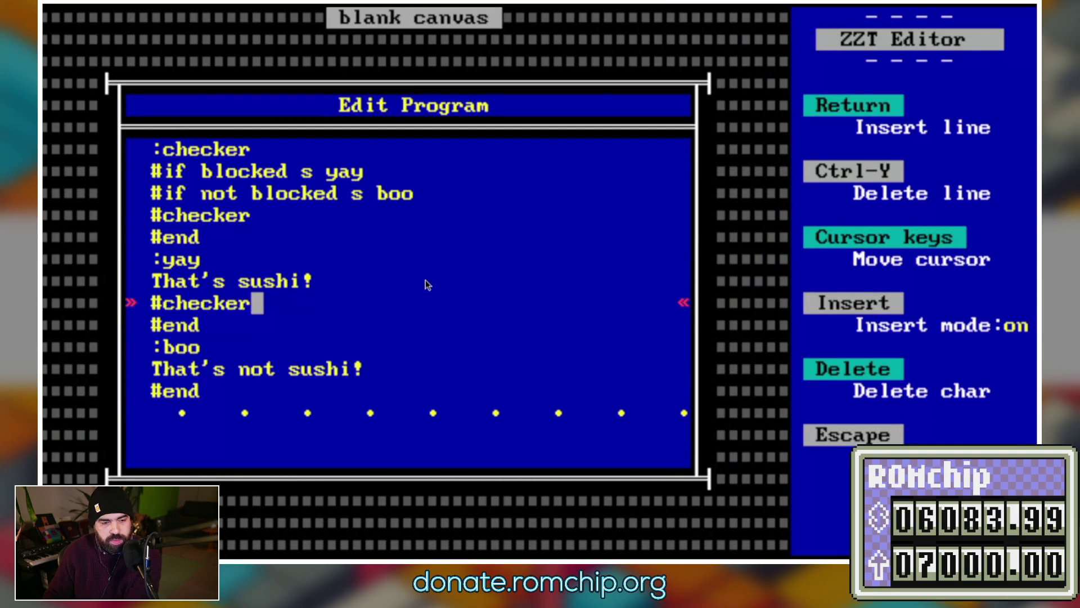
Add a #checker line after the 'That's not sushi!' message
key("Down")
key("Down")
key("Down")
key("Down")
key("Up")
key("End")
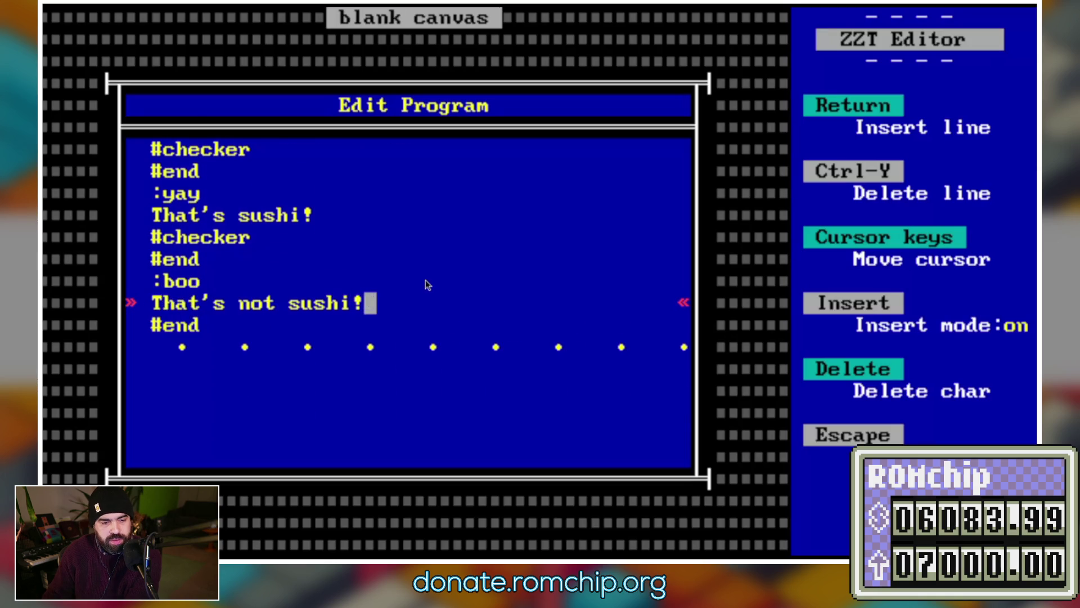
key("Return")
type("#checker")
Review the blocked checks and the #end lines above :yay and :boo
key("Up")
key("Up")
key("Up")
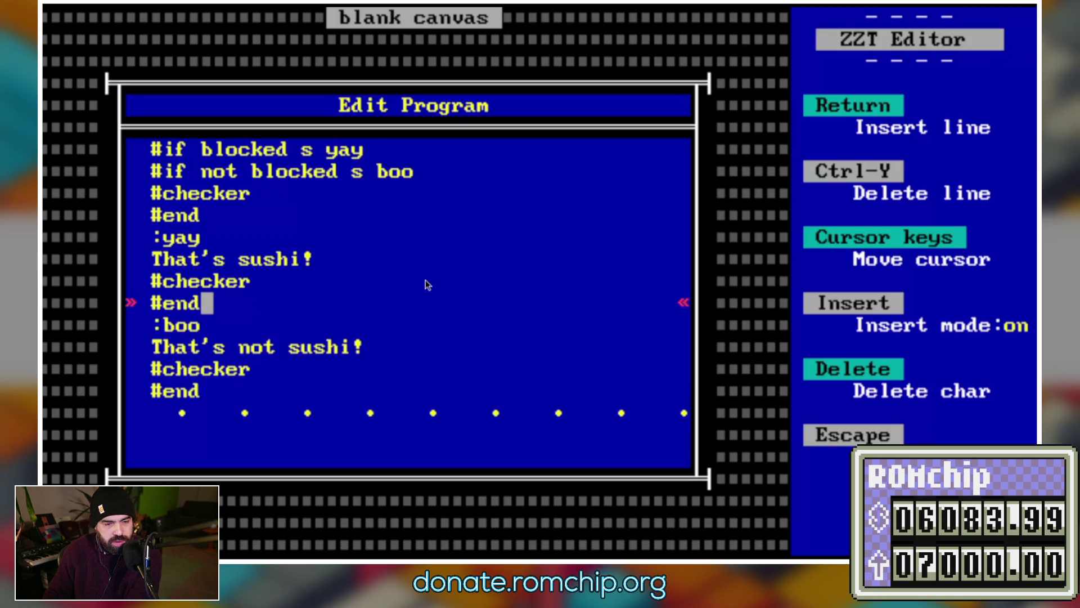
key("Up")
key("Up")
key("Up")
key("Down")
key("Down")
key("Down")
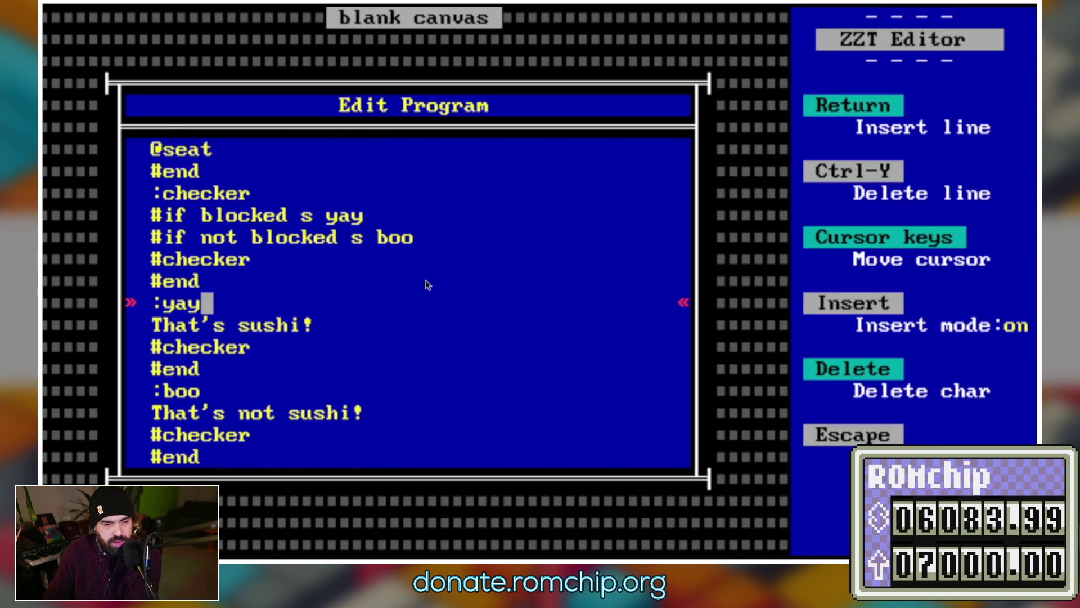
key("Up")
key("End")
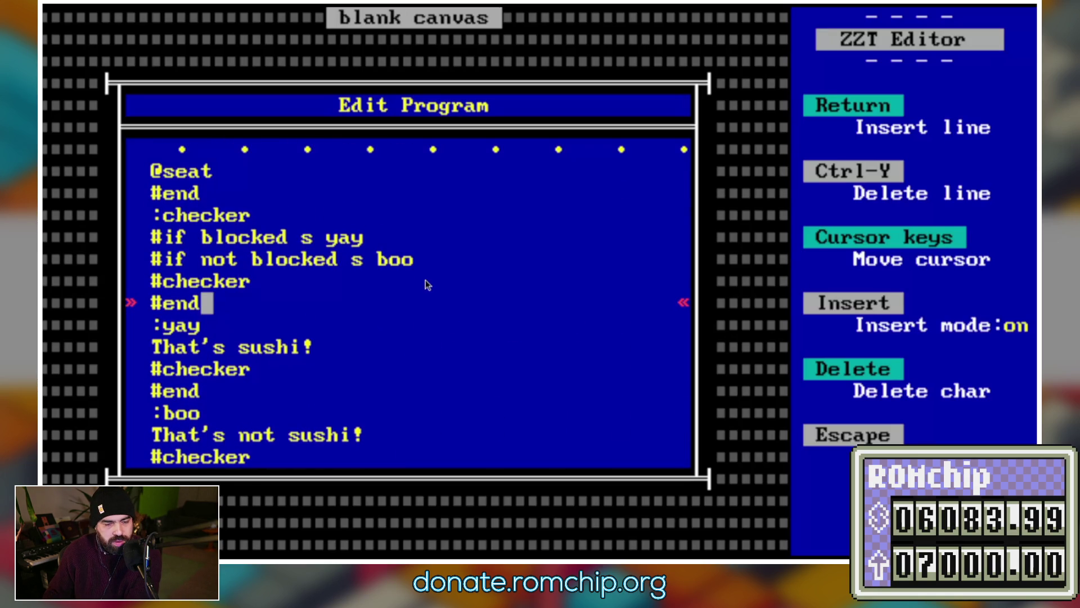
key("Down")
key("Left")
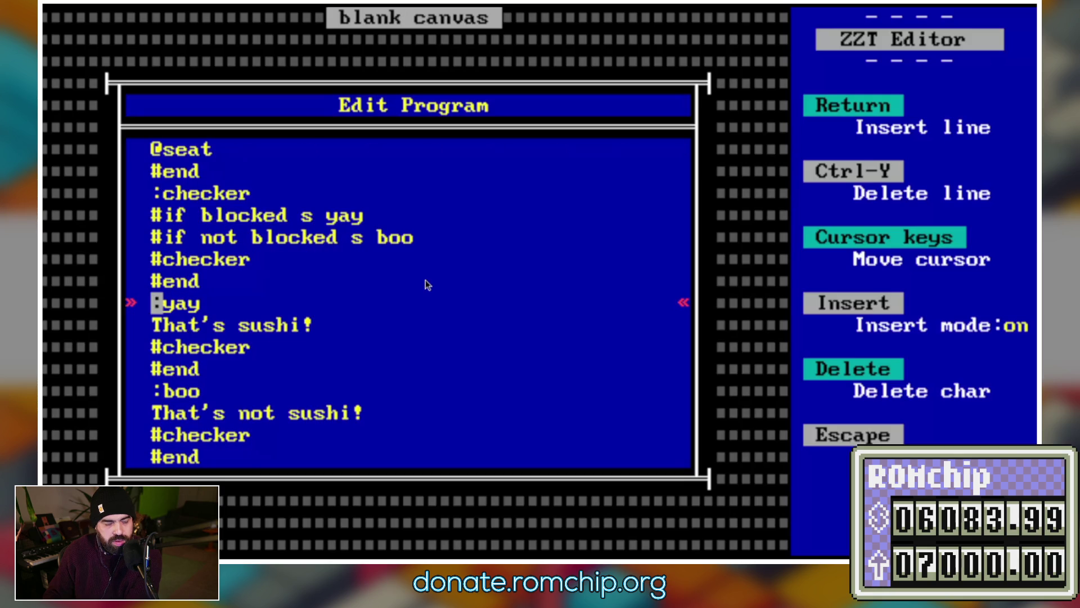
Rename the :checker label to :touch and delete the #checker after the blocked checks
key("Up")
key("Up")
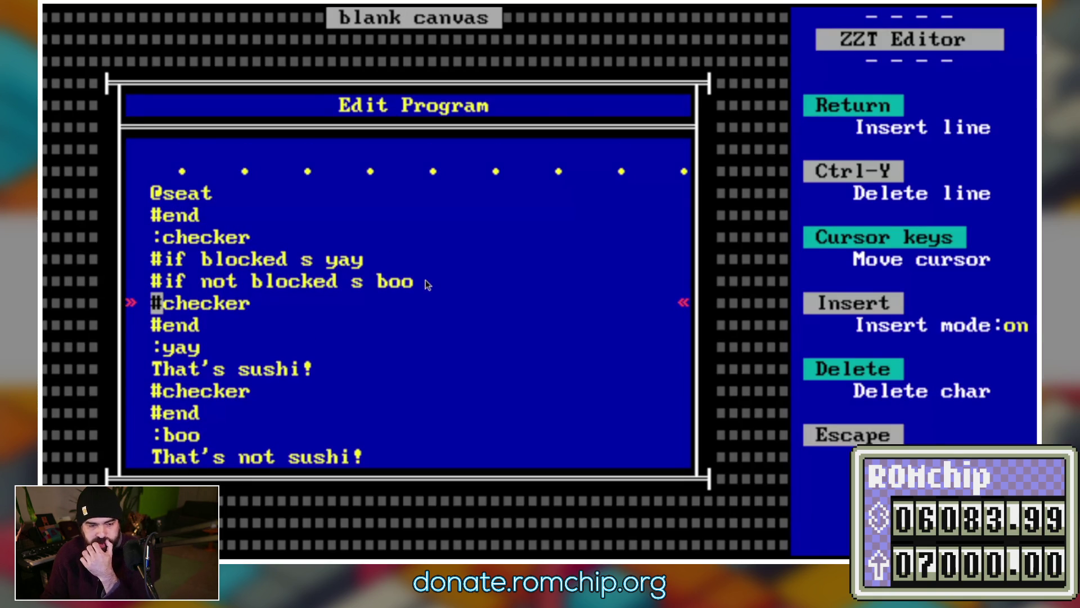
key("Up")
key("Up")
key("Up")
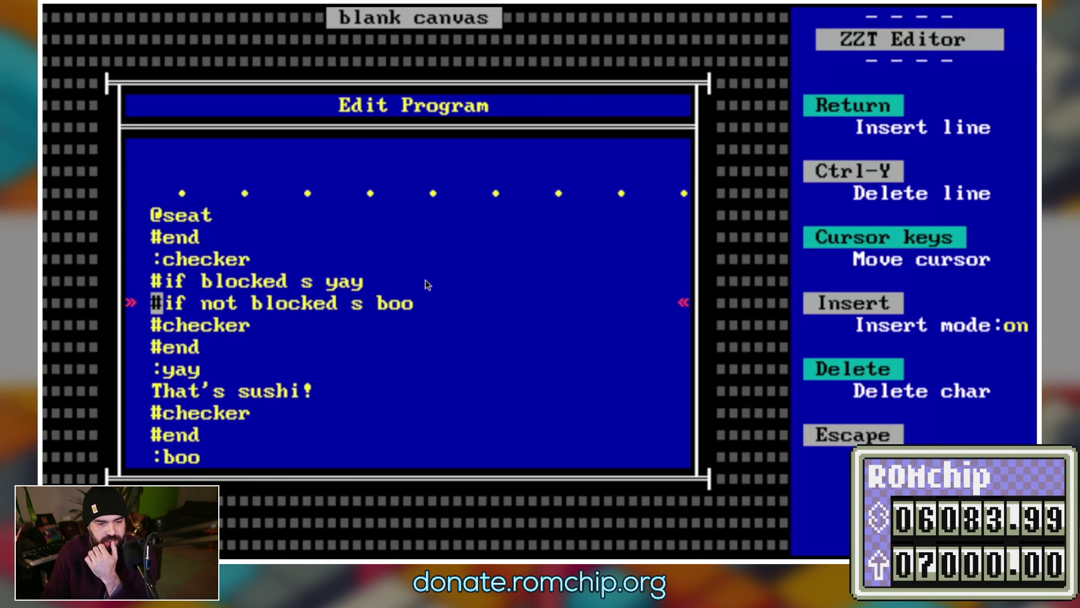
key("End")
key("BackSpace")
key("BackSpace")
key("BackSpace")
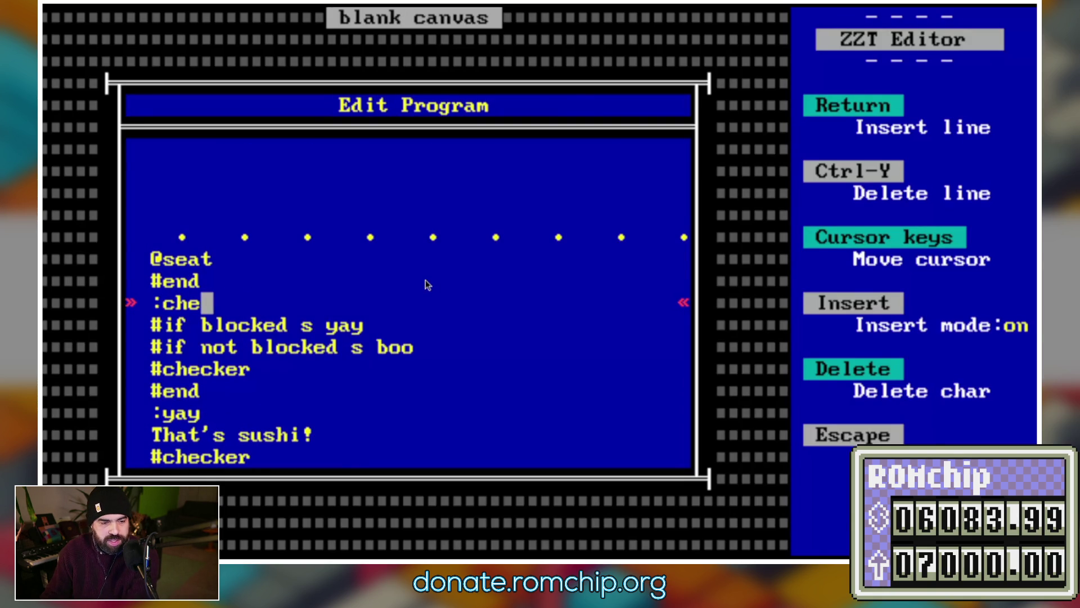
type("rouch")
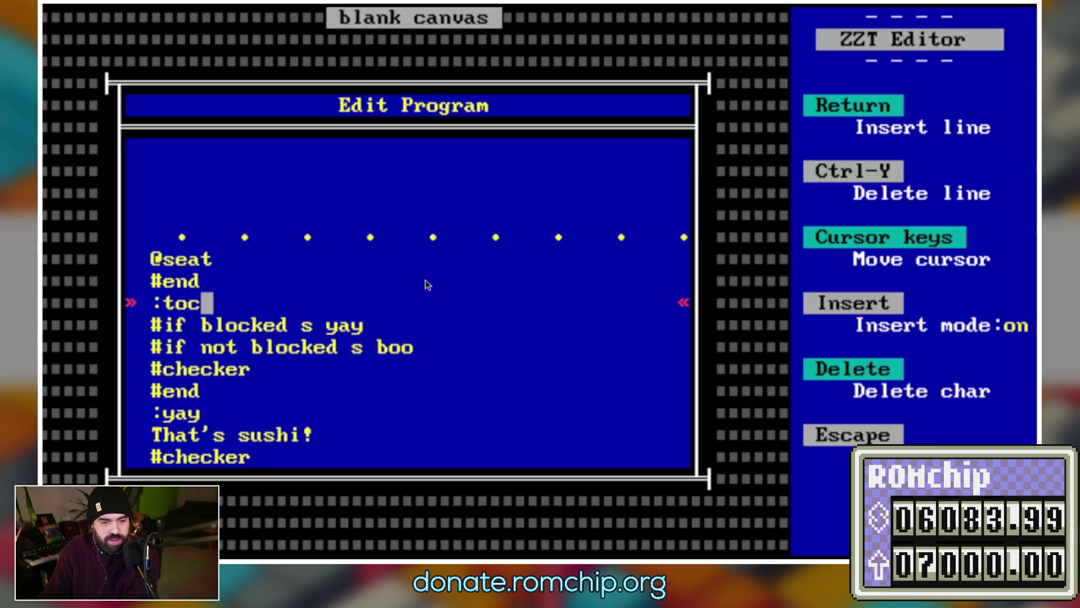
key("Down")
key("Down")
key("Down")
key("Left")
key("Left")
key("Left")
key("BackSpace")
key("BackSpace")
key("BackSpace")
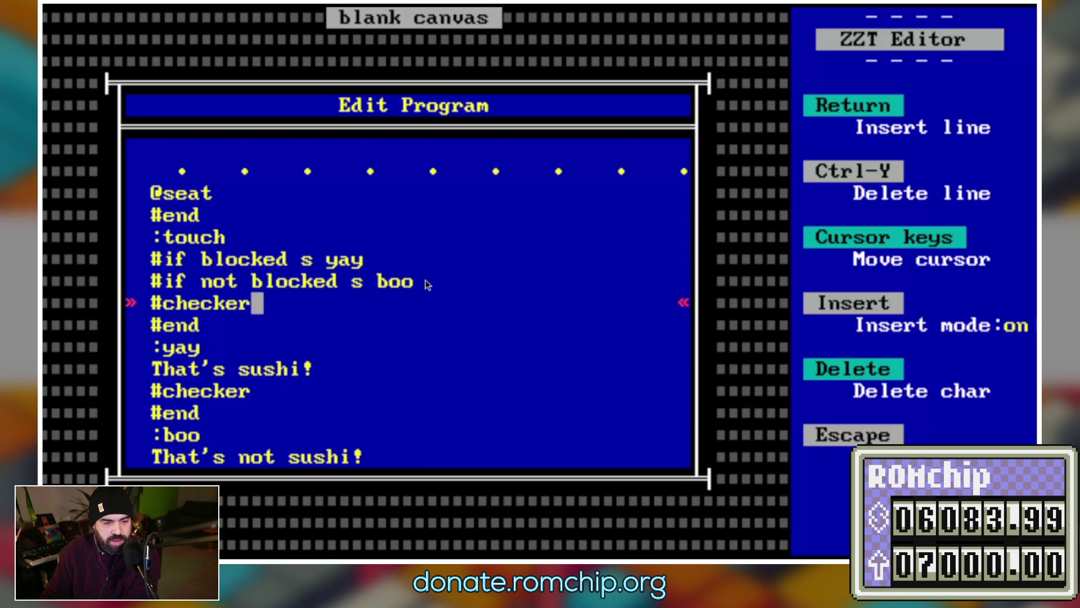
key("BackSpace")
Delete the #checker lines after both sushi messages and save the world
key("Down")
key("Down")
key("Down")
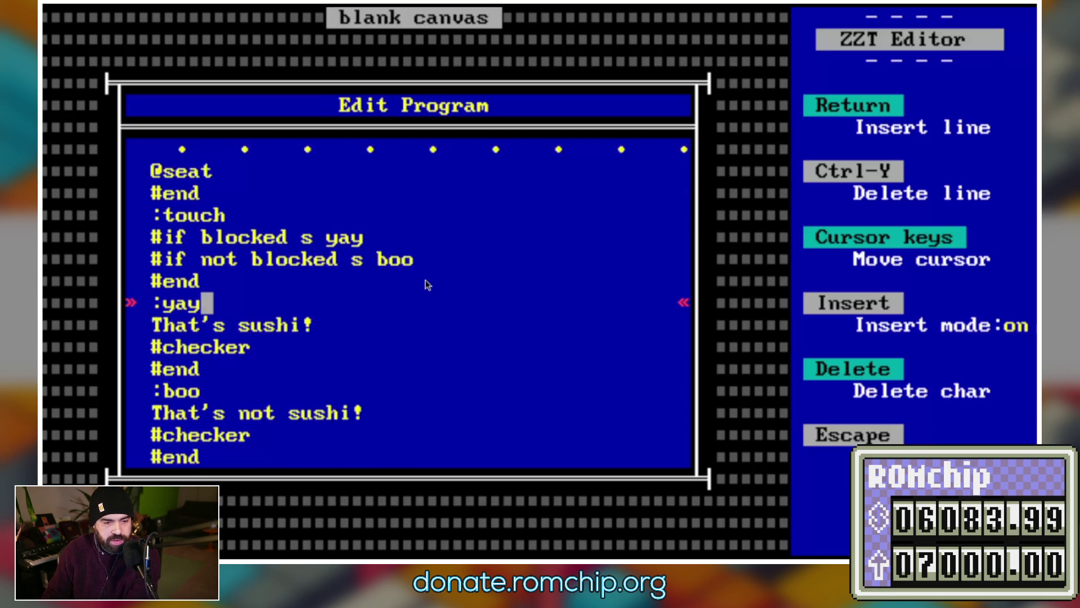
key("Down")
key("Right")
key("Right")
key("Right")
key("BackSpace")
key("BackSpace")
key("BackSpace")
key("BackSpace")
key("BackSpace")
key("BackSpace")
key("Down")
key("Down")
key("Down")
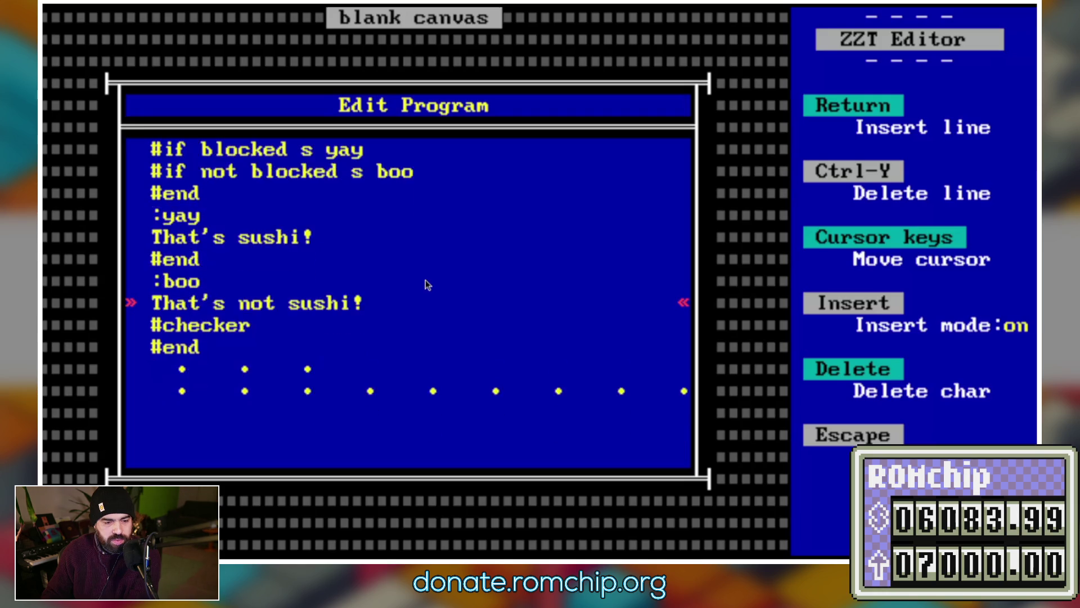
key("Right")
key("Right")
key("Right")
key("BackSpace")
key("BackSpace")
key("BackSpace")
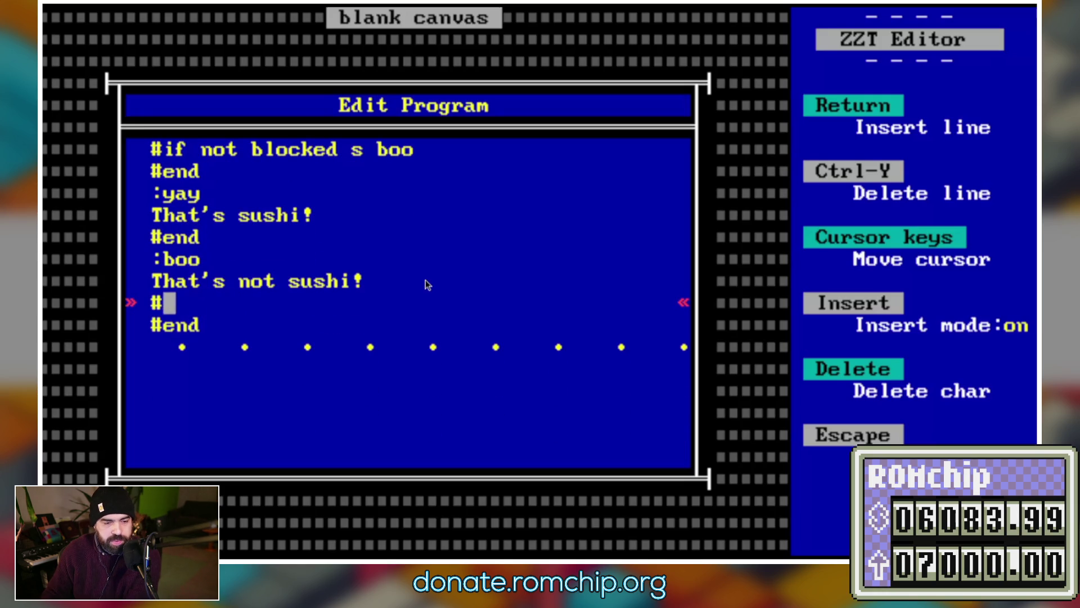
key("Escape")
key("s")
key("Return")
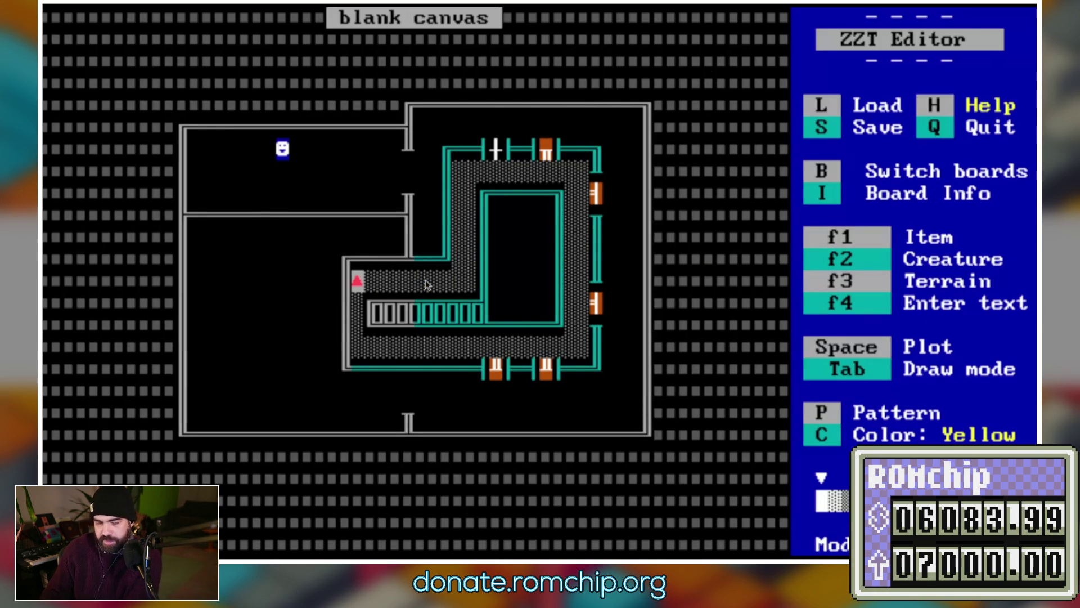
Play-test the world, walking up to touch the top seat above the conveyor
key("q")
key("p")
key("Right")
key("Right")
key("Right")
key("Down")
key("Right")
key("Right")
key("Right")
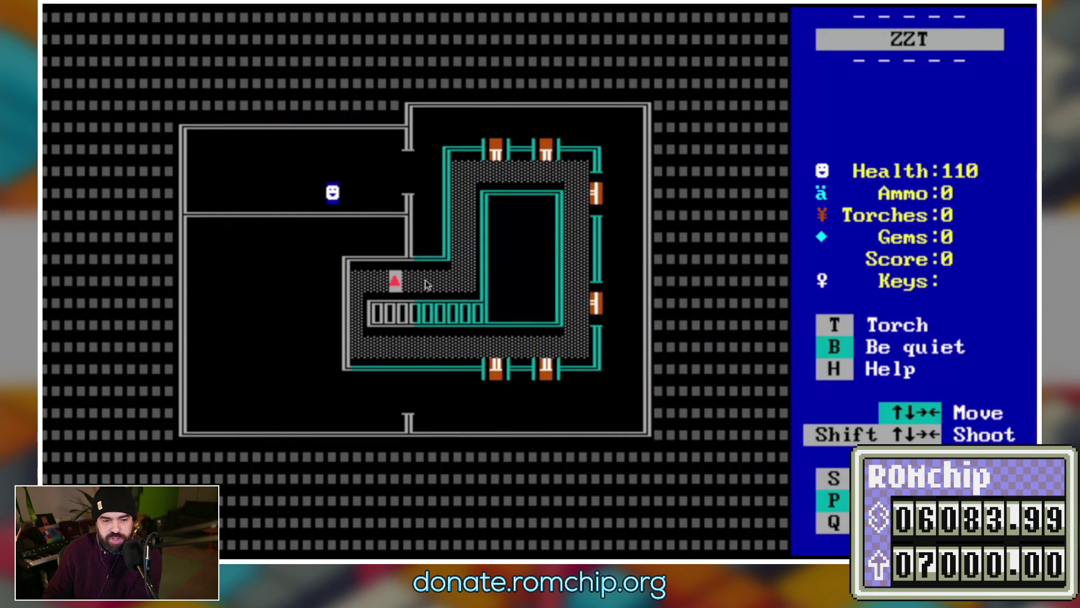
key("Right")
key("Up")
key("Right")
key("Up")
key("Right")
key("Right")
key("Right")
key("Right")
key("Right")
key("Down")
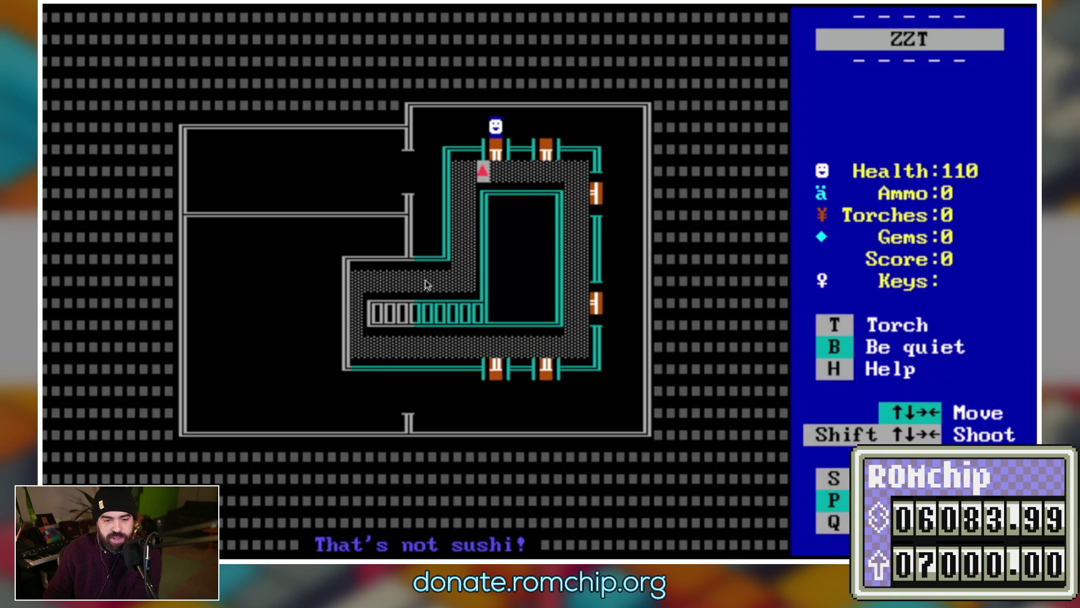
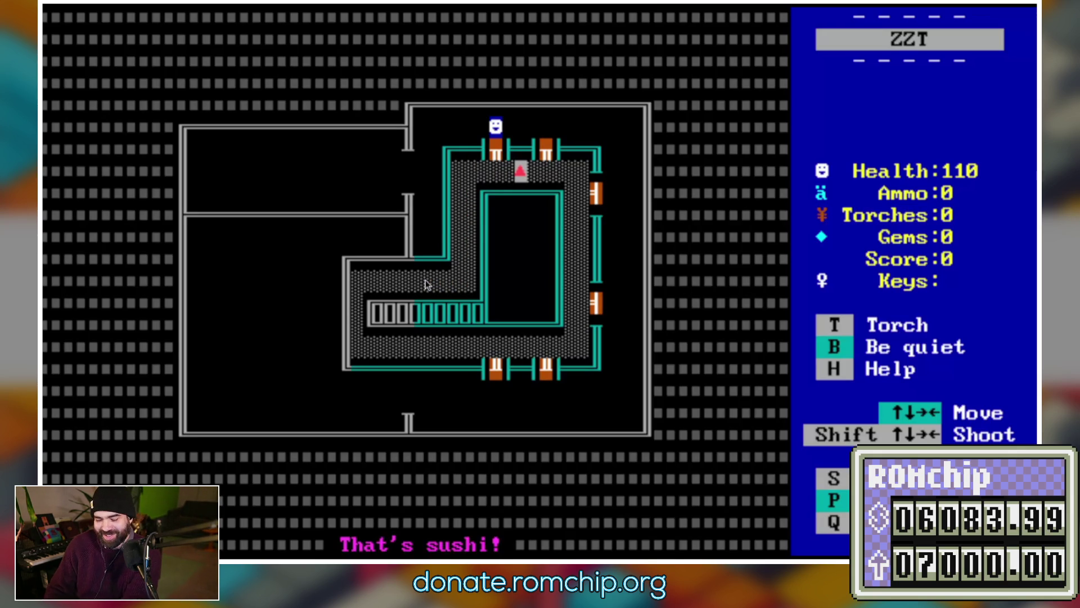
End the test game and load the world into the Board Editor
key("q")
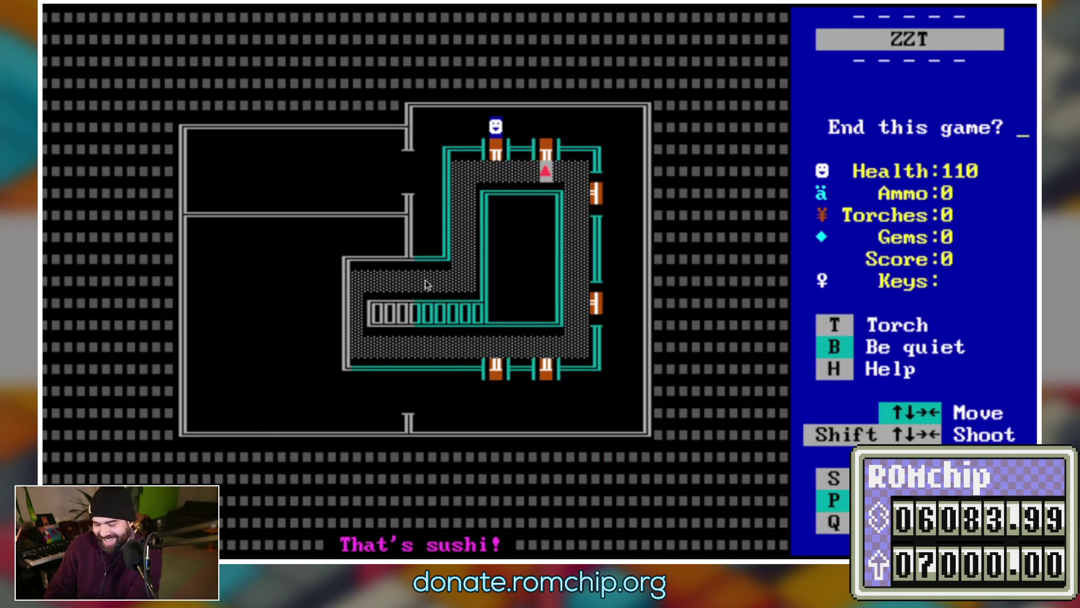
key("y")
key("e")
key("Return")
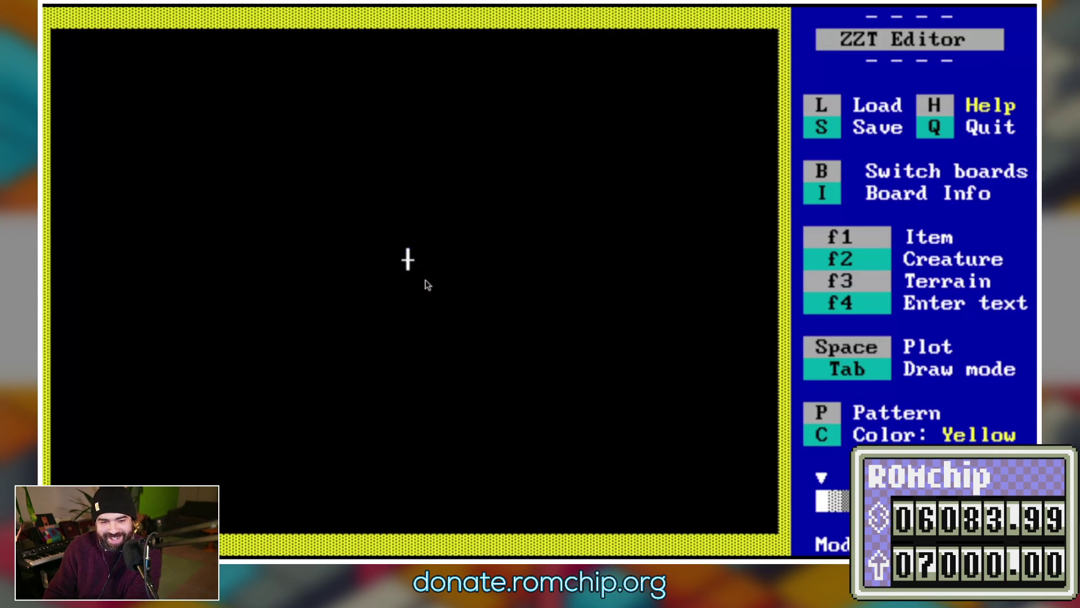
key("l")
key("Down")
key("Down")
key("Down")
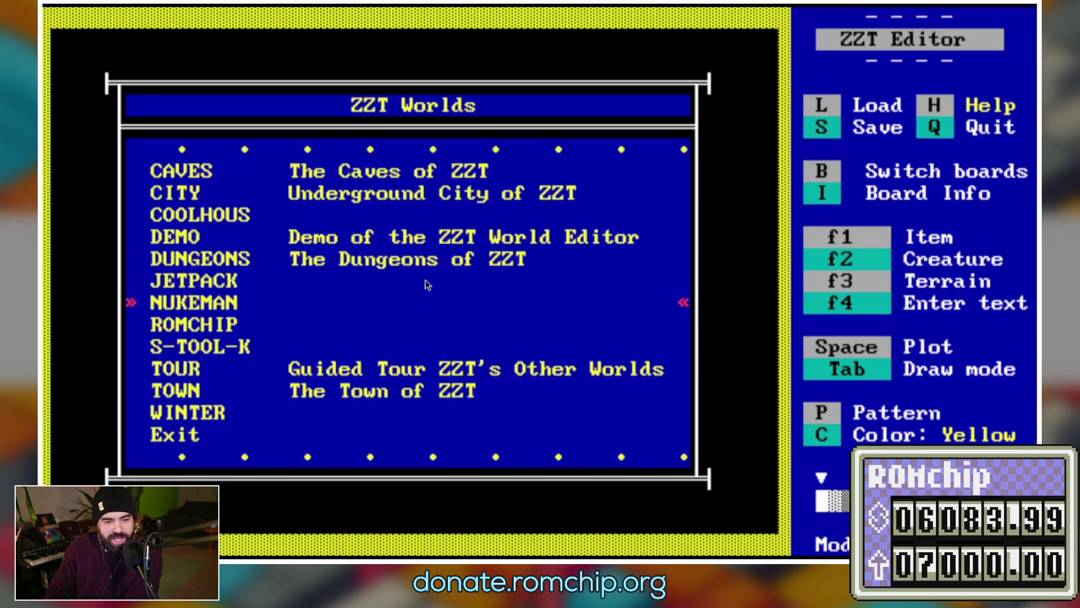
key("Return")
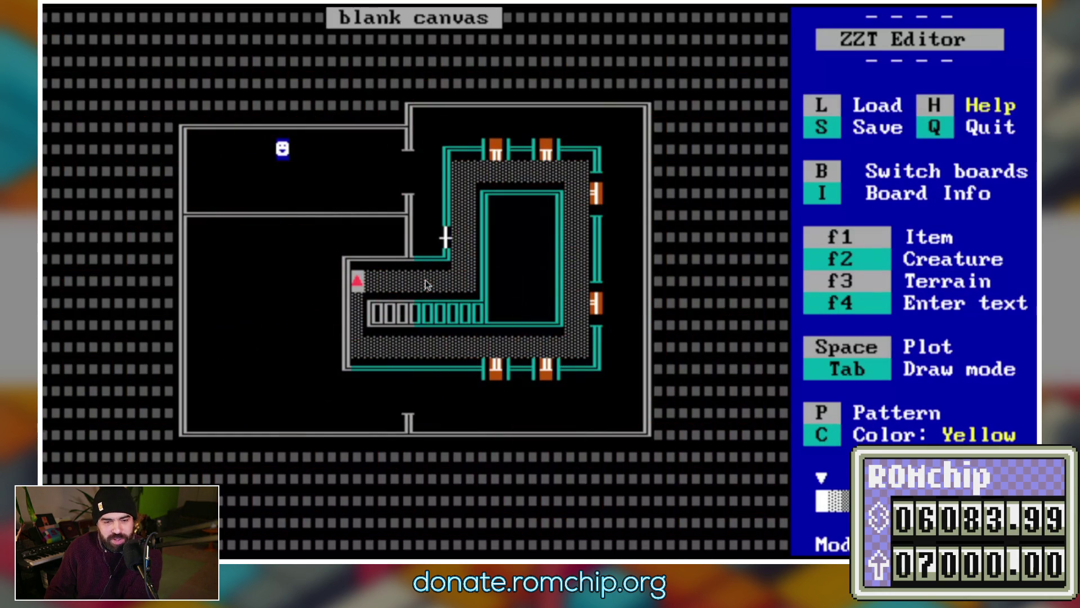
Inspect the bound object's #bind seat program
key("F2")
key("o")
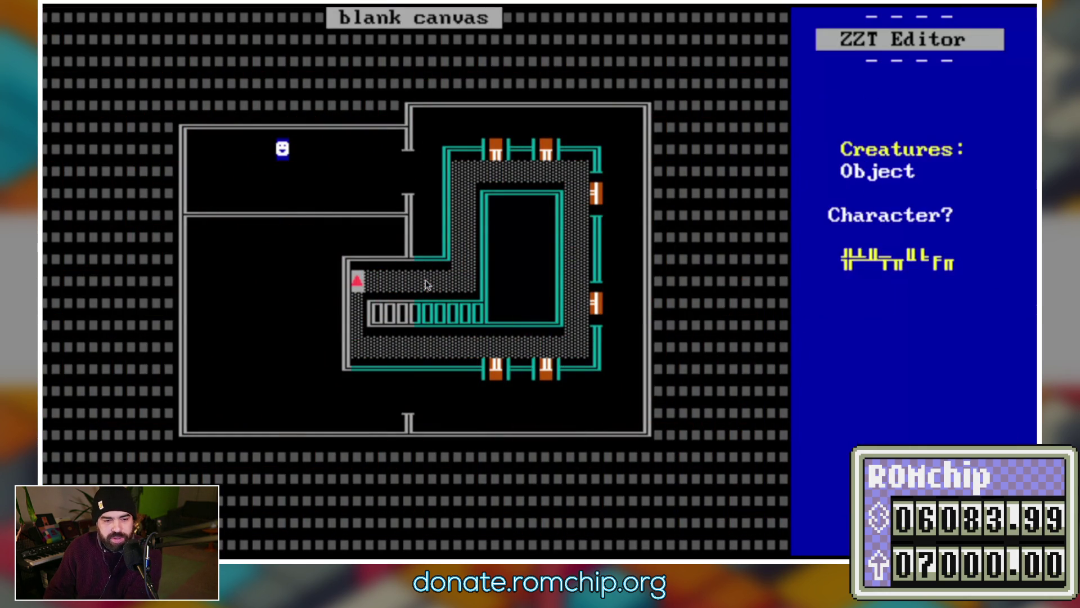
key("Return")
key("Escape")
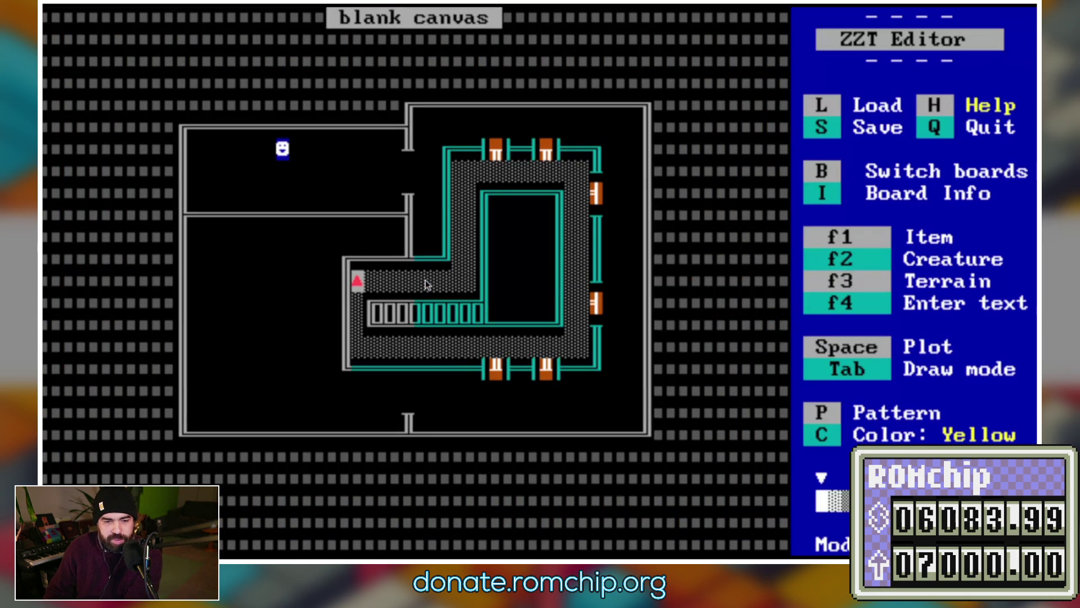
Review the seat object's blocked-south touch checks and its sushi messages
key("F2")
key("o")
key("Return")
key("Down")
key("Down")
key("Down")
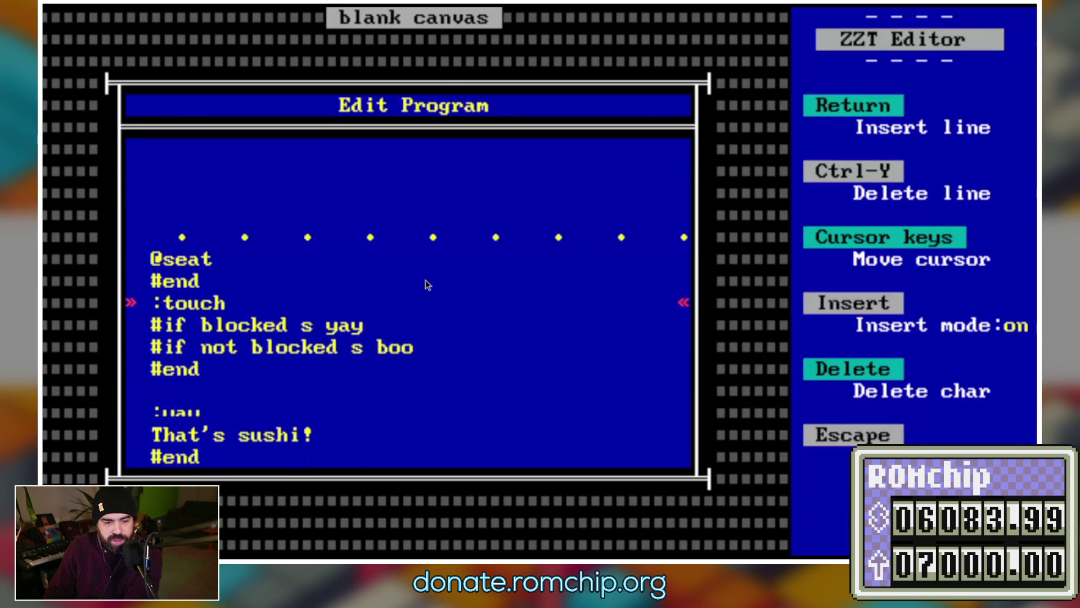
key("Up")
key("Up")
key("Up")
key("Down")
key("Escape")
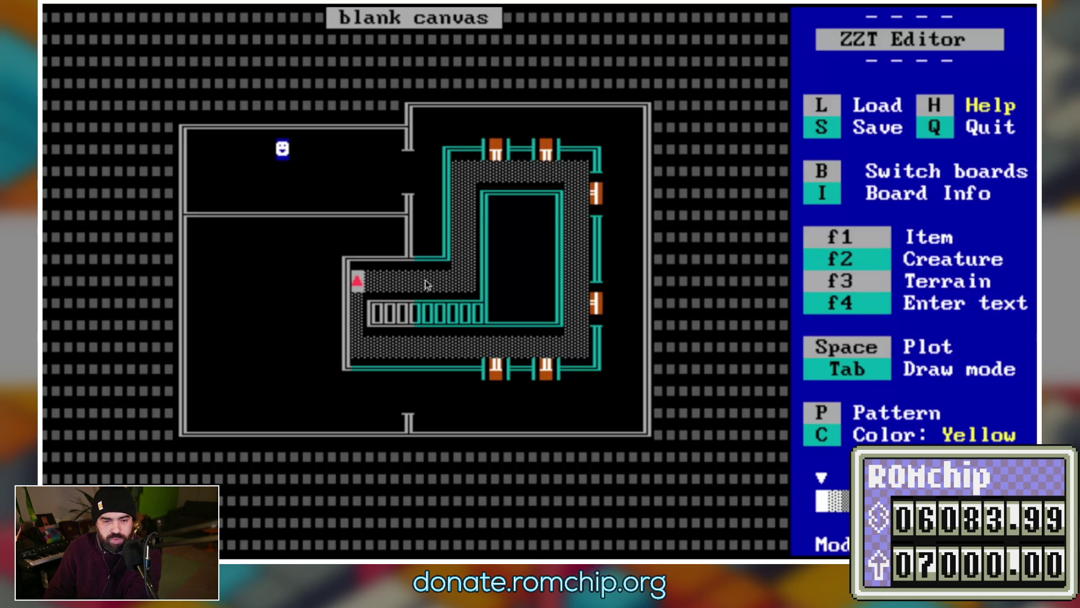
key("Return")
key("Return")
Look over the seat program's :yay label and #end line again
key("Down")
key("Down")
key("Down")
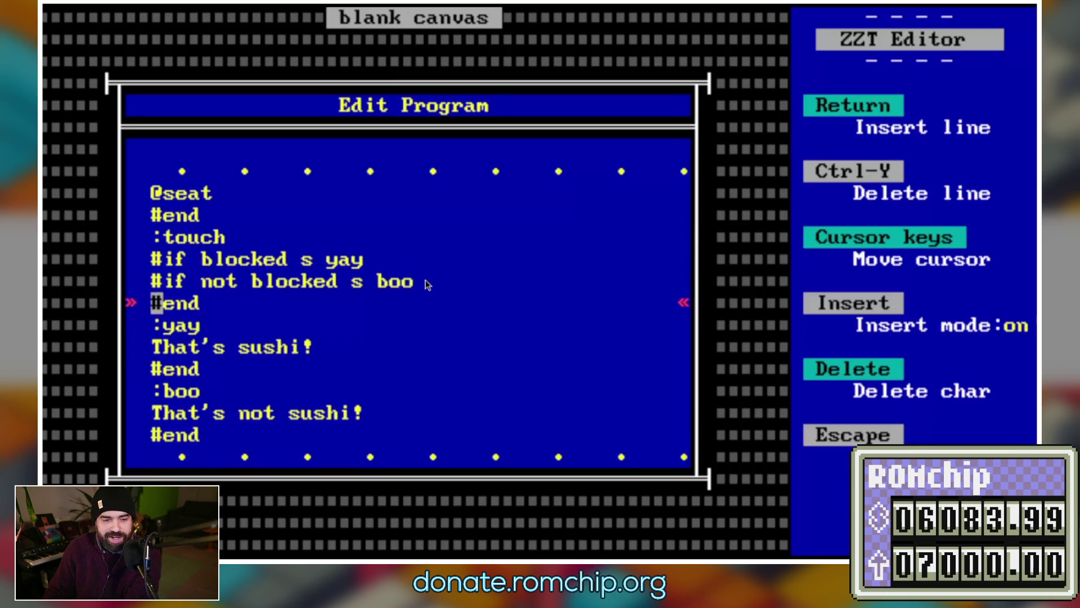
key("Up")
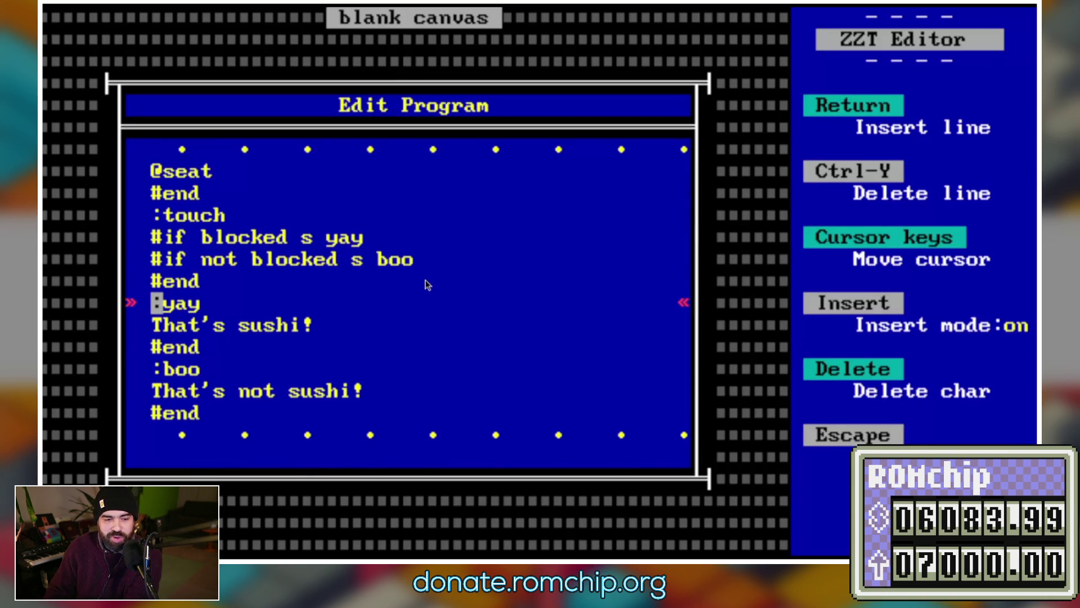
key("Up")
key("Escape")
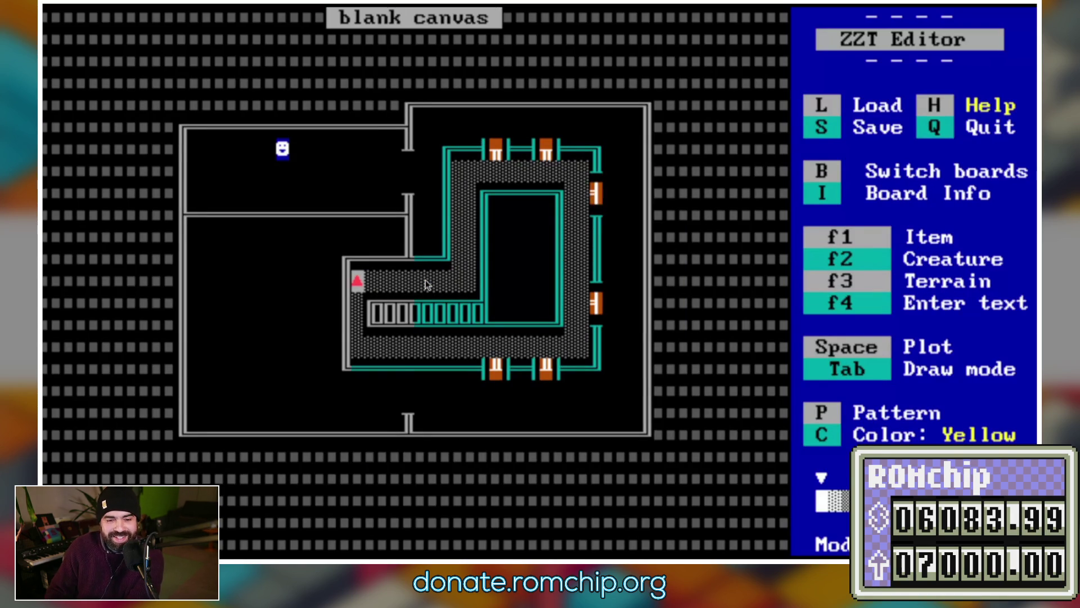
Erase the bound object's #bind seat line, leaving its program empty
key("F2")
key("o")
key("Return")
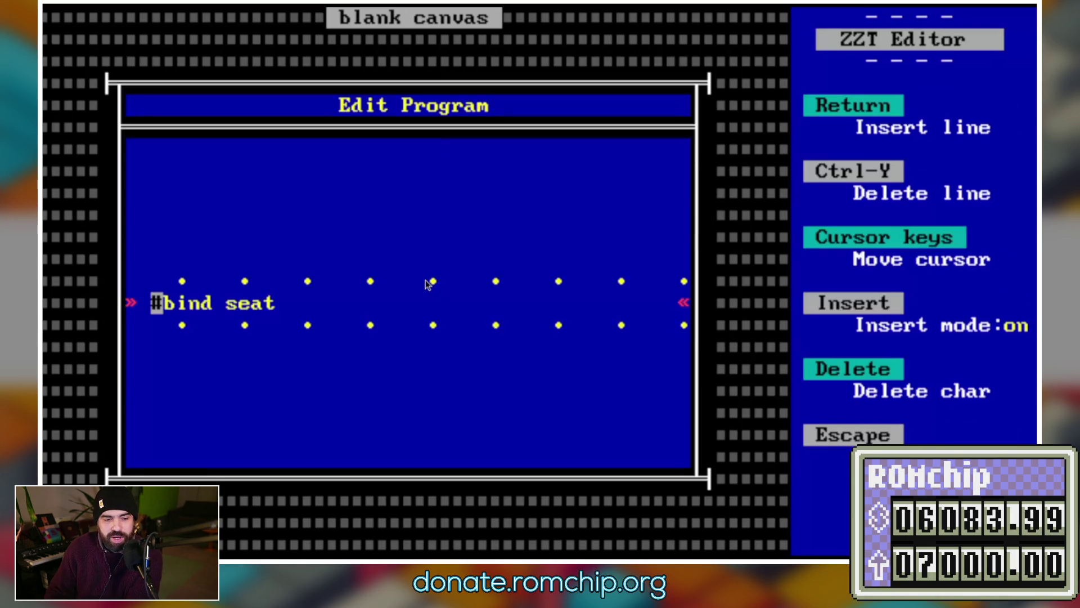
key("Right")
key("Right")
key("Right")
key("BackSpace")
type("======")
key("BackSpace")
key("BackSpace")
key("BackSpace")
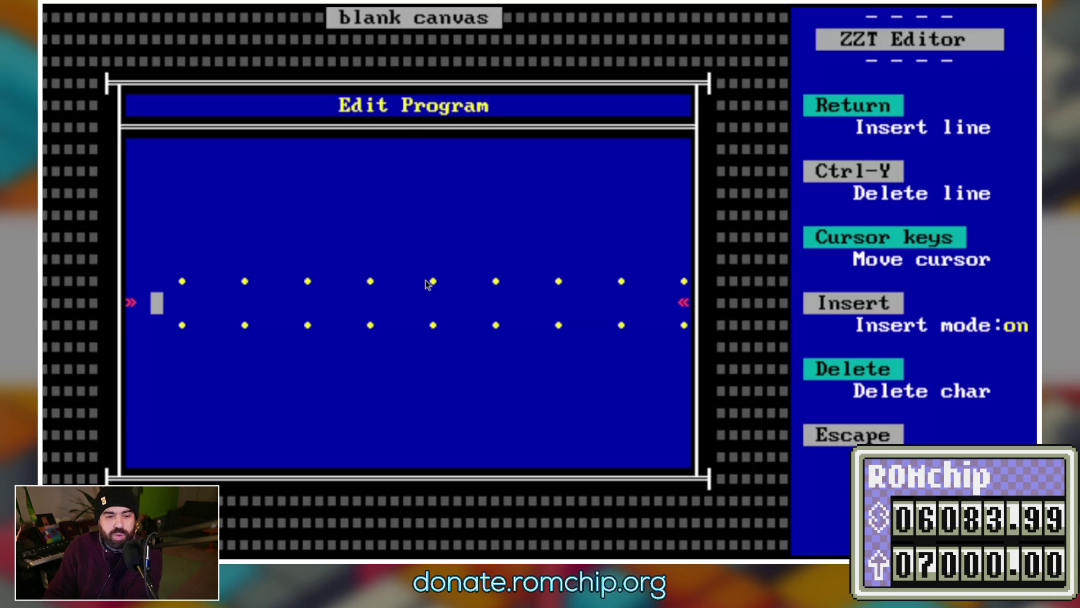
key("Escape")
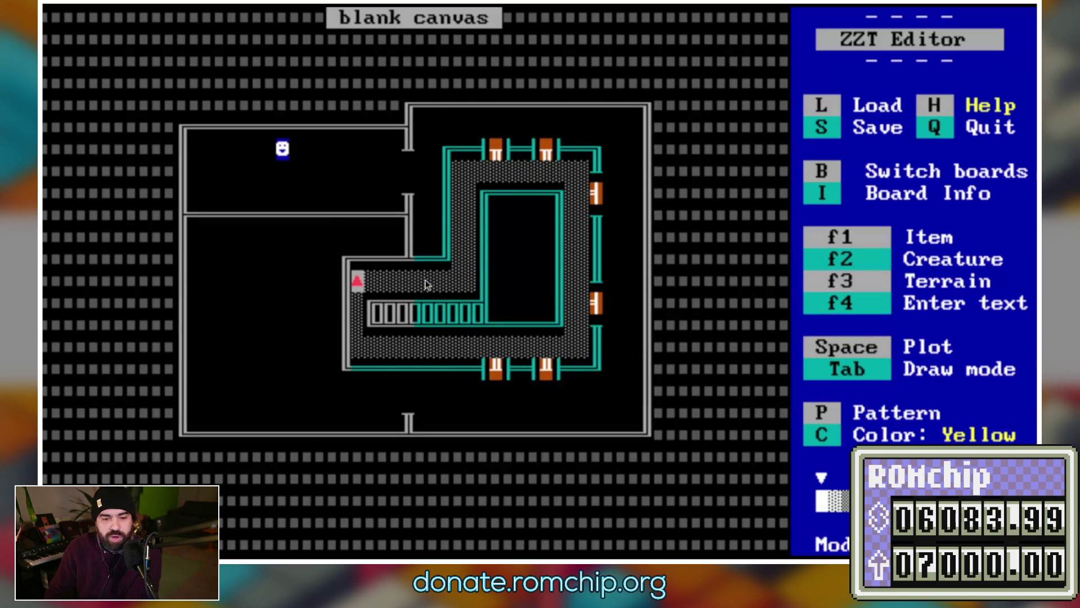
Retype '#bind seat' as the bound object's program
key("F2")
key("o")
key("Return")
type("#bind seat")
key("Return")
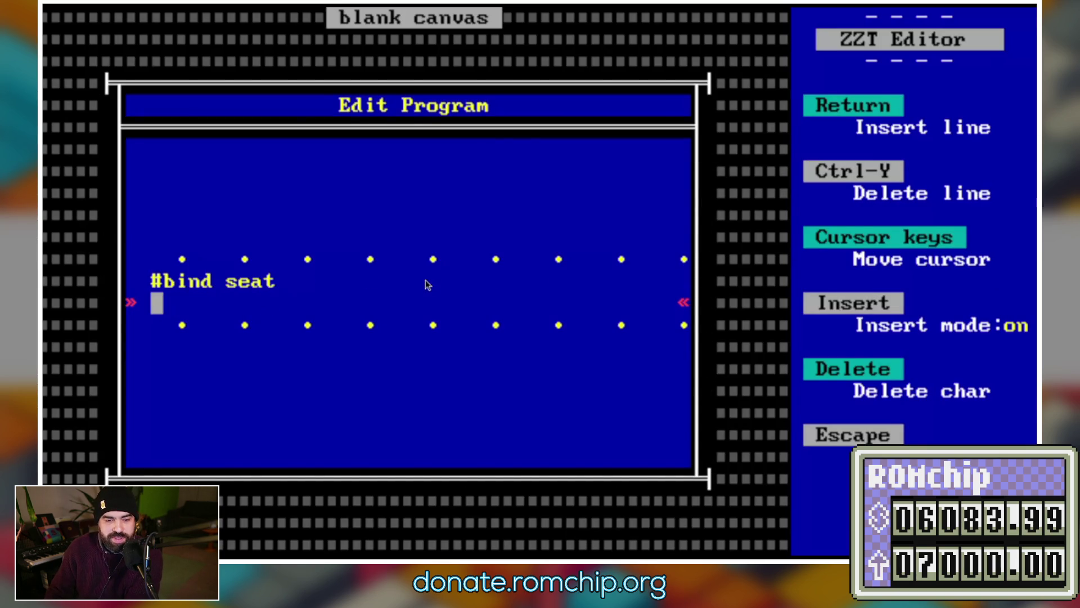
key("Escape")
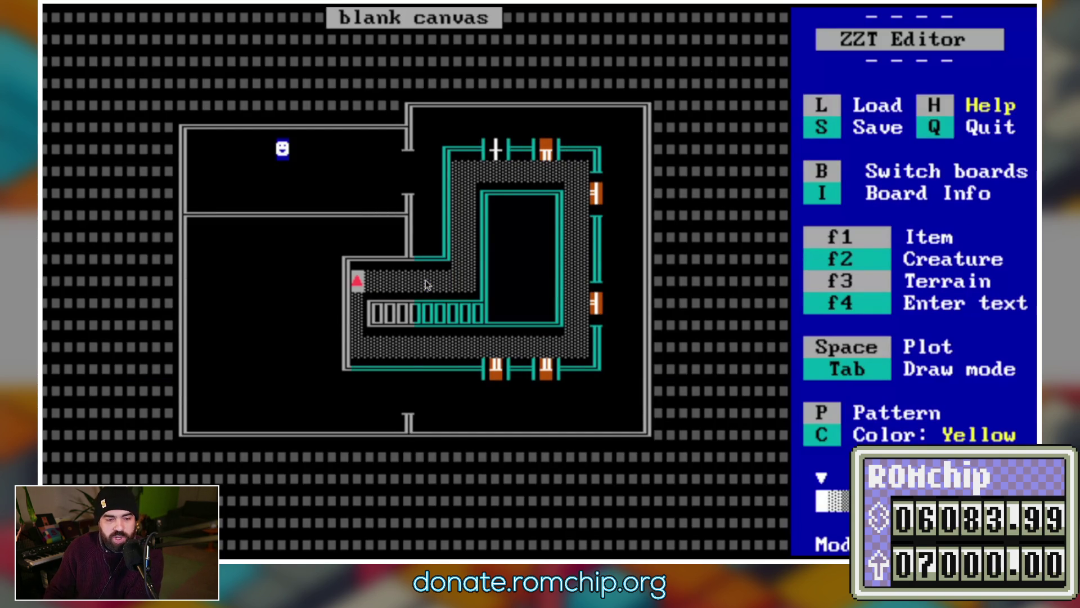
Change the '#if blocked s yay' check to test 'blocked opp seek'
key("Return")
key("Return")
key("Down")
key("Down")
key("Down")
key("Up")
key("Right")
key("Right")
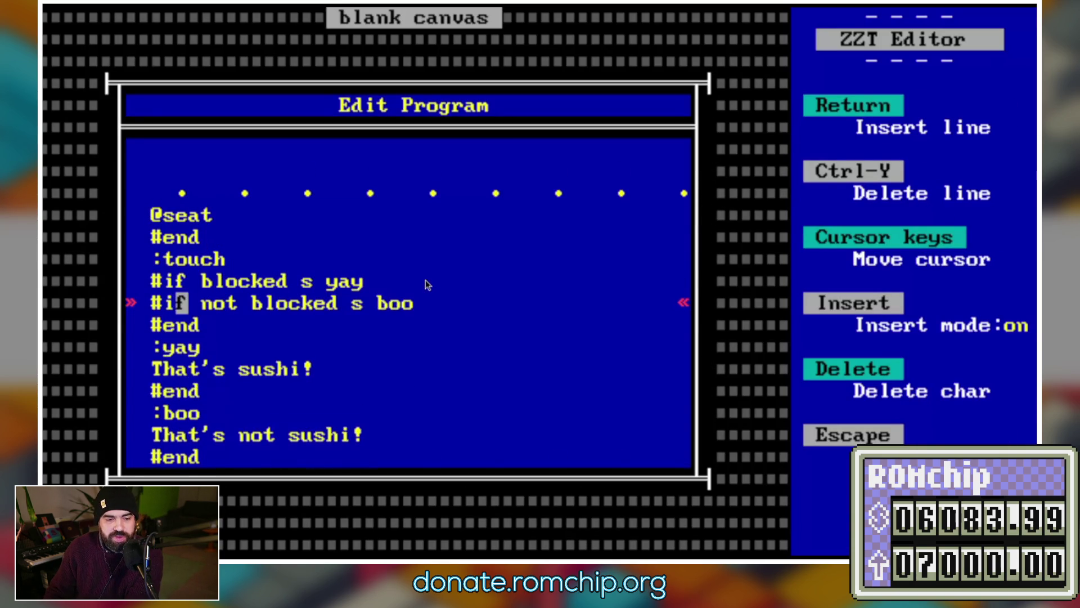
key("Up")
key("Right")
key("Right")
key("Right")
key("Right")
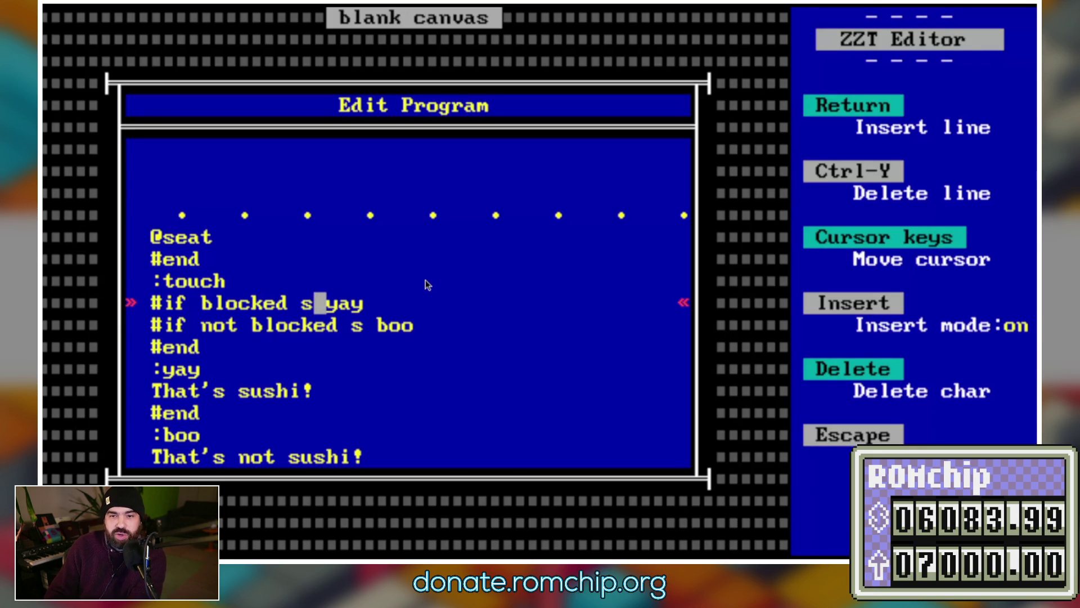
key("BackSpace")
type("opp seek")
Replace the s direction on the '#if not blocked' check as well
key("Down")
key("Left")
key("Left")
key("BackSpace")
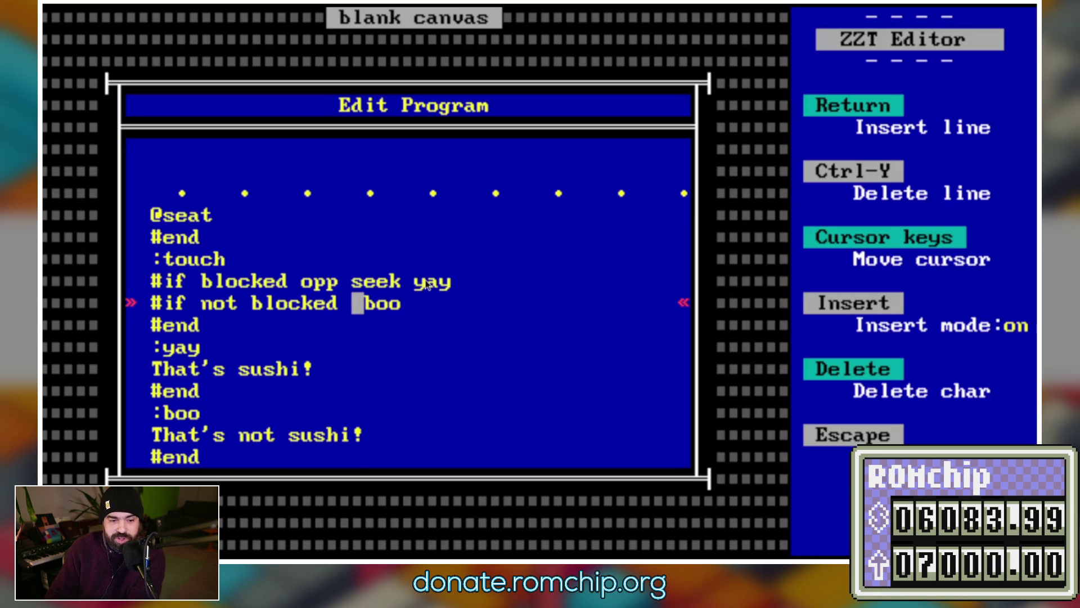
type("opp seek")
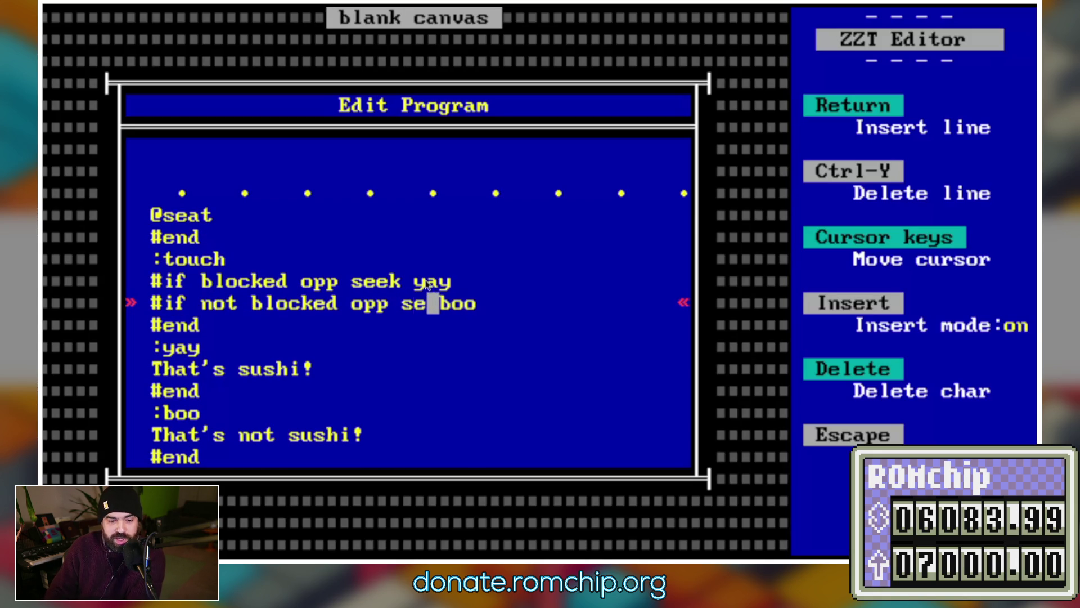
key("Down")
key("Down")
key("Down")
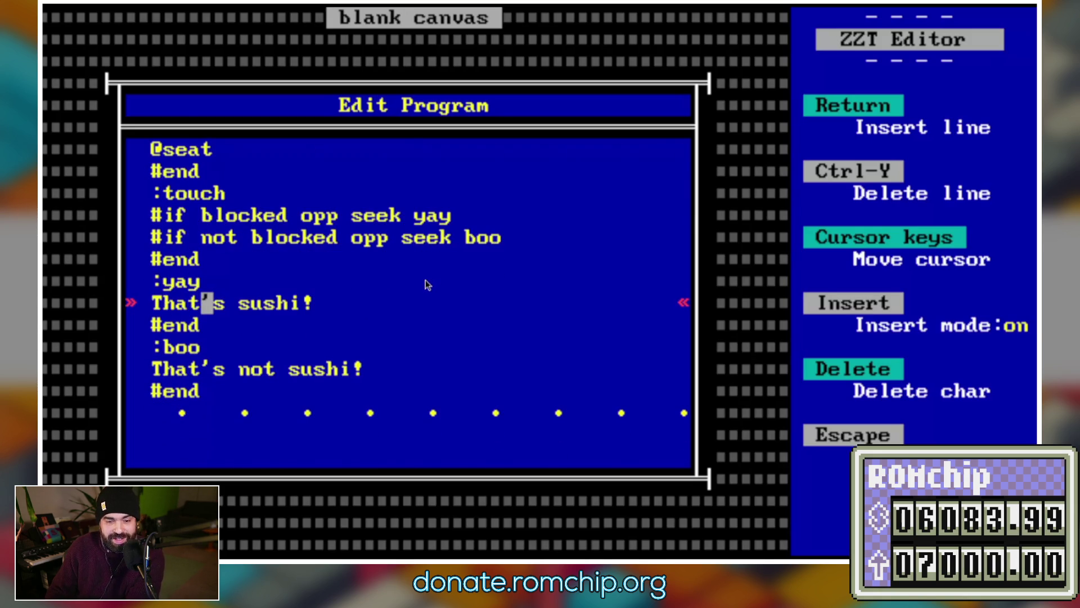
key("Escape")
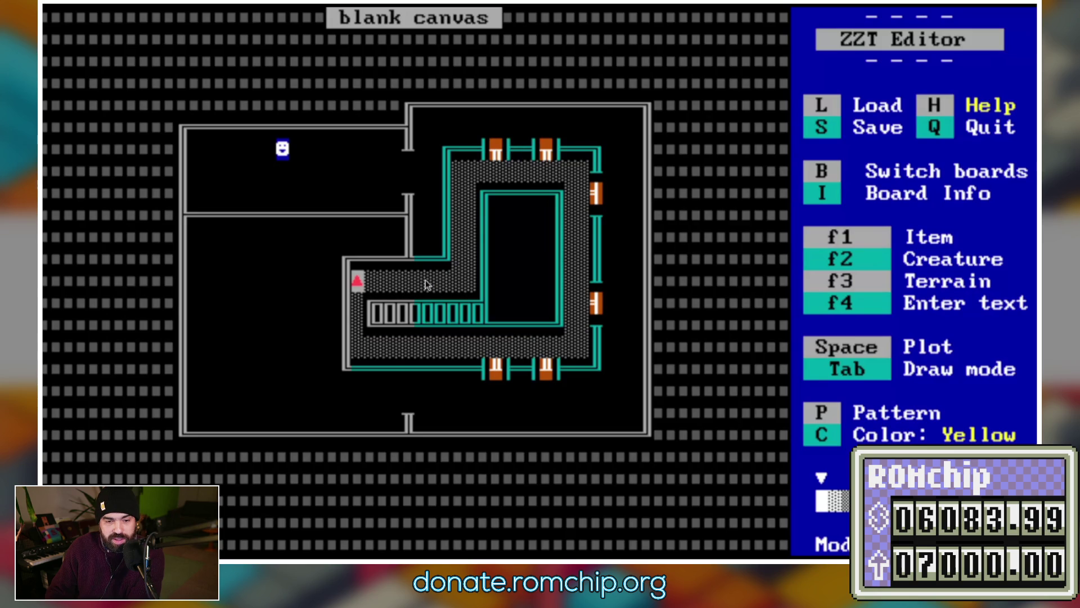
key("Return")
Recheck the #bind seat program, then save the world and leave the editor
key("Return")
key("Escape")
key("Return")
key("Return")
key("Escape")
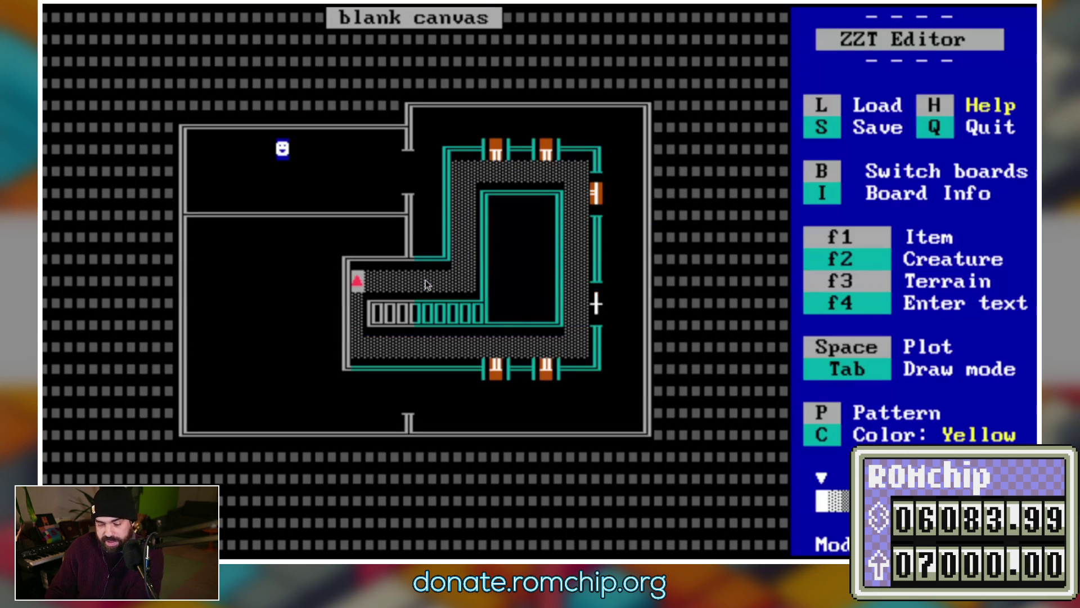
key("s")
key("Return")
key("q")
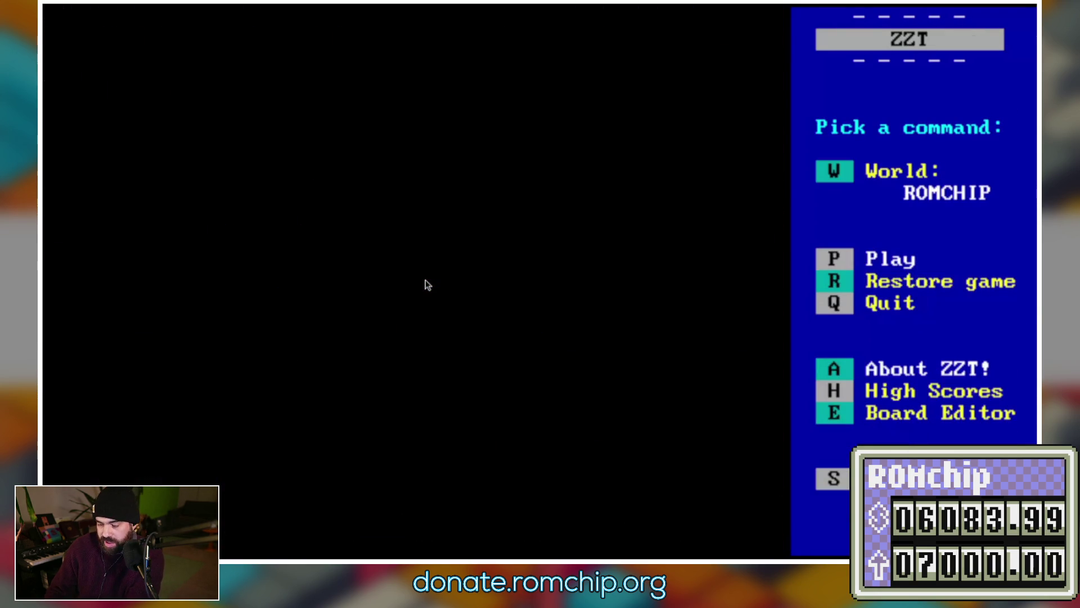
Start playing and walk the player along the top corridor to the right seat
key("Right")
key("Right")
key("Right")
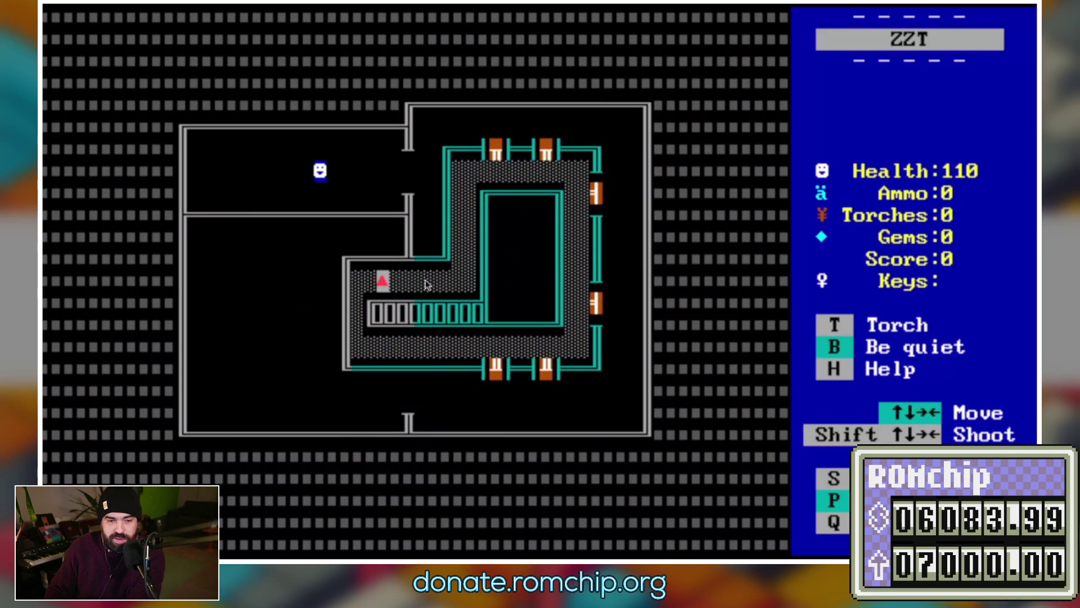
key("Up")
key("Up")
key("Right")
key("Right")
key("Right")
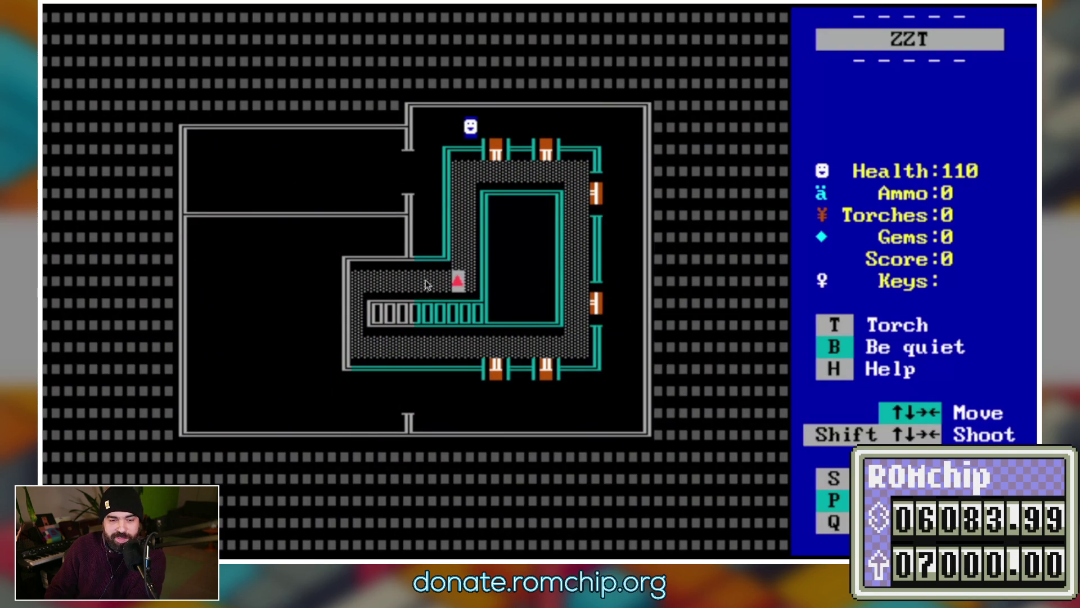
key("Right")
key("Right")
key("Right")
key("Right")
key("Left")
key("Right")
key("Right")
key("Right")
key("Right")
key("Right")
key("Right")
key("Down")
key("Down")
key("Down")
key("Left")
key("Down")
key("Down")
key("Down")
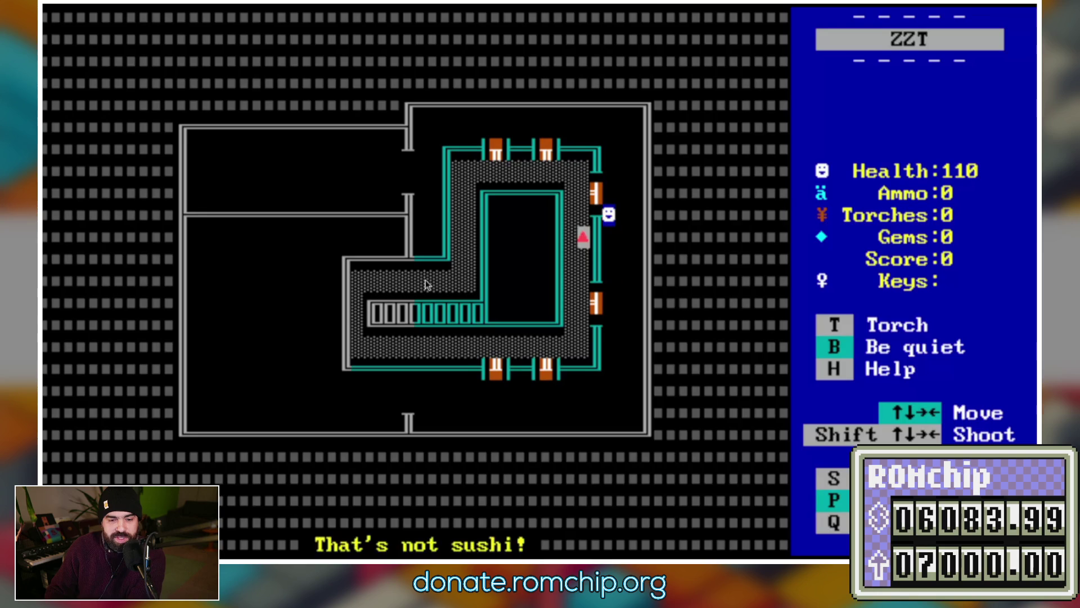
Walk the player along the bottom row to test the sushi, then end the game
key("Down")
key("Down")
key("Down")
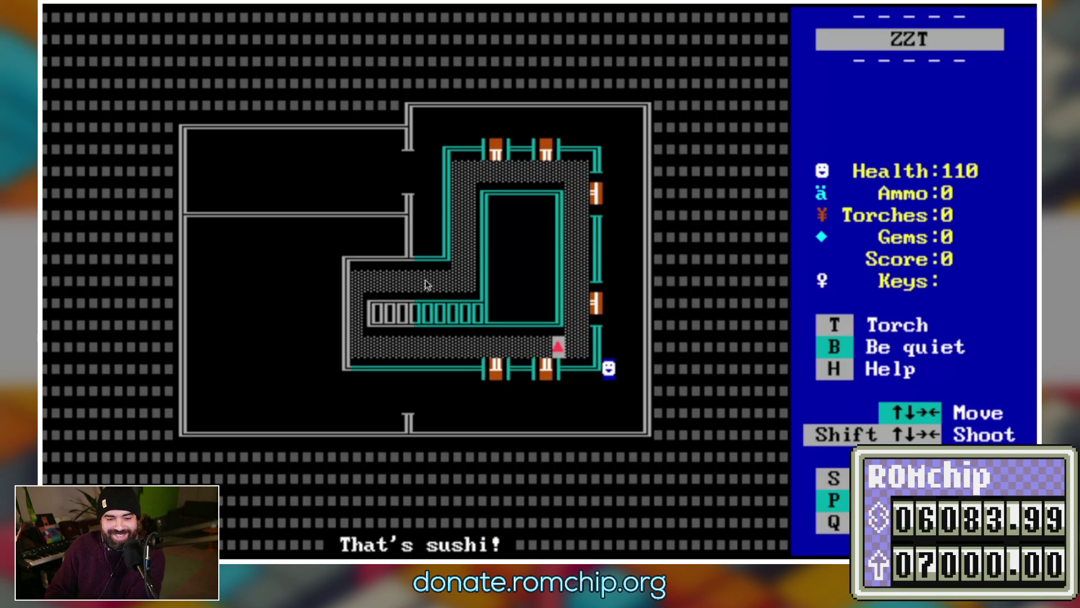
key("Left")
key("Down")
key("Down")
key("Left")
key("Left")
key("Left")
key("Left")
key("Left")
key("Left")
key("Left")
key("Left")
key("Up")
key("Up")
key("Right")
key("Right")
key("Right")
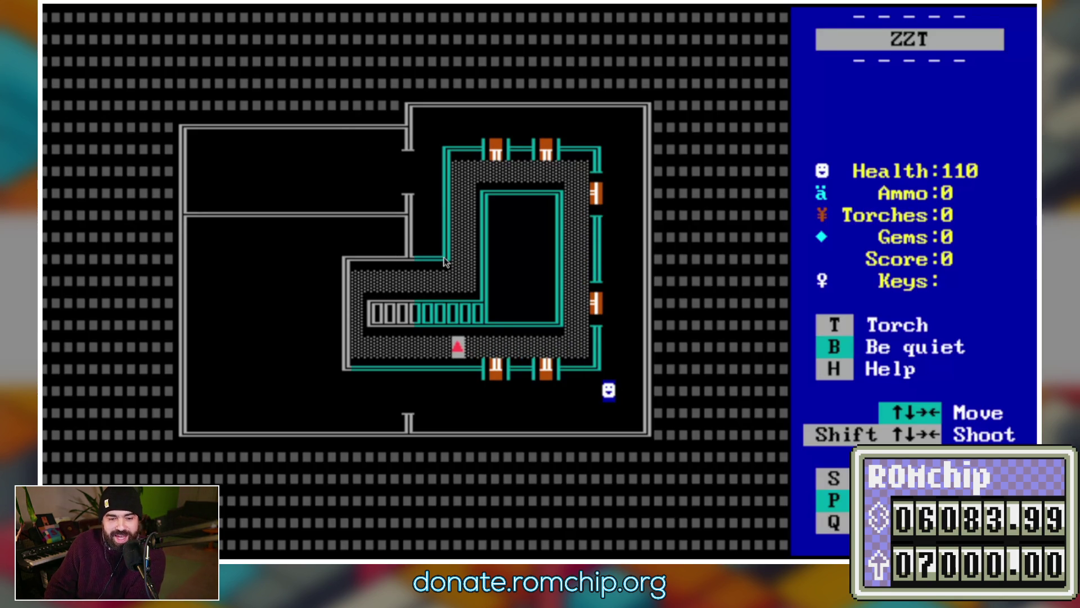
key("Left")
key("Left")
key("Left")
key("Right")
key("Right")
key("Escape")
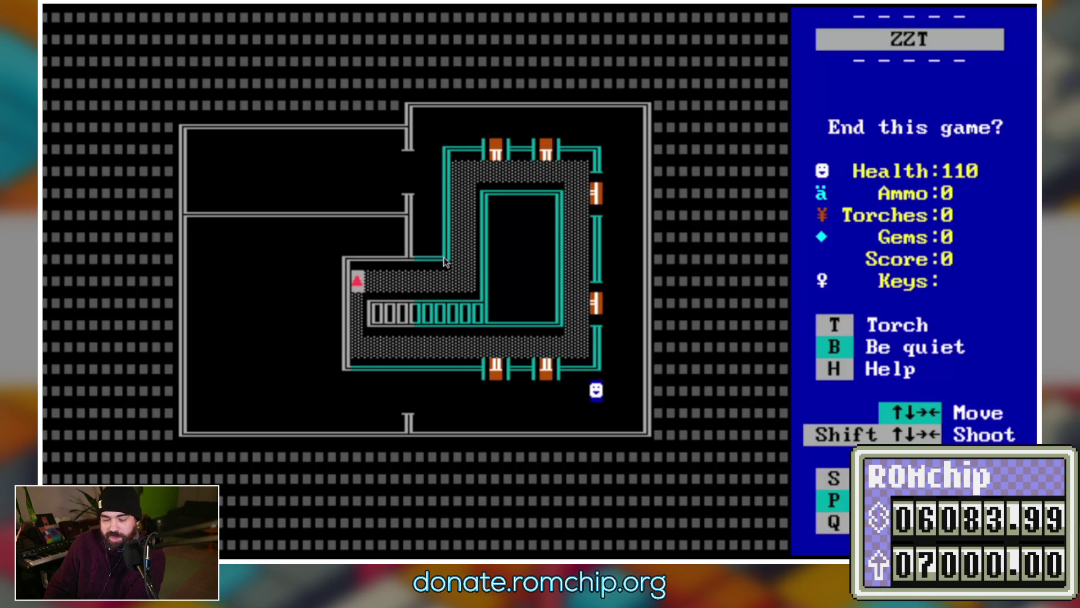
key("y")
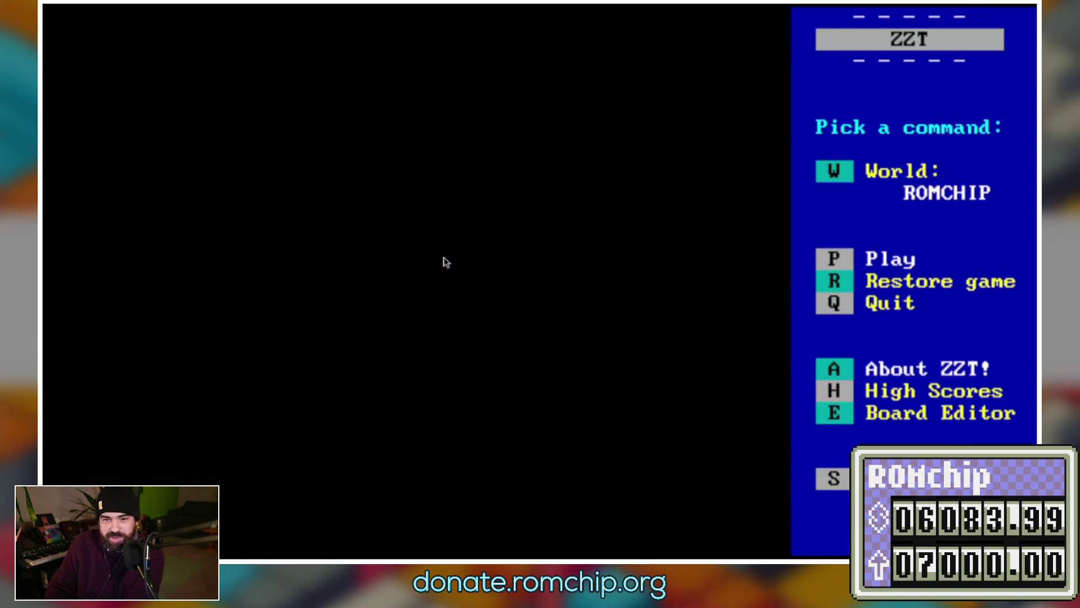
Load the ROMCHIP world into the Board Editor
key("e")
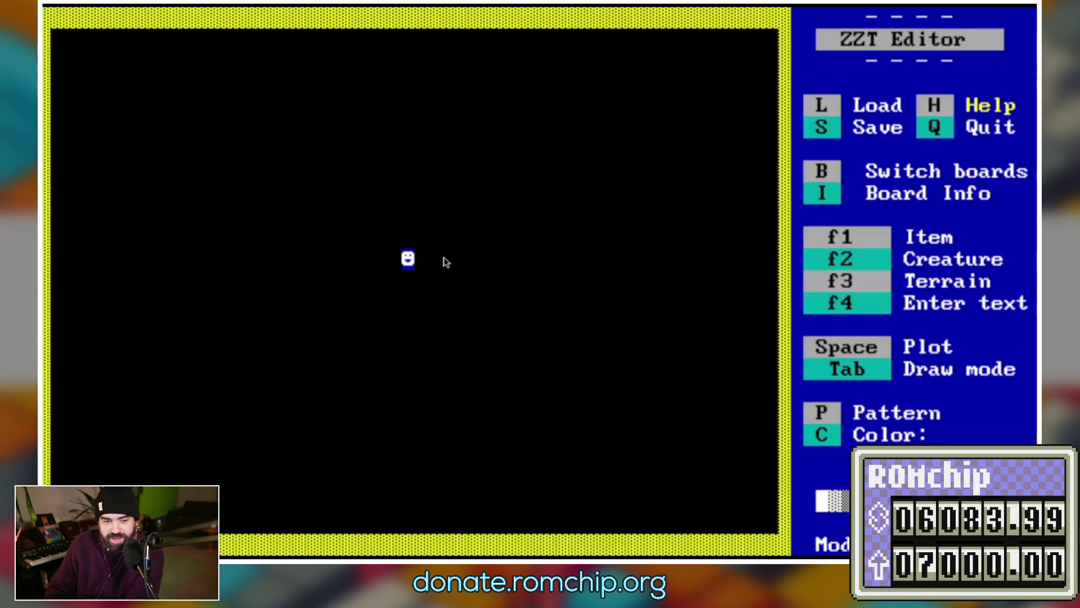
key("Return")
key("l")
key("Down")
key("Down")
key("Down")
key("Return")
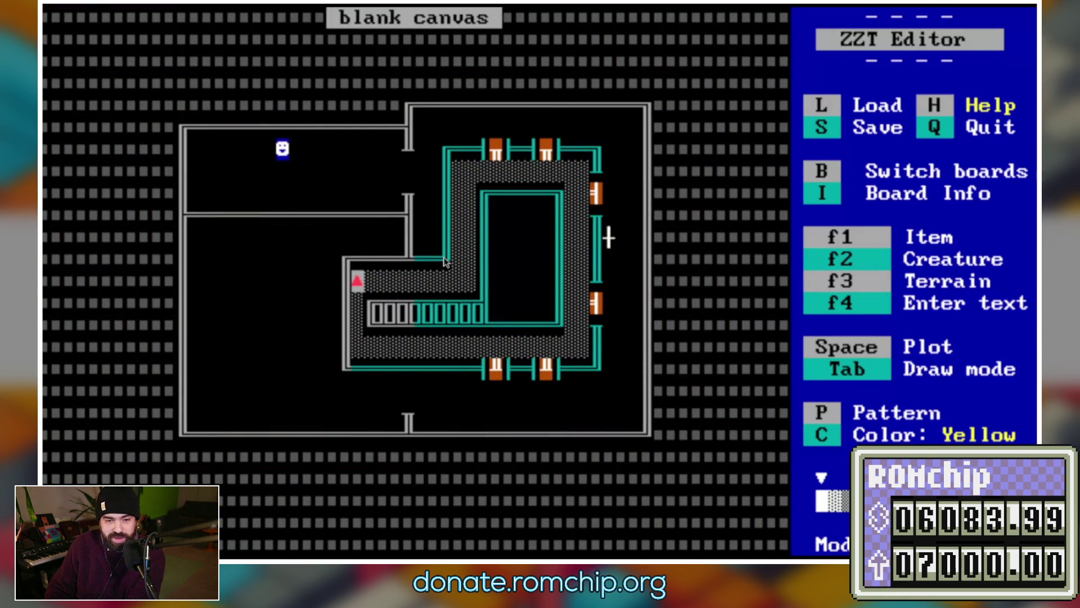
Switch to the *NEW STK--Objects board
key("b")
key("Down")
key("Down")
key("Down")
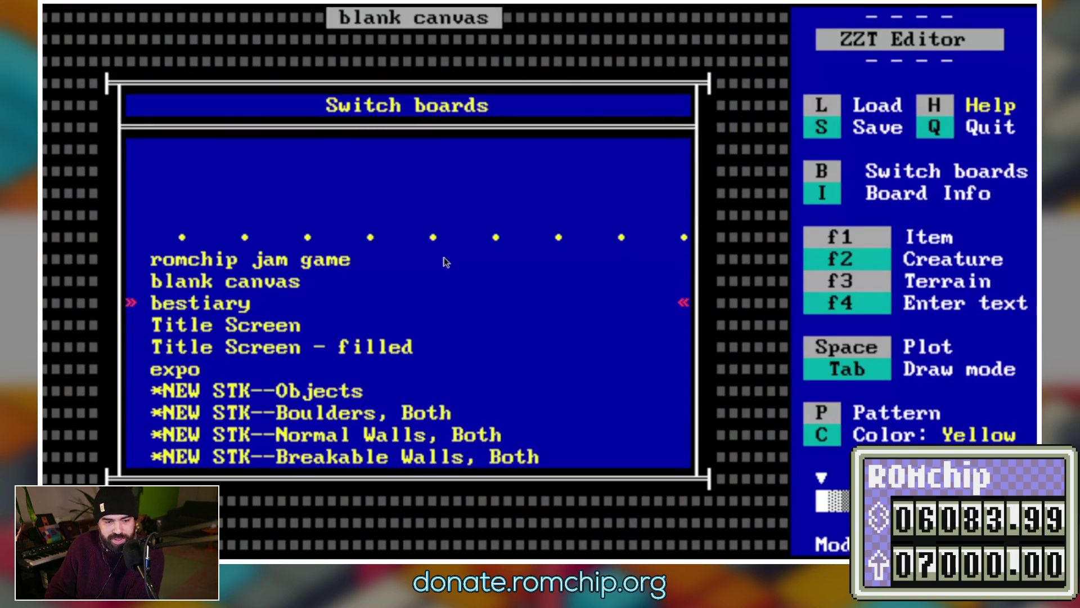
key("Down")
key("Return")
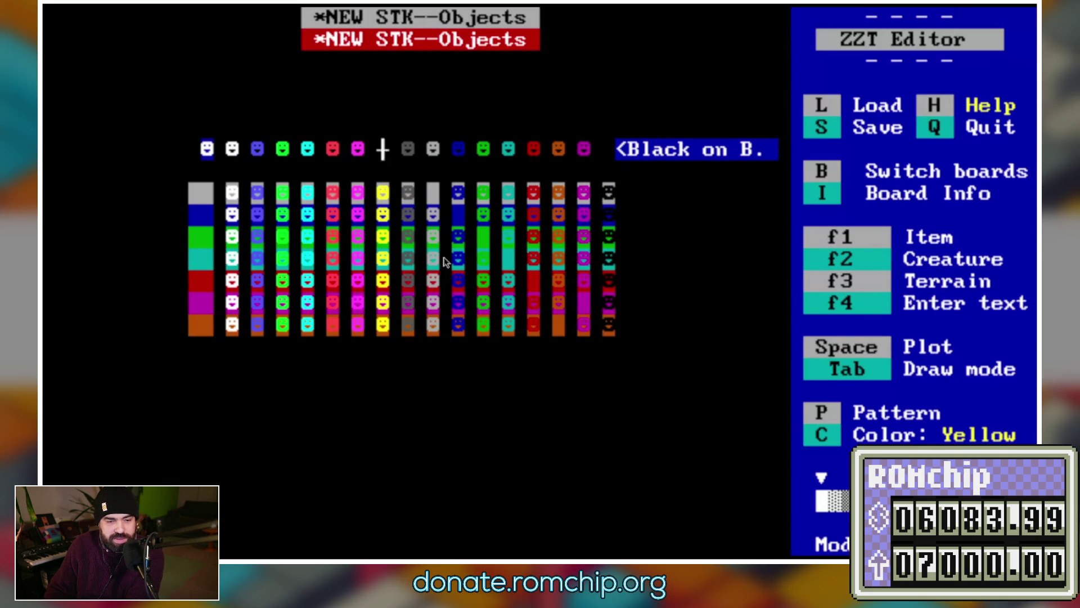
Inspect the programs of two adjacent objects on the STK objects board
key("F2")
key("o")
key("Return")
key("Escape")
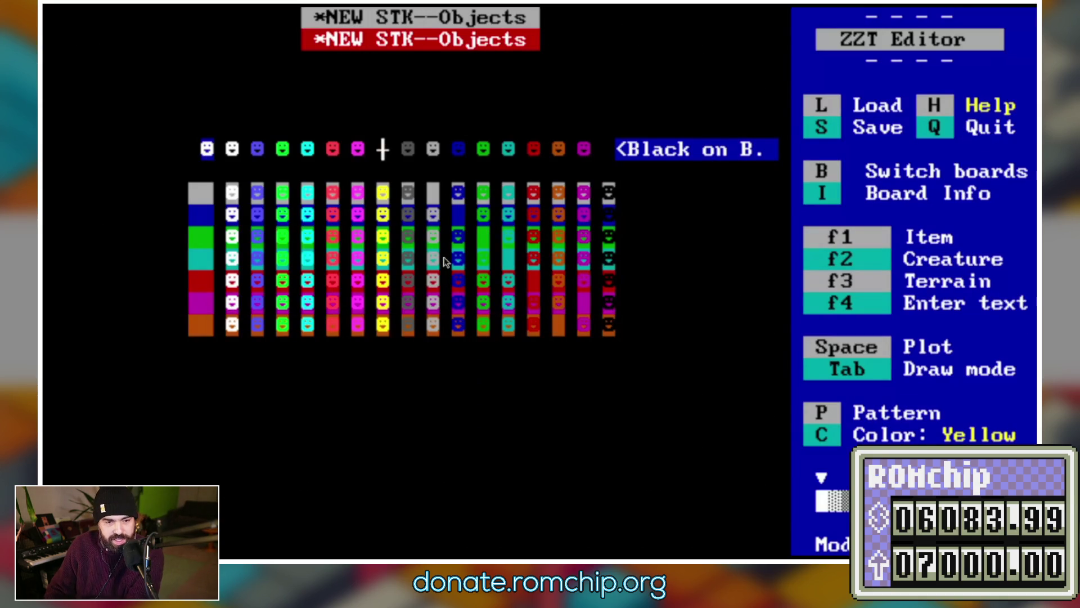
key("Left")
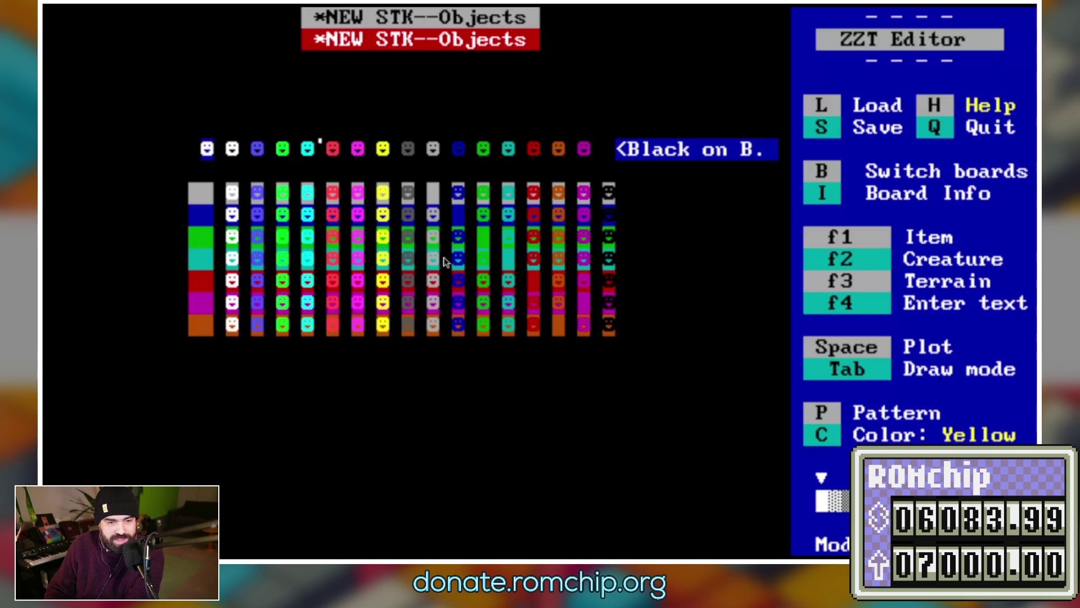
key("F2")
key("o")
key("Return")
key("Escape")
key("Return")
Return to the blank canvas board
key("b")
key("Up")
key("Up")
key("Up")
key("Return")
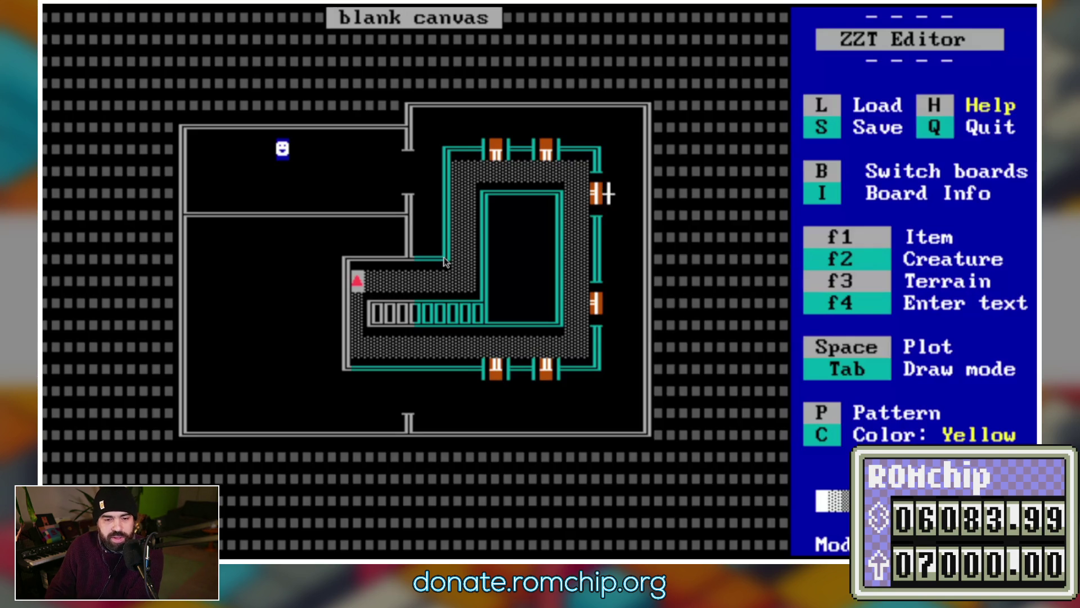
key("F2")
key("o")
key("Return")
type("@")
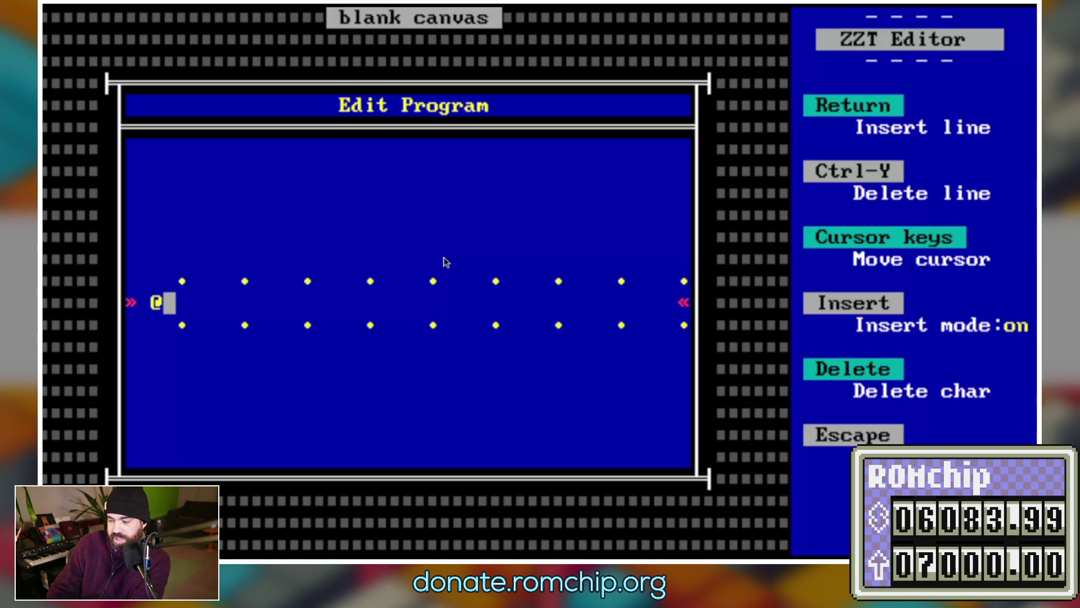
type("danrather")
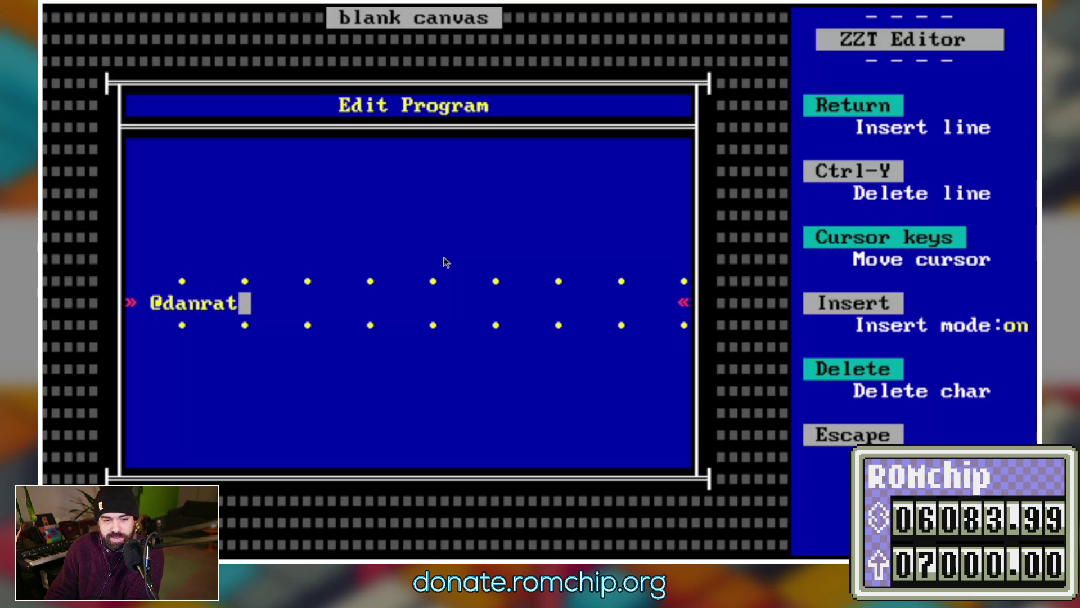
key("BackSpace")
key("BackSpace")
key("BackSpace")
key("Return")
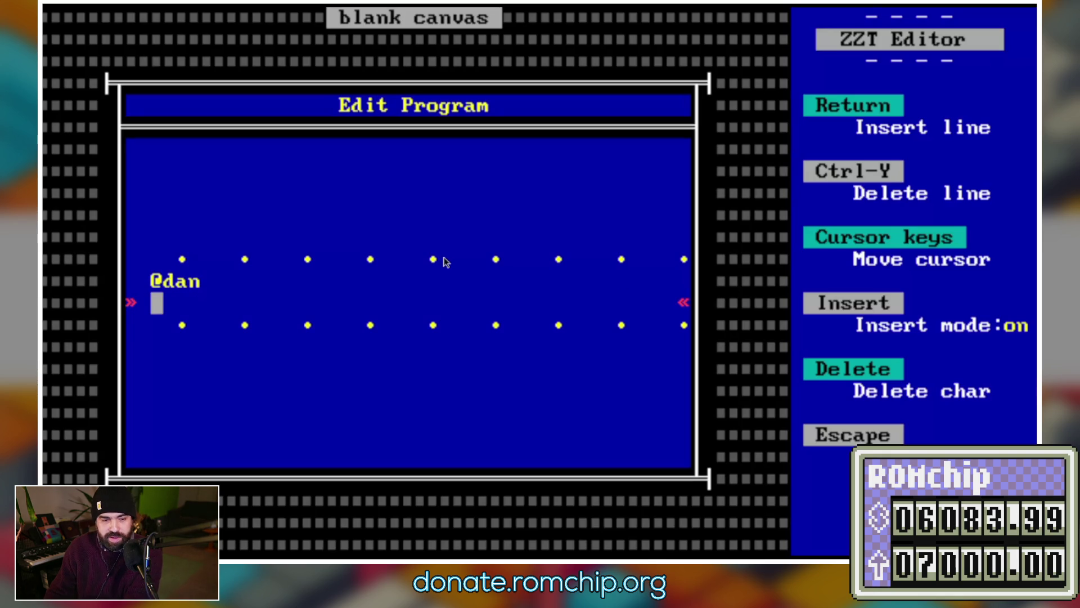
Add a :touch label with the line 'DAN: This is the journalist Dan Rather.'
type(":touch")
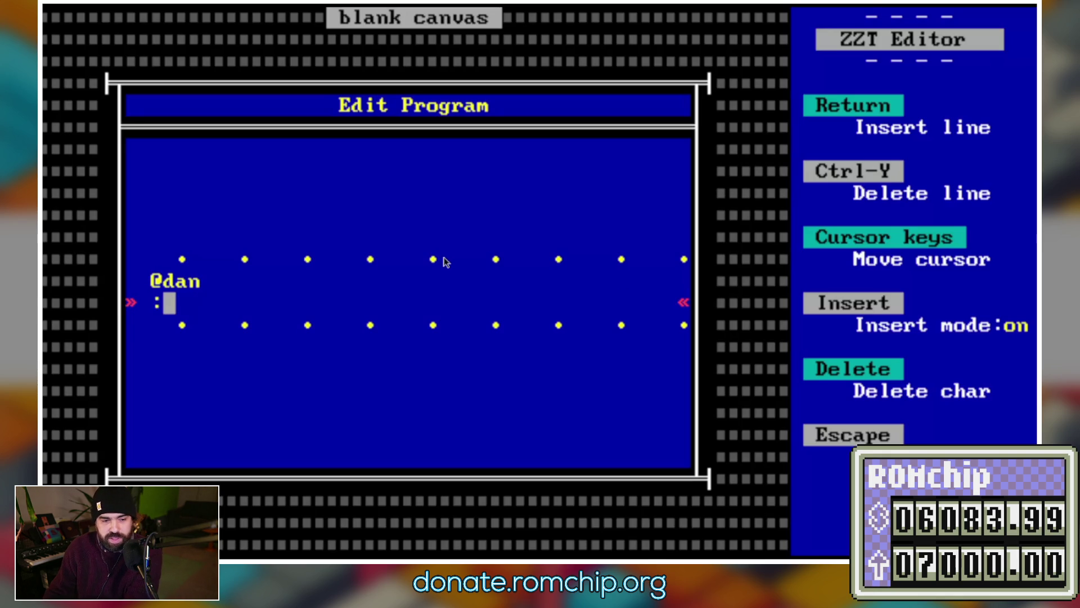
key("Return")
type("is is the journa")
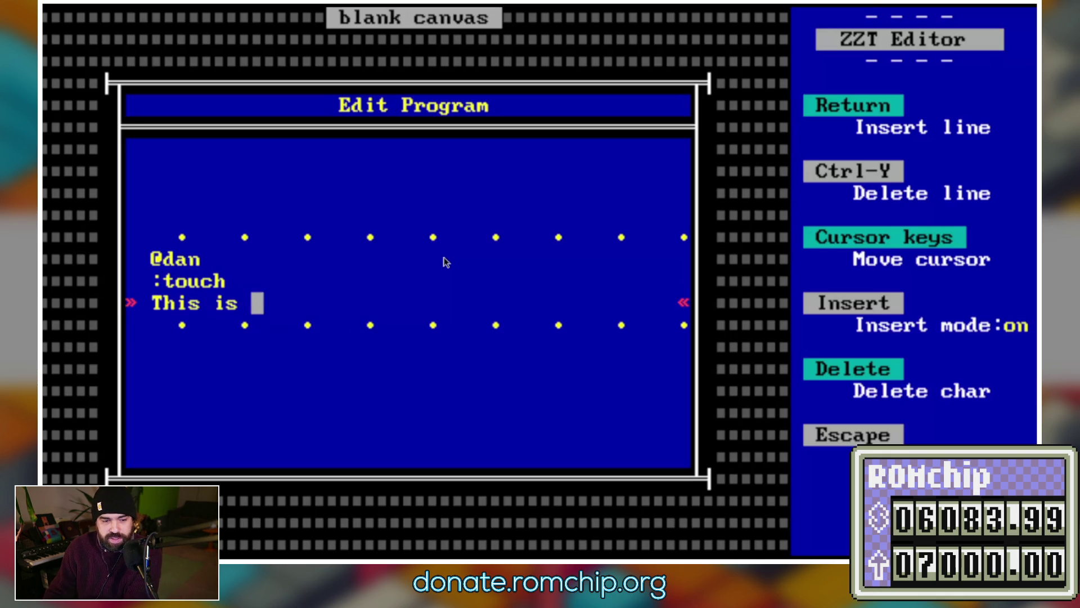
type("list Dan R")
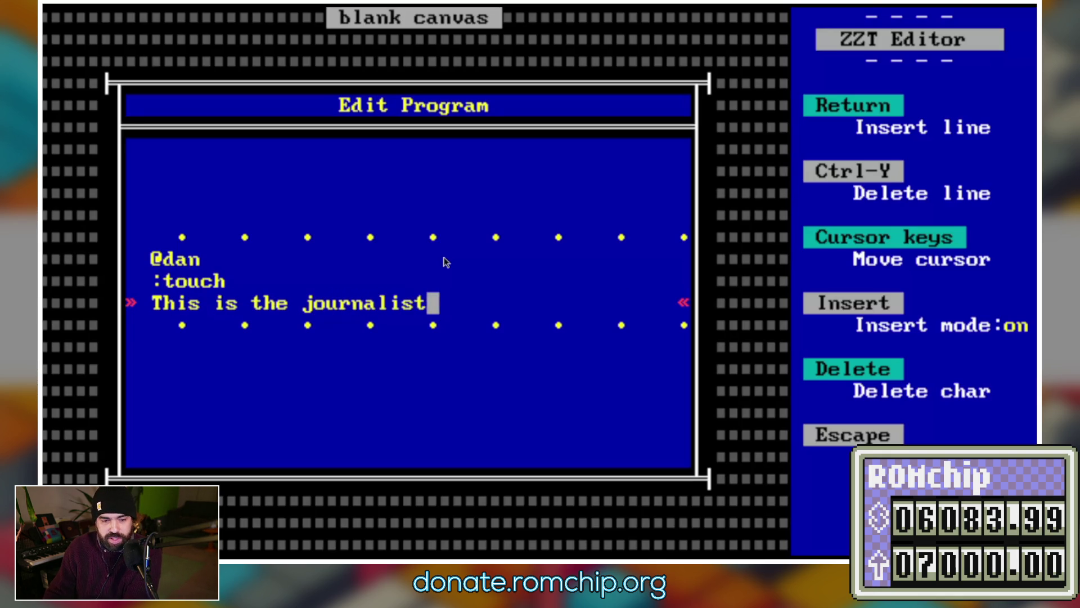
type("ather")
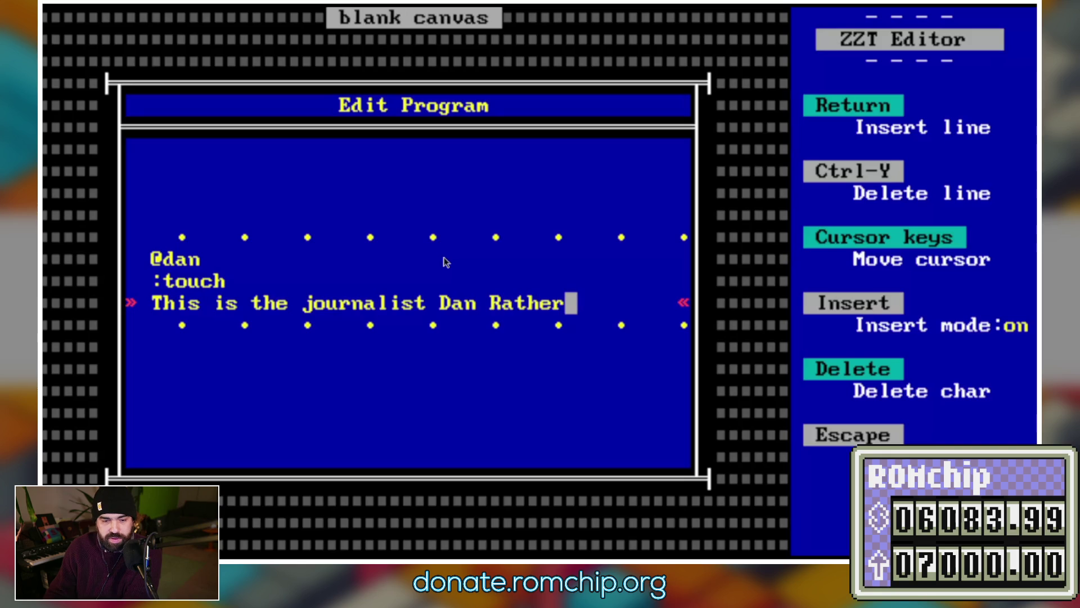
type(", s")
key("BackSpace")
key("BackSpace")
key("Left")
key("Left")
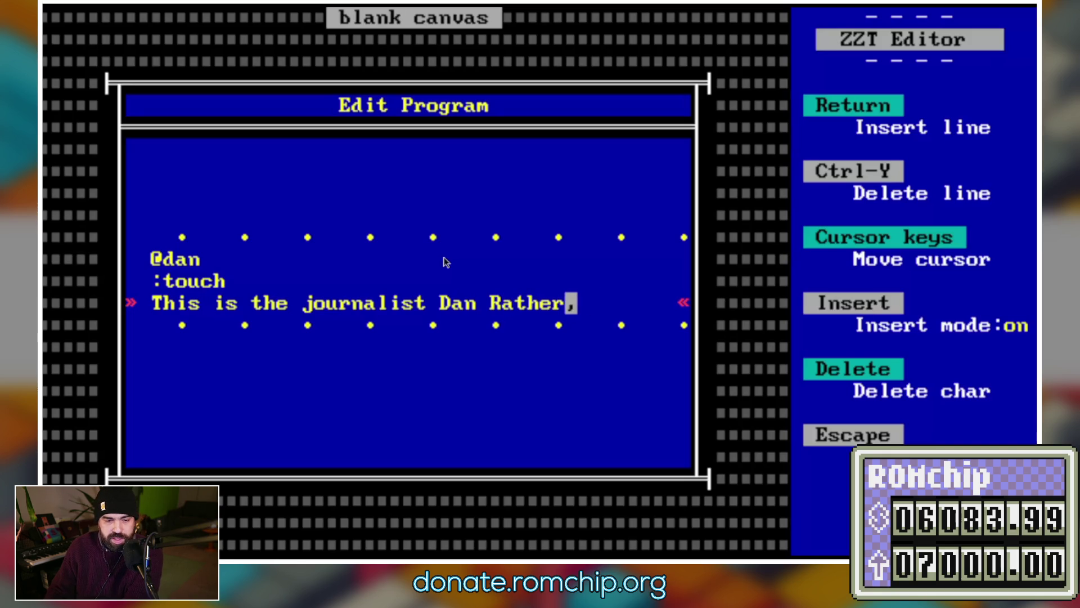
key("Left")
key("Left")
key("Left")
type("DAN:")
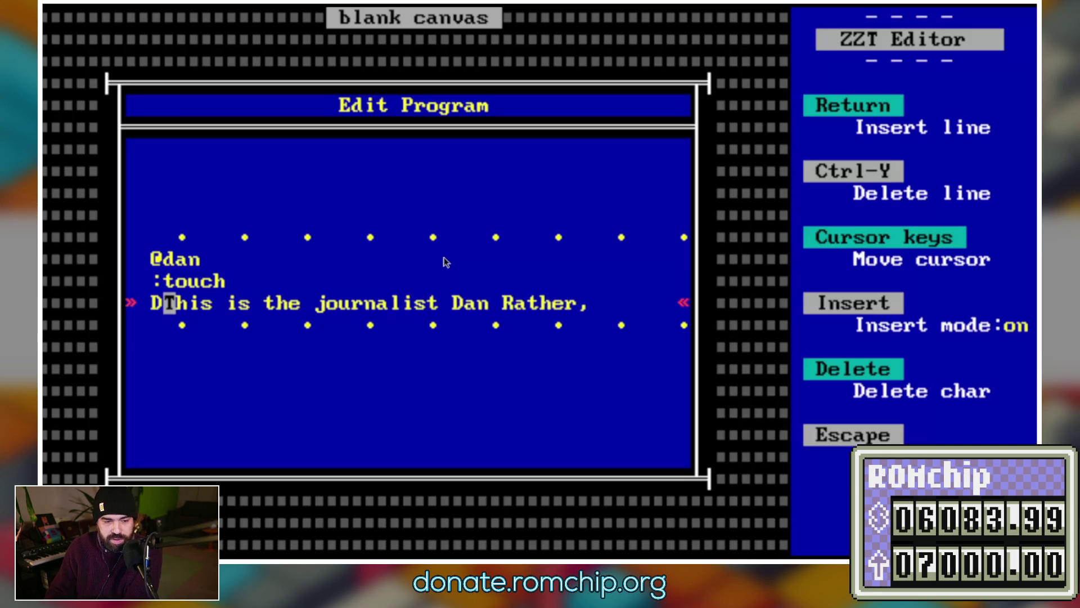
key("Right")
key("Right")
key("Right")
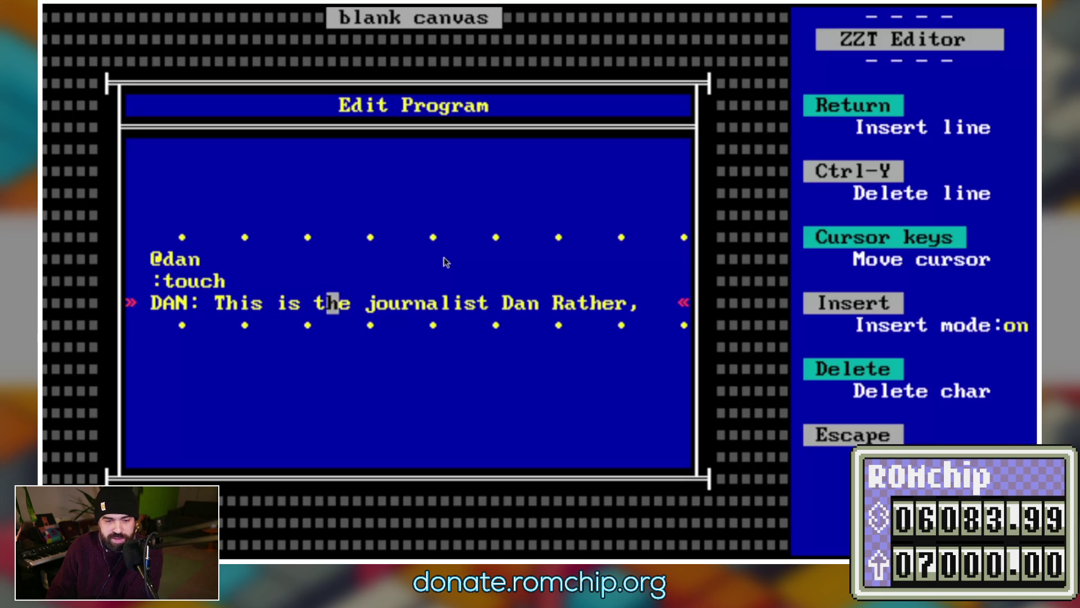
key("Right")
key("Right")
key("Right")
key("Home")
key("Right")
key("Right")
key("Right")
key("Up")
key("Down")
key("Right")
key("Right")
key("Right")
key("Right")
key("Right")
key("Right")
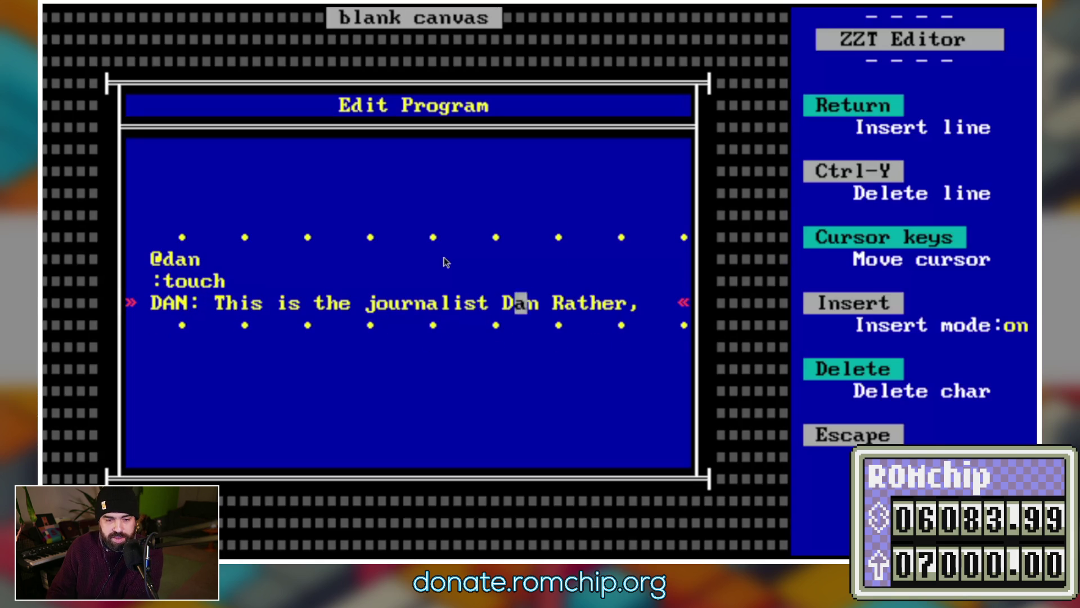
key("BackSpace")
type("/")
key("BackSpace")
type(".")
Follow that first message with /i, #zap touch and #end lines
key("Return")
type("/")
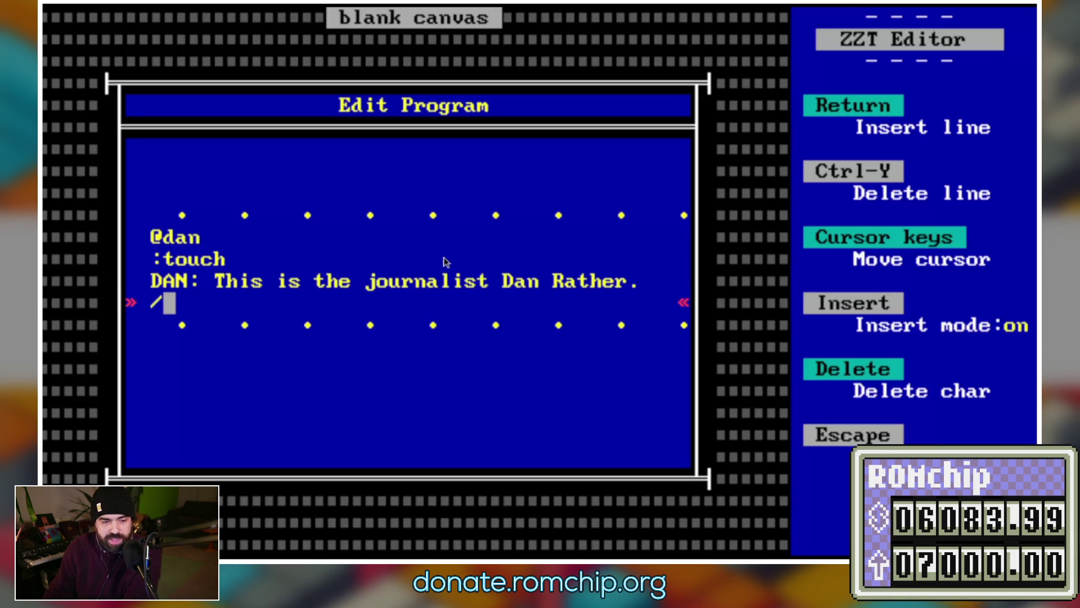
type("i")
key("Return")
type("zap touch")
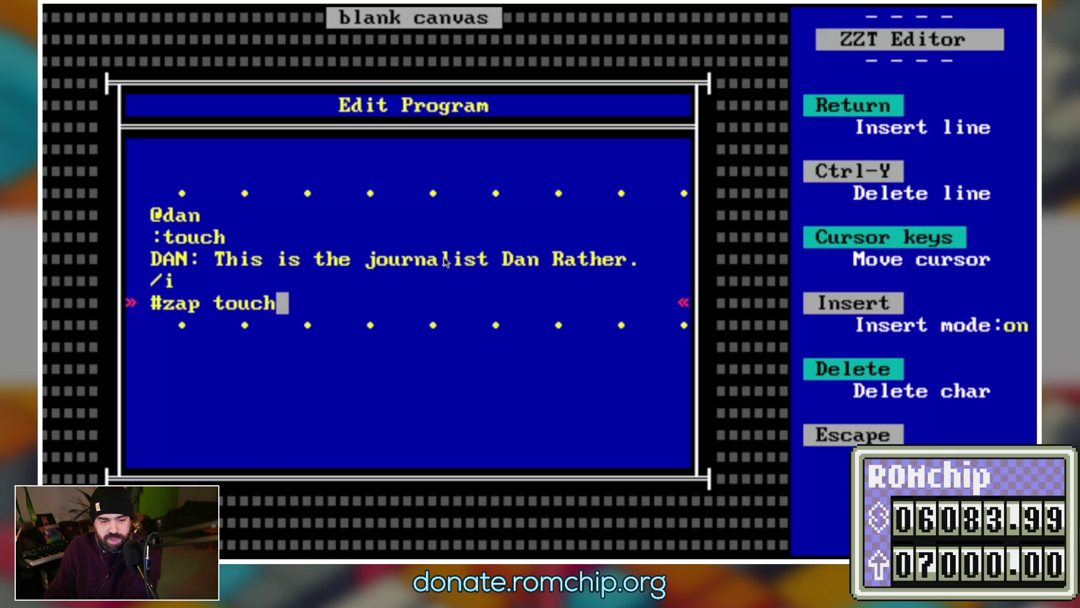
key("Return")
type("#end")
key("Return")
Add a second :touch label reading 'DAN: Reporting from a lonely sushi bar.'
type(":touc")
key("Return")
type("DAN: Repor")
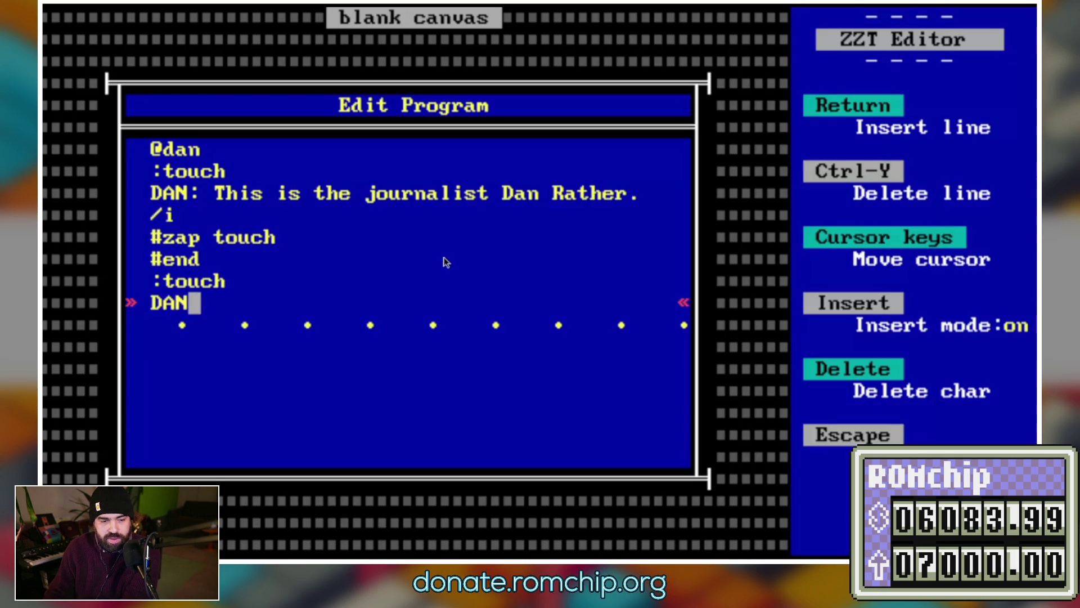
type("ting live from the")
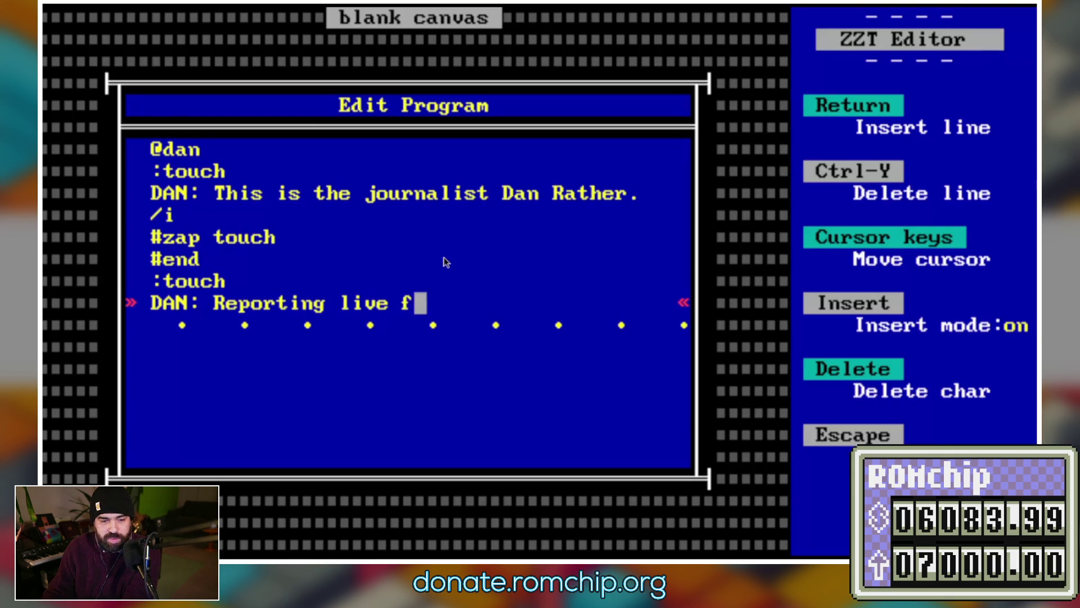
key("BackSpace")
key("BackSpace")
key("BackSpace")
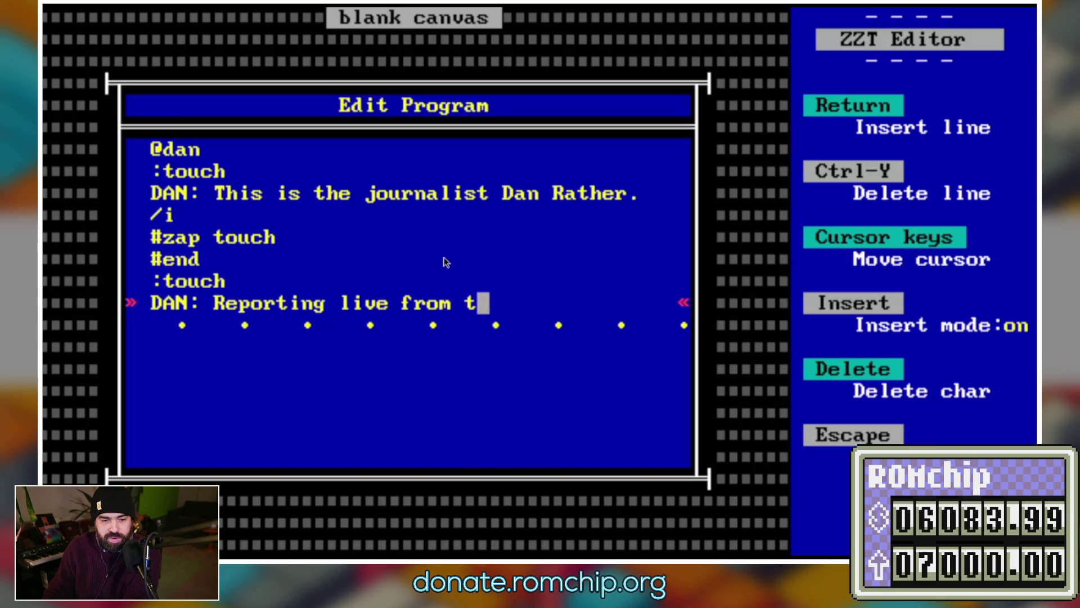
type("a")
key("BackSpace")
key("BackSpace")
type("conveyor belt su")
key("BackSpace")
key("BackSpace")
key("BackSpace")
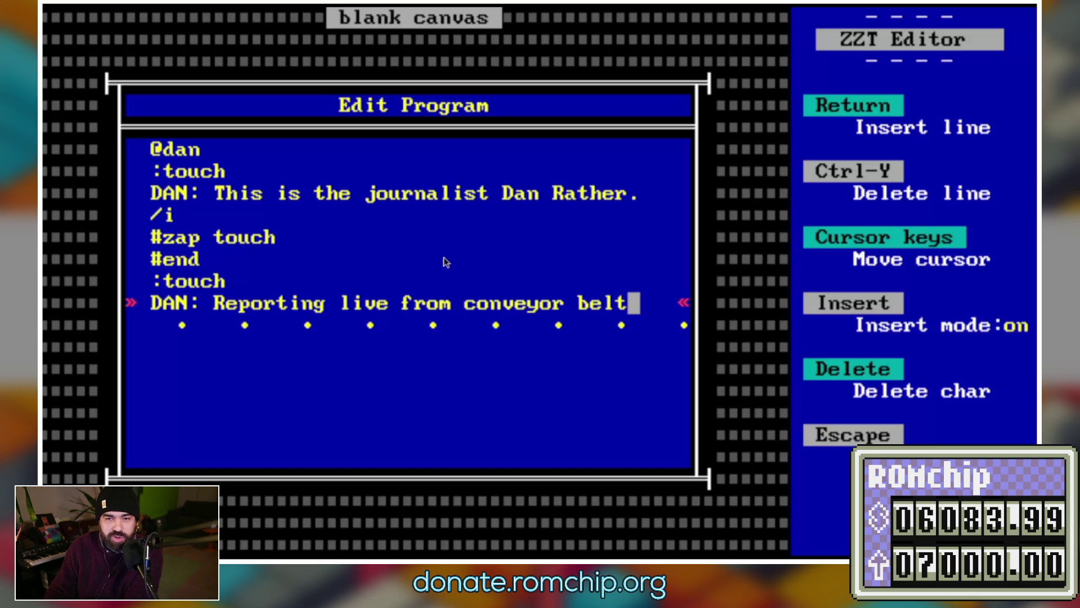
key("BackSpace")
key("BackSpace")
key("BackSpace")
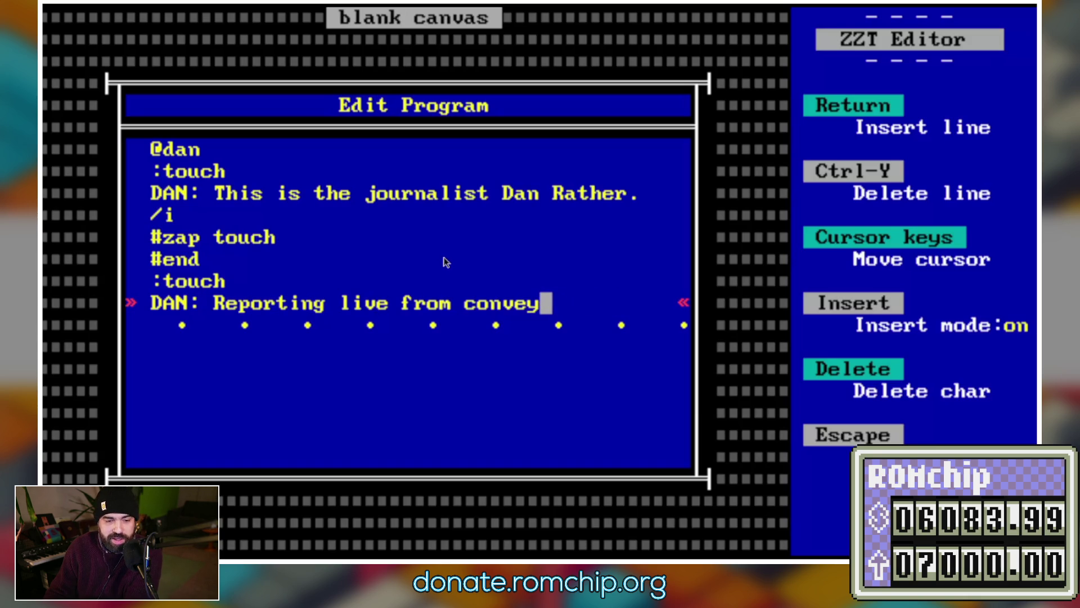
key("BackSpace")
key("BackSpace")
key("BackSpace")
type("rom ")
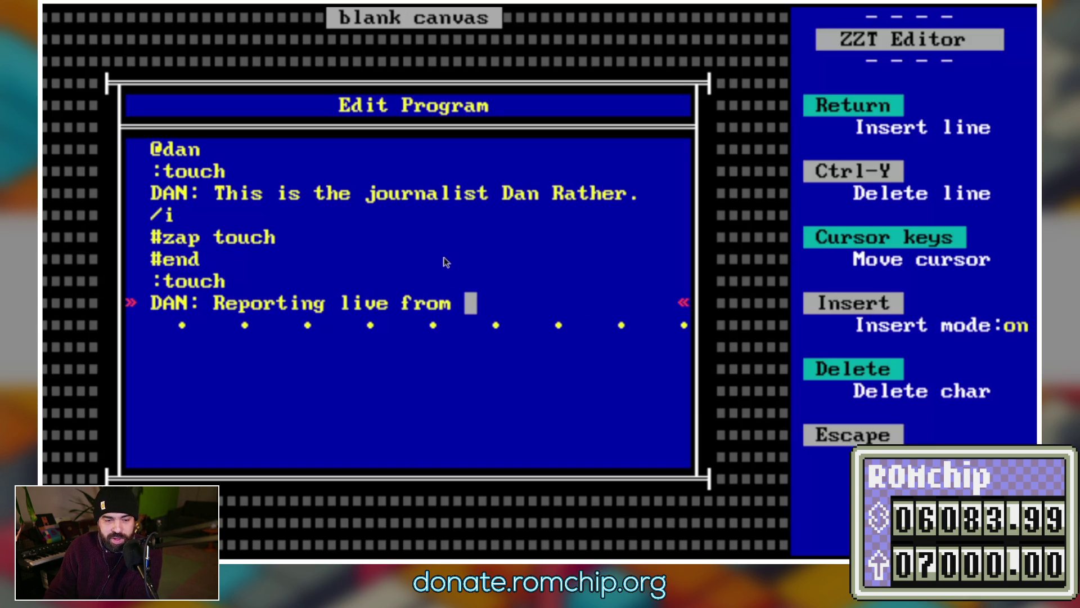
type("a lonely sush")
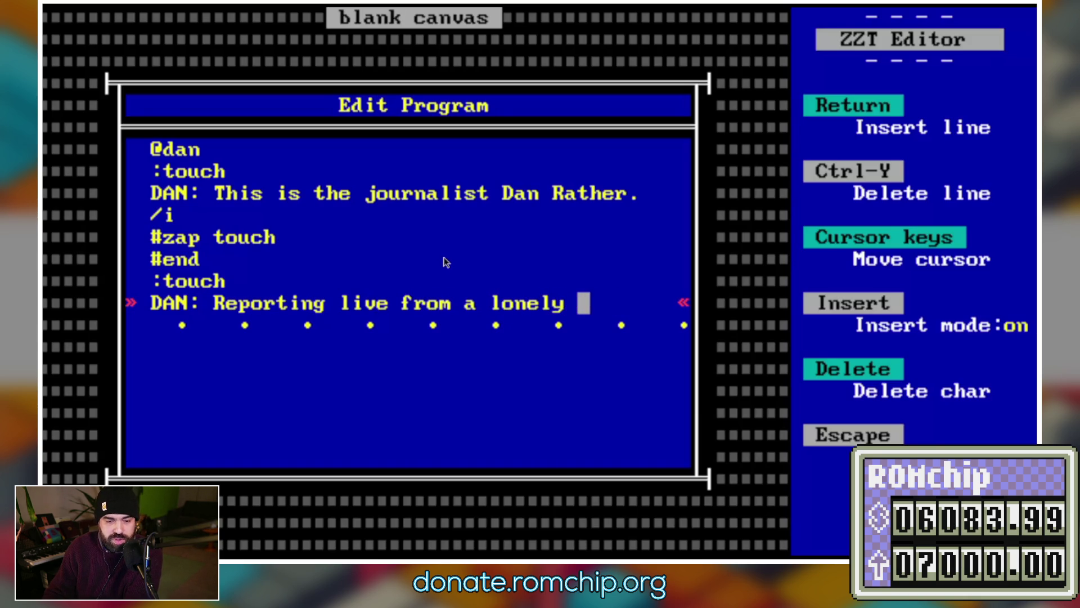
type("i b")
key("BackSpace")
key("BackSpace")
key("BackSpace")
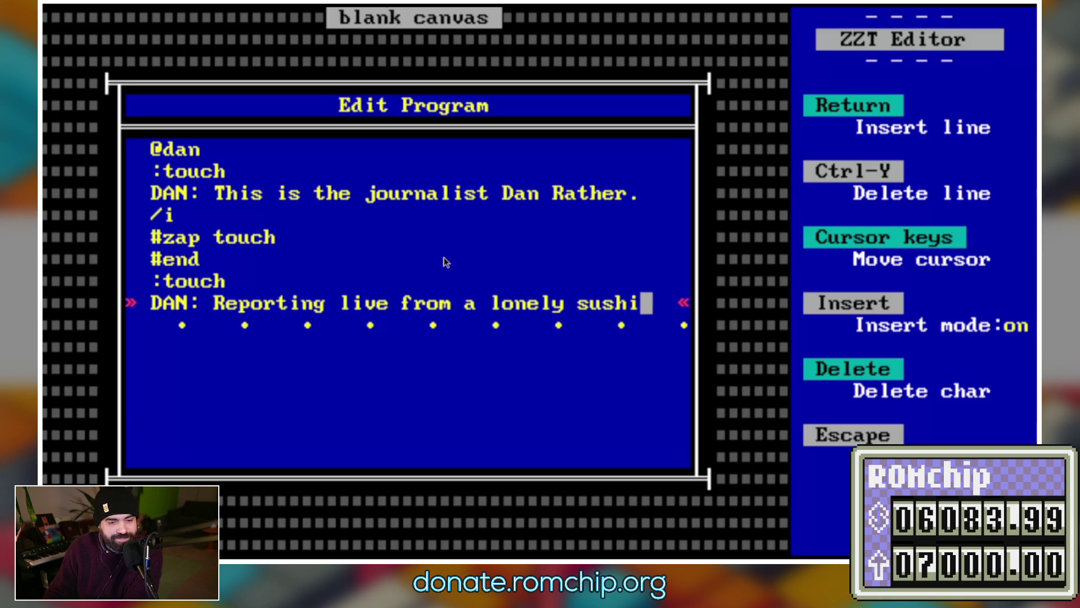
key("BackSpace")
key("BackSpace")
key("BackSpace")
type("from a lonely su")
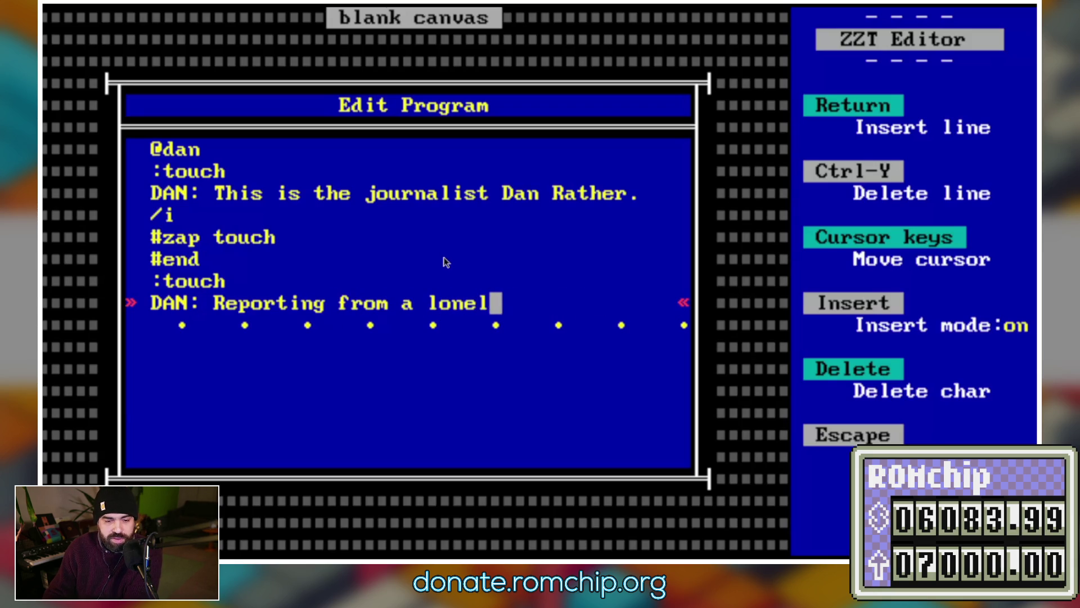
type("shi bar.")
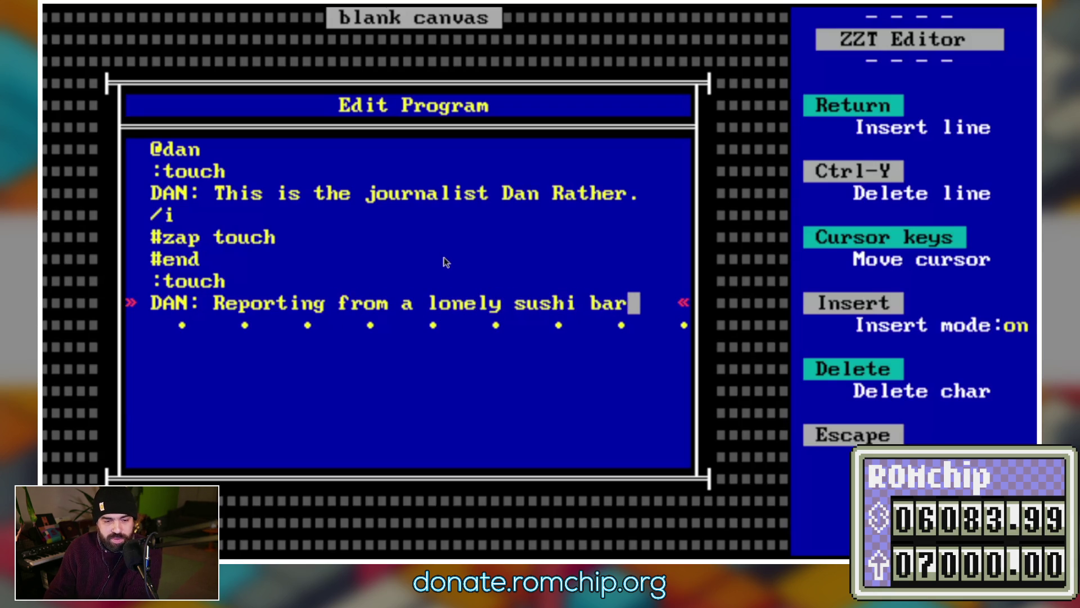
End the sushi-bar block with /i, #zap touch and #end
key("Return")
type("/i")
key("Return")
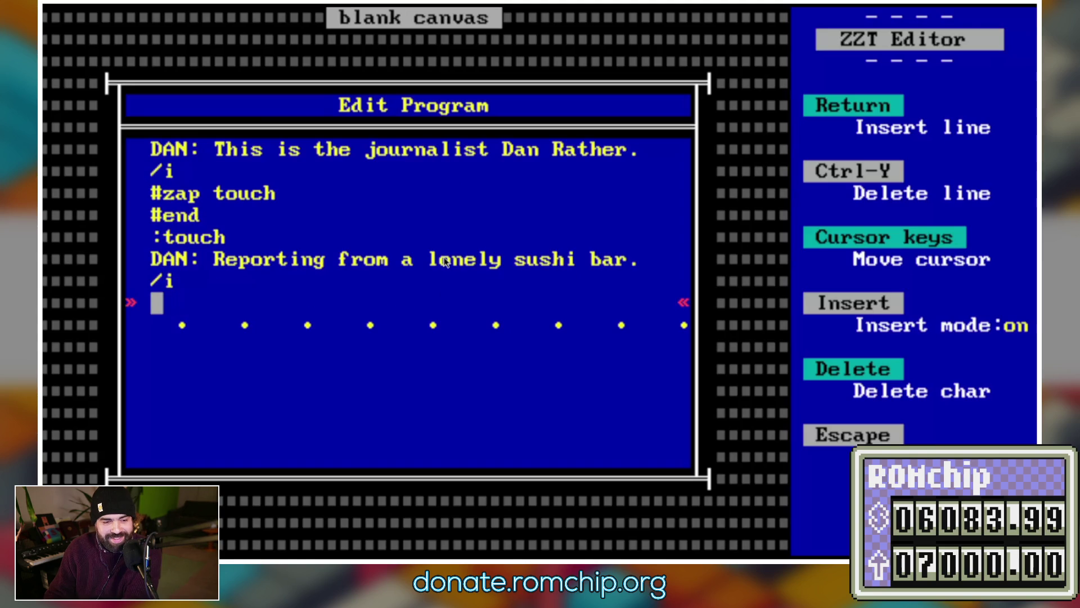
type("zap touch")
key("Return")
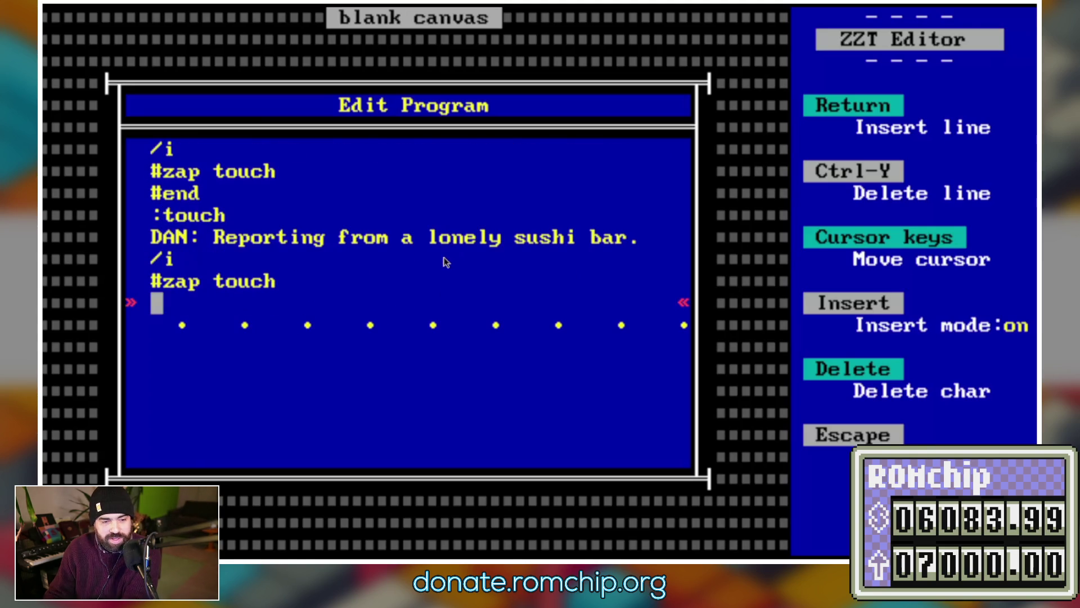
type("end")
key("Return")
Add a third :touch block 'DAN: I keep missing my chance to eat.' with /i, #zap touch, #end
type(":touchj")
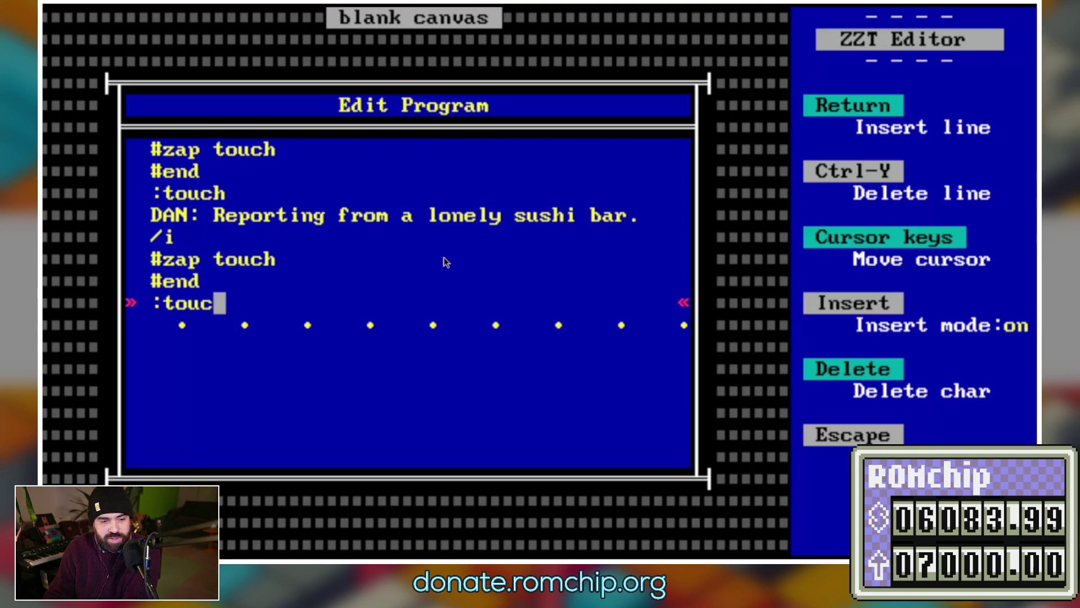
key("BackSpace")
key("Return")
type("DAN")
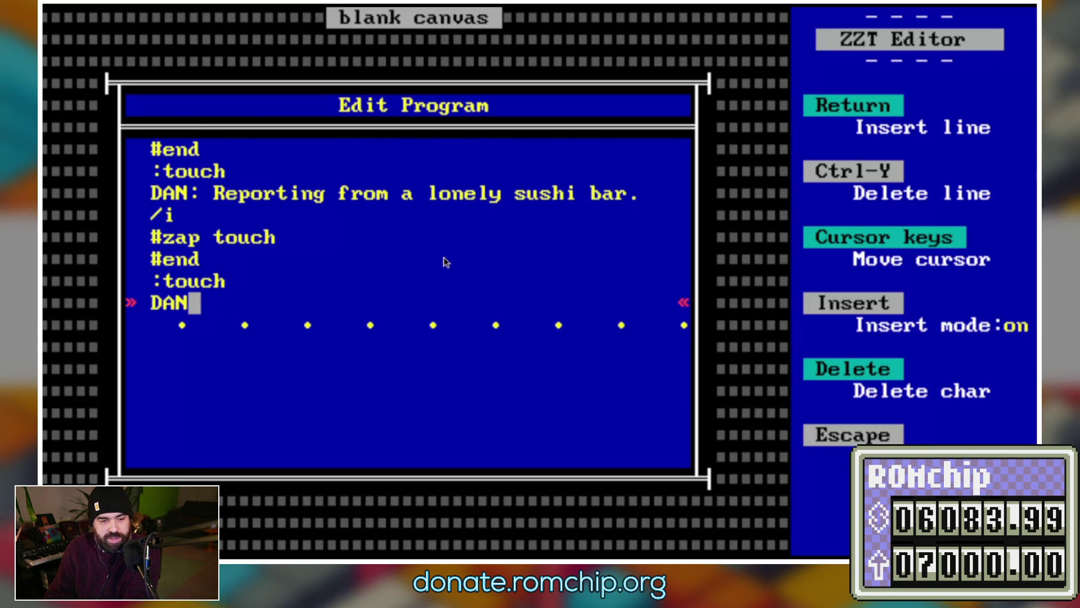
type(": I keep[")
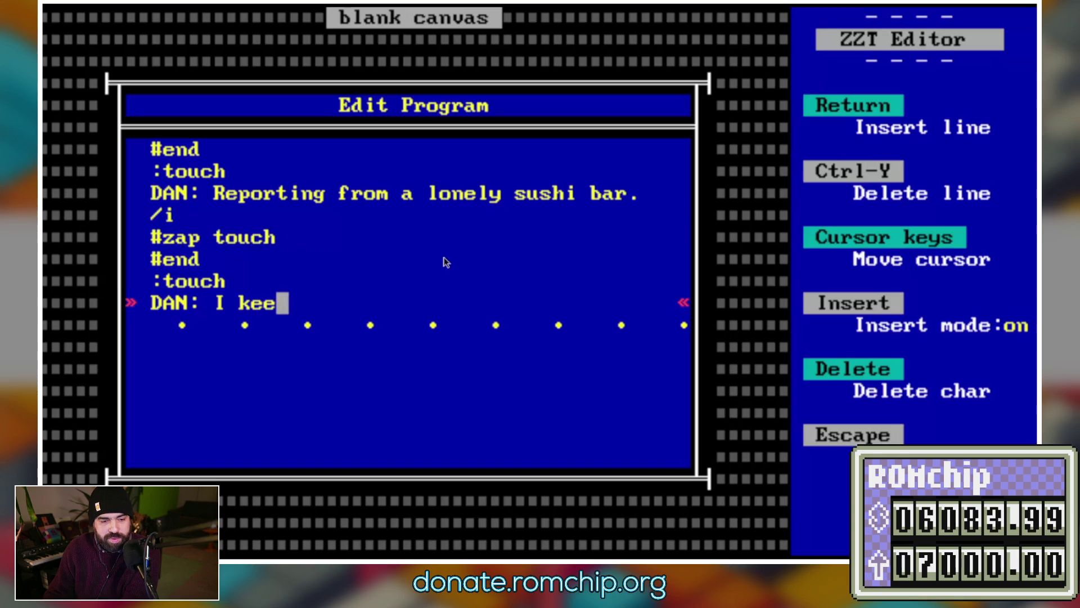
key("BackSpace")
key("BackSpace")
type("missing my ch")
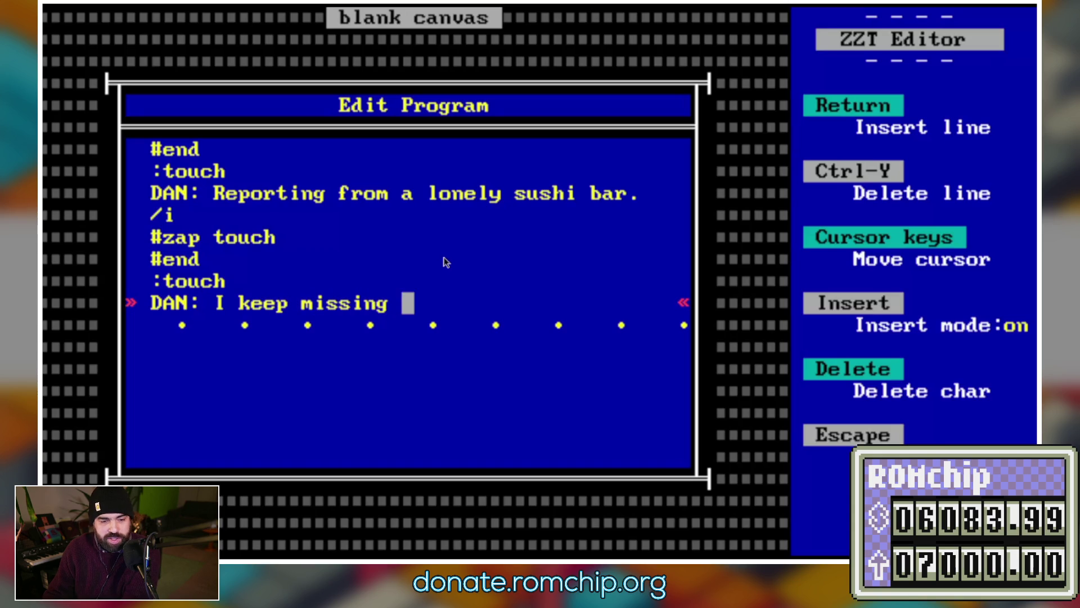
type("ance to eat.")
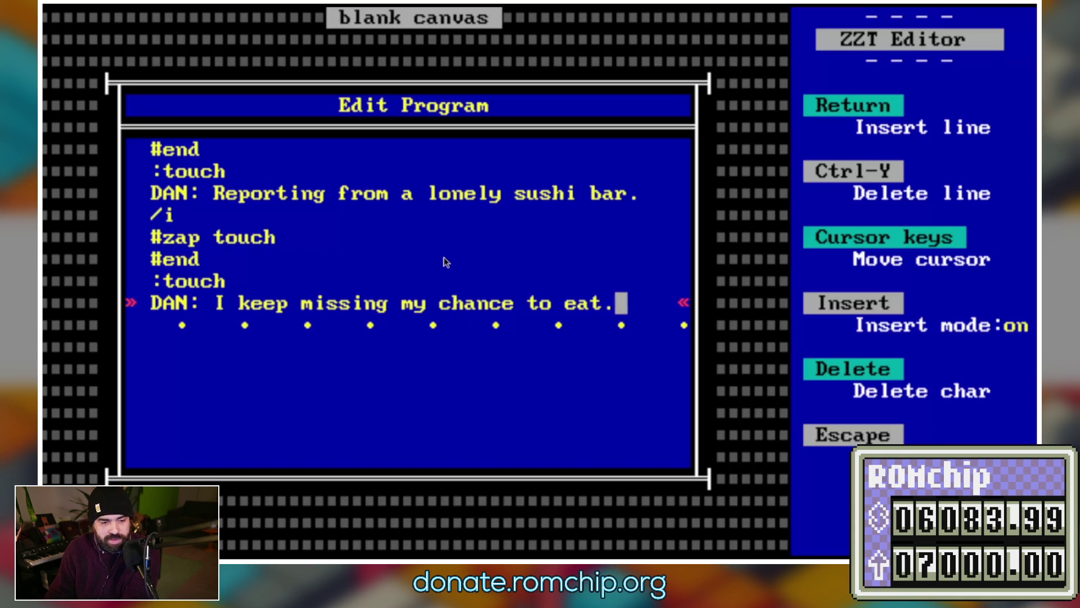
key("Return")
type("/i")
key("Return")
type("#zap touch")
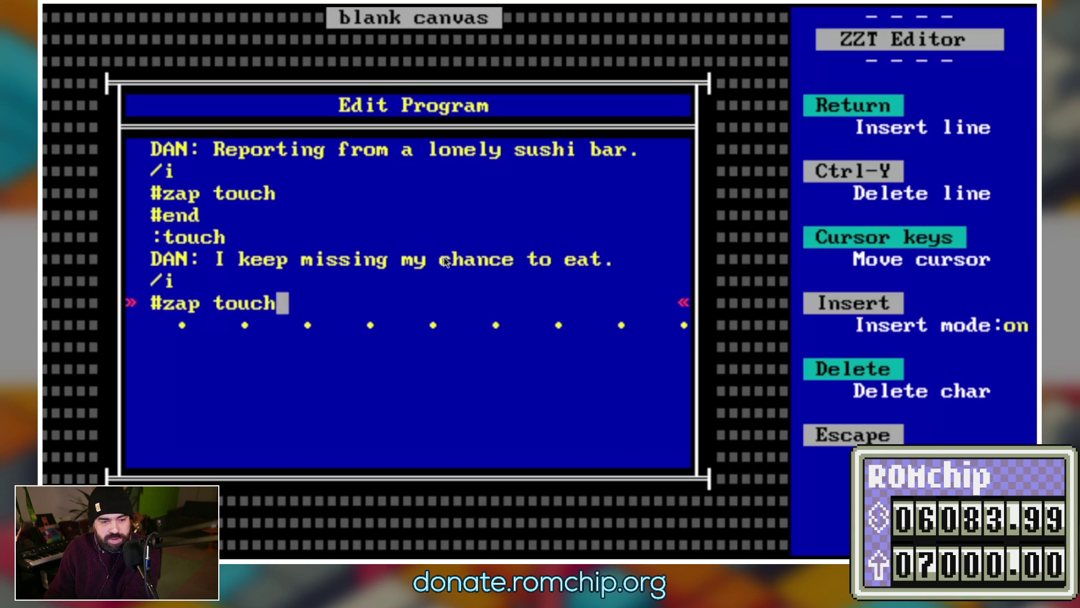
key("Return")
type("#end")
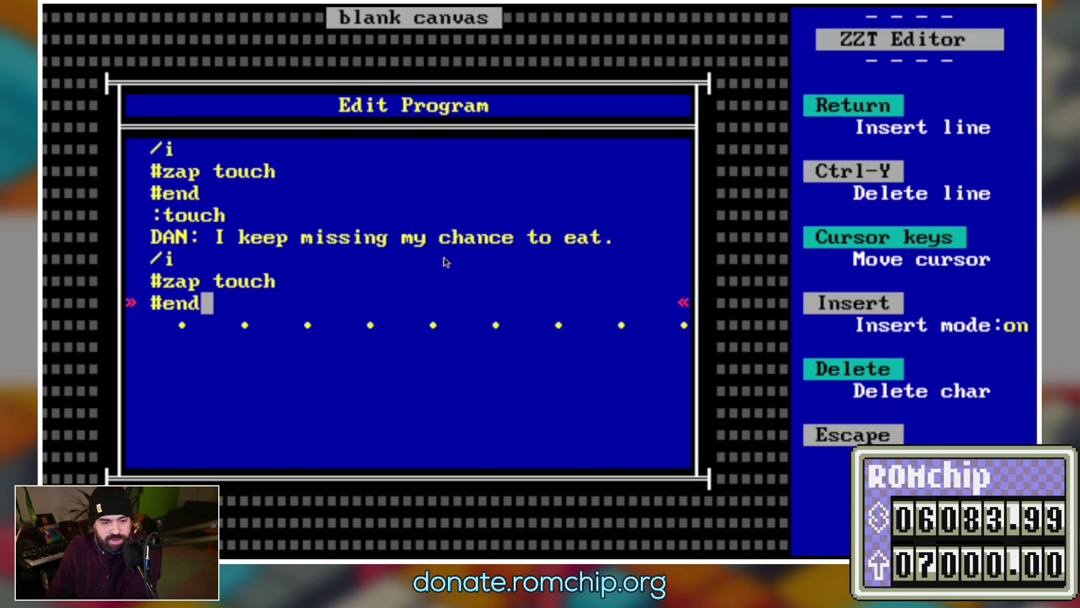
key("Escape")
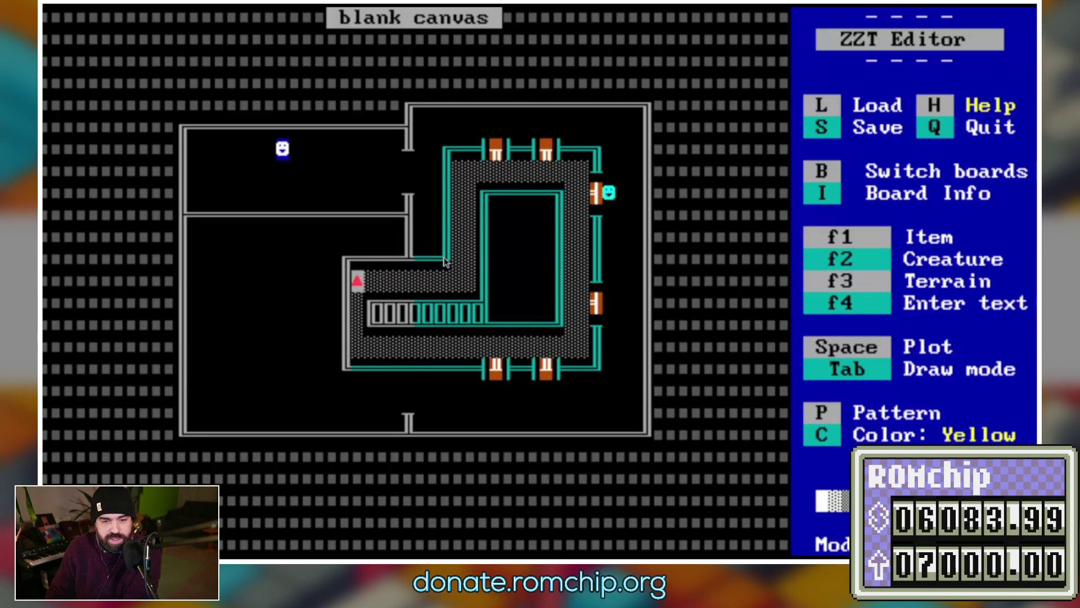
Save the world as ROMCHIP.ZZT and playtest touching the journalist
key("s")
key("Return")
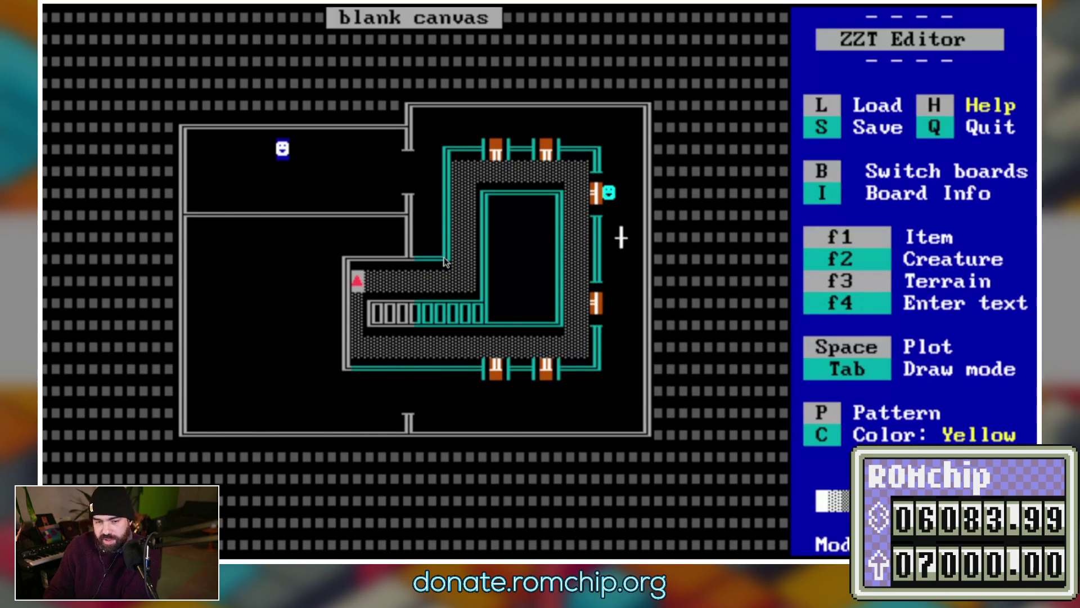
key("q")
key("p")
key("Right")
key("Right")
key("Right")
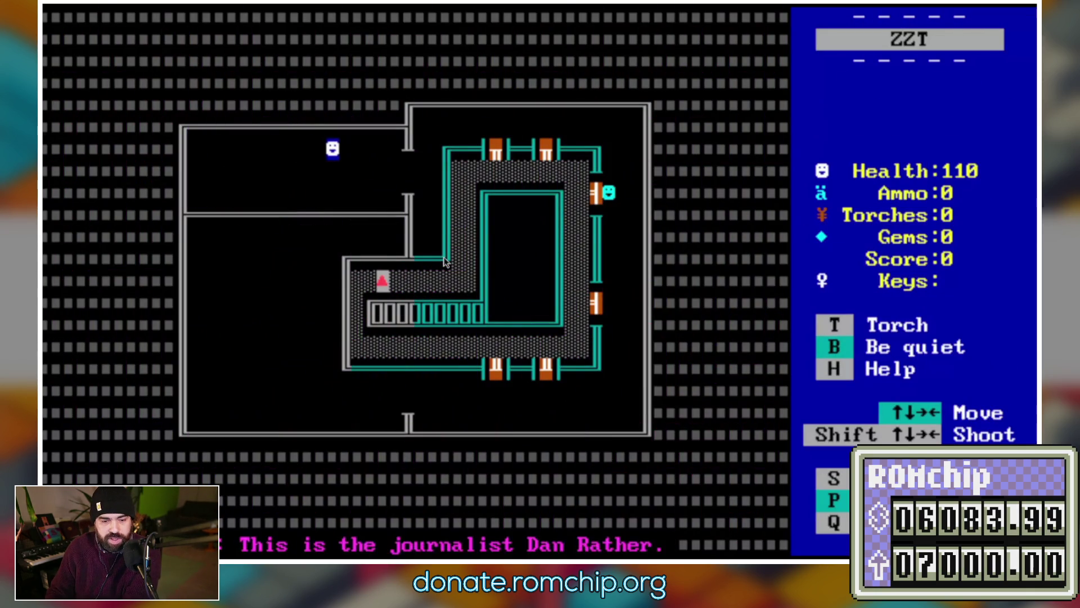
key("q")
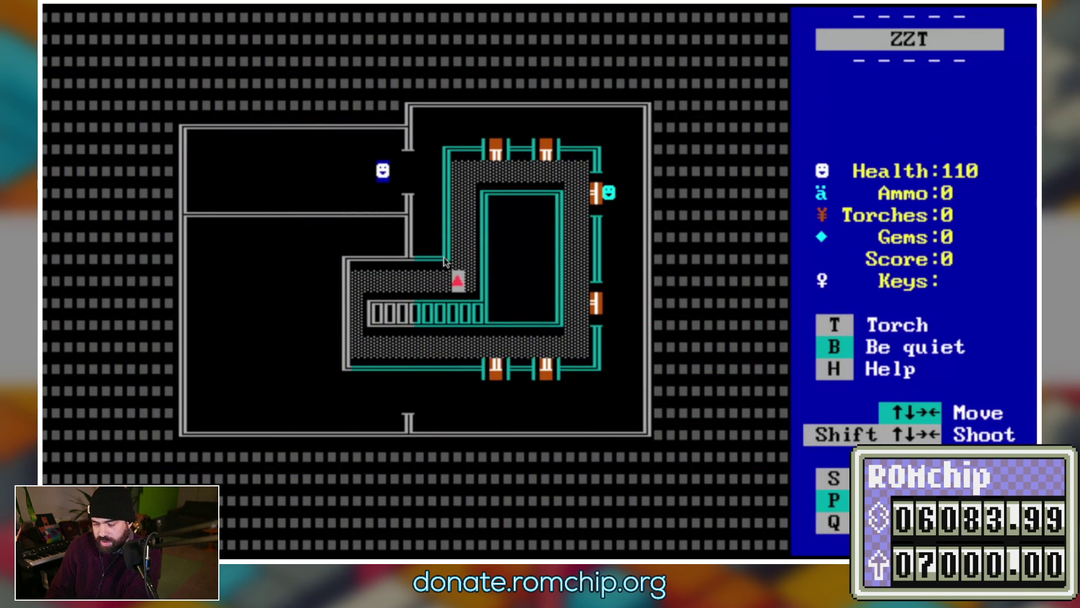
key("y")
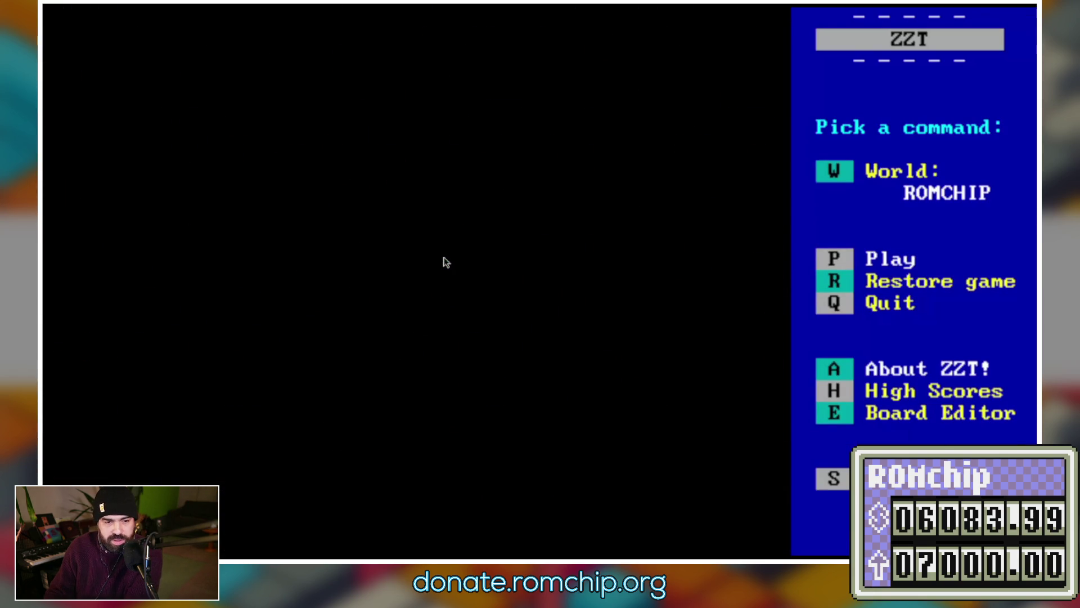
key("p")
key("q")
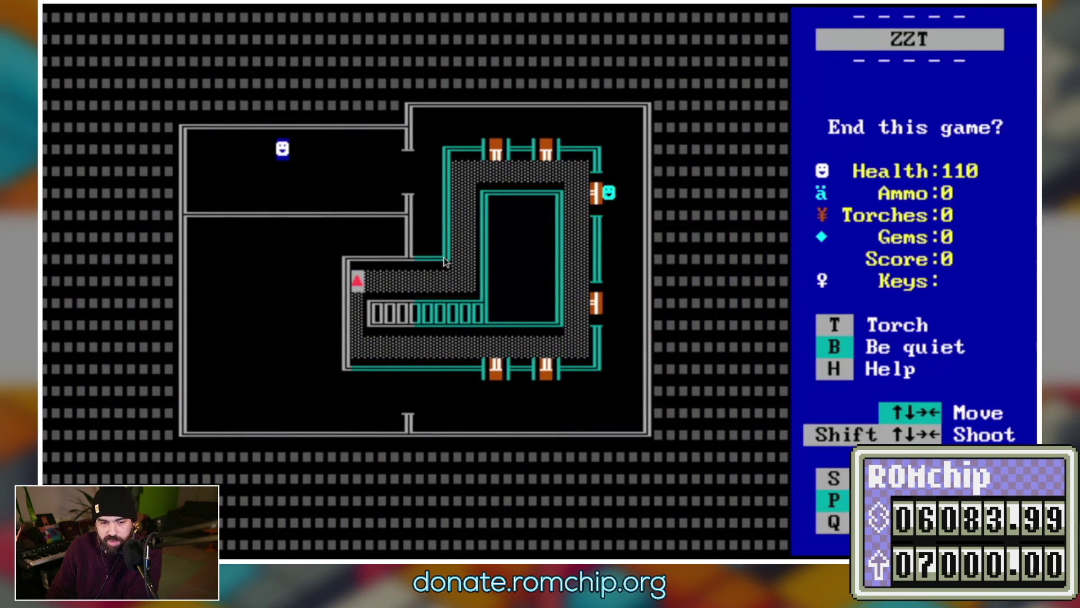
key("y")
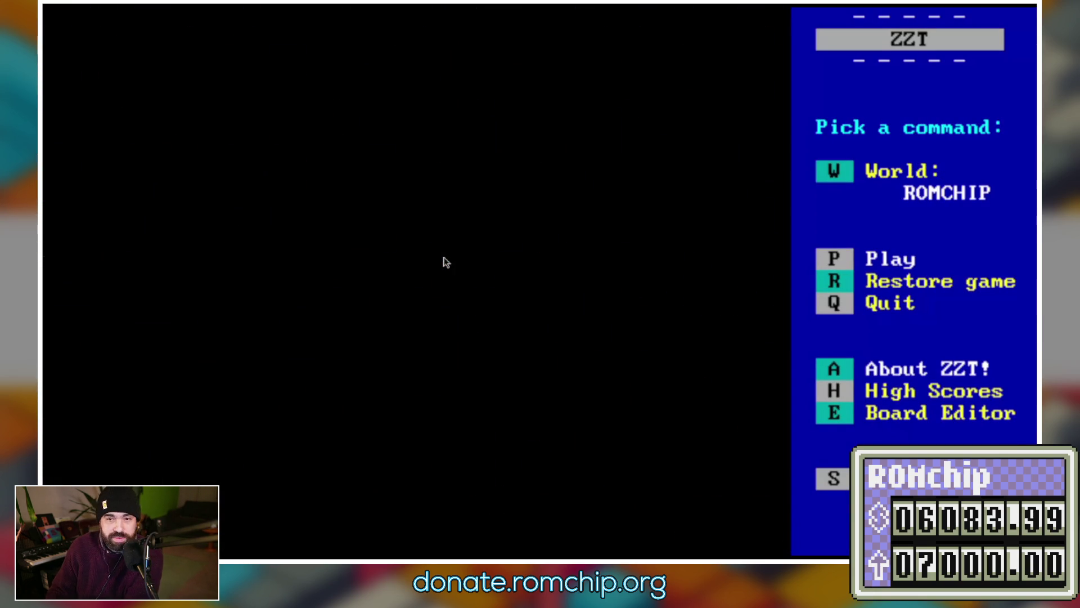
Reload ROMCHIP in the board editor and look over the journalist's script
key("e")
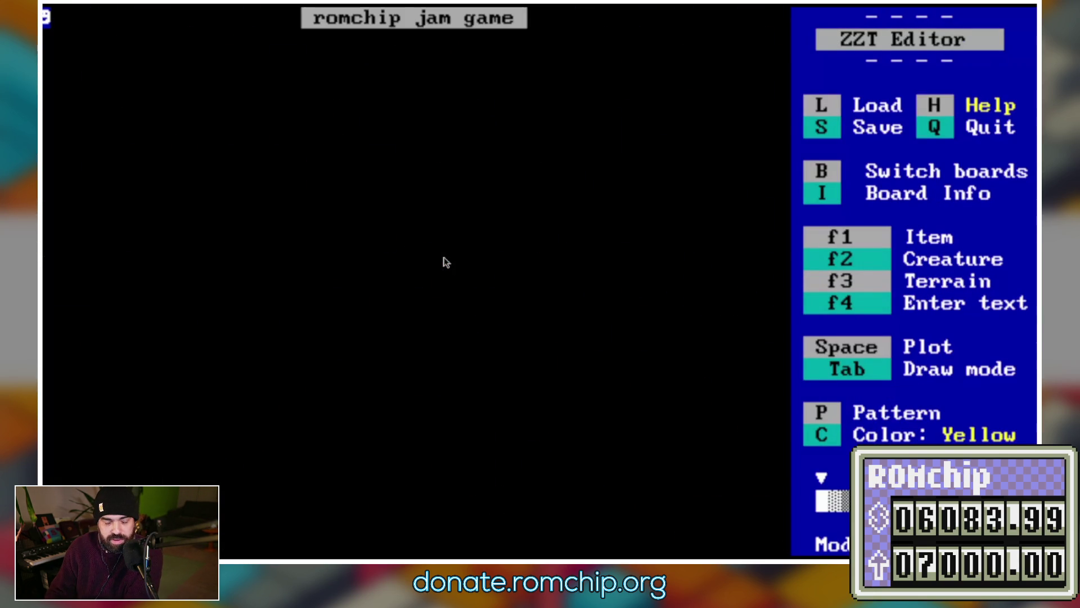
key("l")
key("Down")
key("Down")
key("Down")
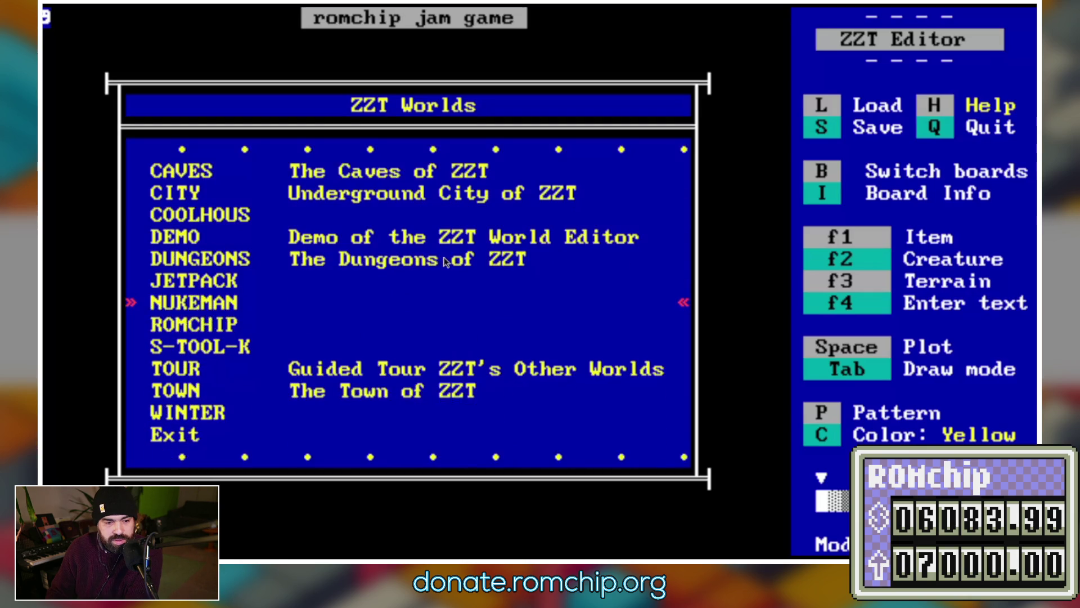
key("Return")
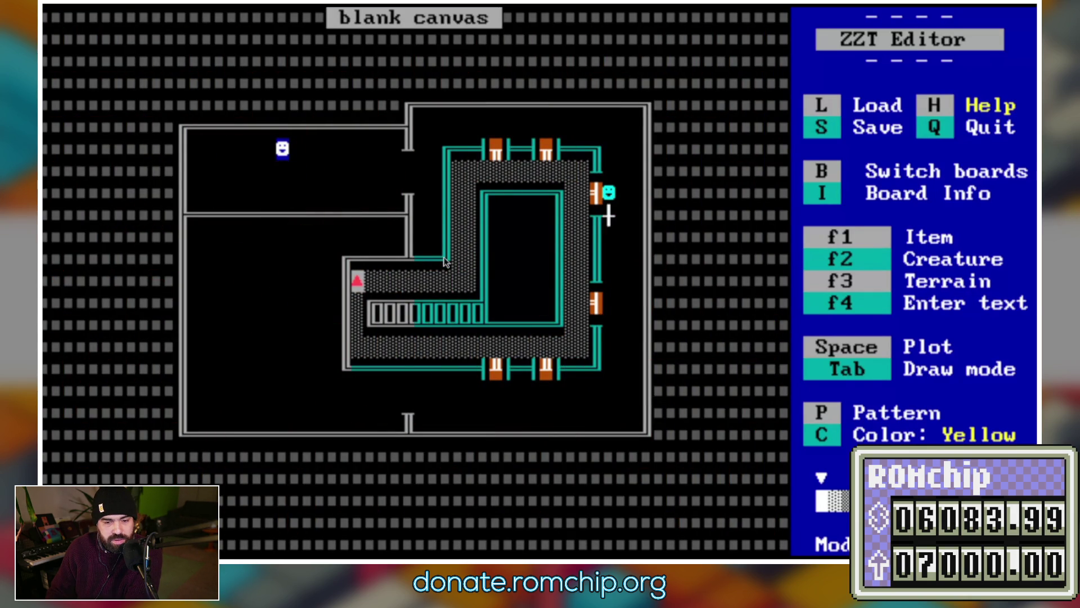
key("Return")
key("Return")
key("Down")
key("Down")
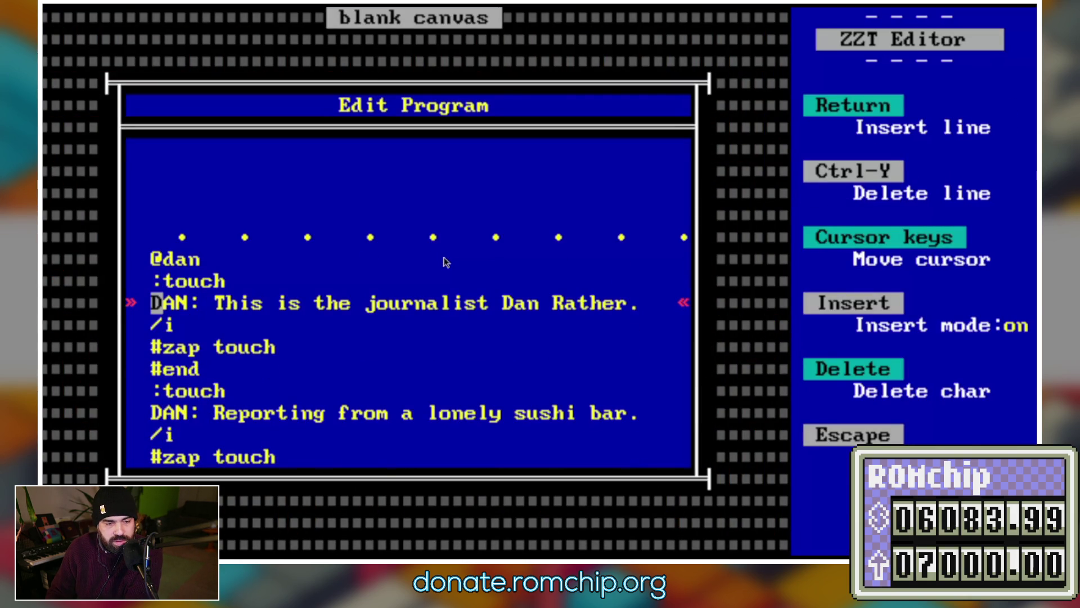
key("Left")
key("Up")
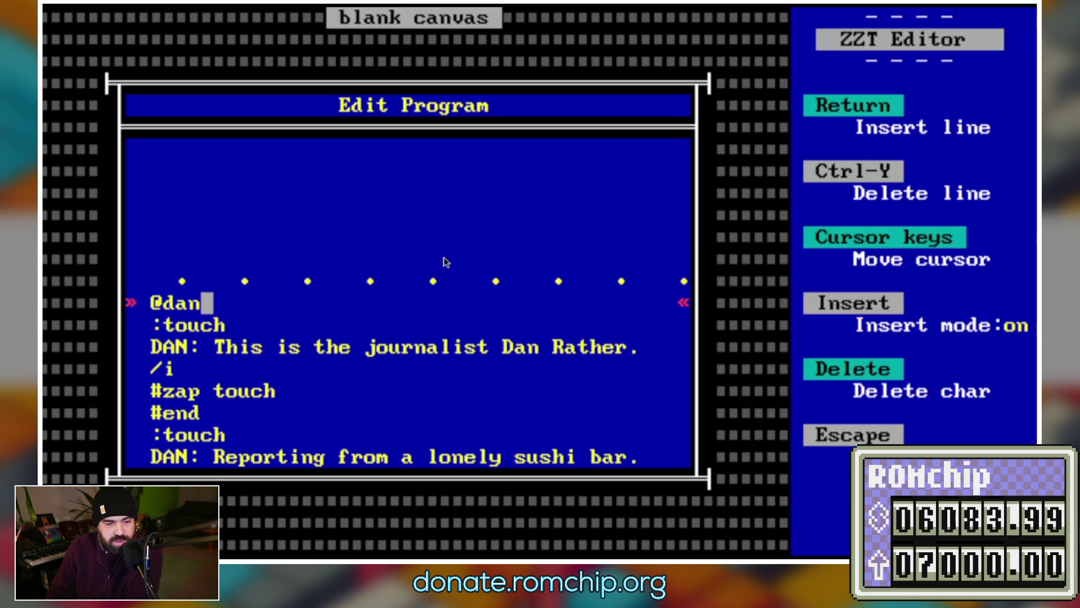
key("Down")
key("Escape")
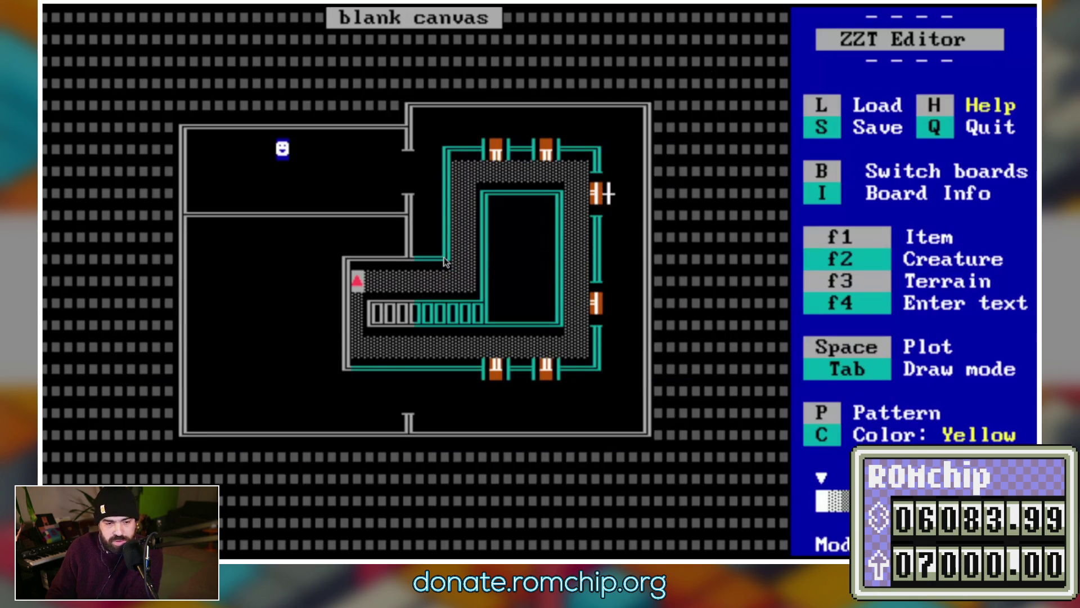
Switch to the expo board for editing
key("b")
key("Down")
key("Down")
key("Down")
key("Down")
key("Return")
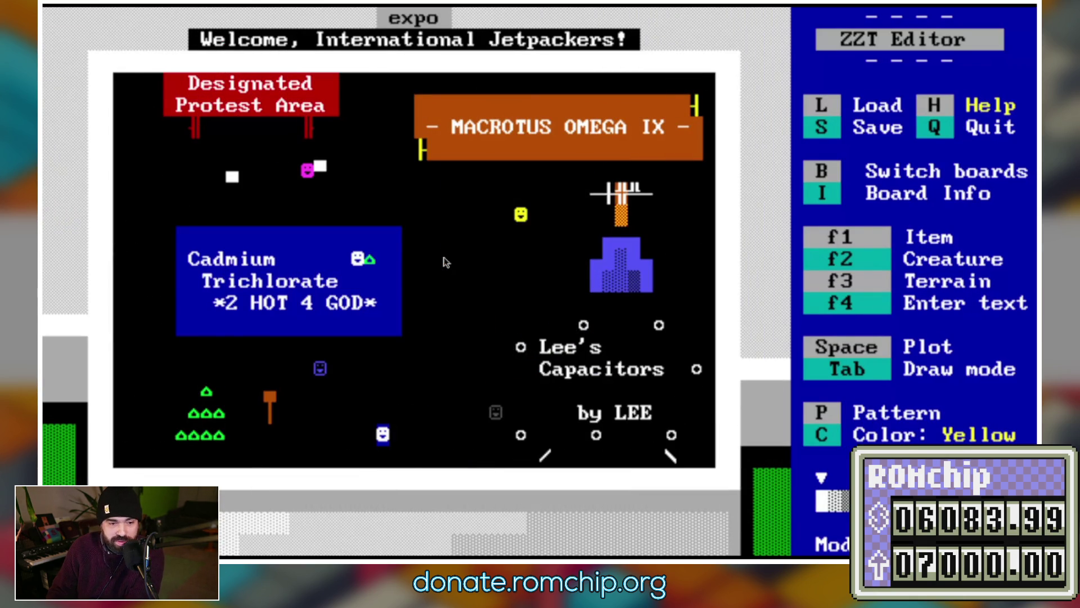
Read through the Chemist's script, from #loop and #end to its :touch warning and #zap touch
key("Left")
key("Left")
key("Down")
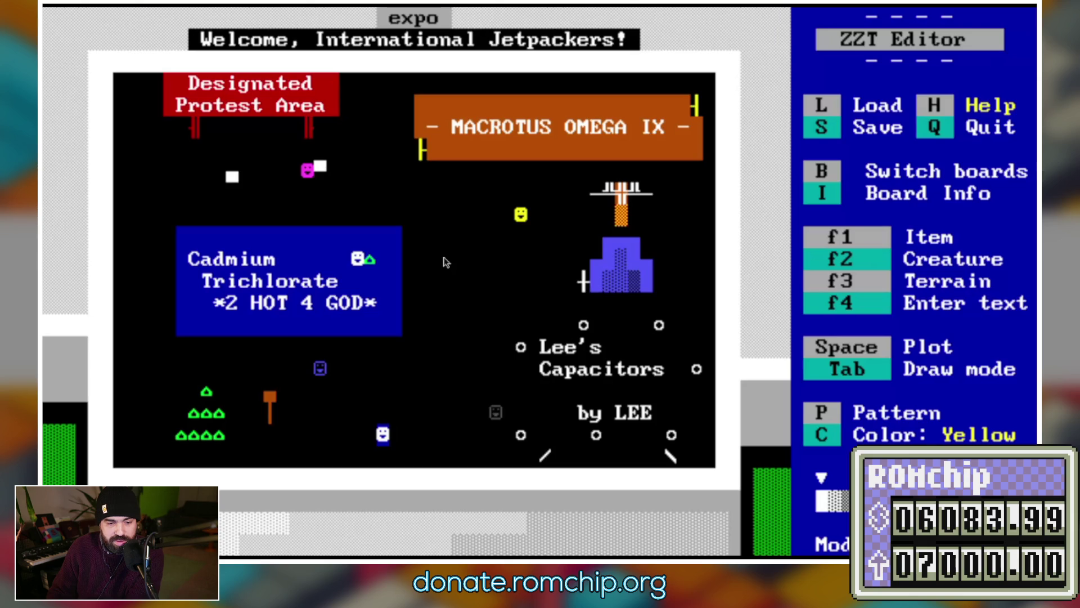
key("Return")
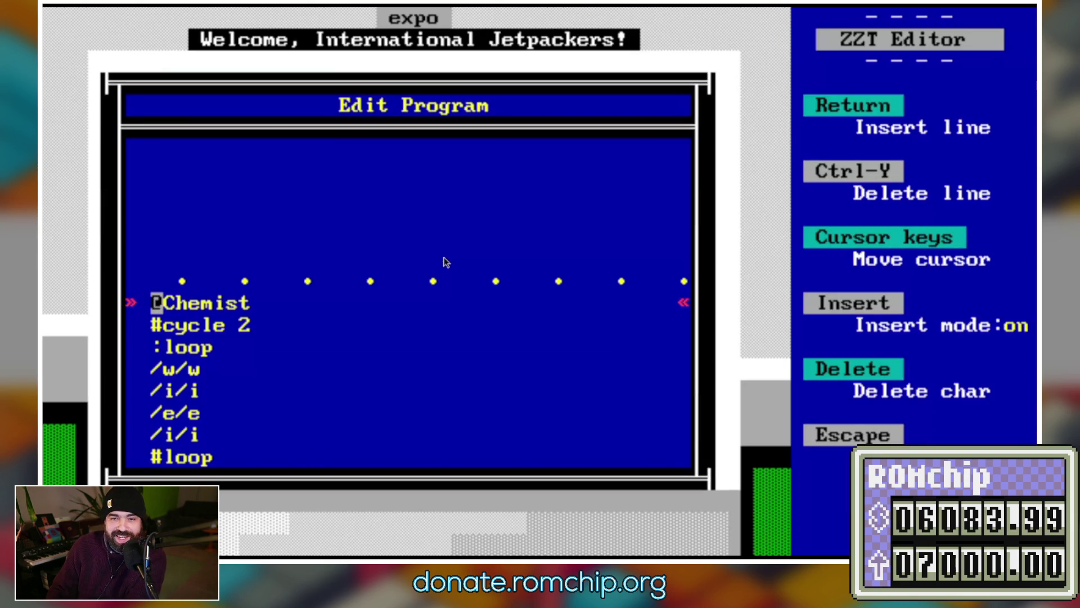
key("Down")
key("Down")
key("Down")
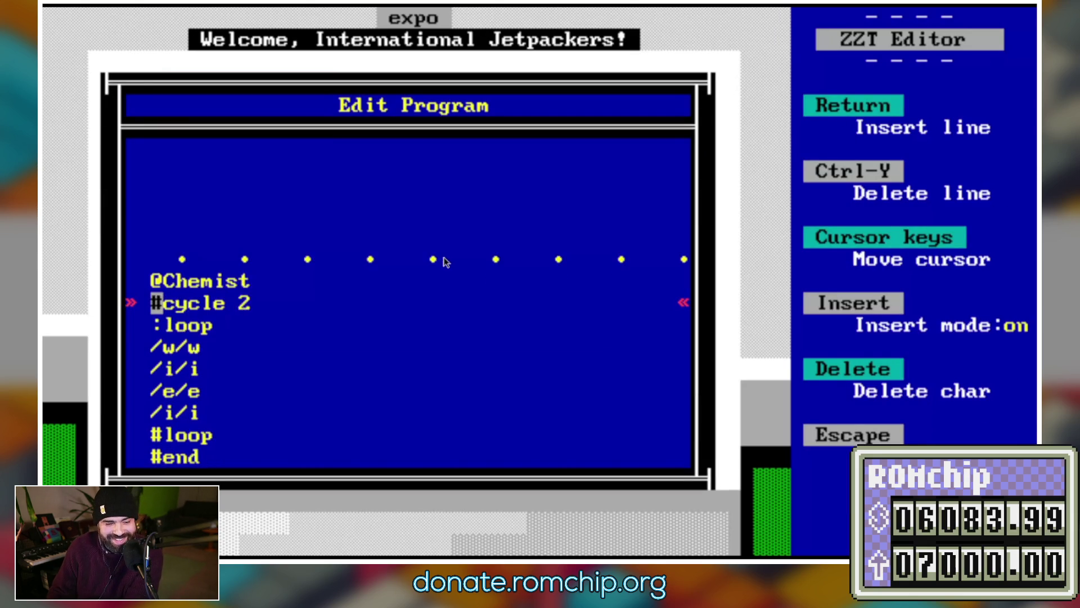
key("Down")
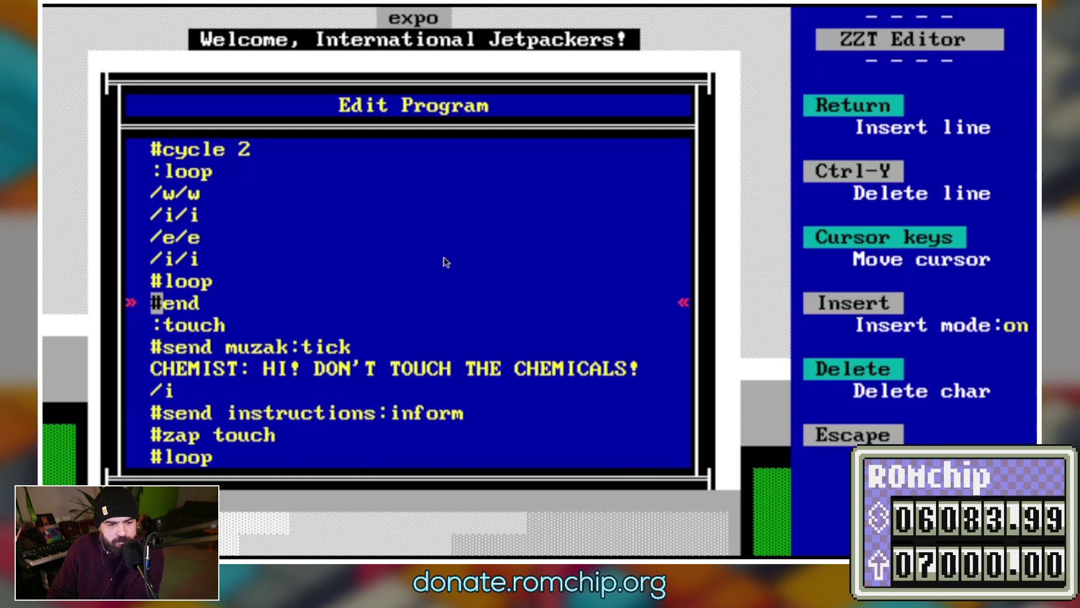
key("Down")
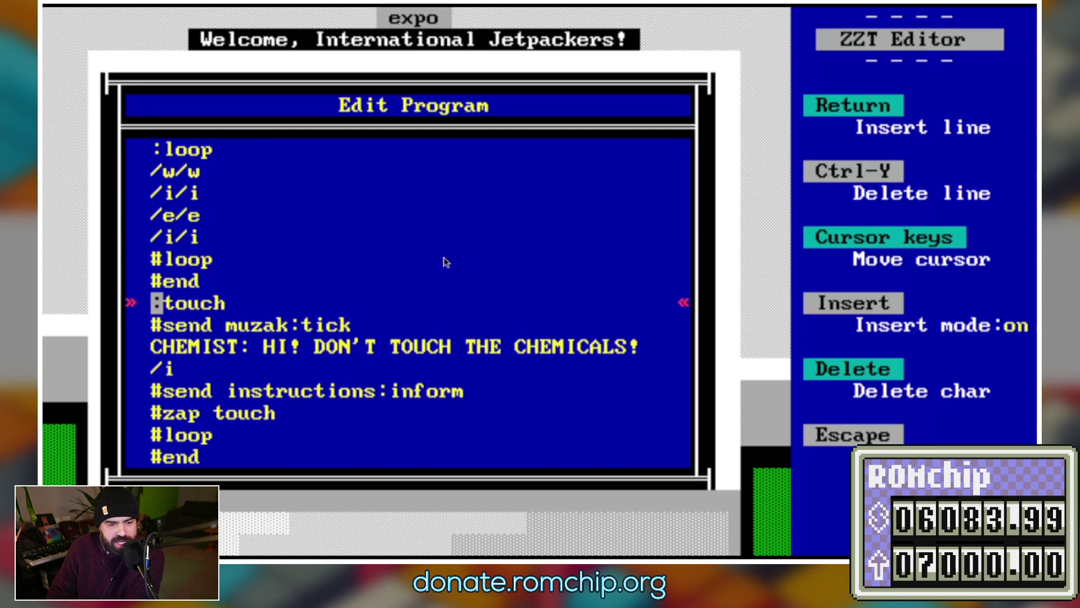
key("Down")
key("Down")
key("Down")
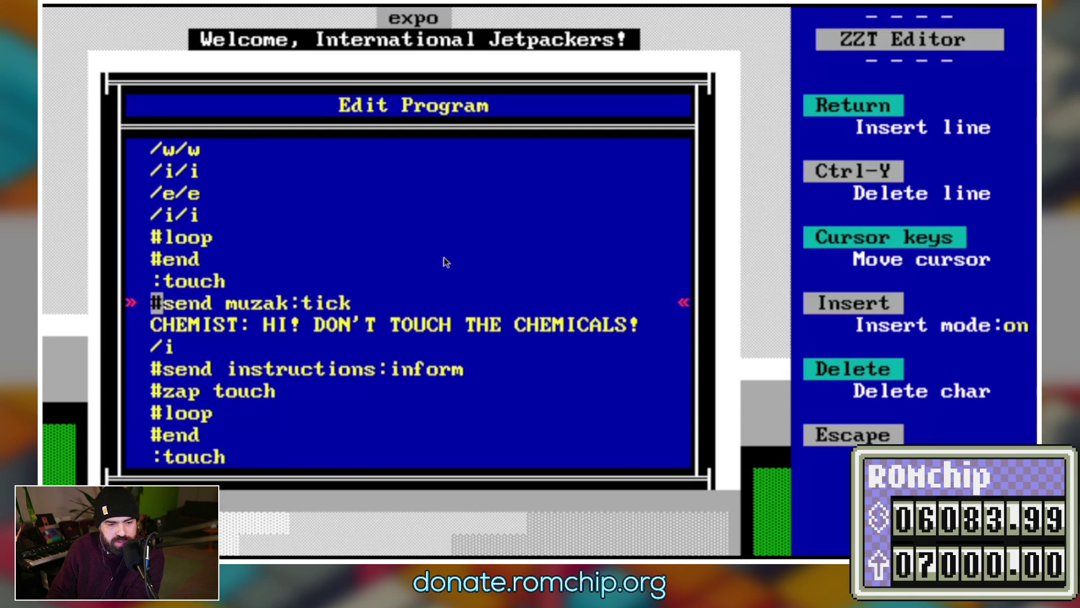
key("Down")
key("Down")
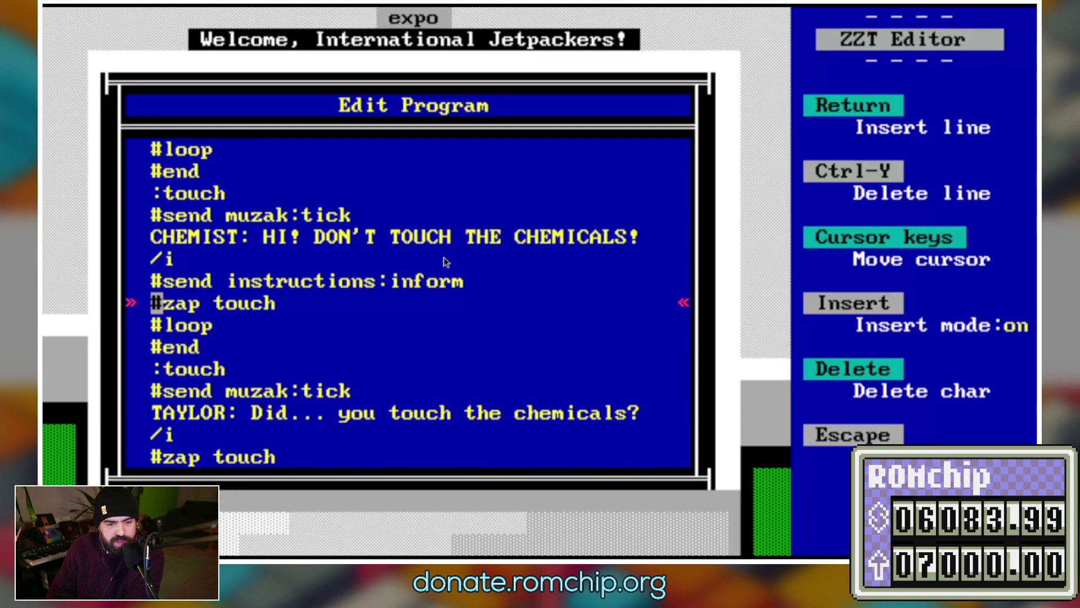
key("Up")
key("Up")
key("Up")
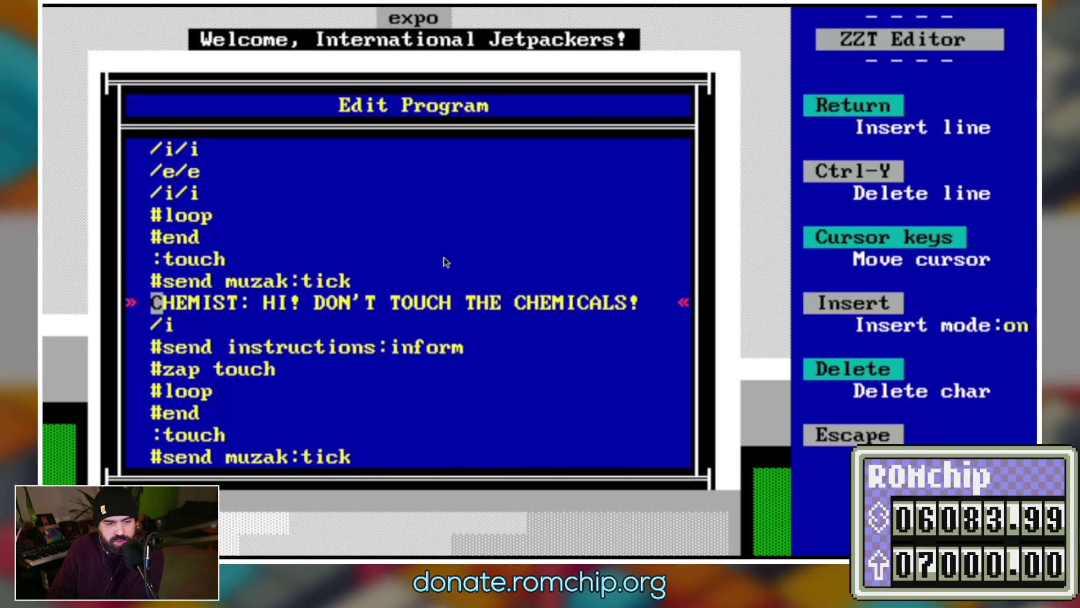
key("Escape")
Switch back to the blank canvas board
key("b")
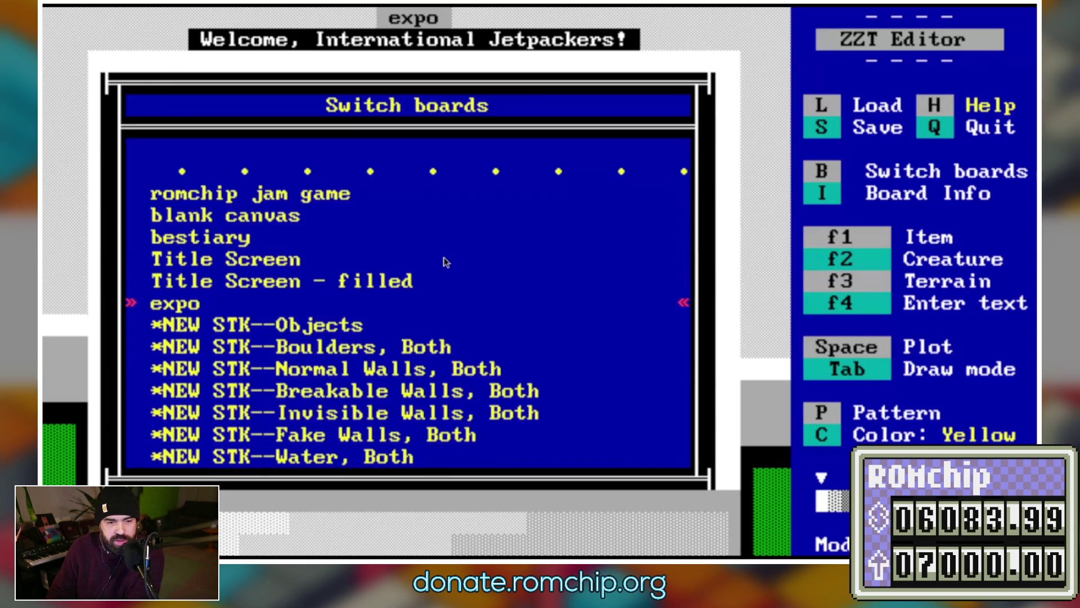
key("Up")
key("Up")
key("Up")
key("Return")
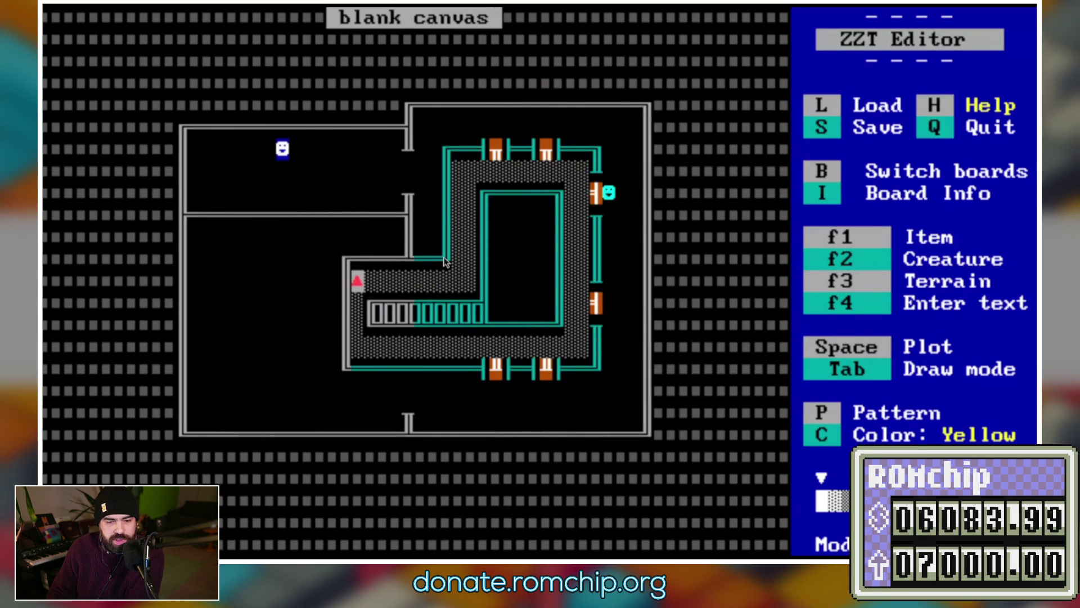
Insert '#cycle 3' and '#end' above the first :touch label in Dan's script
key("Return")
key("Down")
key("Down")
key("Up")
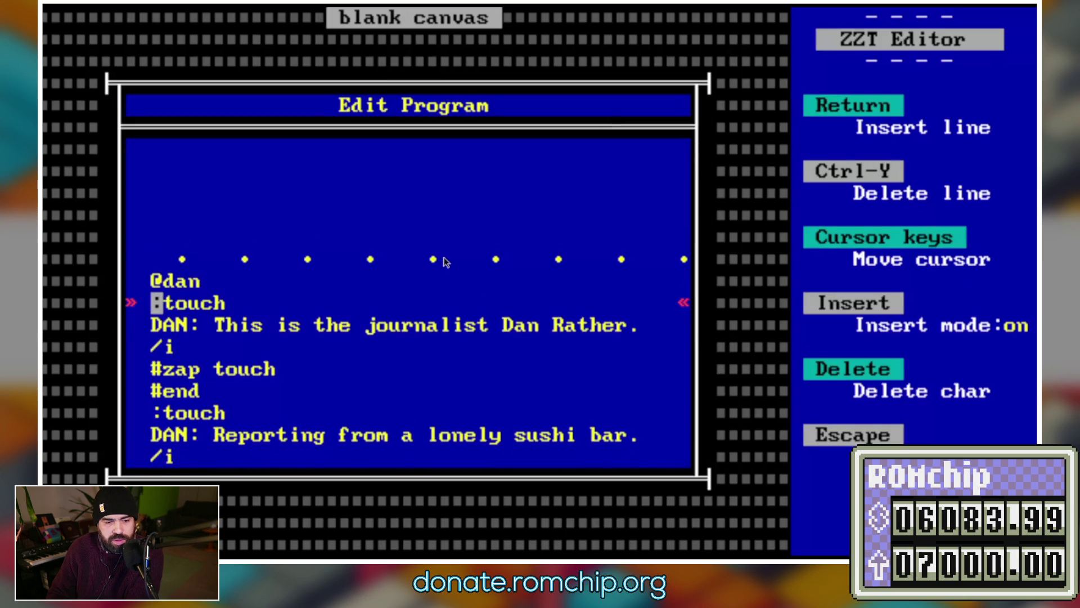
key("Return")
type("#end")
key("Down")
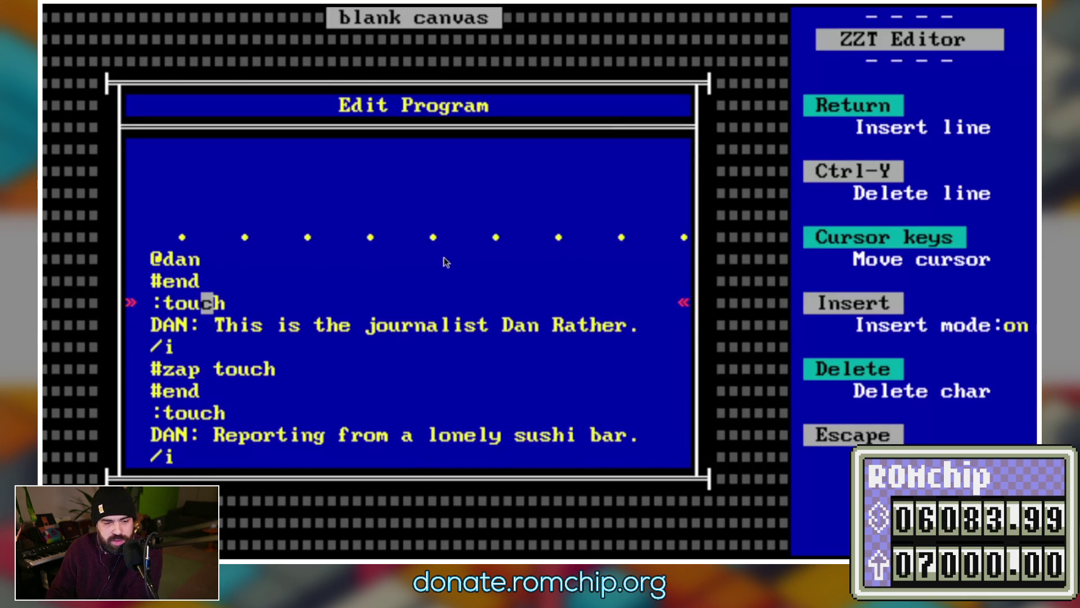
key("Up")
key("Return")
type("#cycle 3")
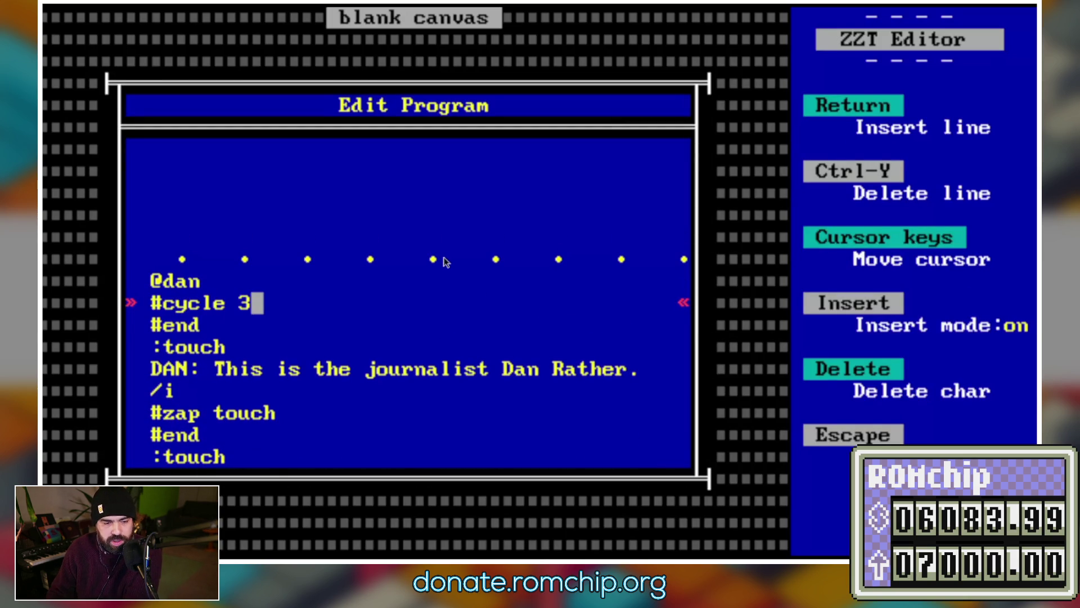
key("Down")
key("Down")
key("Down")
key("Down")
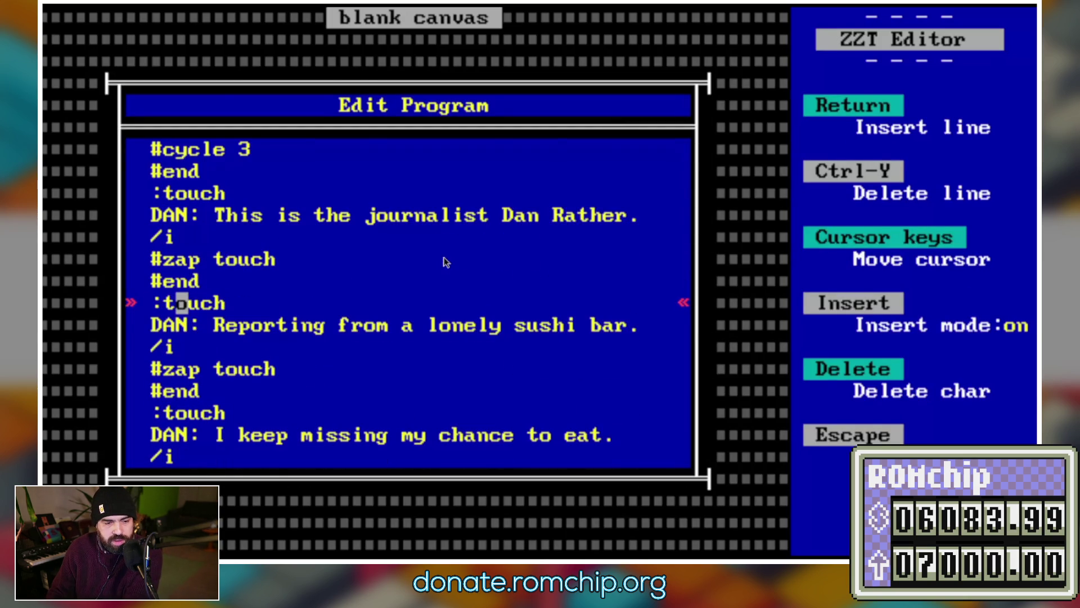
key("Down")
Save the ROMCHIP world and start a test game
key("Escape")
key("s")
key("Return")
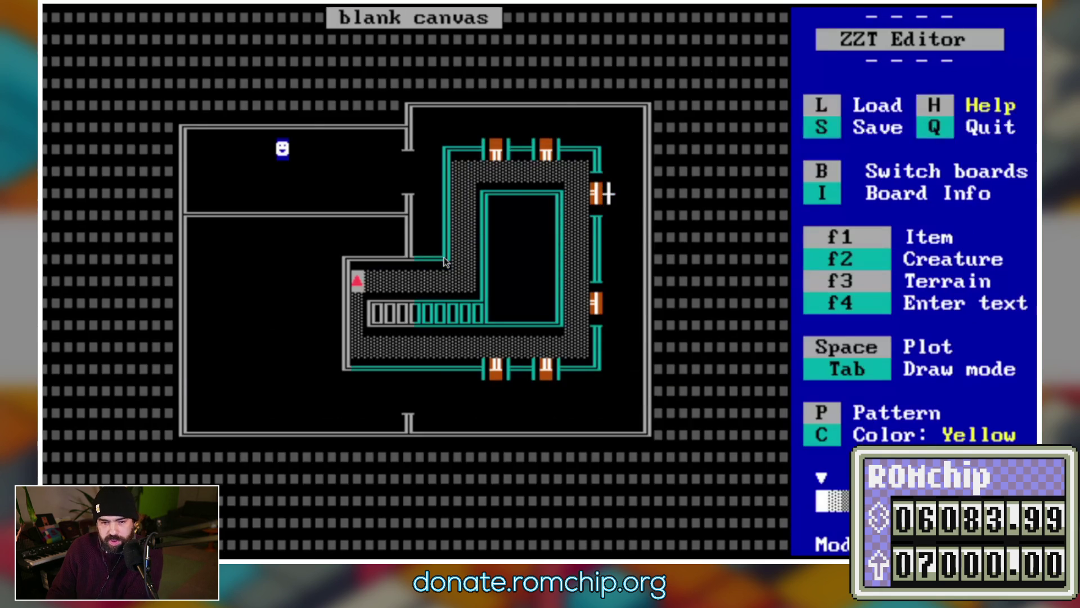
key("q")
key("p")
key("Right")
key("Right")
key("Right")
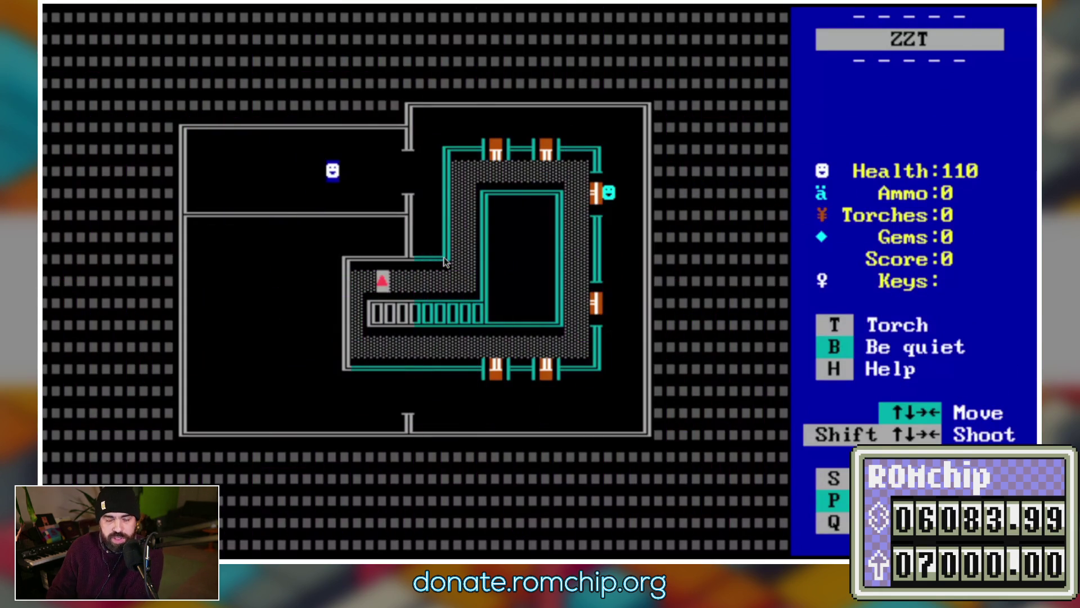
Walk over to Dan and touch him repeatedly to hear all three of his lines
key("Right")
key("Up")
key("Right")
key("Up")
key("Right")
key("Right")
key("Right")
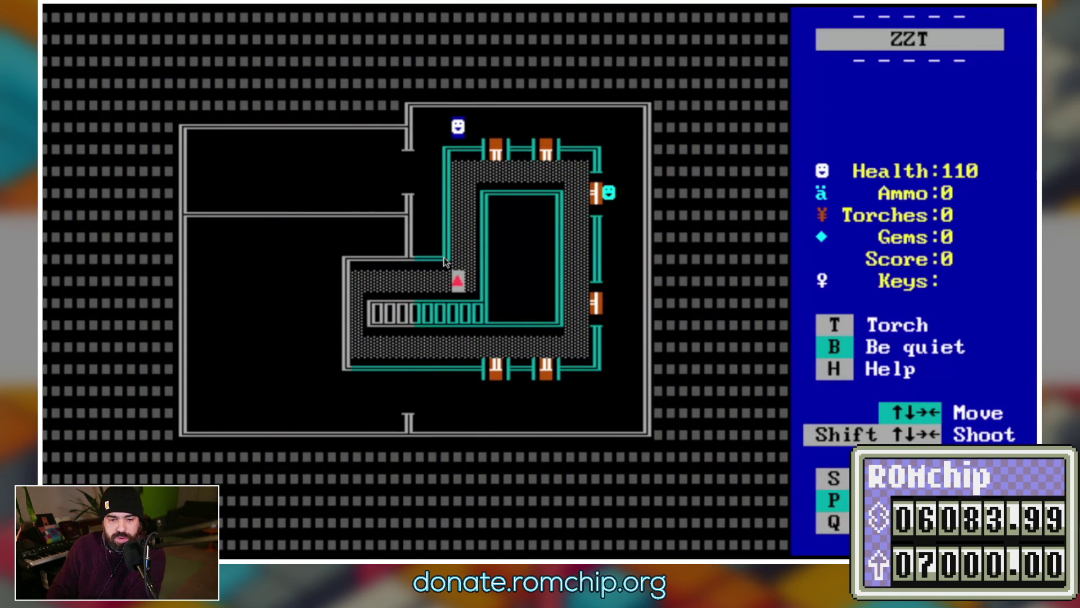
key("Right")
key("Right")
key("Right")
key("Down")
key("Down")
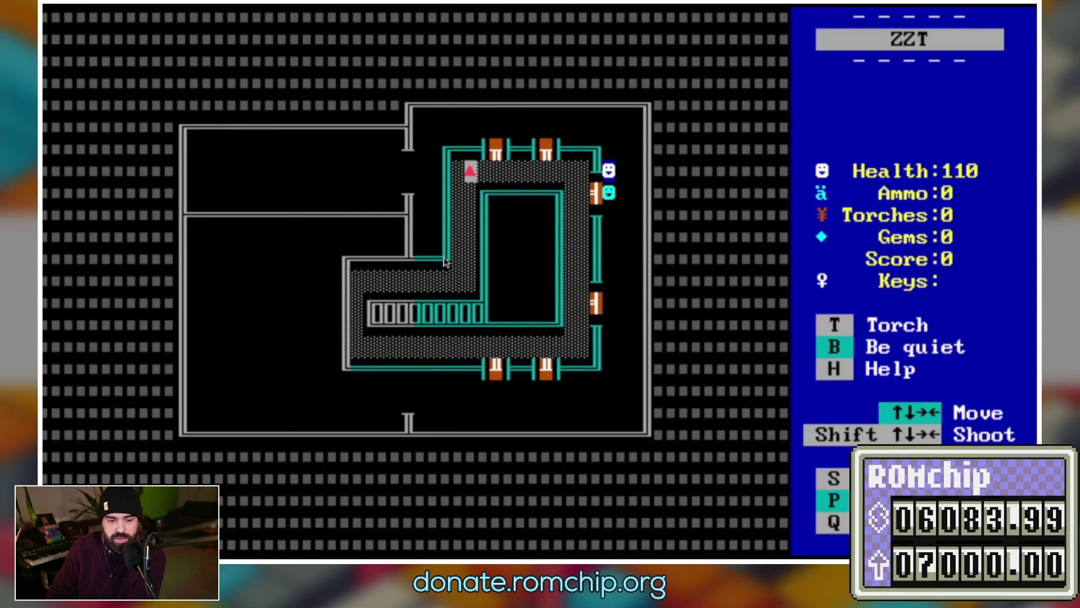
key("Down")
key("Right")
key("Down")
key("Right")
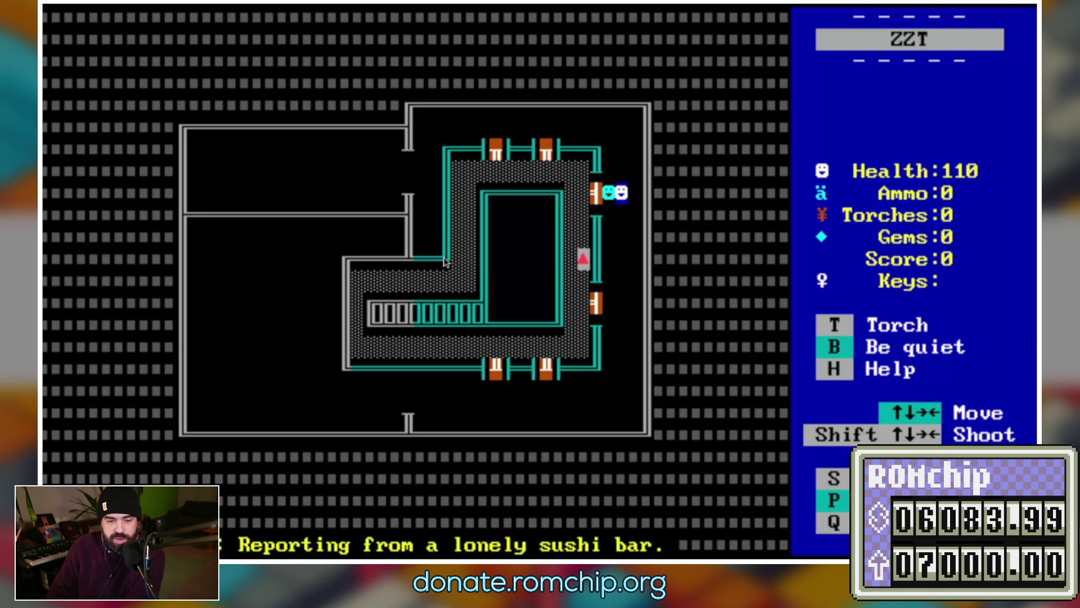
key("Down")
key("Up")
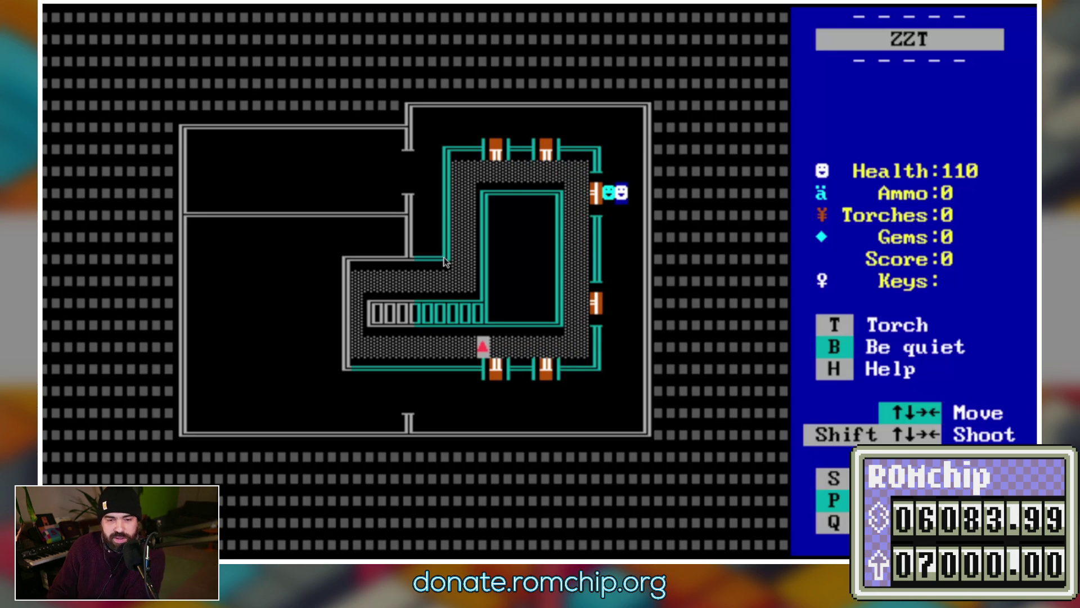
key("Down")
key("Left")
key("Right")
key("Up")
End the test game and reload the ROMCHIP world in the board editor
key("q")
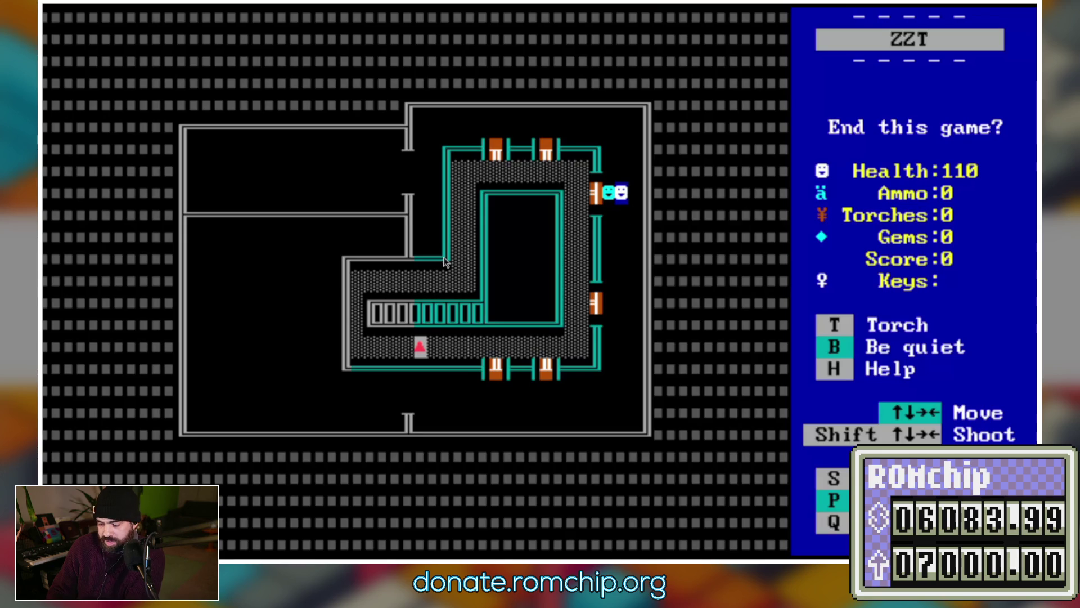
key("y")
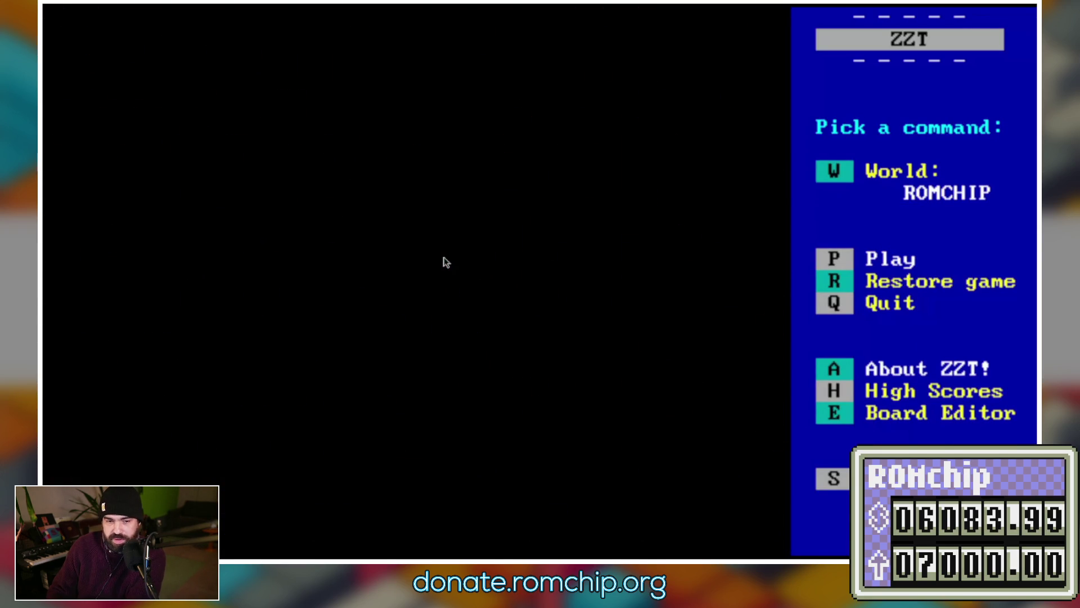
key("e")
key("Return")
key("l")
key("Down")
key("Down")
key("Down")
key("Return")
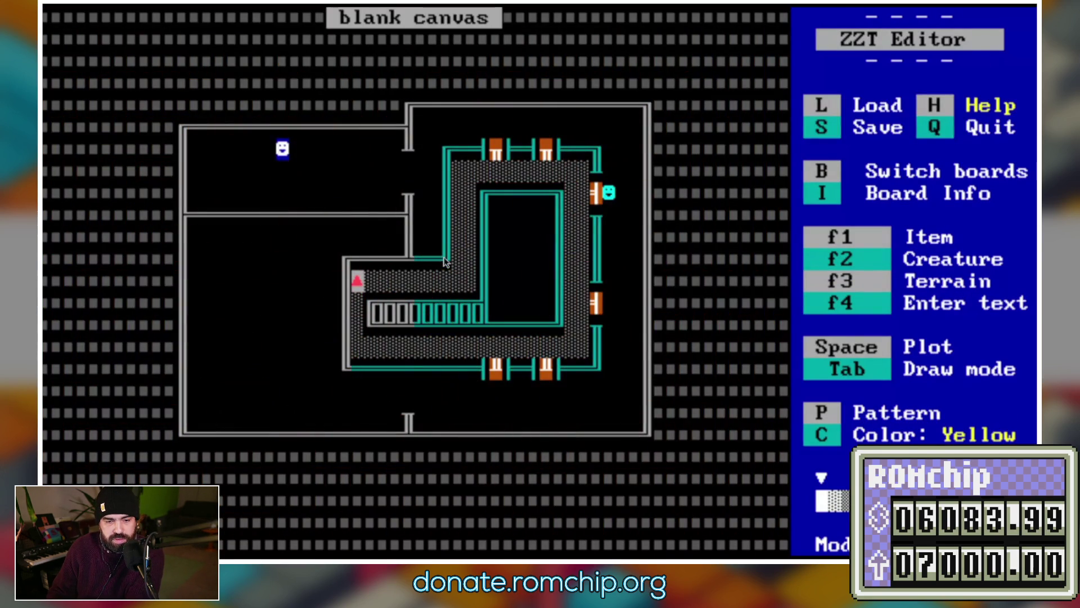
Erase the final #zap touch line from Dan's object script
key("Return")
key("Down")
key("Down")
key("Down")
key("Down")
key("Down")
key("End")
key("BackSpace")
key("BackSpace")
key("BackSpace")
key("BackSpace")
key("BackSpace")
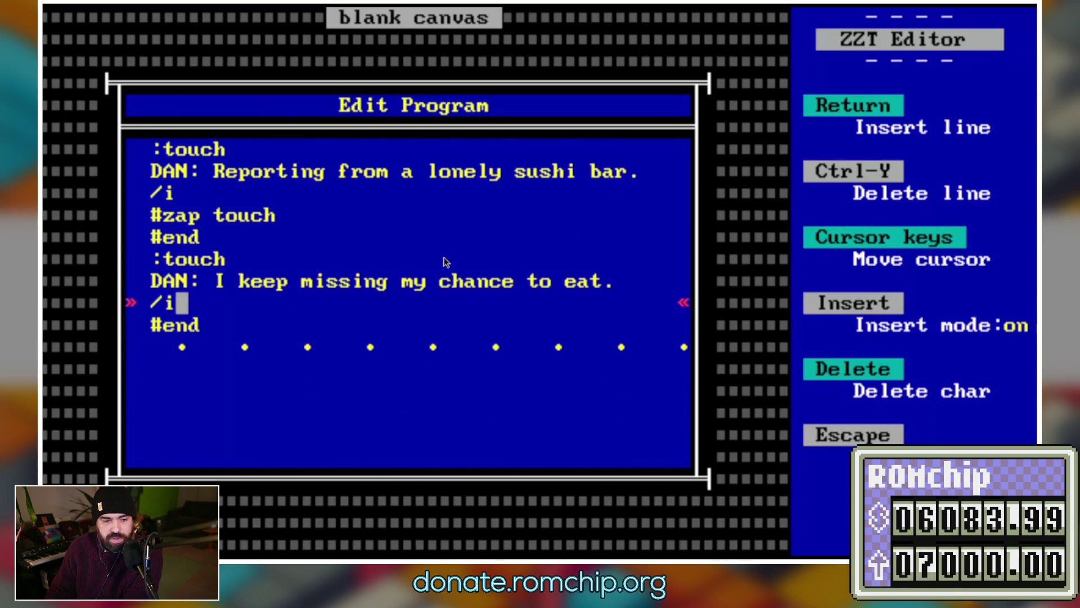
key("Escape")
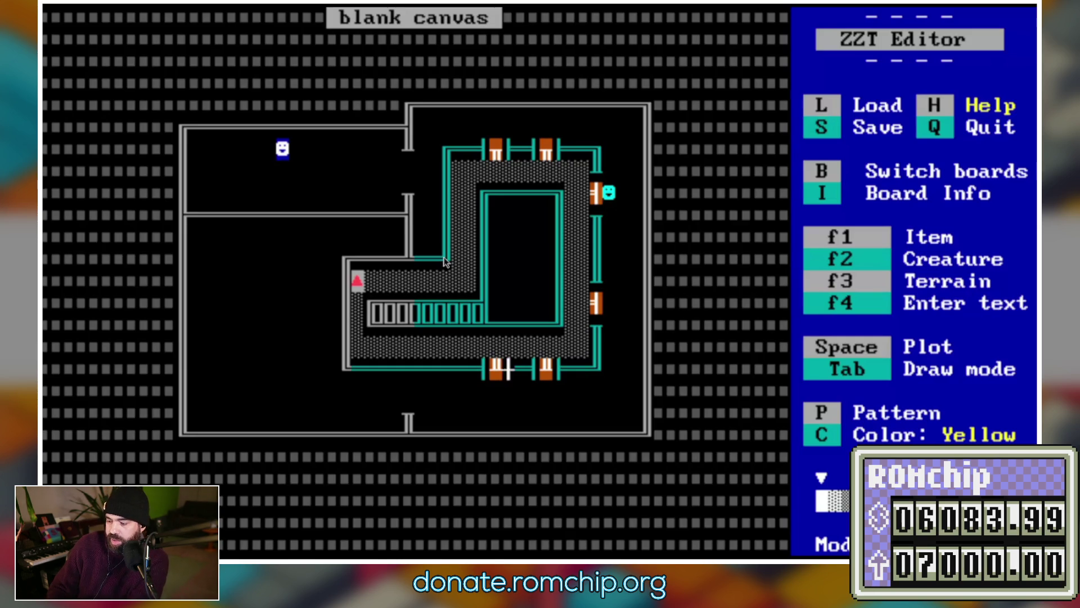
Look over the red sushi object's program, then return to the board
key("Left")
key("Left")
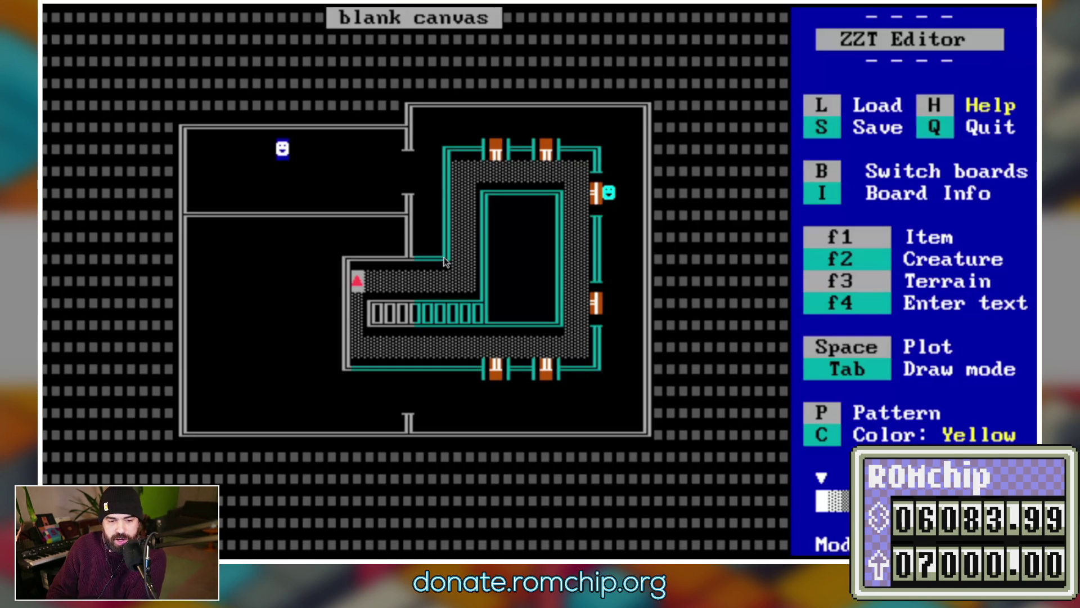
key("Up")
key("Up")
key("Left")
key("Return")
key("Return")
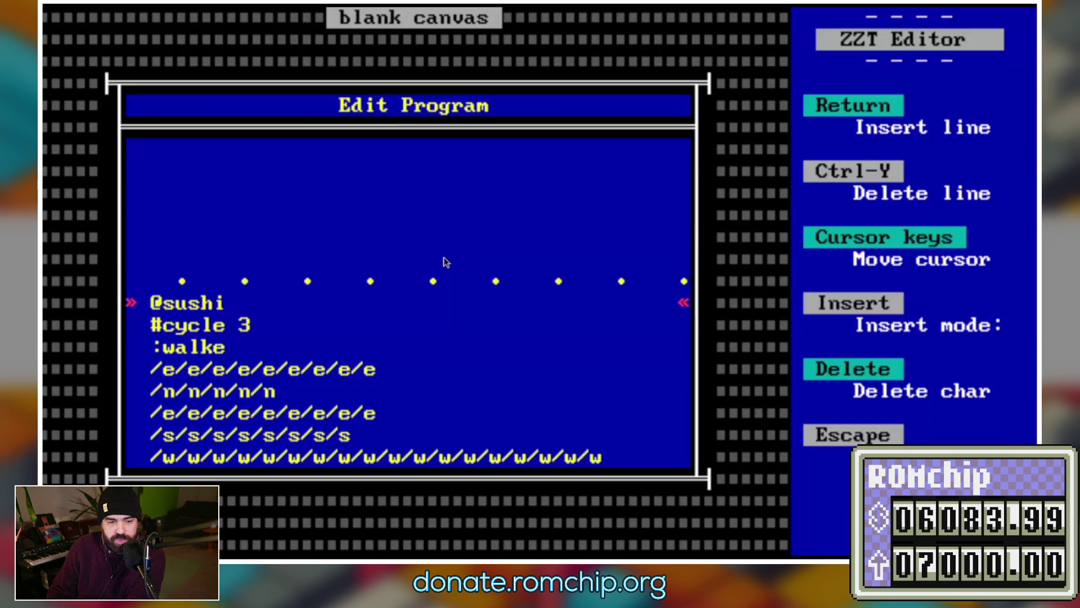
key("Down")
key("Down")
key("Down")
key("Right")
key("Right")
key("Up")
key("Up")
key("Up")
key("Escape")
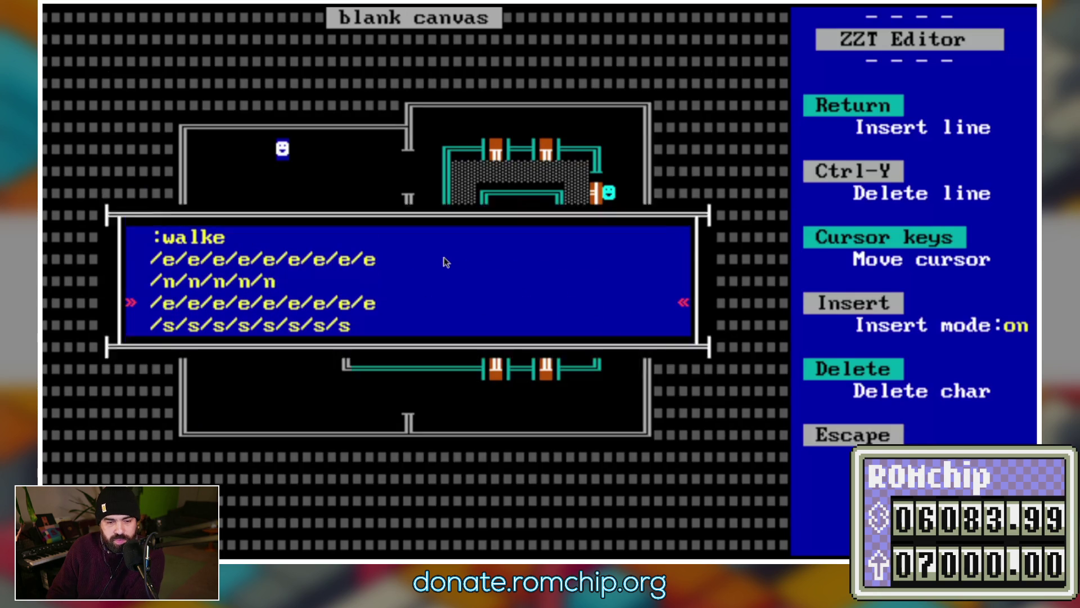
Reopen the sushi object's program and add an empty line below #end
key("Right")
key("Right")
key("Right")
key("Down")
key("Down")
key("Down")
key("Left")
key("Left")
key("Left")
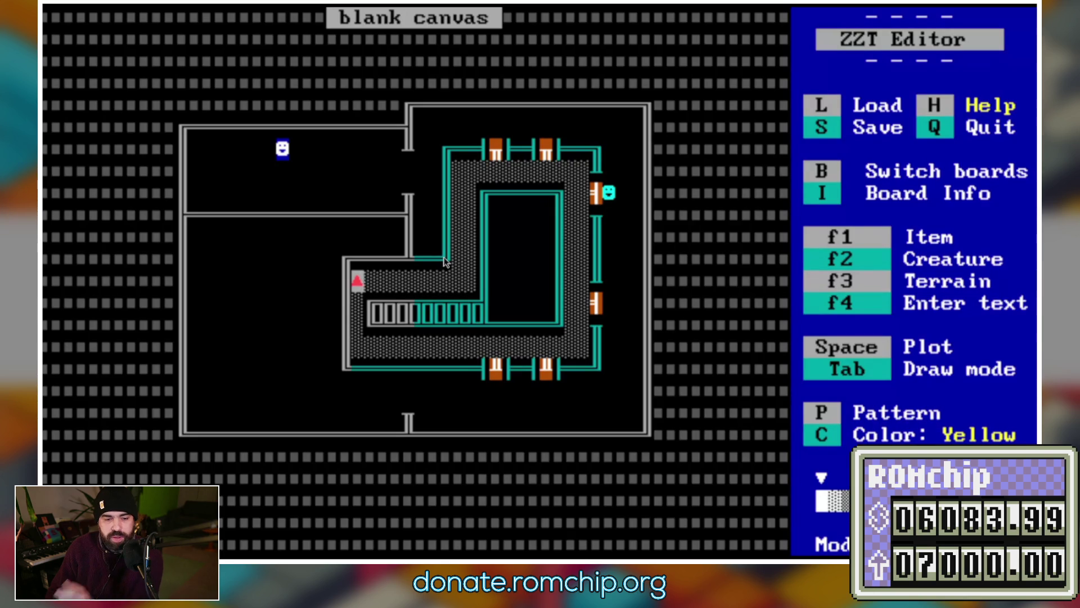
key("Return")
key("Return")
key("Down")
key("Down")
key("Down")
key("Down")
key("Down")
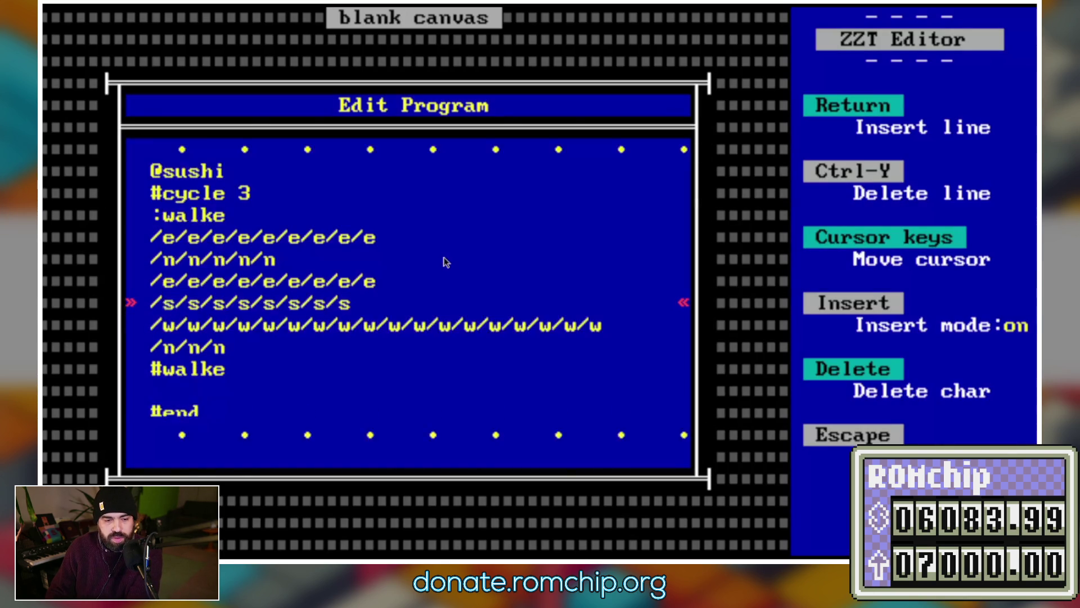
key("Right")
key("Right")
key("Right")
key("Up")
key("Up")
key("Up")
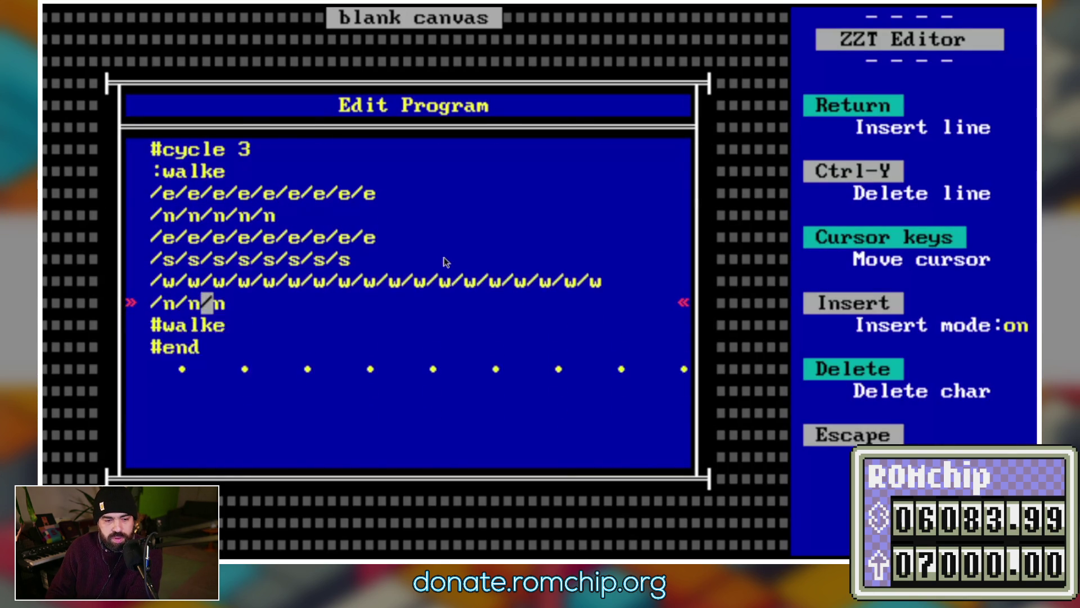
key("Down")
key("Down")
key("Down")
key("Return")
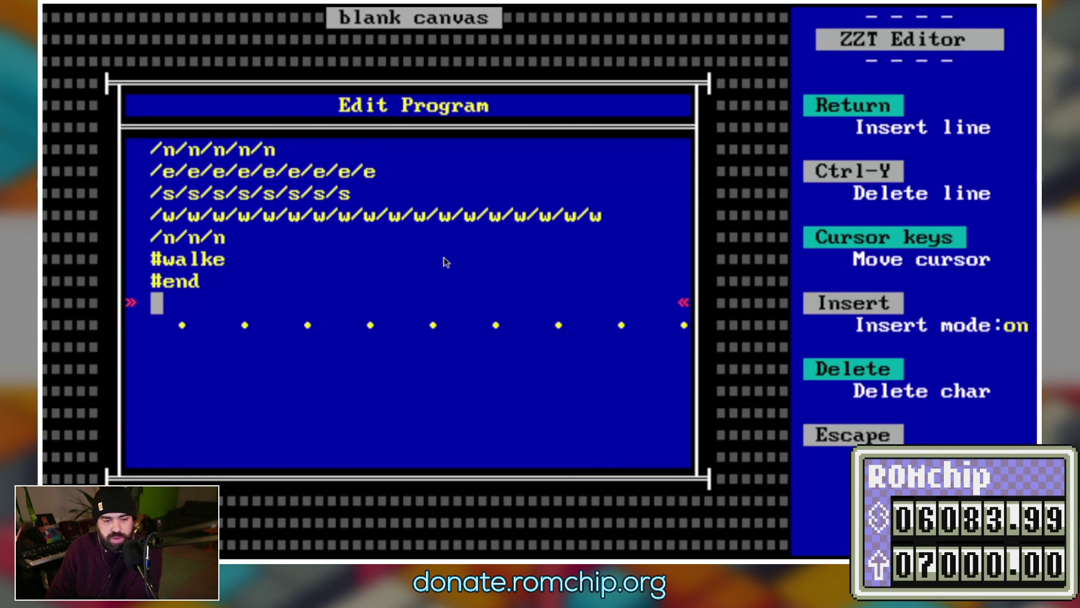
Write a :touch label showing 'You get the sushi!' followed by #endgame
type(":touych")
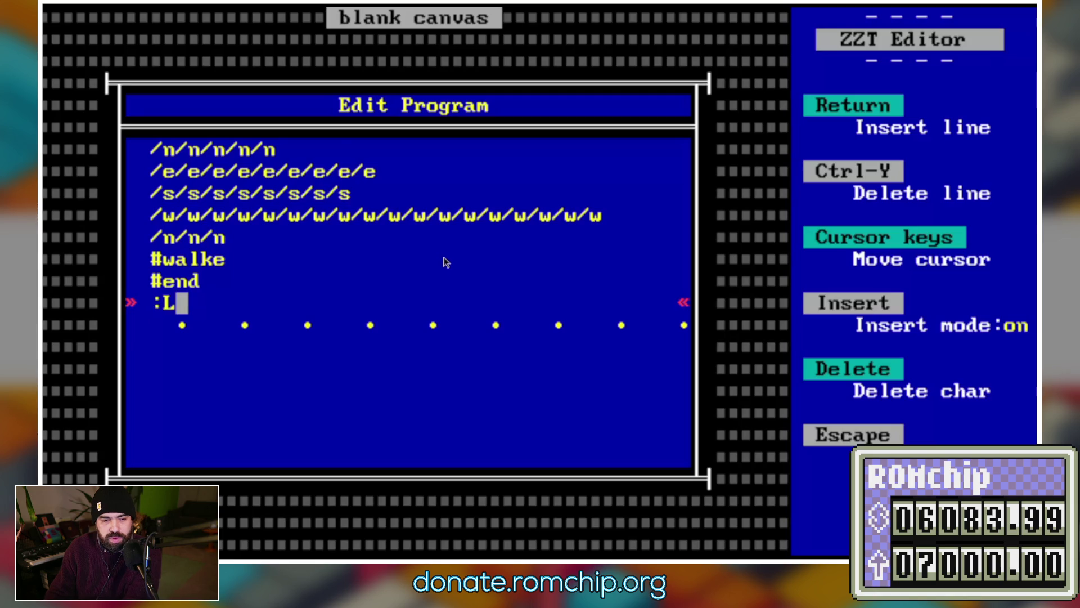
key("BackSpace")
key("BackSpace")
key("BackSpace")
type("ch")
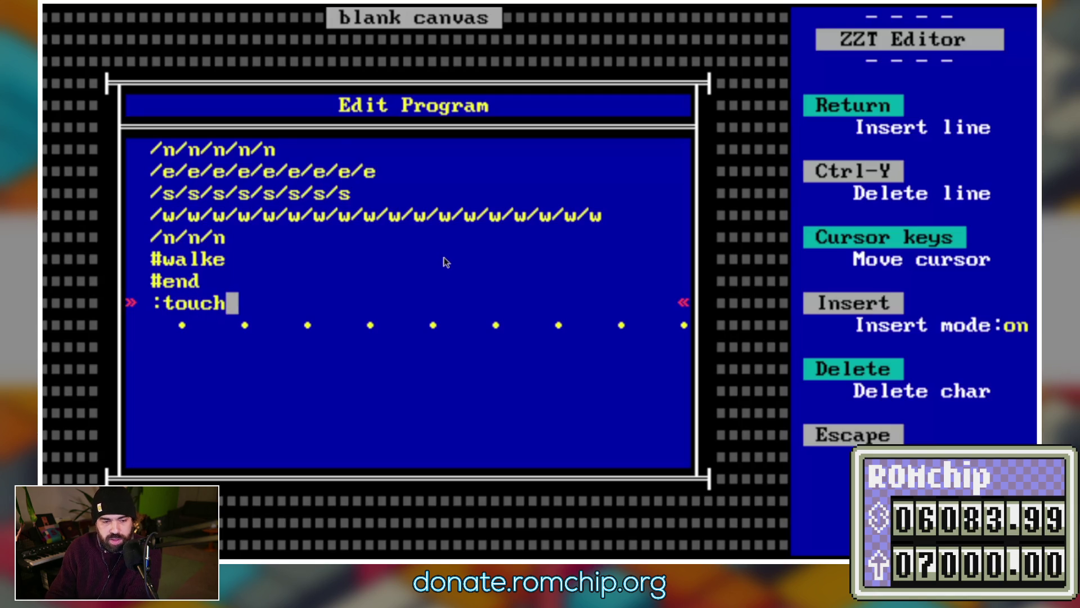
key("Return")
type("You fw")
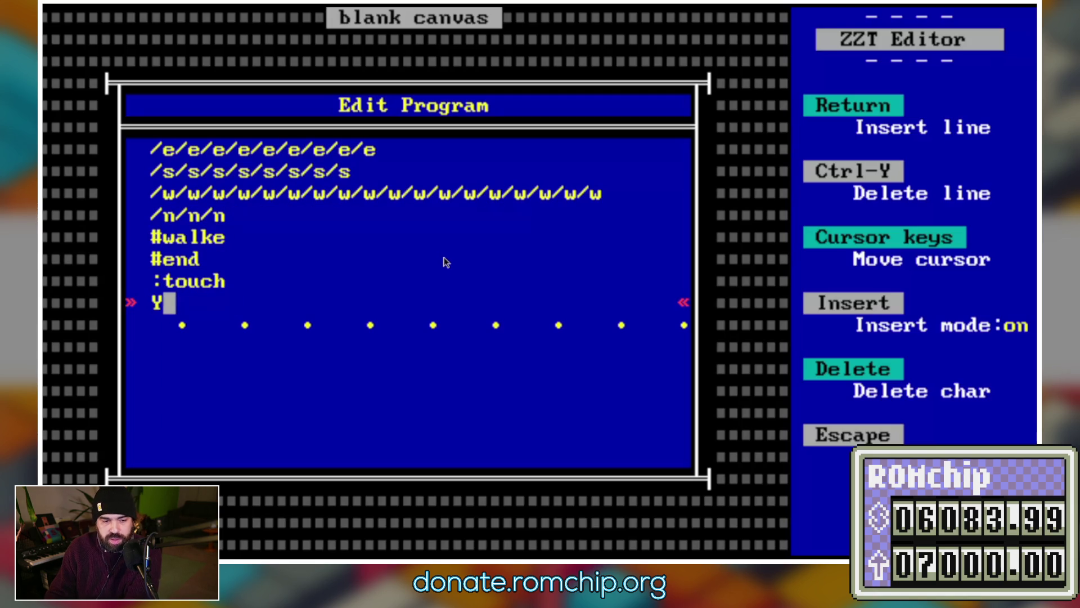
key("BackSpace")
key("BackSpace")
type("get the sushi!")
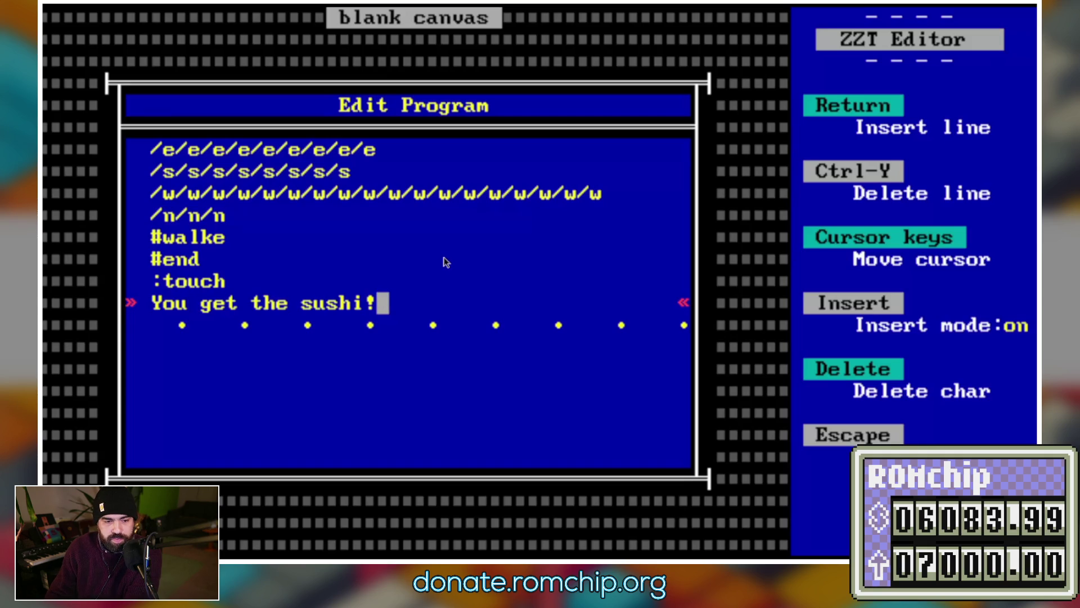
key("Return")
type("@")
key("BackSpace")
type("#endgame")
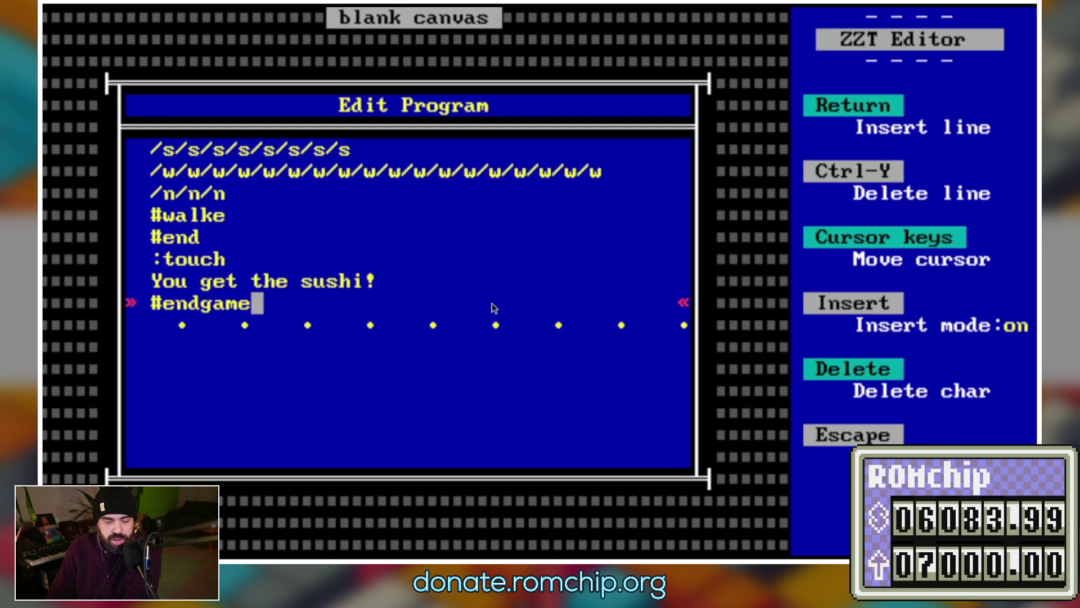
Insert a /i/i/i/i idle line above #endgame
key("Up")
key("Up")
key("Down")
key("Down")
key("Right")
key("Up")
key("Up")
key("Up")
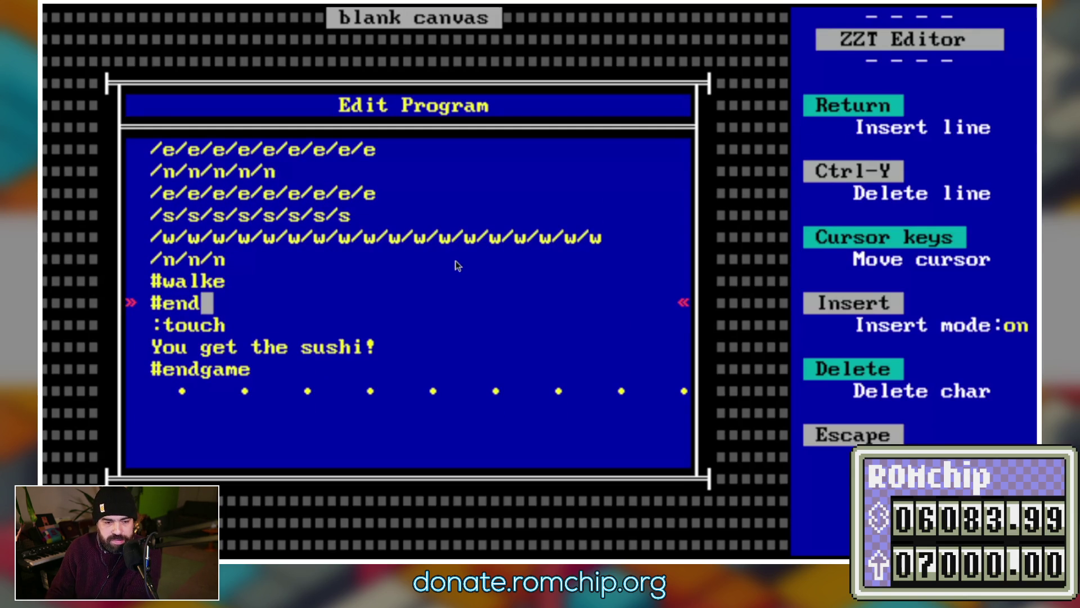
key("Down")
key("Down")
key("Down")
key("Left")
key("Left")
key("Left")
key("Up")
key("Down")
key("Return")
type("/i/i/i/i")
Trim the idle line down to a single /i
key("Down")
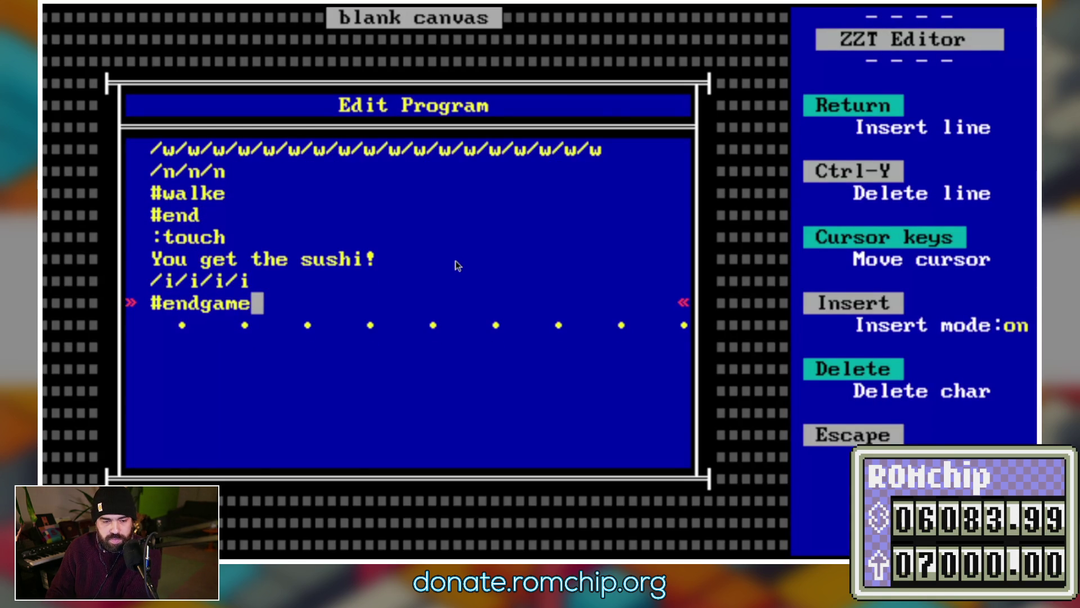
key("Up")
key("Down")
key("Left")
key("Left")
key("Left")
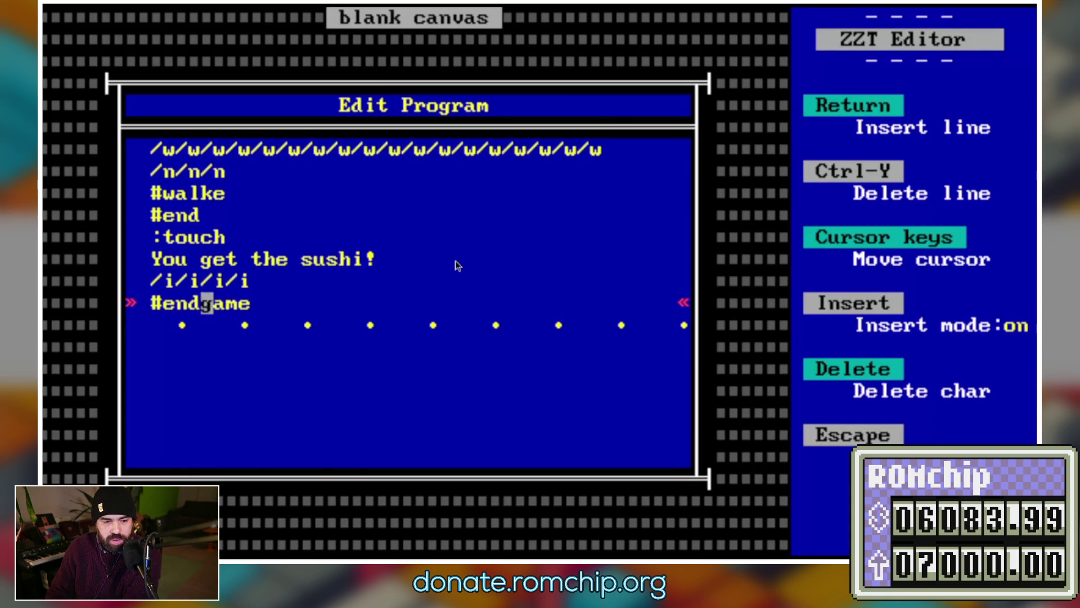
key("Up")
key("Left")
key("Left")
key("Left")
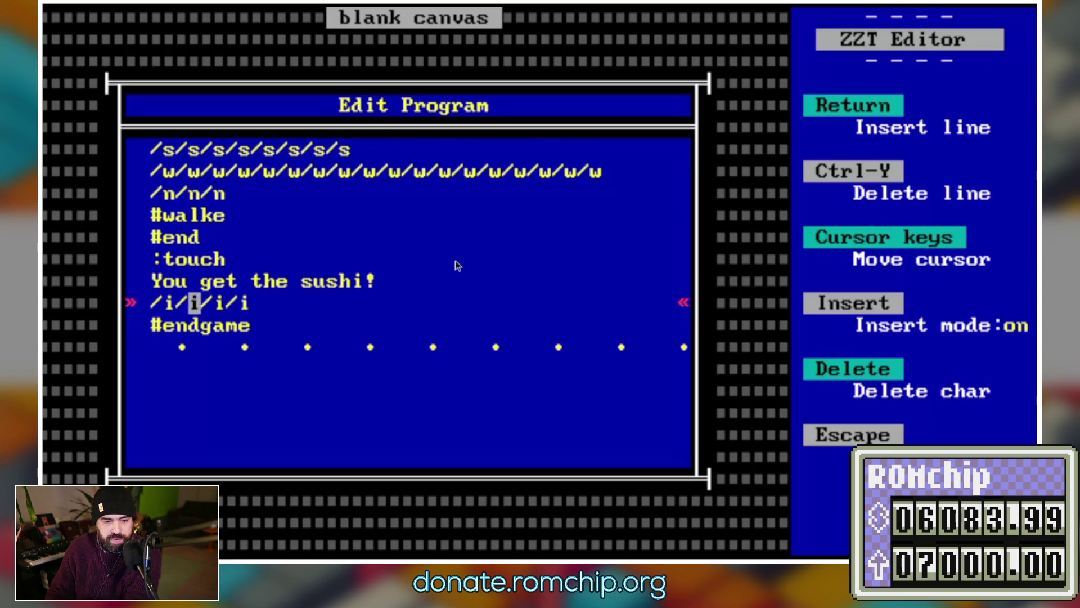
key("Right")
key("Right")
key("Right")
key("BackSpace")
key("BackSpace")
key("BackSpace")
key("BackSpace")
key("BackSpace")
key("BackSpace")
key("Return")
Add '#become red fake' before the #endgame line
type("#become ")
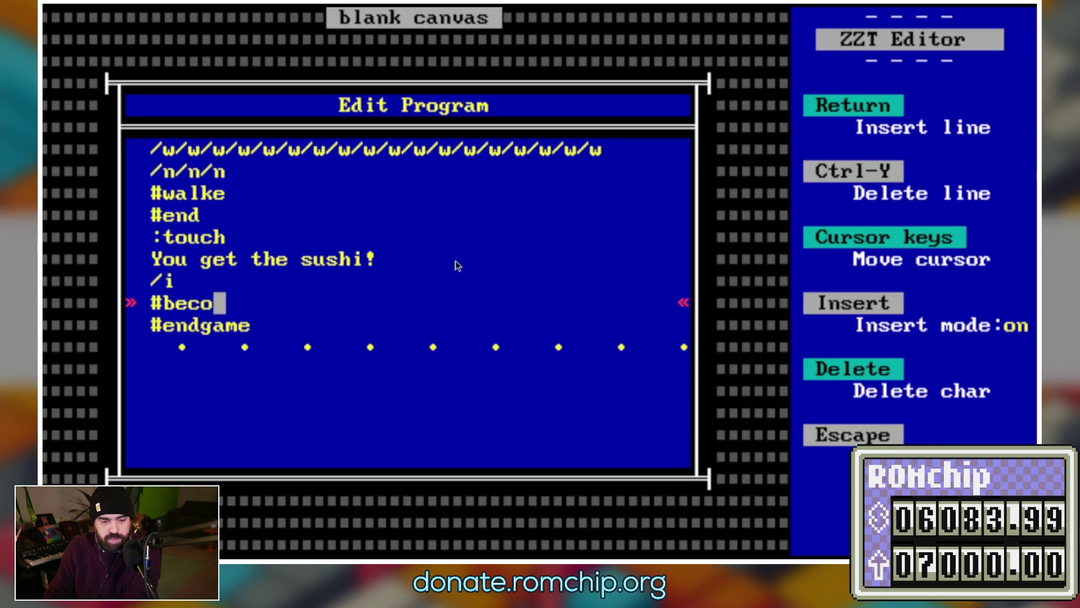
type("red")
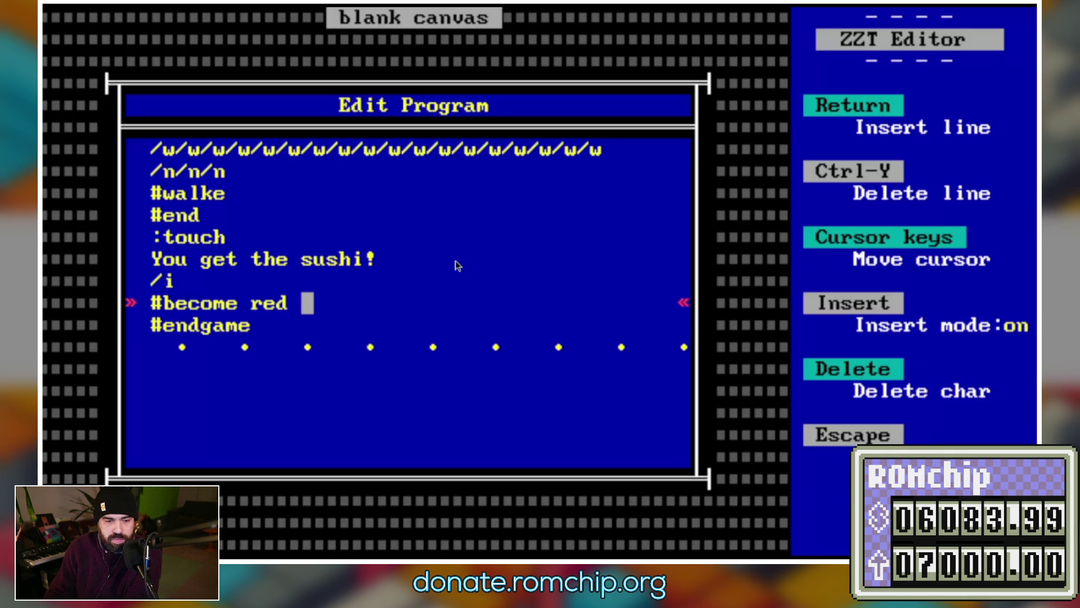
key("BackSpace")
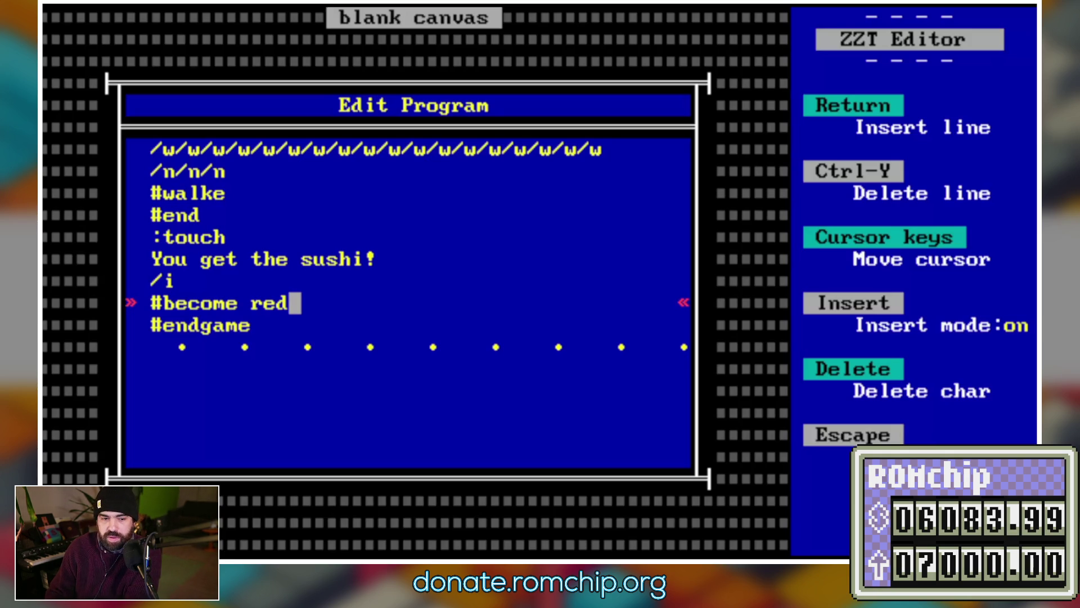
type("fake")
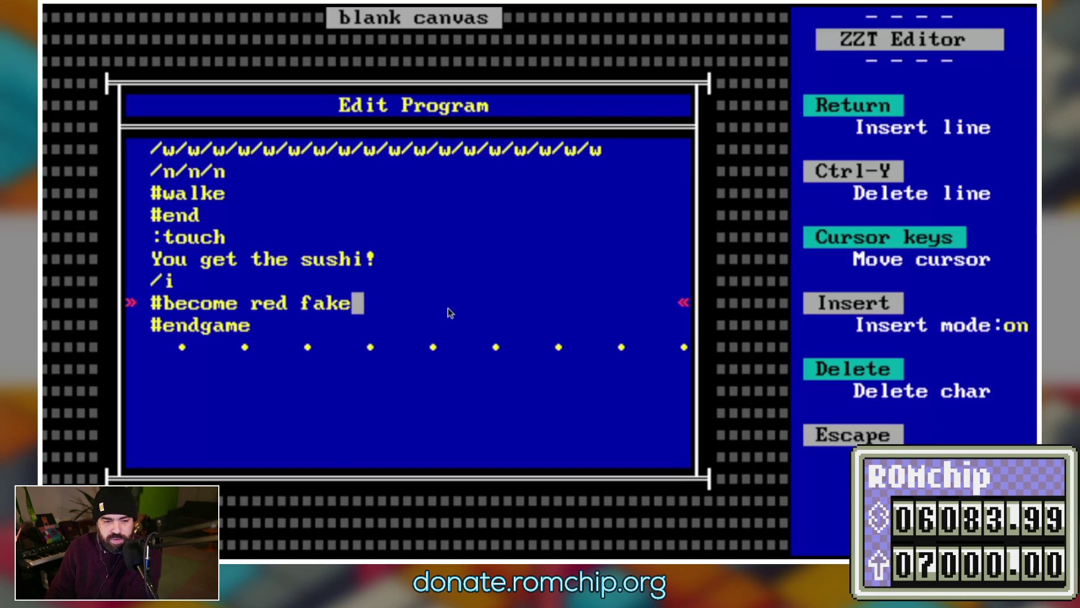
key("Down")
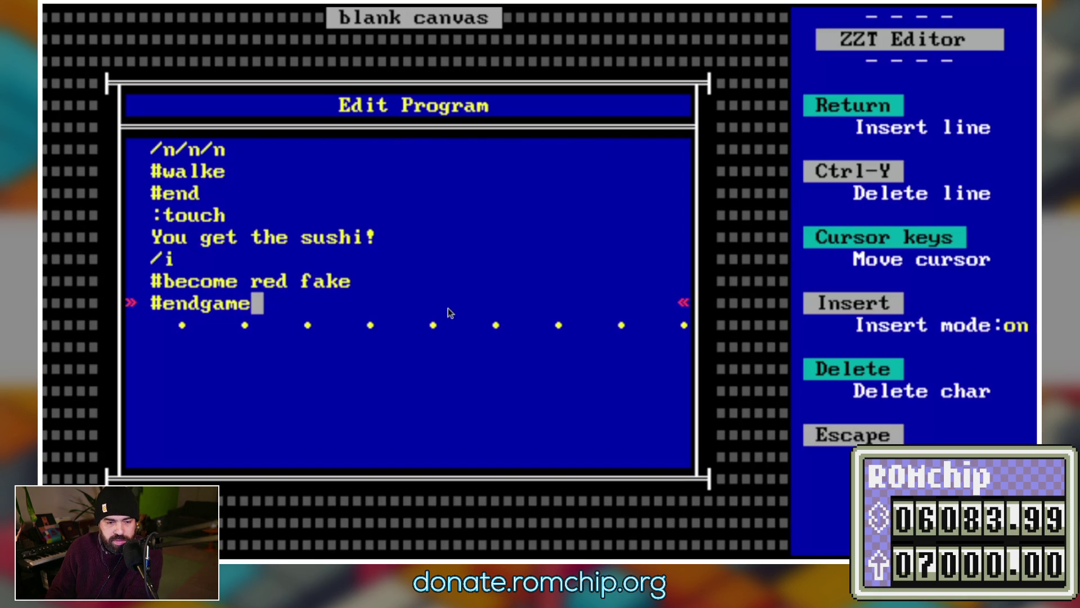
key("Left")
key("Up")
key("Up")
key("Down")
key("Down")
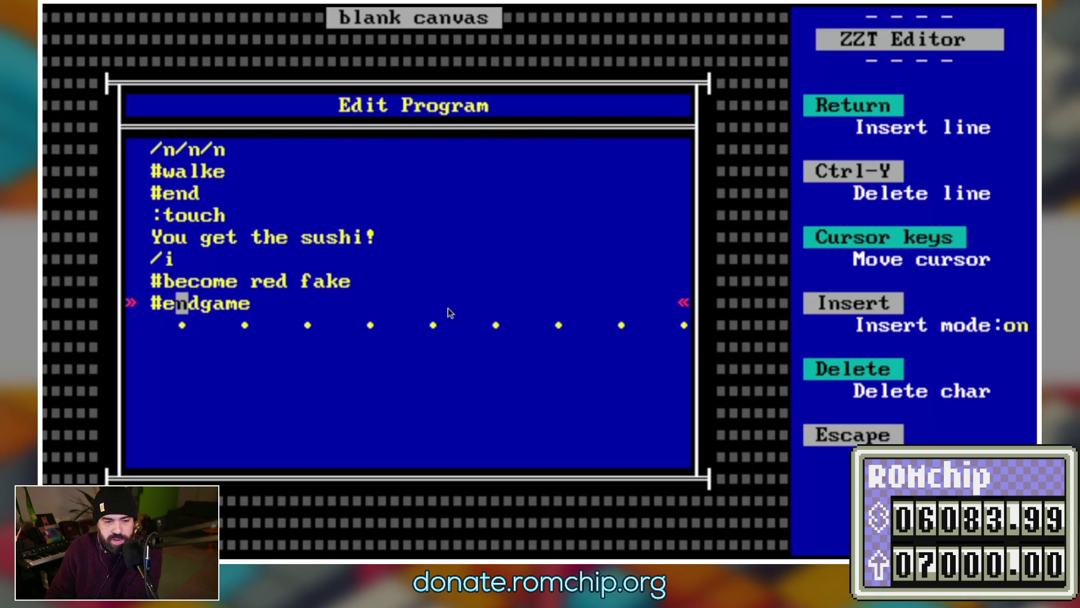
key("Right")
key("Right")
key("Right")
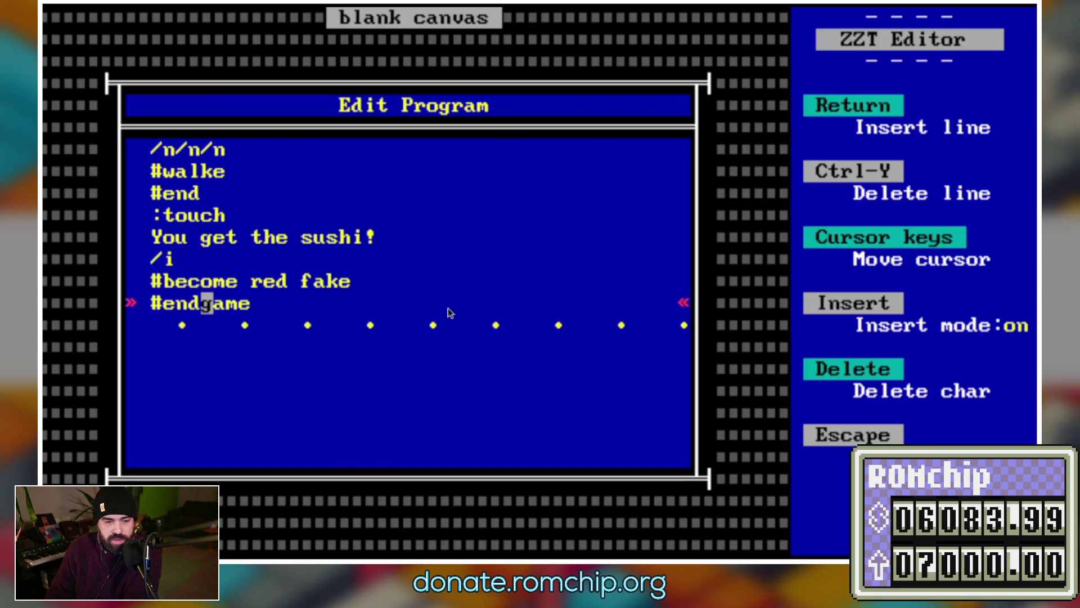
Save the world as ROMCHIP.ZZT
key("Escape")
key("s")
key("Return")
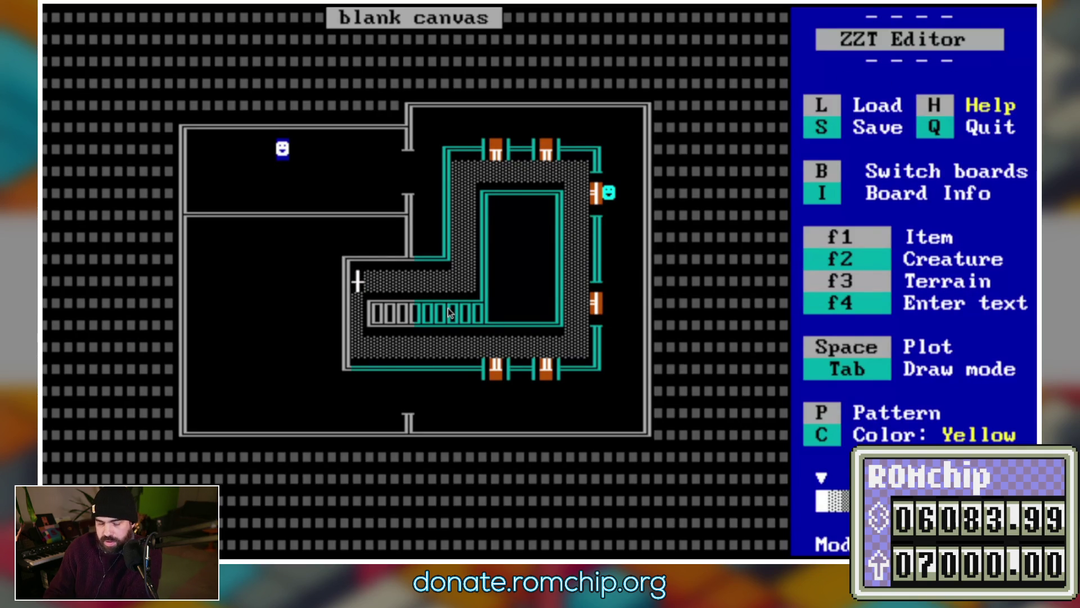
Start a test game and walk toward the sushi corridor, using the zap cheat
key("q")
key("p")
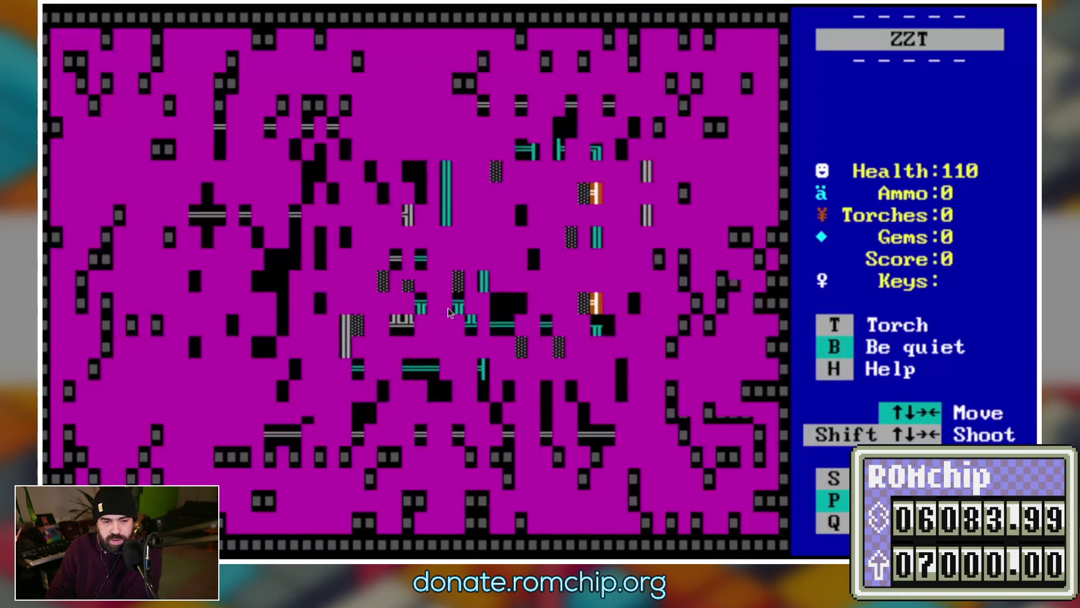
key("Right")
key("Right")
key("Up")
key("Up")
key("Right")
key("Right")
key("Right")
key("Right")
key("Down")
key("Right")
key("Right")
key("question")
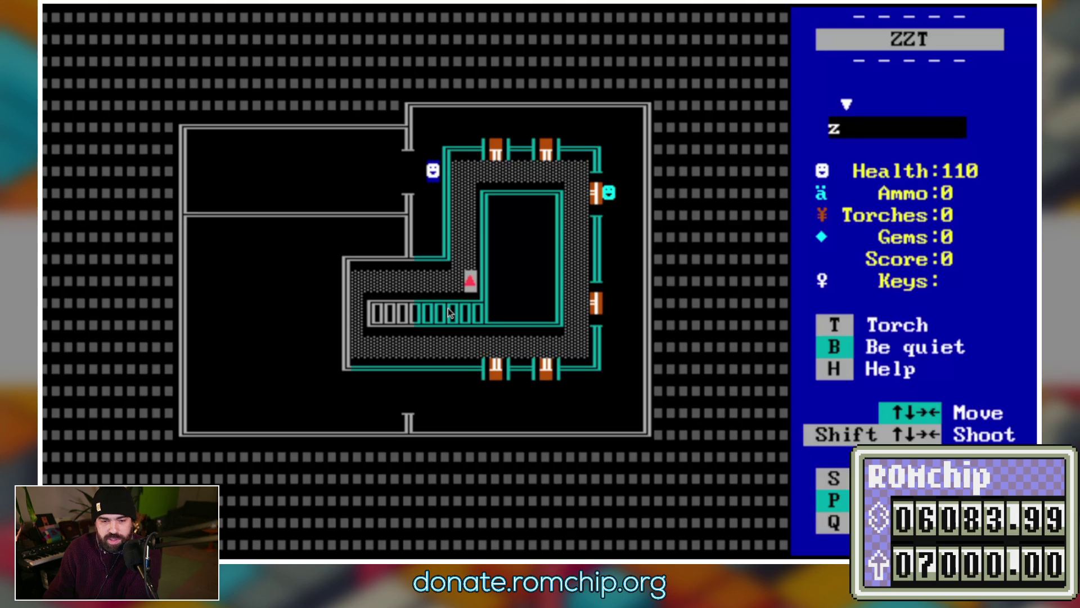
key("Return")
Touch the sushi to see 'You get the sushi!' and test walking through the red fake wall
key("Right")
key("Right")
key("Right")
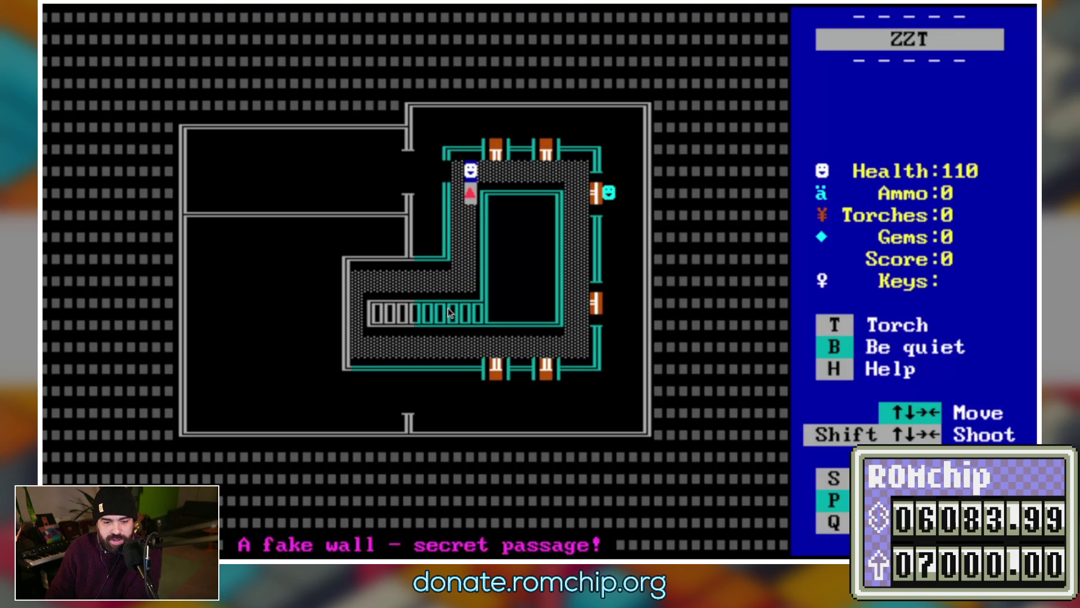
key("Down")
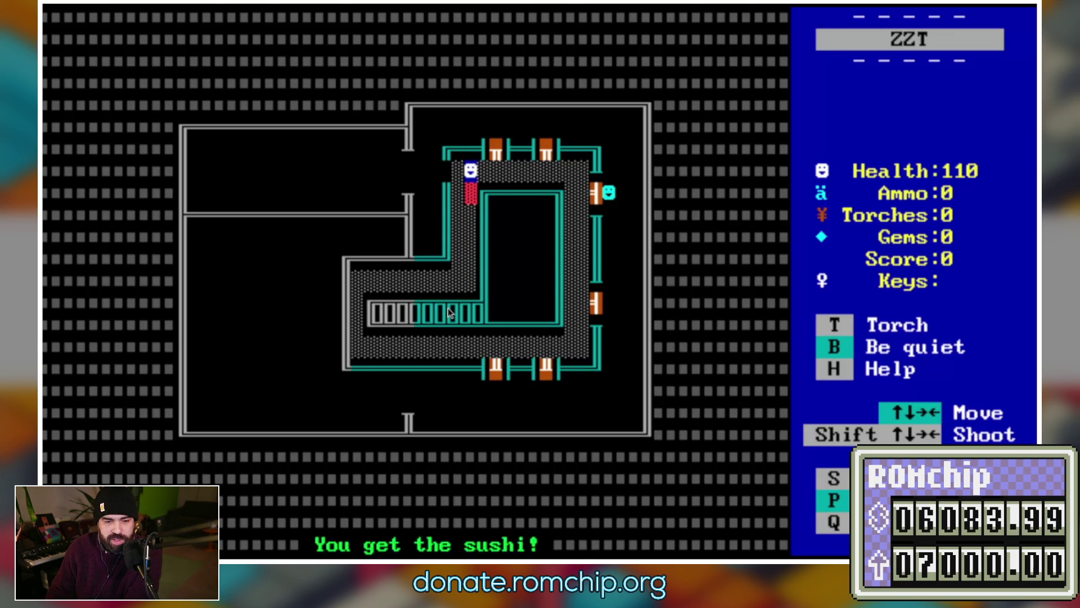
key("Down")
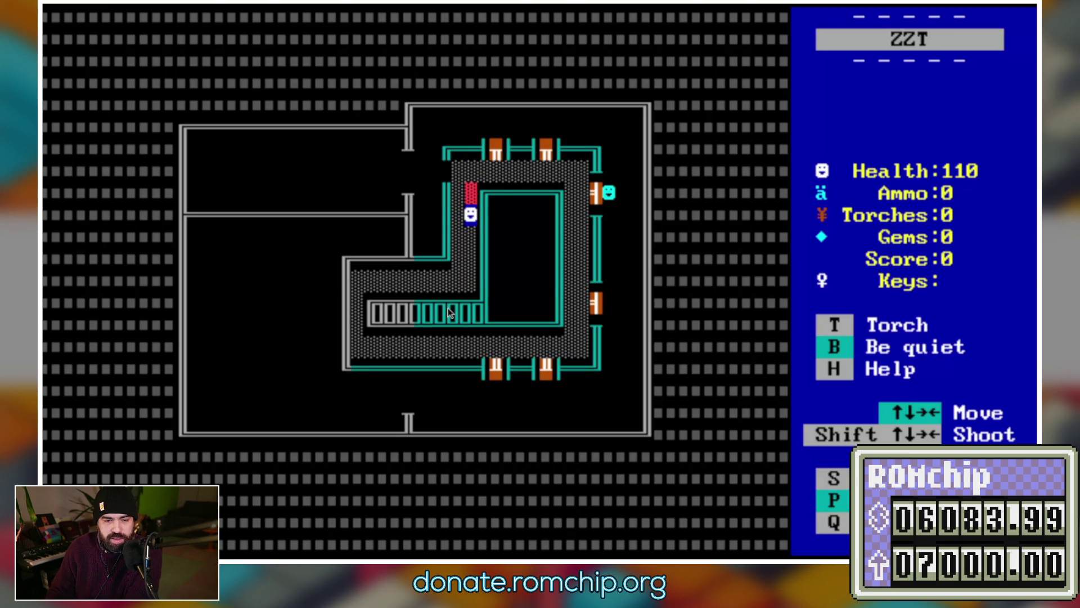
key("Up")
key("Down")
key("Left")
key("Right")
key("Up")
key("Down")
key("Up")
End the test game and decline quitting ZZT
key("q")
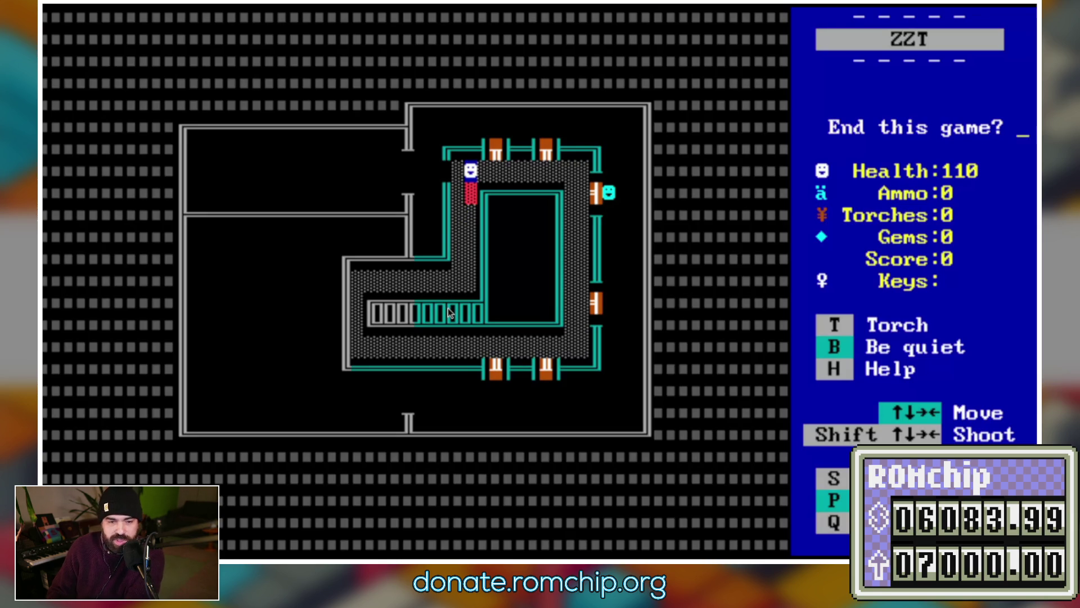
key("y")
key("q")
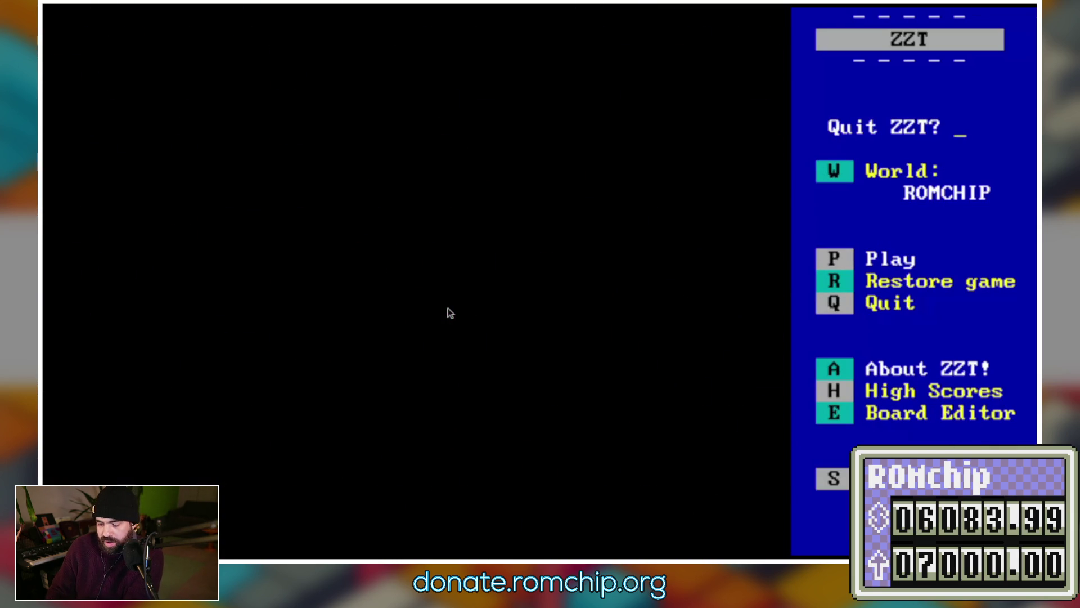
key("n")
Load the world into the editor and open the sushi object's program
key("e")
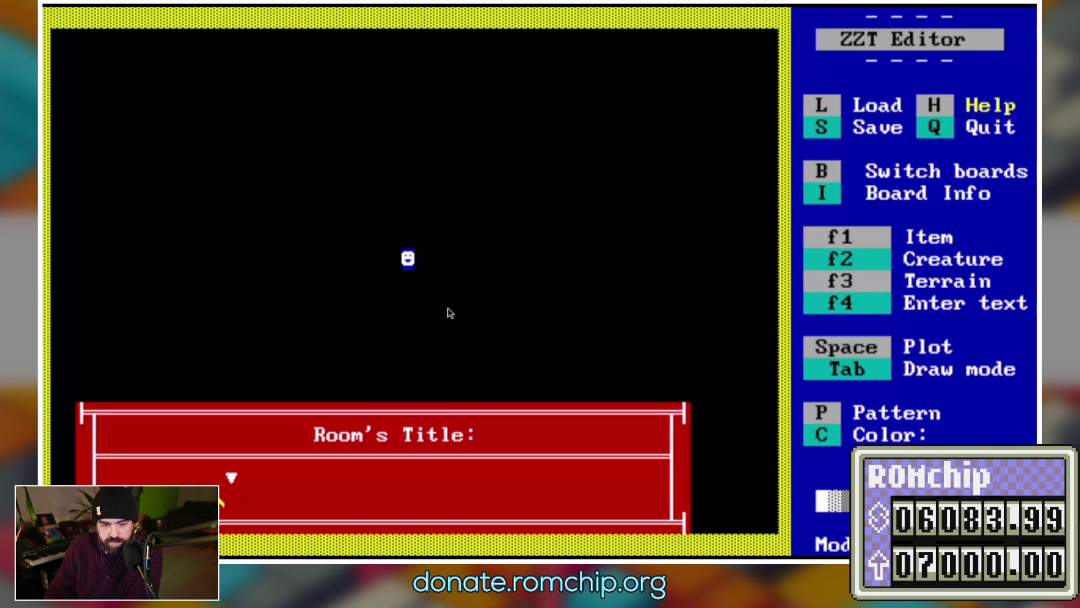
key("Return")
key("l")
key("Down")
key("Down")
key("Down")
key("Down")
key("Return")
key("Down")
key("Left")
key("Left")
key("Left")
key("Return")
key("Return")
key("Down")
key("Down")
key("Down")
key("Down")
key("Down")
Open a blank line just above #endgame in the sushi program
key("Up")
key("End")
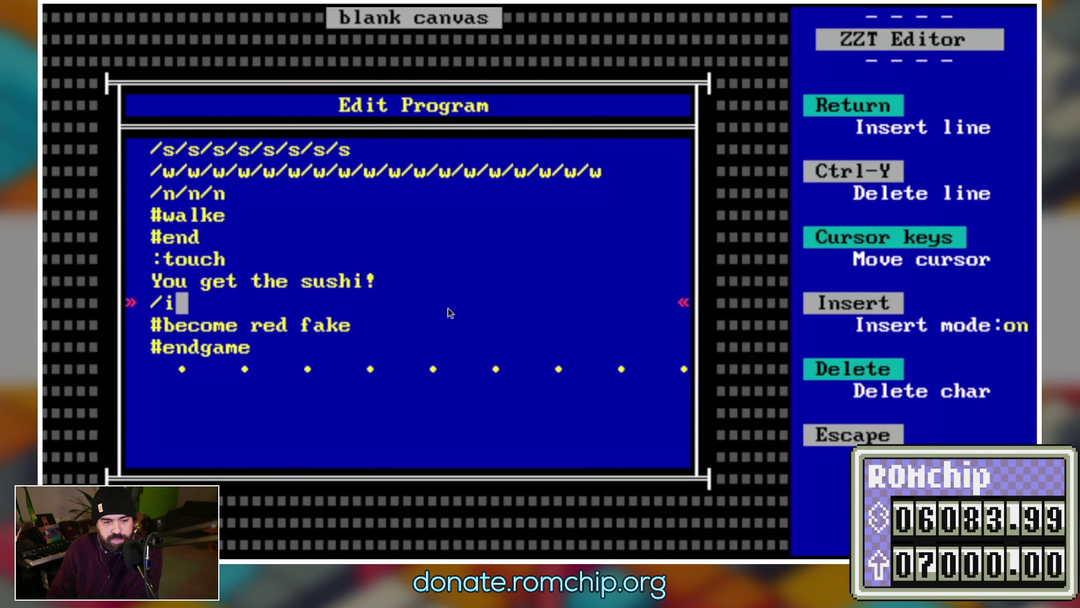
key("Down")
key("Home")
key("Down")
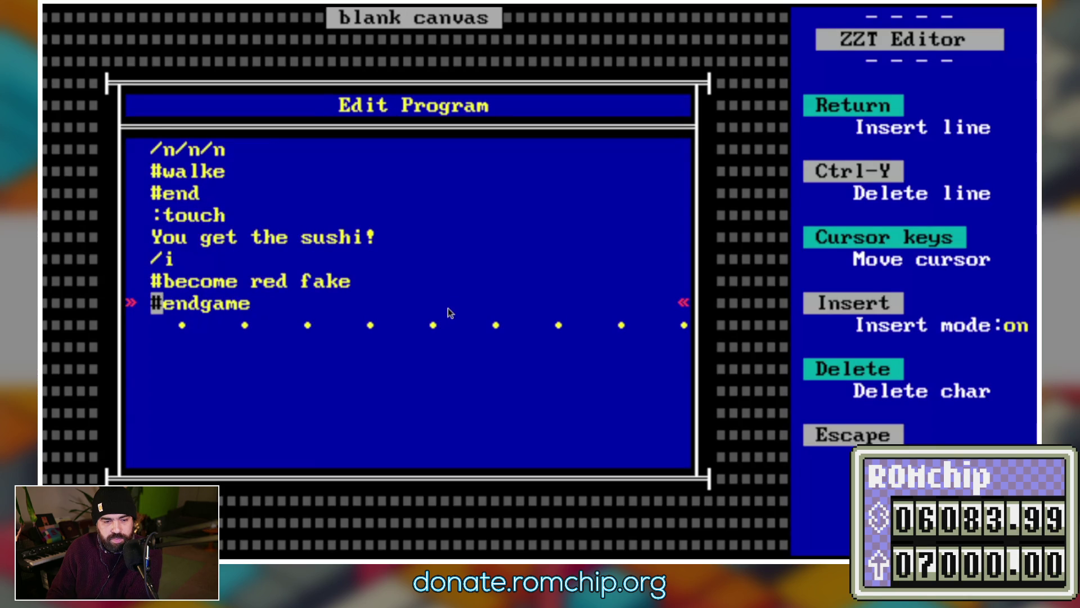
key("Right")
key("Right")
key("Right")
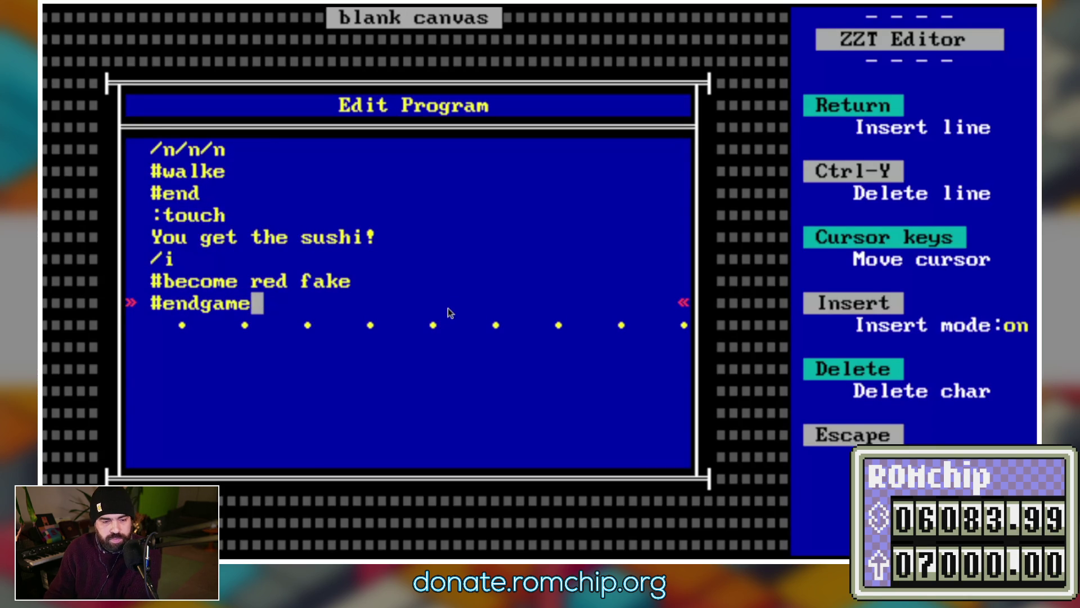
key("Up")
key("Down")
key("Left")
key("Left")
key("Left")
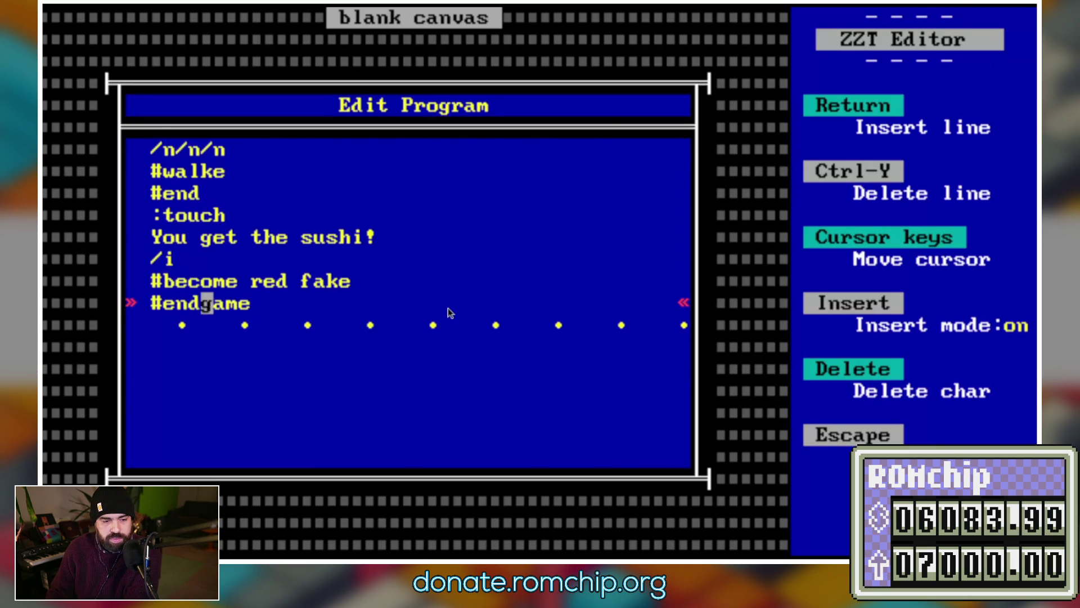
key("Up")
key("End")
key("Return")
Write '#send ender:go' on the new line above #endgame
type("#se")
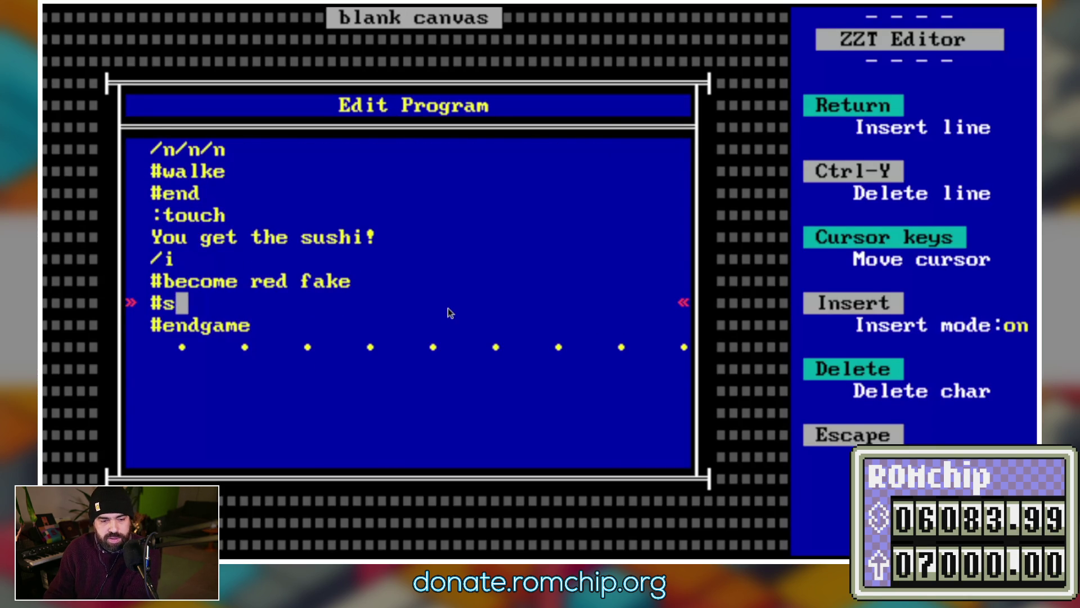
type("nd ent")
type("er")
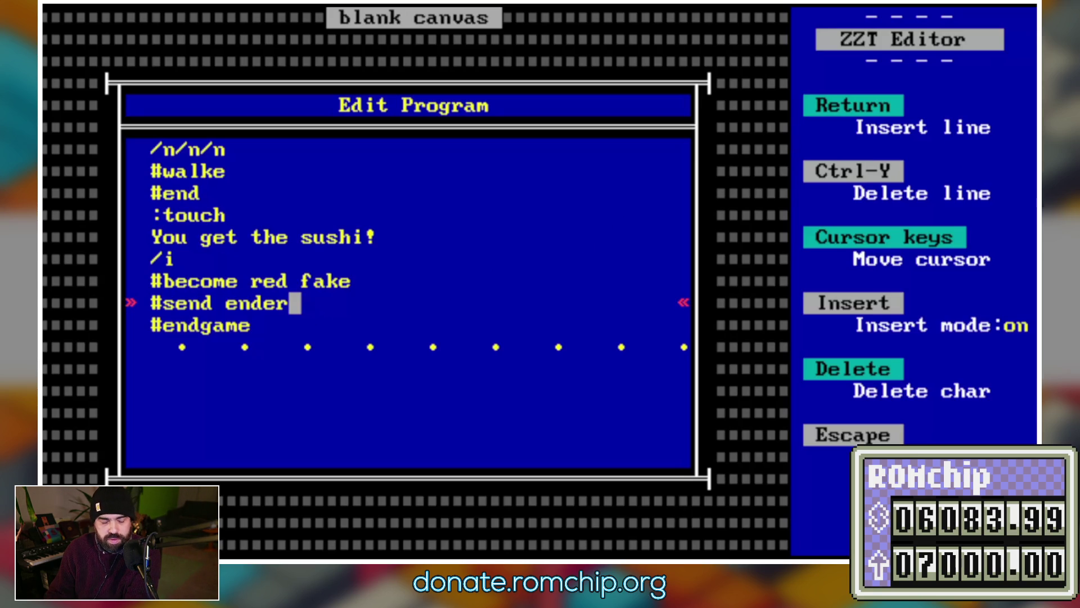
type("goi")
key("BackSpace")
key("BackSpace")
key("BackSpace")
key("BackSpace")
type("L:")
key("BackSpace")
key("BackSpace")
type(":go")
key("Escape")
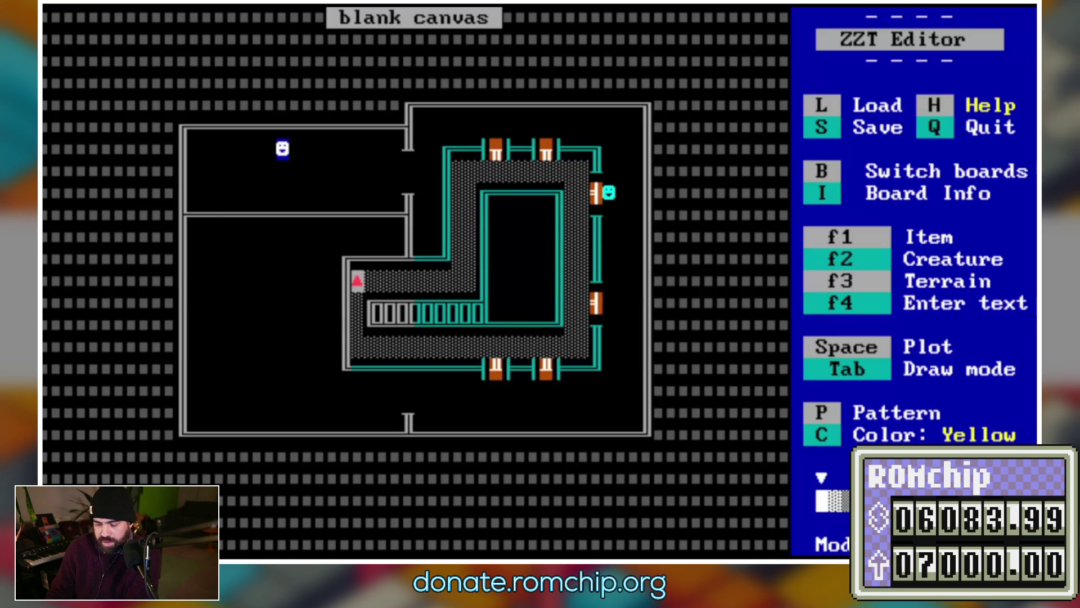
key("b")
key("Down")
key("Down")
key("Down")
key("Return")
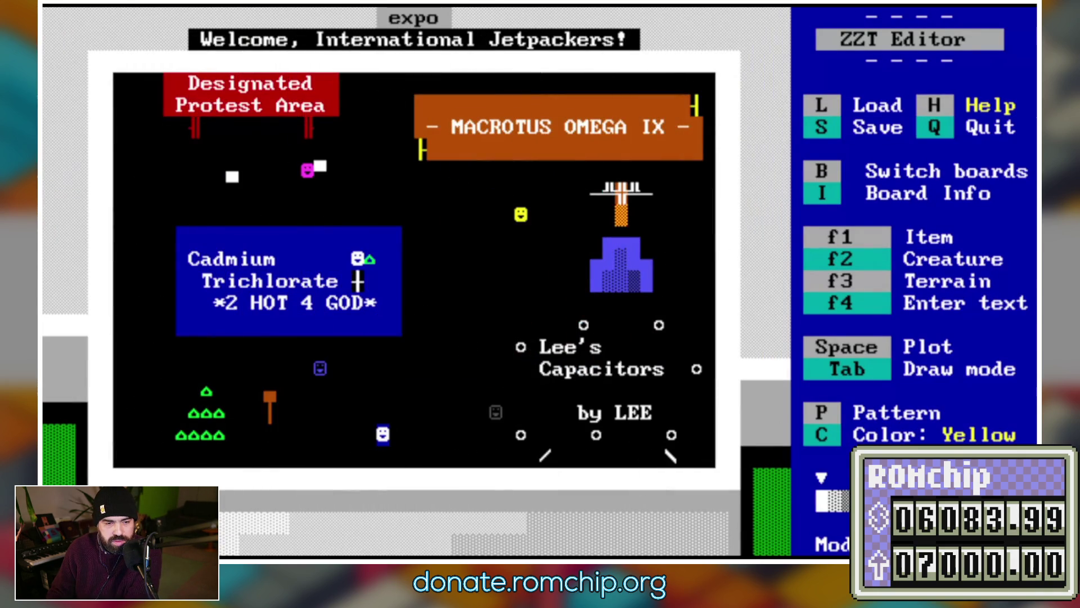
key("Down")
key("Down")
key("Return")
key("Return")
key("Down")
key("Down")
key("Down")
key("Down")
key("Down")
key("Escape")
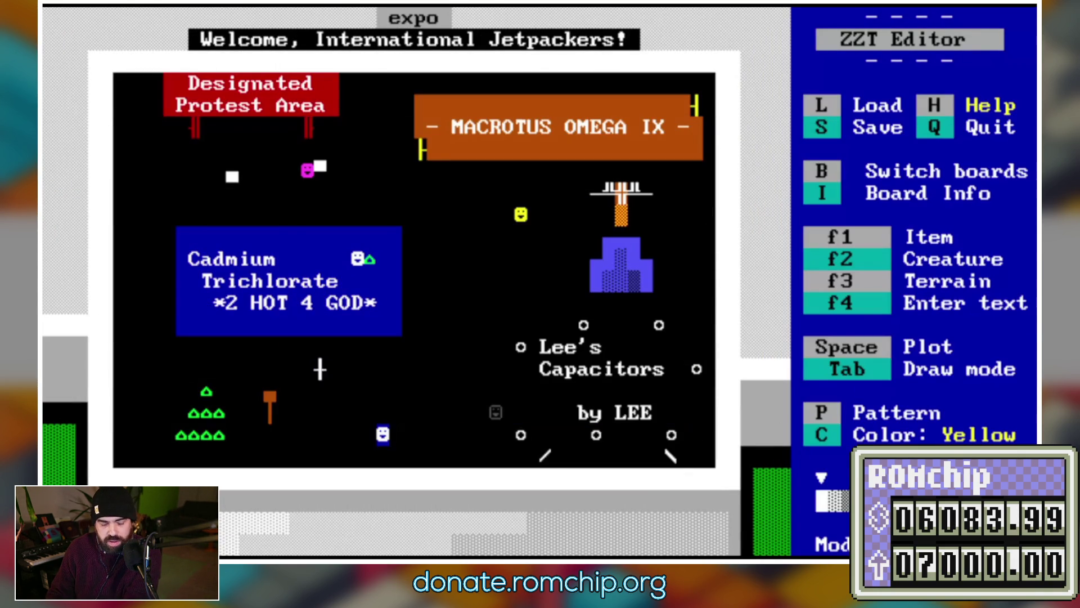
key("b")
key("Up")
key("Up")
key("Up")
key("Down")
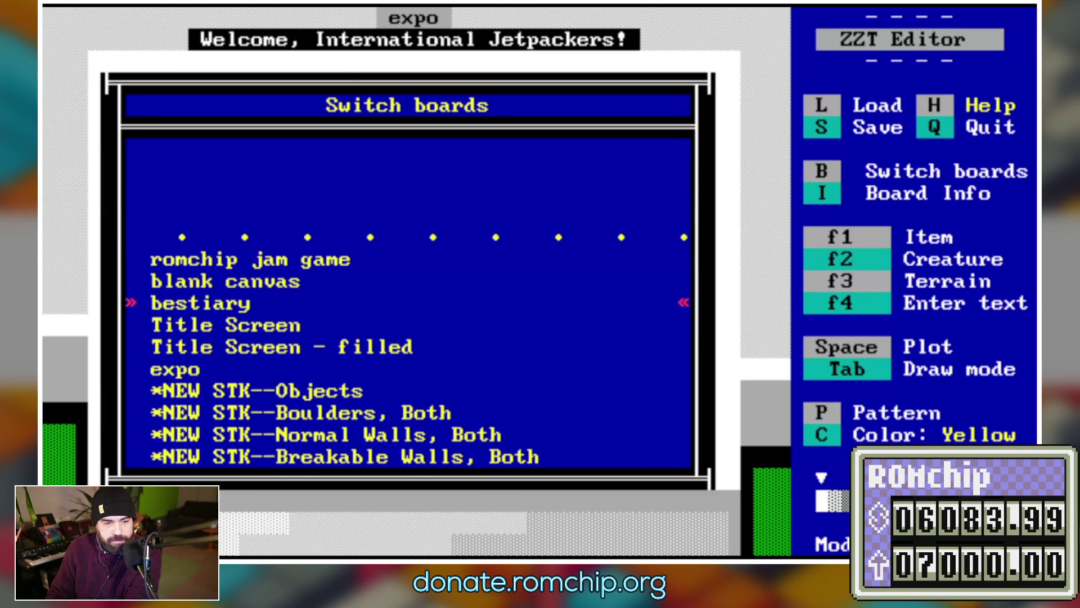
key("Up")
key("Return")
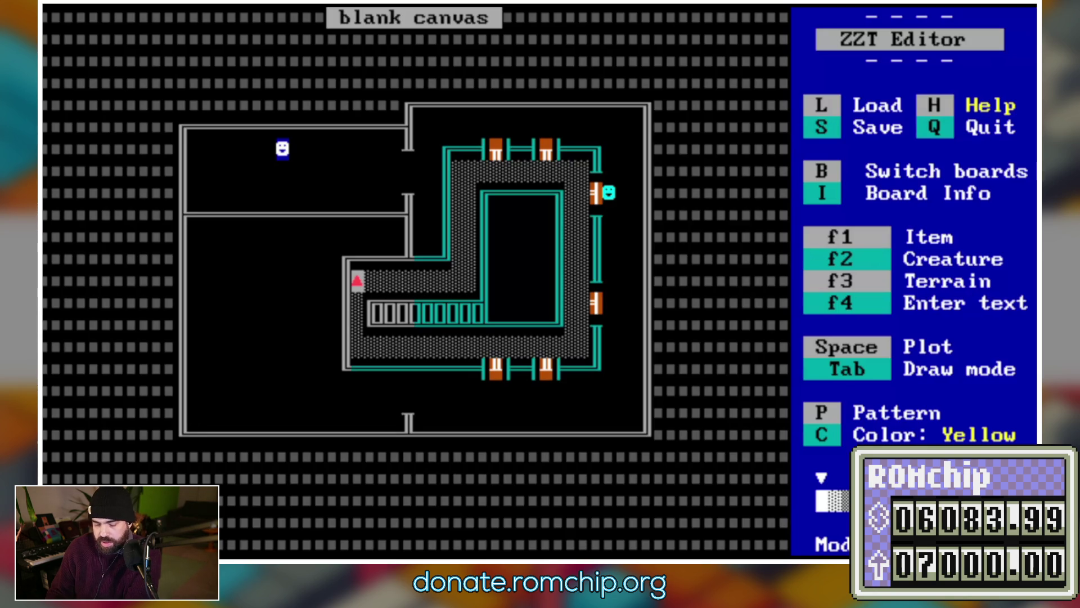
key("b")
key("Down")
key("Down")
key("Down")
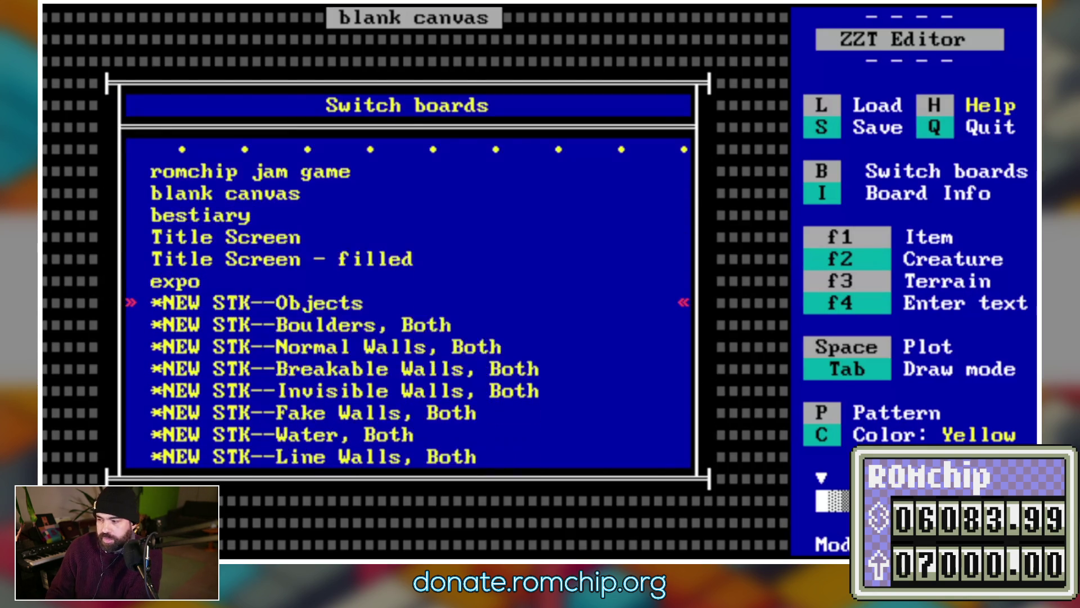
key("Return")
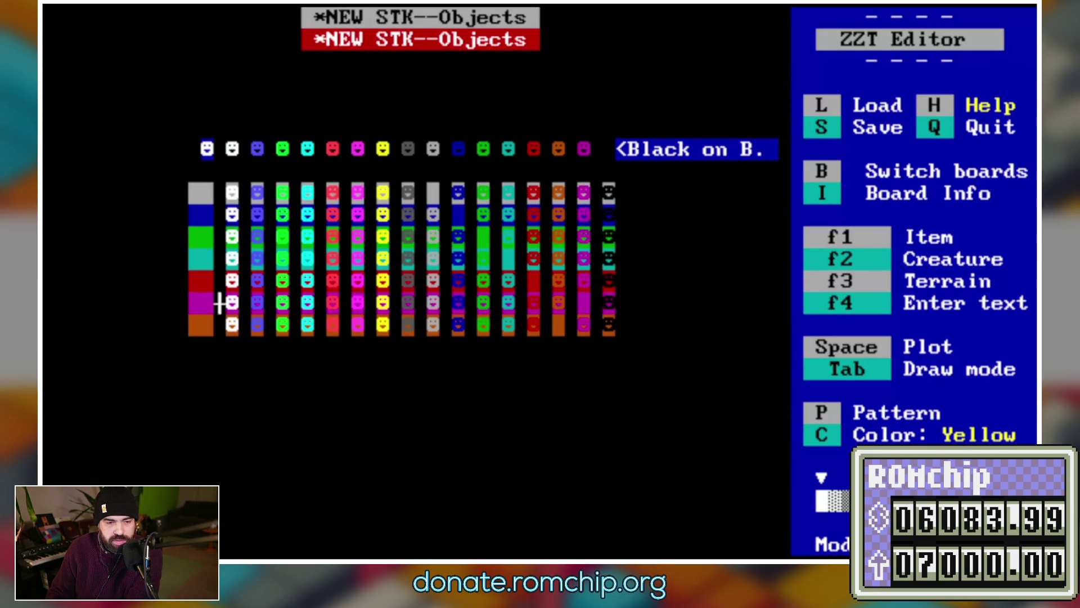
key("F2")
key("o")
key("Return")
key("Escape")
key("Right")
key("b")
key("Up")
key("Up")
key("Up")
key("Return")
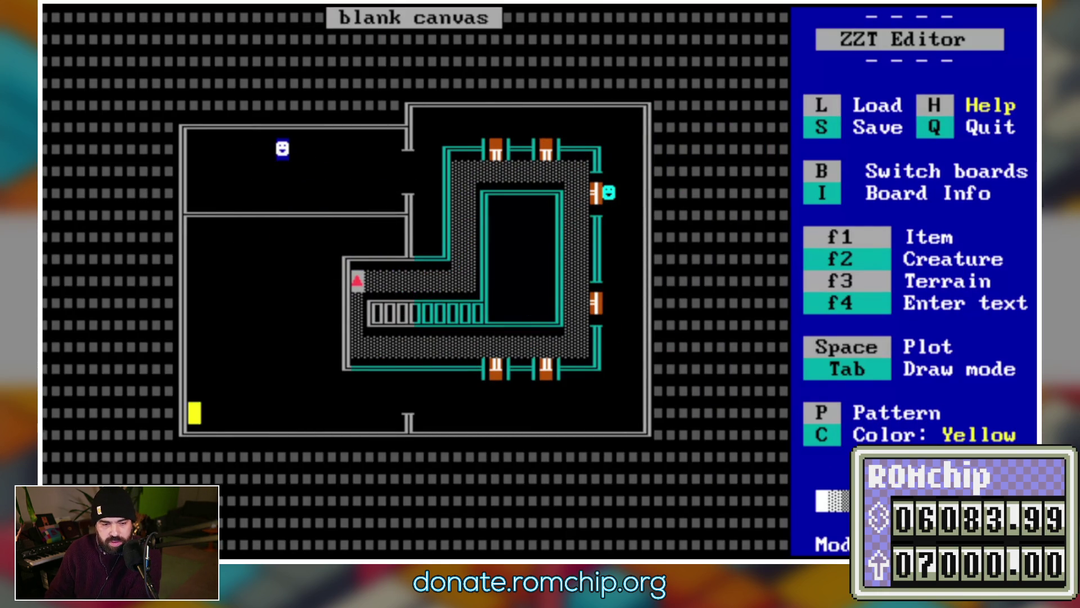
key("F2")
key("o")
key("Right")
key("Right")
key("Right")
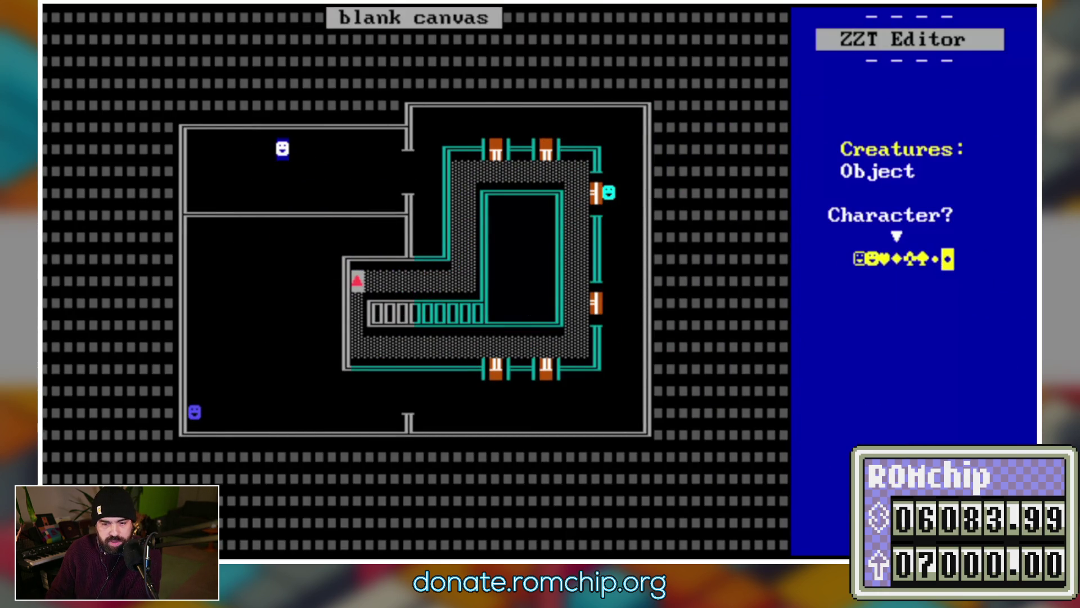
key("Return")
type("@ender")
key("Return")
type("#enmd")
key("BackSpace")
key("BackSpace")
type("d")
key("Return")
type(":go")
key("Return")
type("/i/")
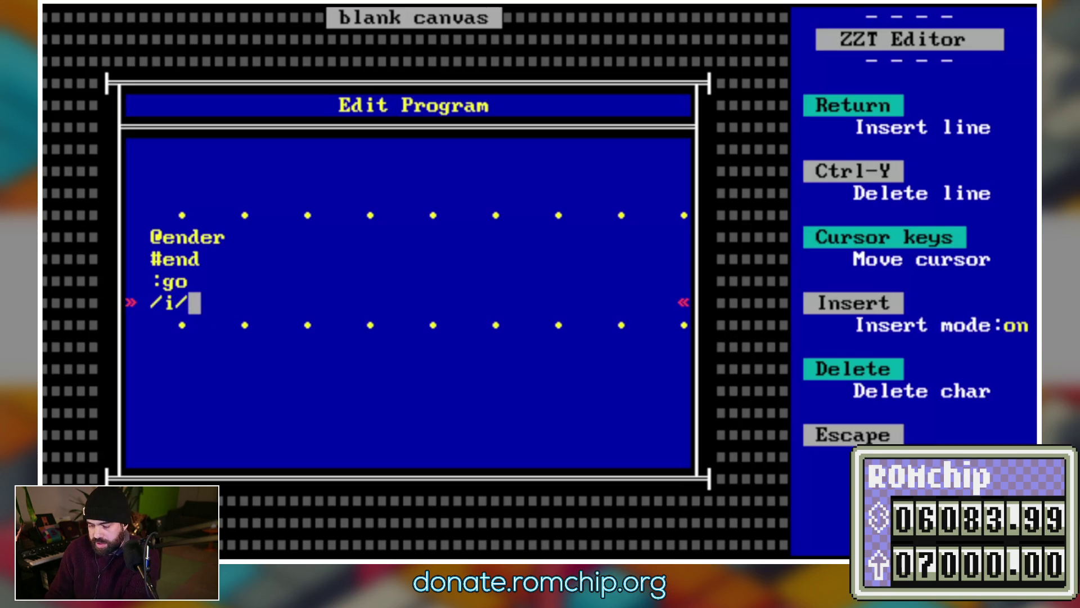
type("i/i")
key("Return")
type("#emd")
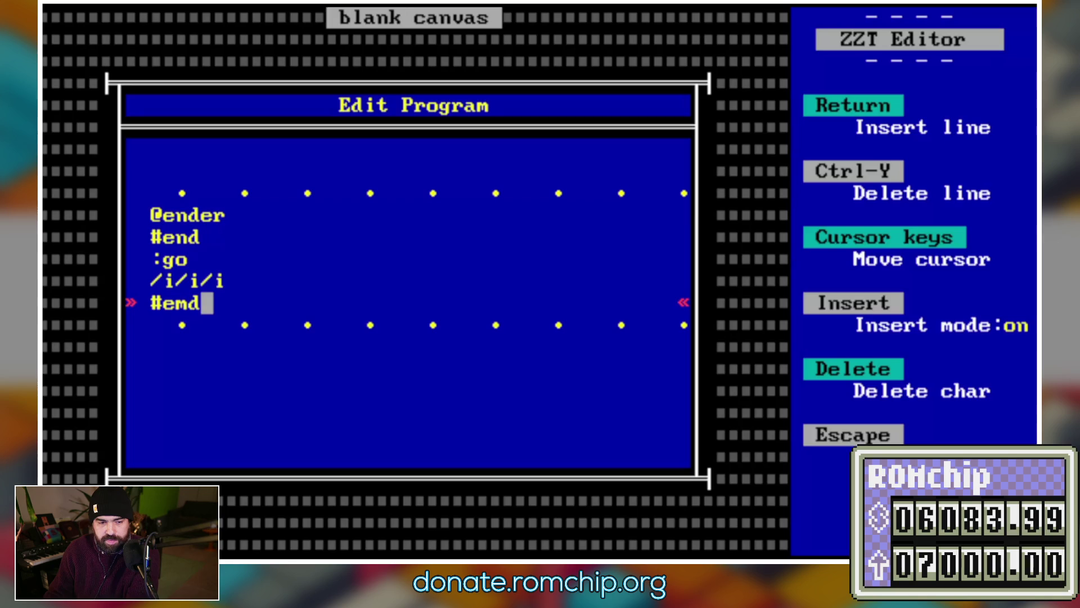
key("BackSpace")
key("BackSpace")
type("ndgame")
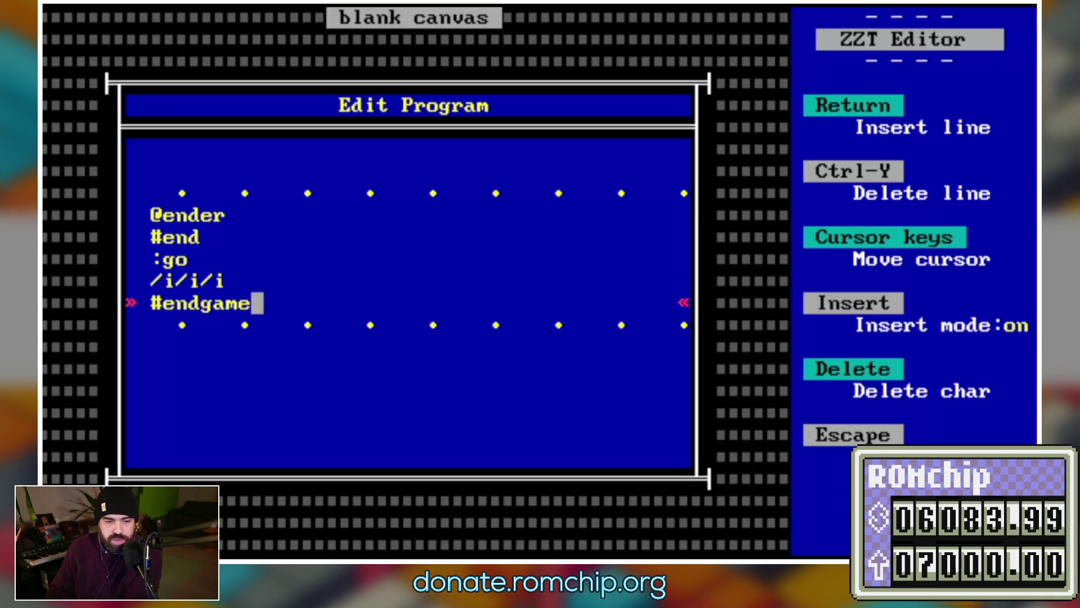
key("Escape")
Save ROMCHIP.ZZT and start playing the world
key("s")
key("Return")
key("q")
key("p")
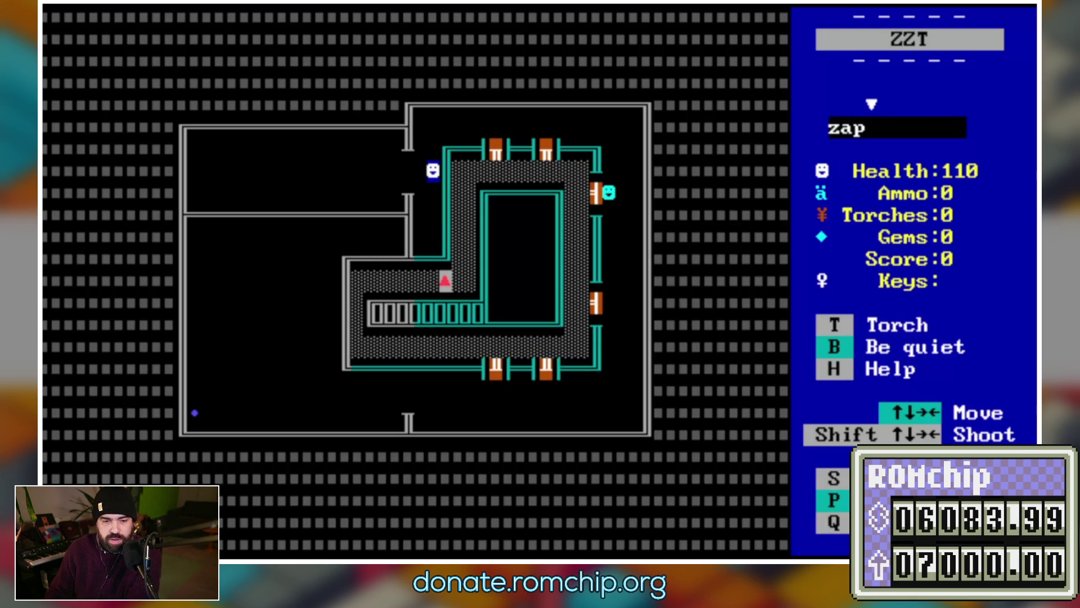
Zap through the fake wall, eat the sushi ('You get the sushi!'), then quit to the title menu
key("Return")
key("Right")
key("Right")
key("Right")
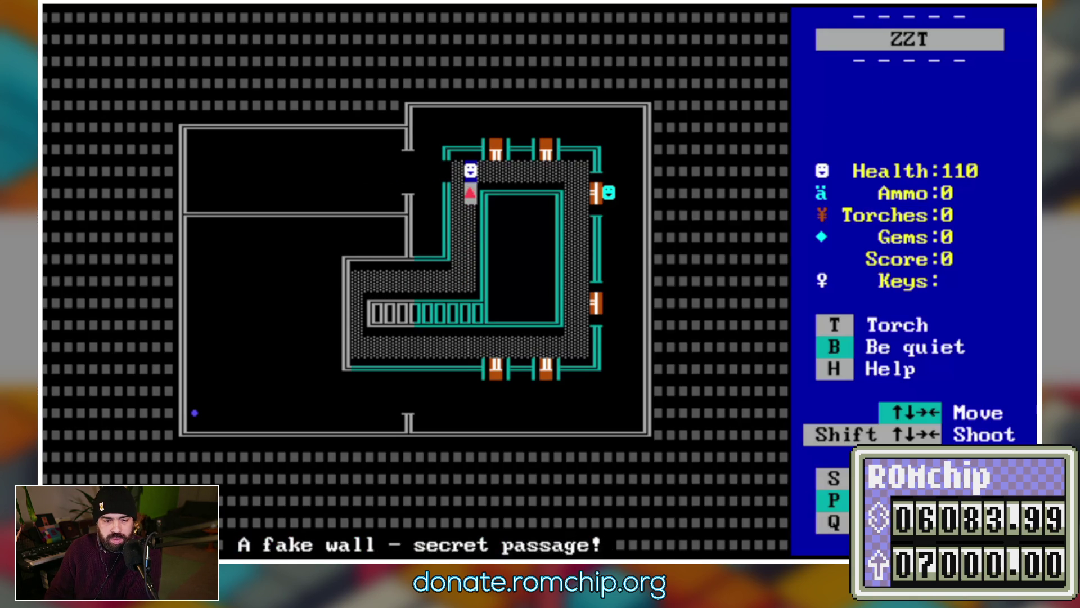
key("Down")
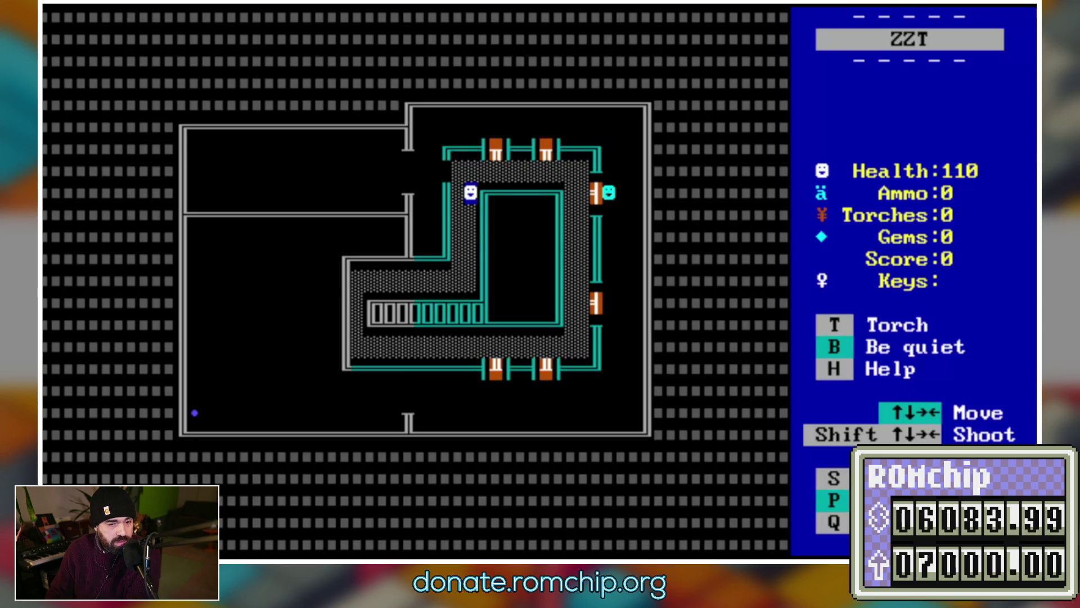
key("Left")
key("Up")
key("Up")
key("Up")
key("Left")
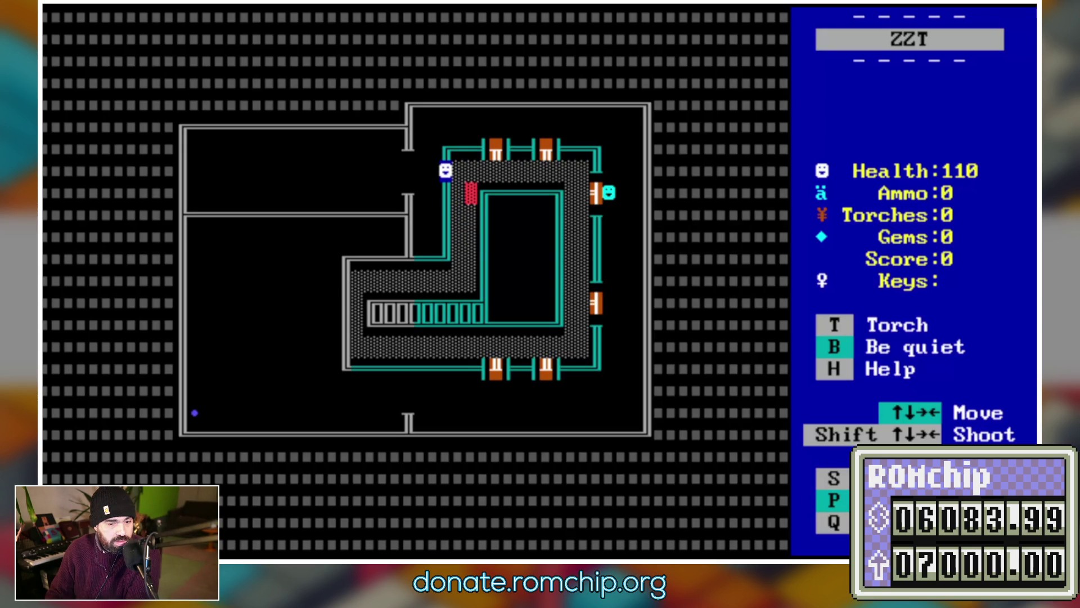
key("Right")
key("q")
key("y")
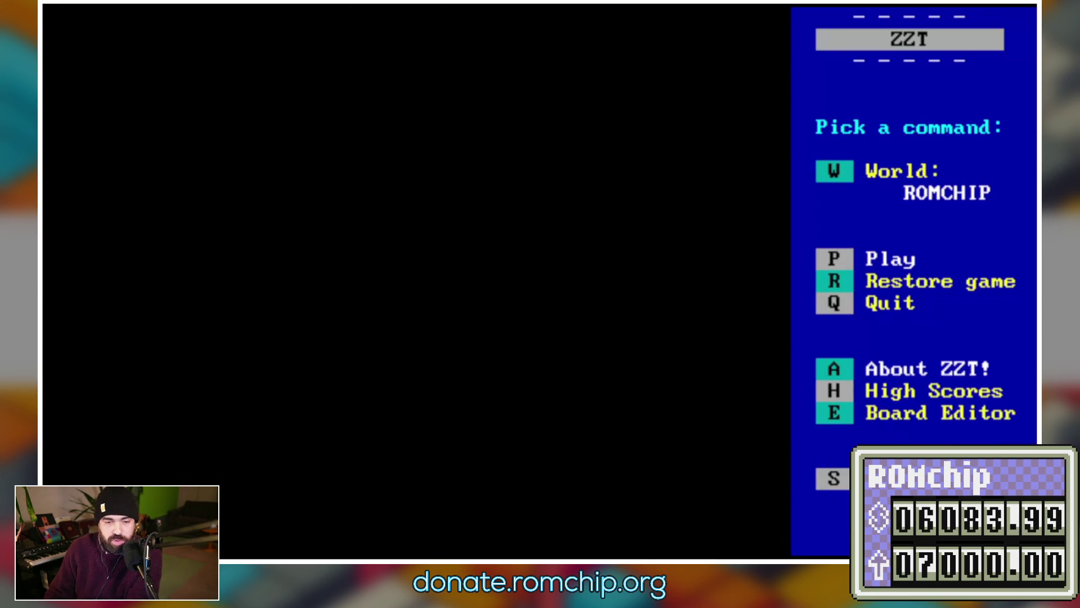
Load the ROMCHIP world into the board editor and move the cursor toward the door spot
key("e")
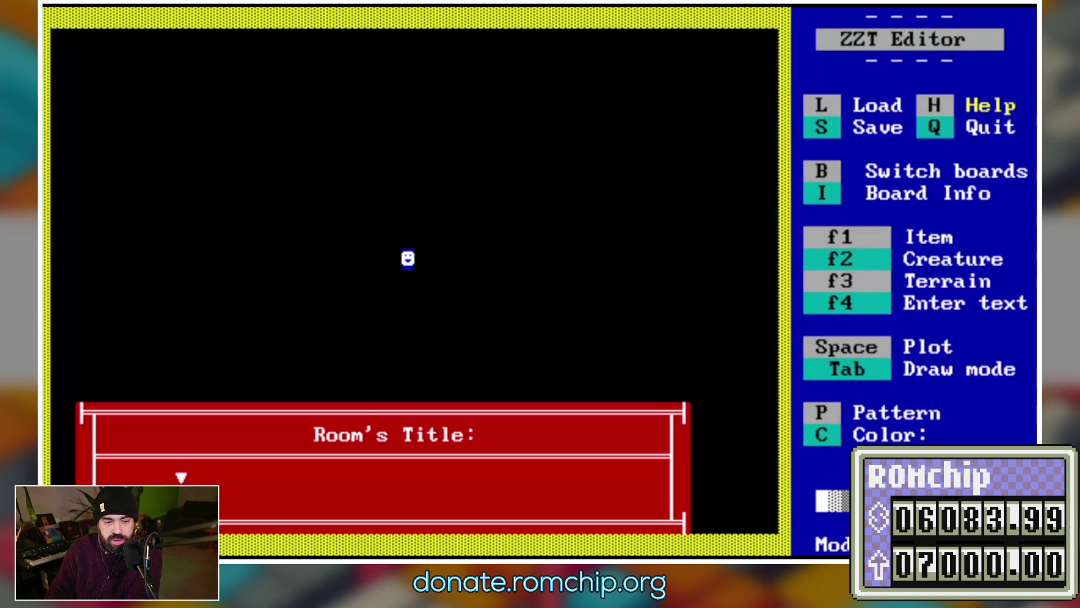
key("Return")
key("l")
key("Down")
key("Down")
key("Down")
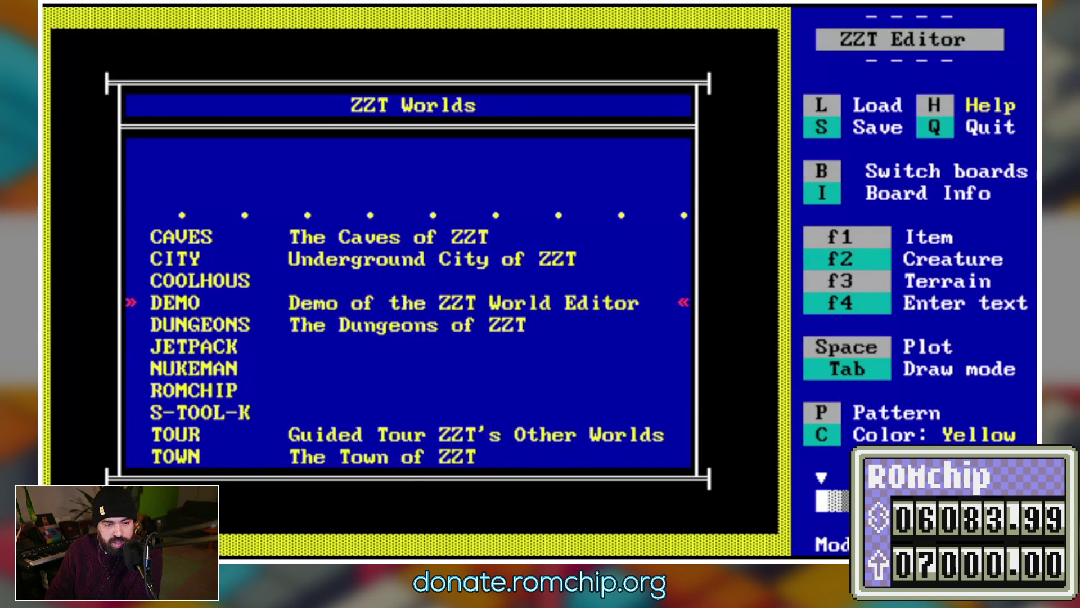
key("Up")
key("Down")
key("Down")
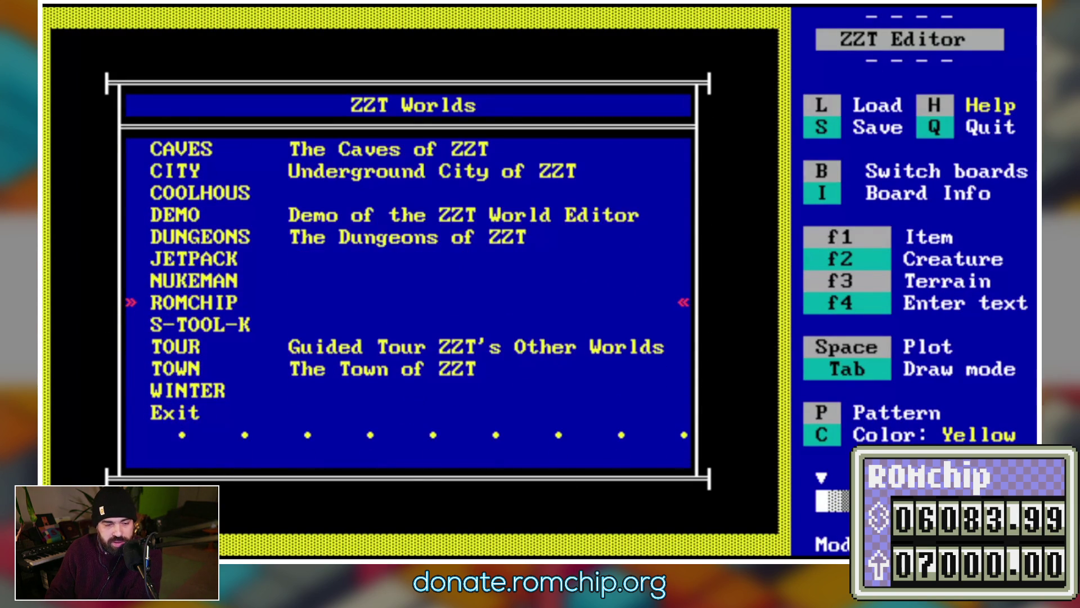
key("Return")
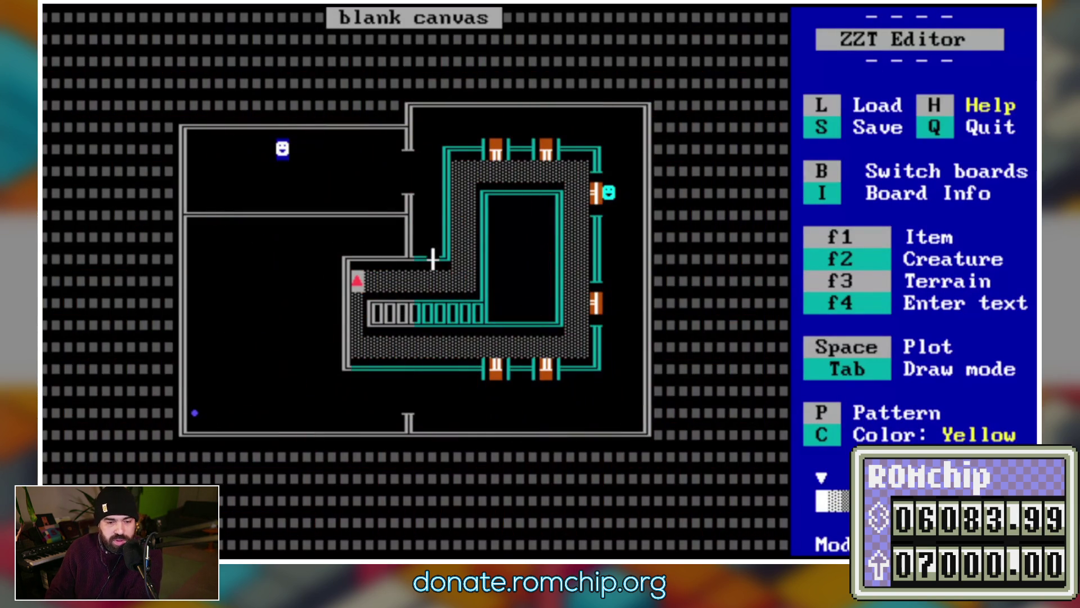
key("Down")
key("Left")
key("Down")
key("Left")
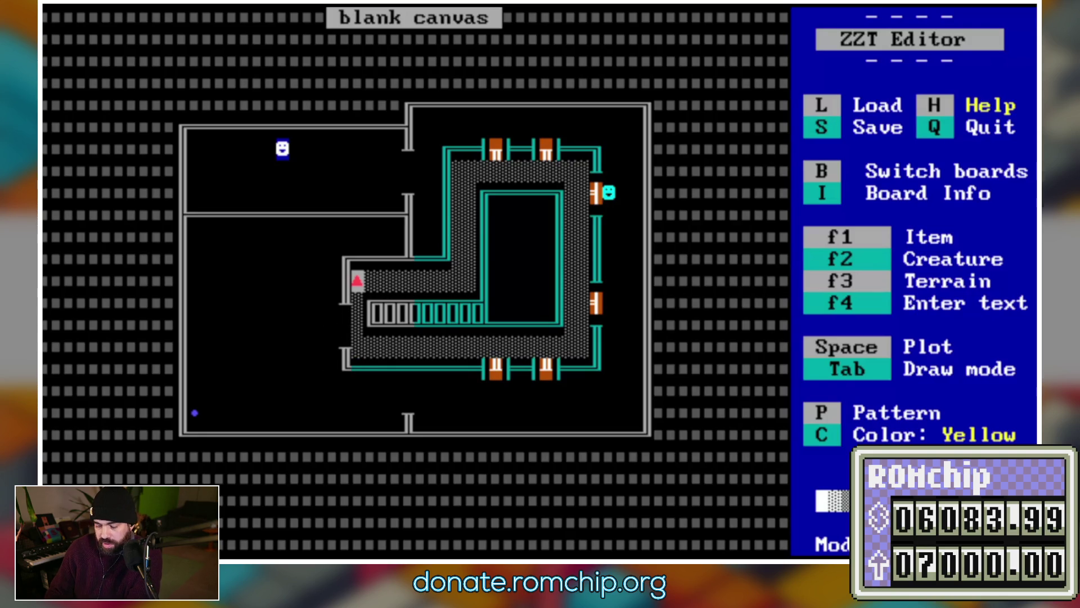
Switch to the *NEW STK--Objects board to look over its objects
key("b")
key("Down")
key("Down")
key("Down")
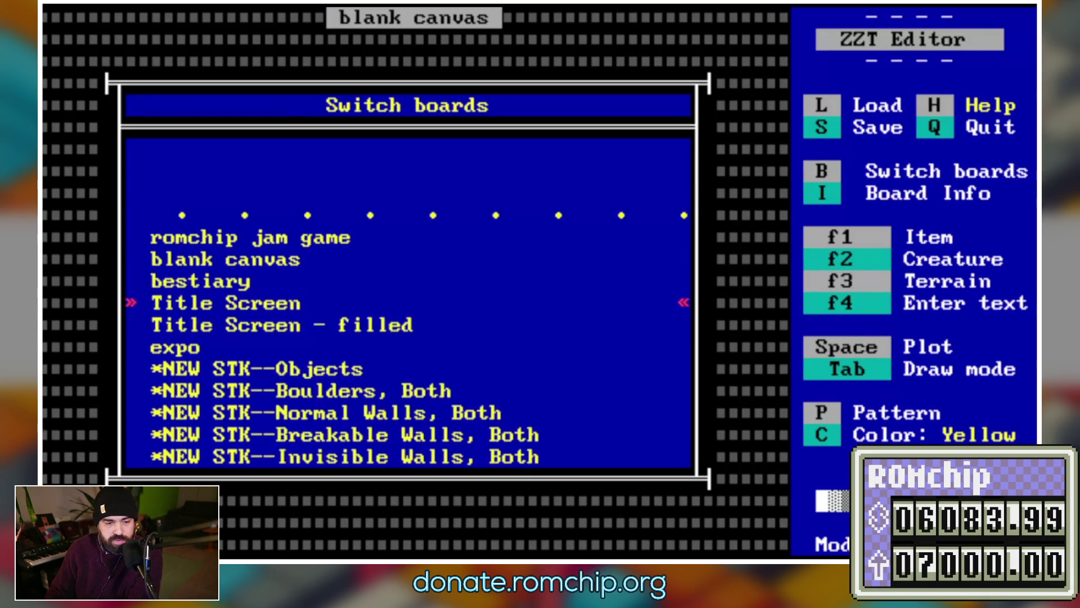
key("Return")
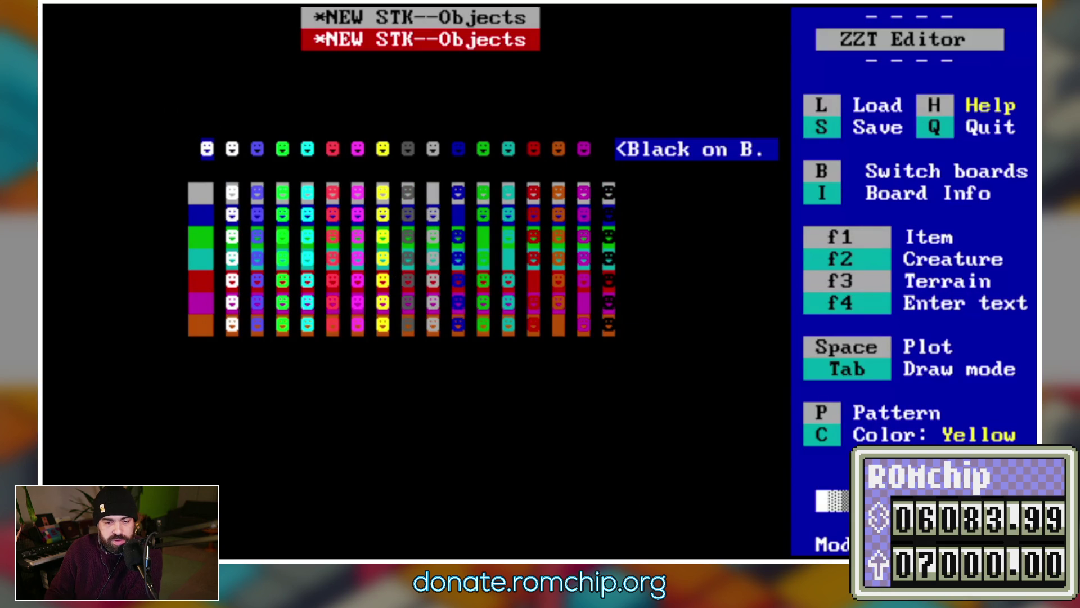
key("F2")
key("o")
key("Return")
Return to the blank canvas board
key("b")
key("Up")
key("Up")
key("Up")
key("Return")
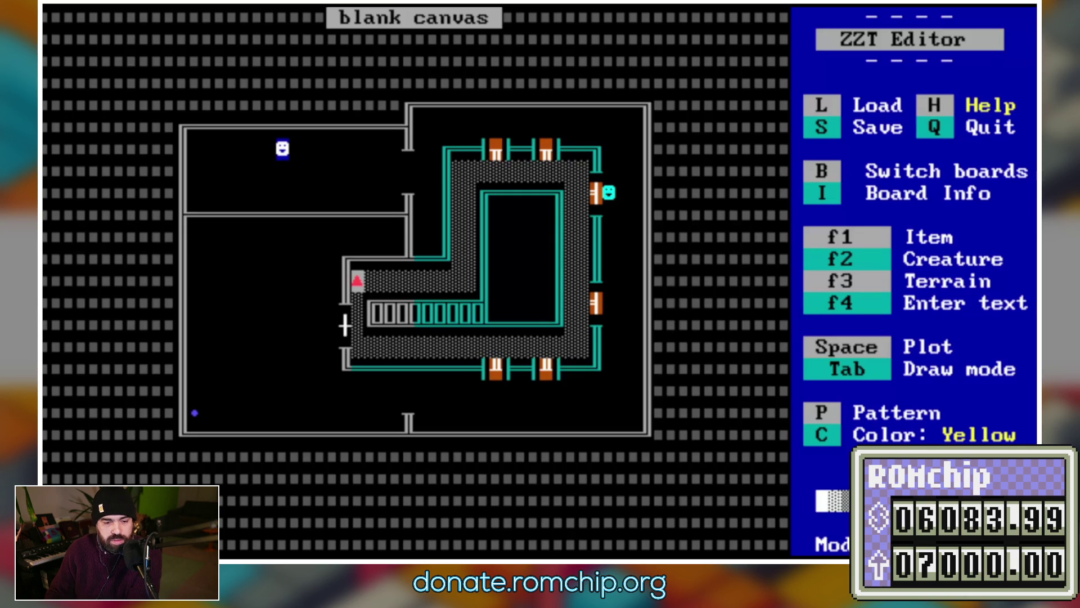
key("F2")
Place an object with the ring character in the left wall gap
key("o")
key("Left")
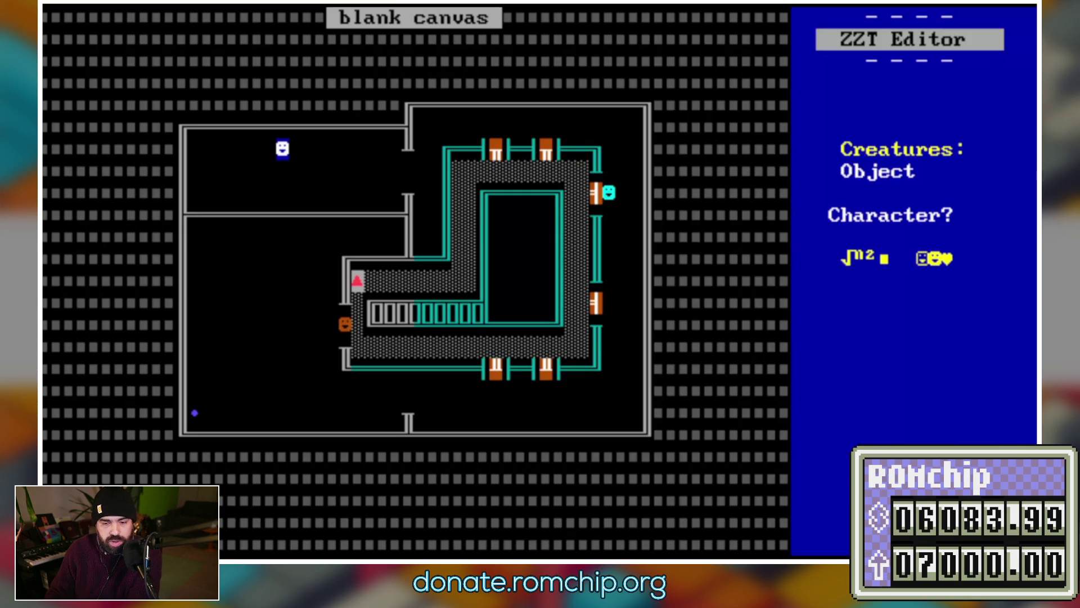
key("Right")
key("Right")
key("Right")
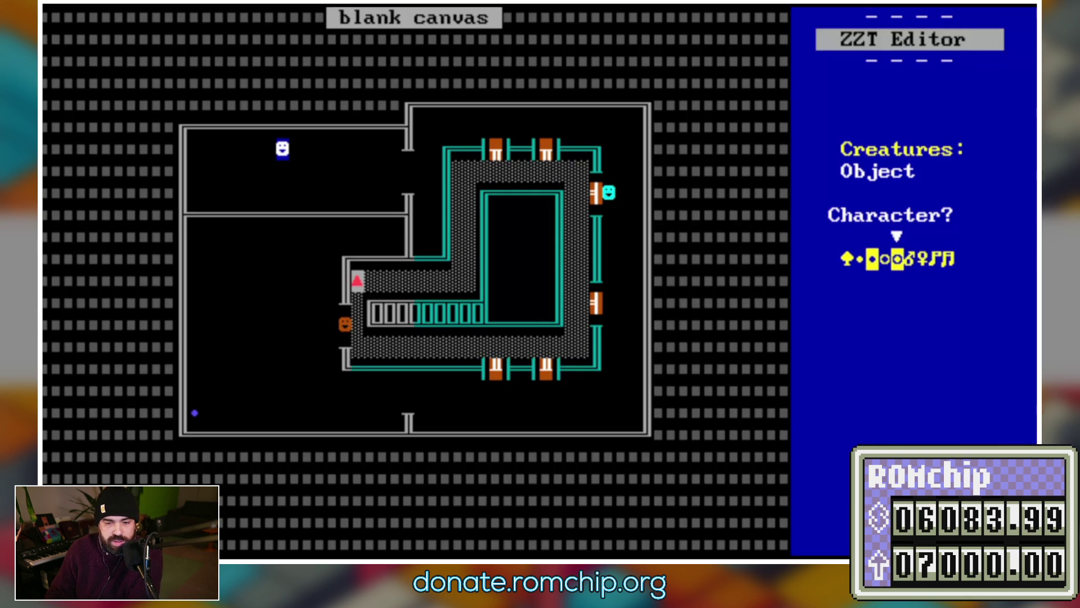
key("Right")
key("Return")
type("@door")
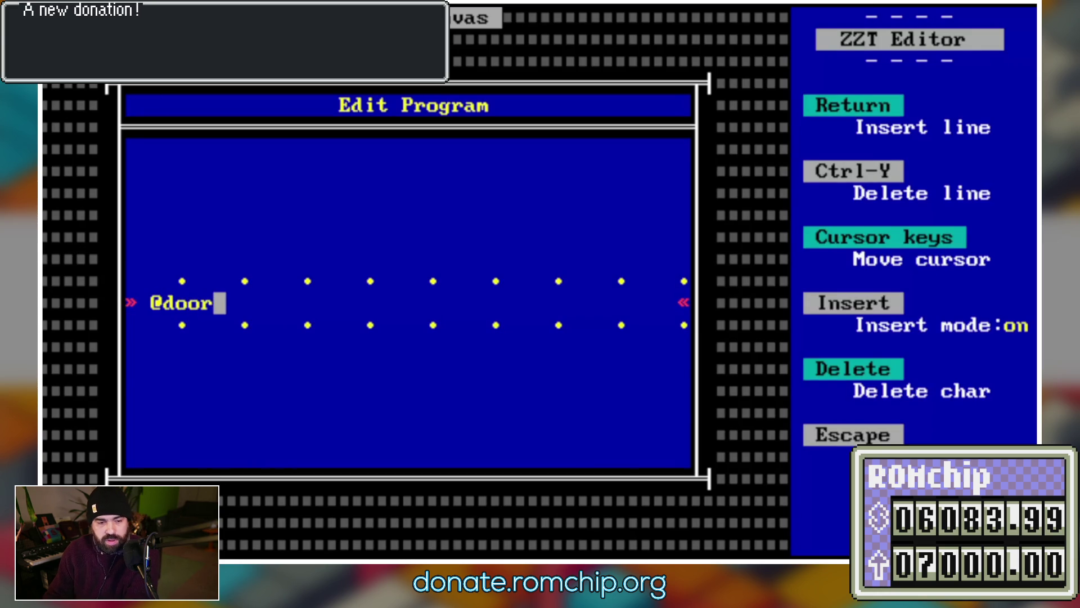
key("Return")
type("#end")
key("Return")
type(":touch")
key("Return")
type("The secret ")
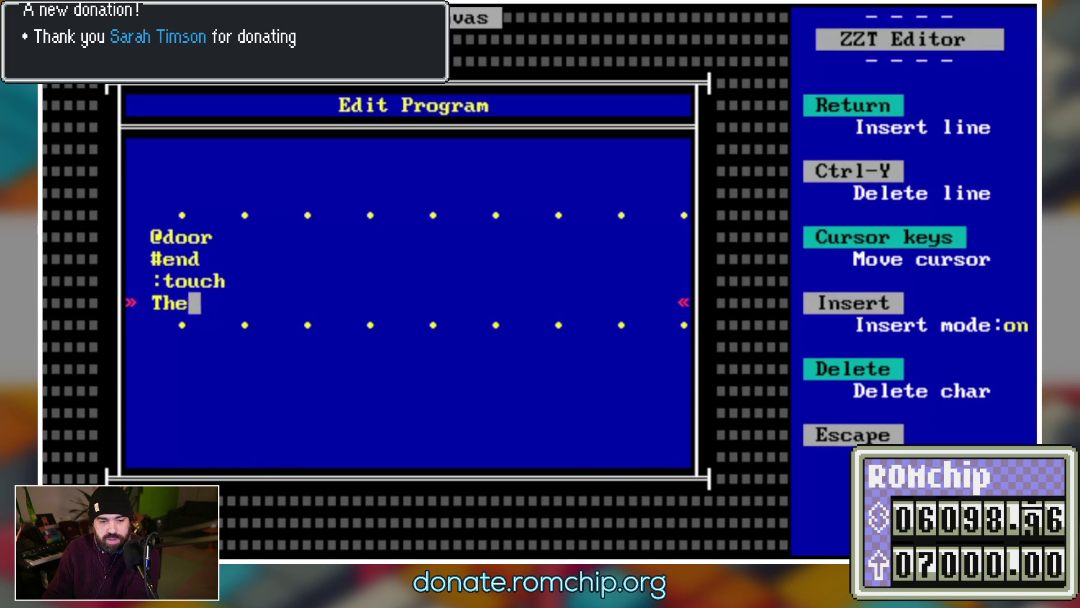
type("door to w")
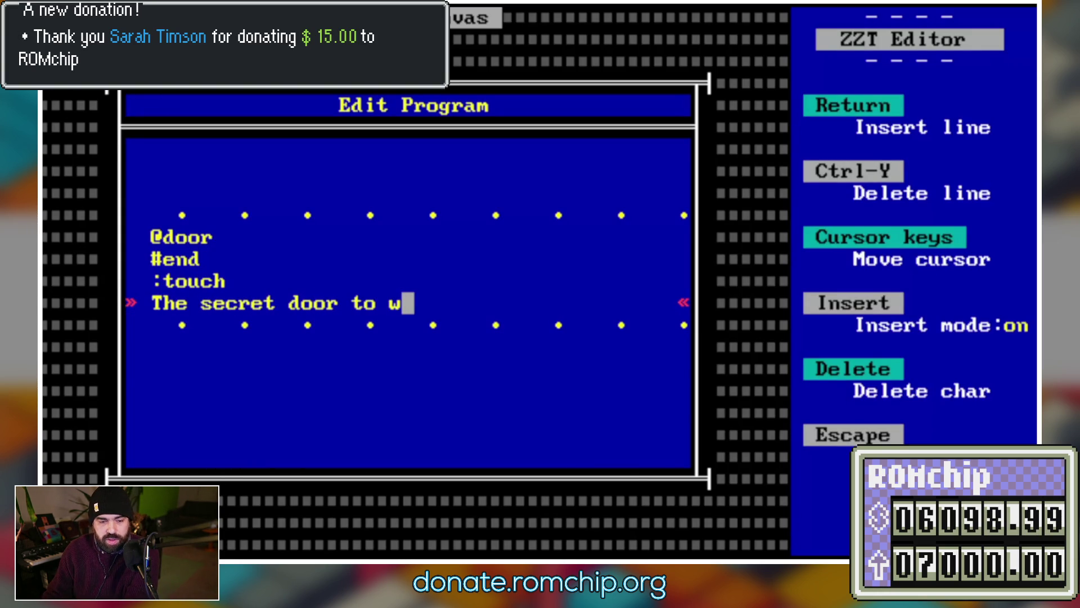
key("BackSpace")
type("the")
key("BackSpace")
key("BackSpace")
key("BackSpace")
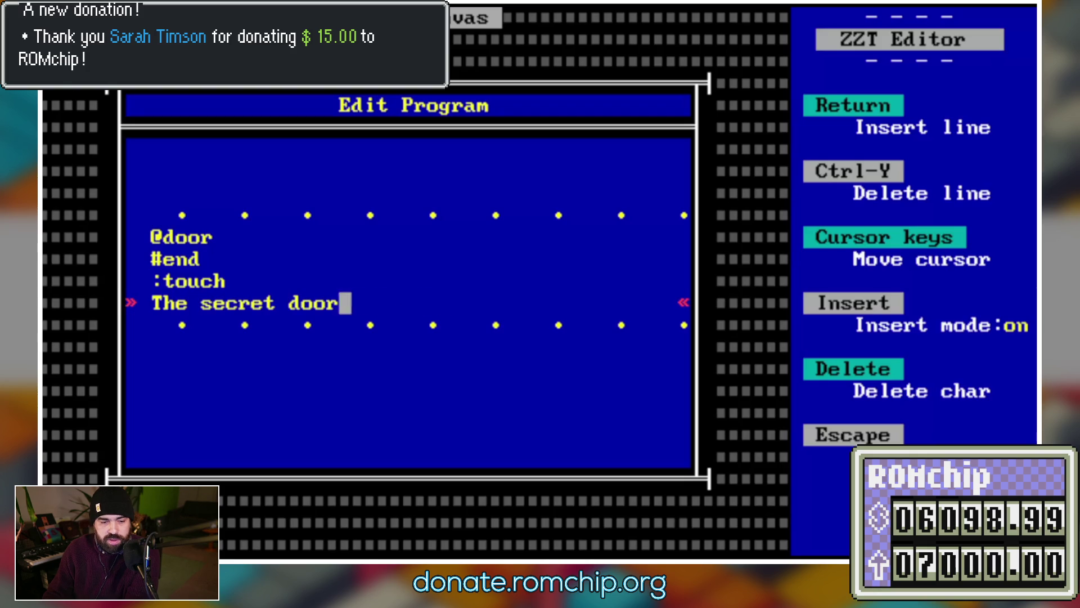
key("BackSpace")
key("BackSpace")
key("BackSpace")
type("conveyor belt maint")
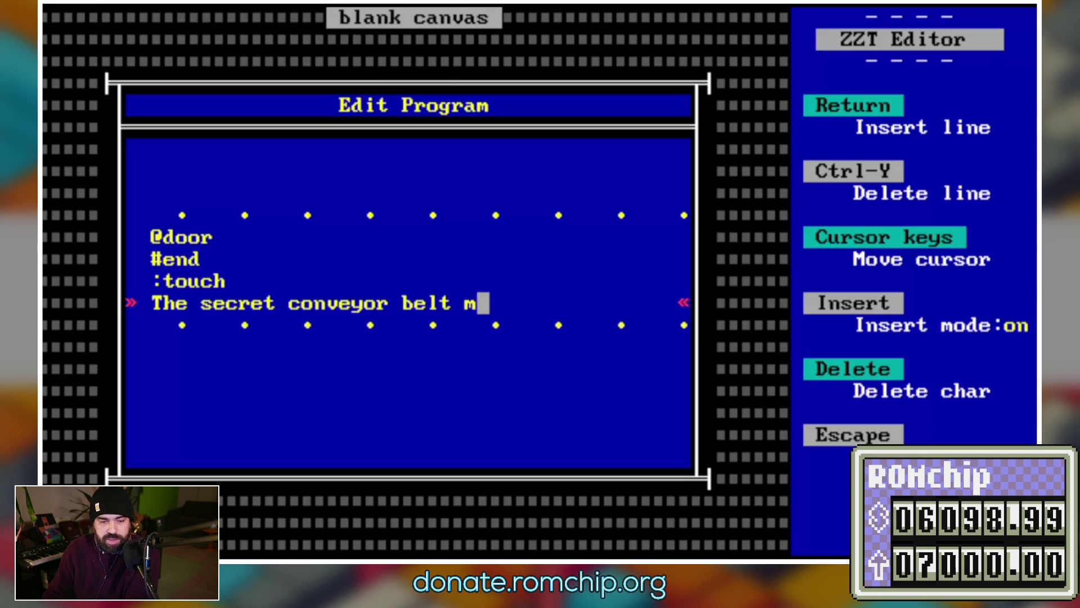
type("enance door.")
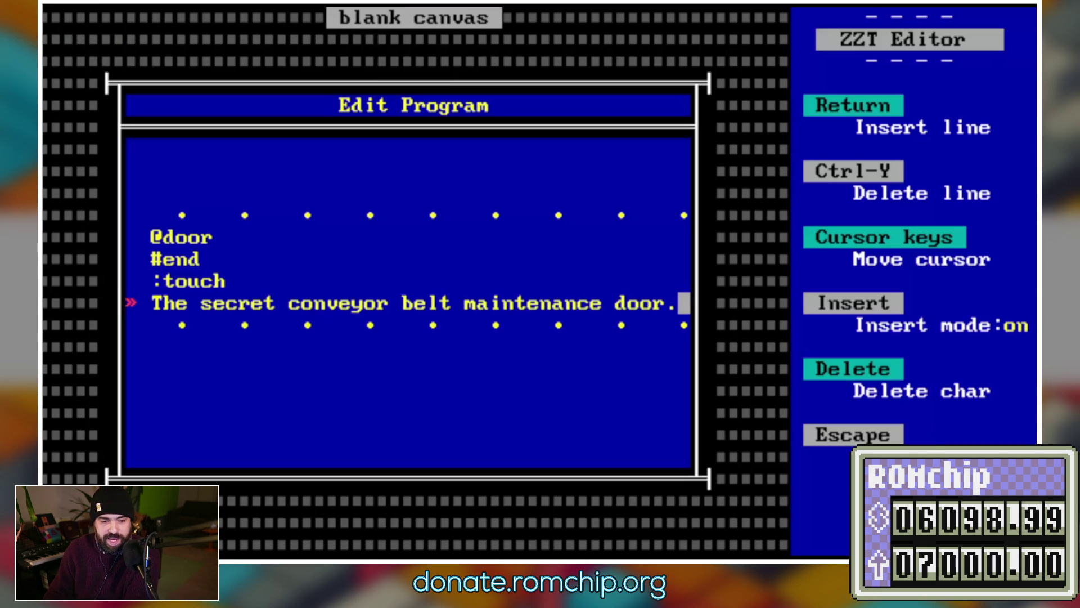
key("Return")
Add #zap touch and a second :touch message 'You weren't supposed to know about it.'
type("#zap touch")
key("Return")
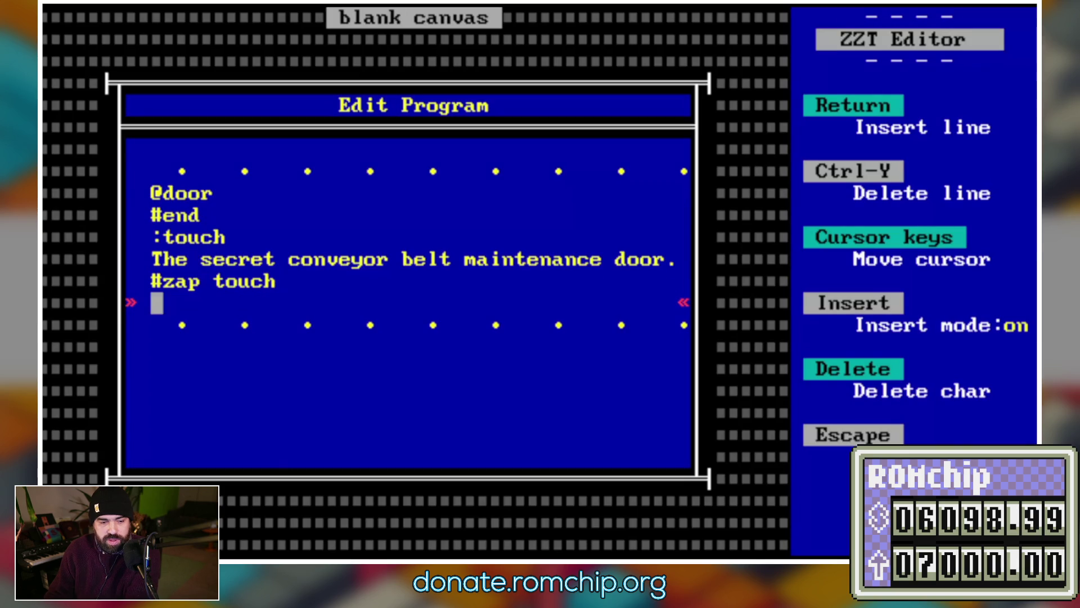
type("end")
key("Return")
type(":touch")
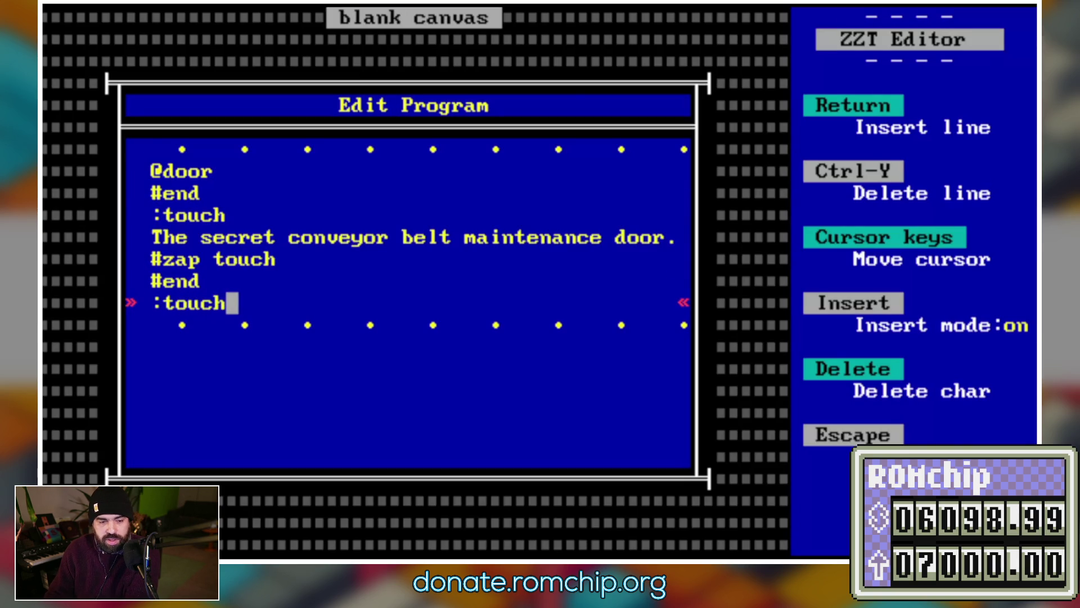
key("Return")
type("You weren't supp")
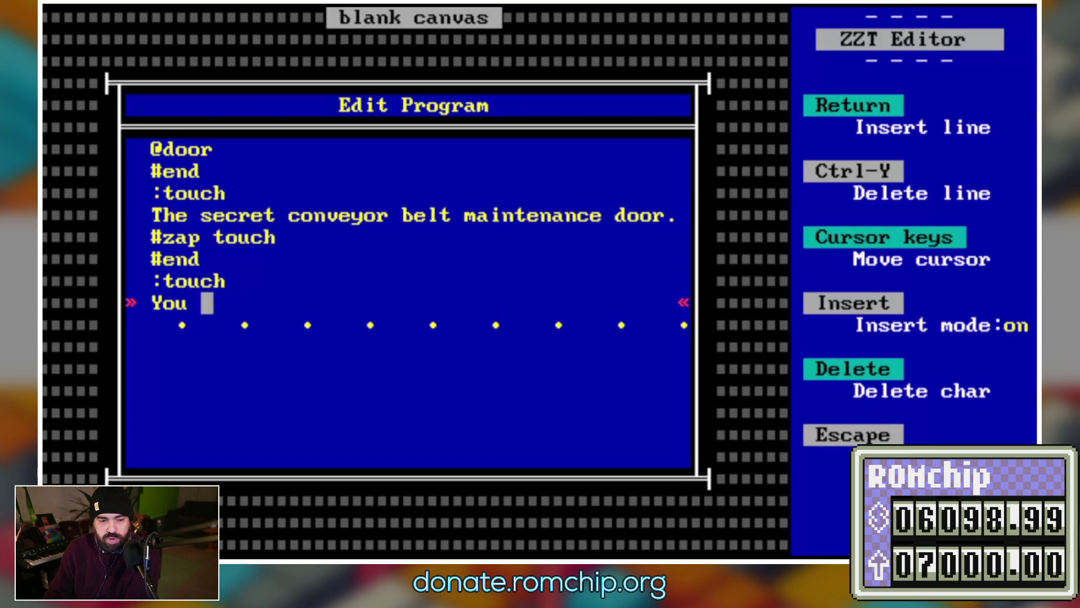
type("osed to know about it")
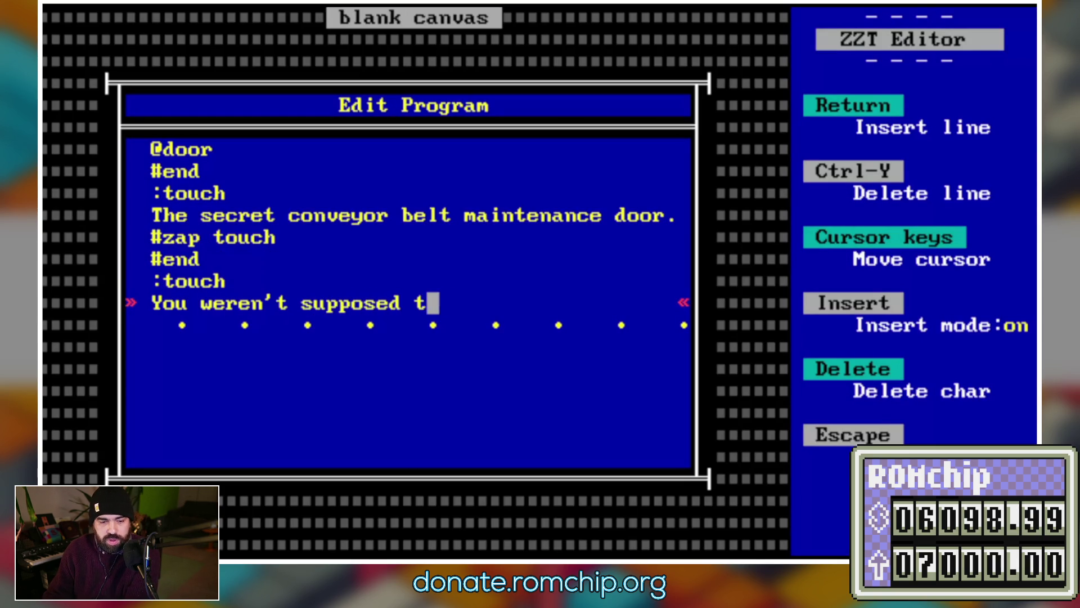
type(".")
key("Return")
Add #zap touch and a third :touch message 'And yet... you have persevered.'
type("#zap touch")
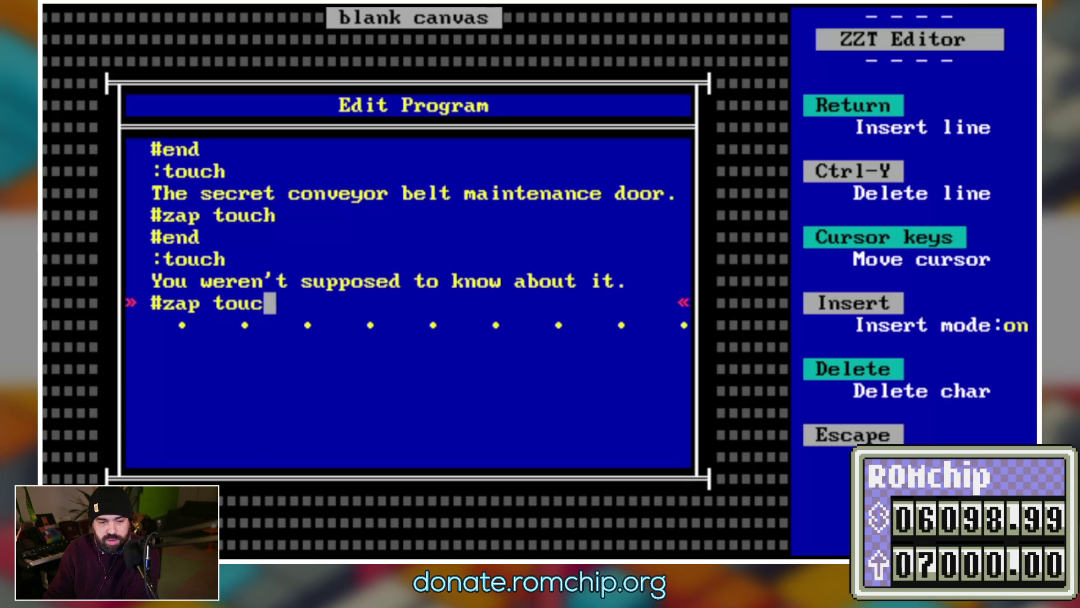
key("Return")
type("#end")
key("Return")
type(":touch")
key("Return")
type("And yet... you have perse")
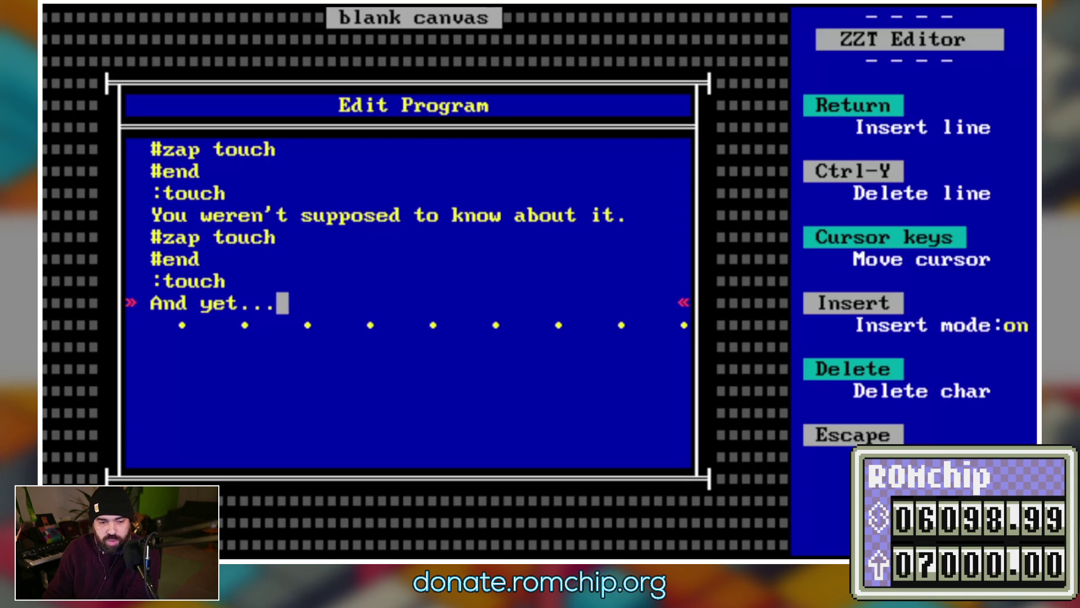
type("vered.")
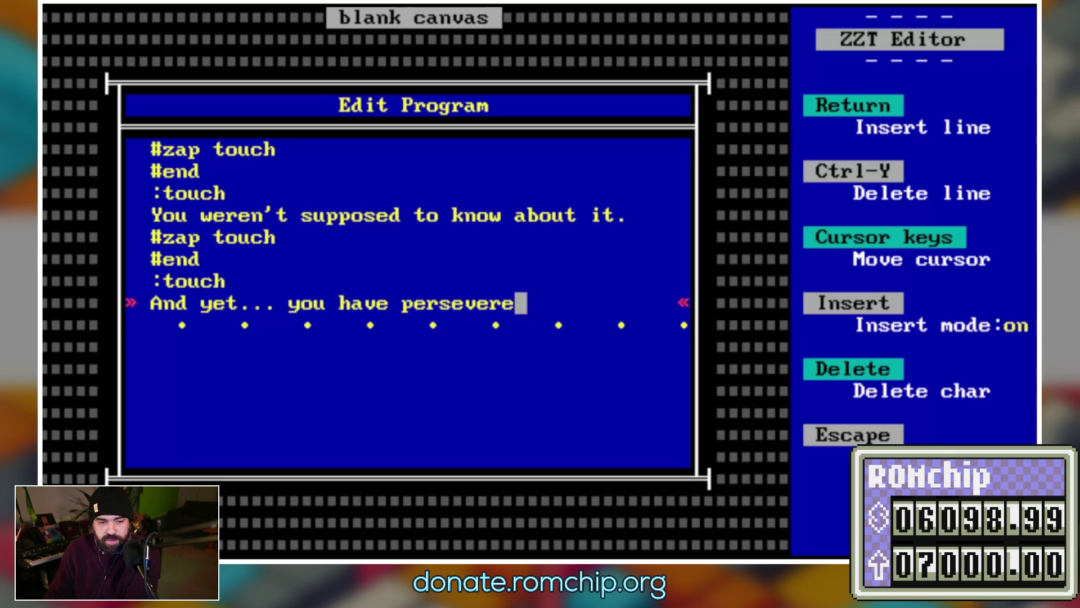
key("Return")
Add a zap and a :touch message 'Surely this sushi should be yours.'
type("zap touch")
key("Return")
type("#end")
key("Return")
type(":touch")
key("Return")
type("Surely this sushi should be y")
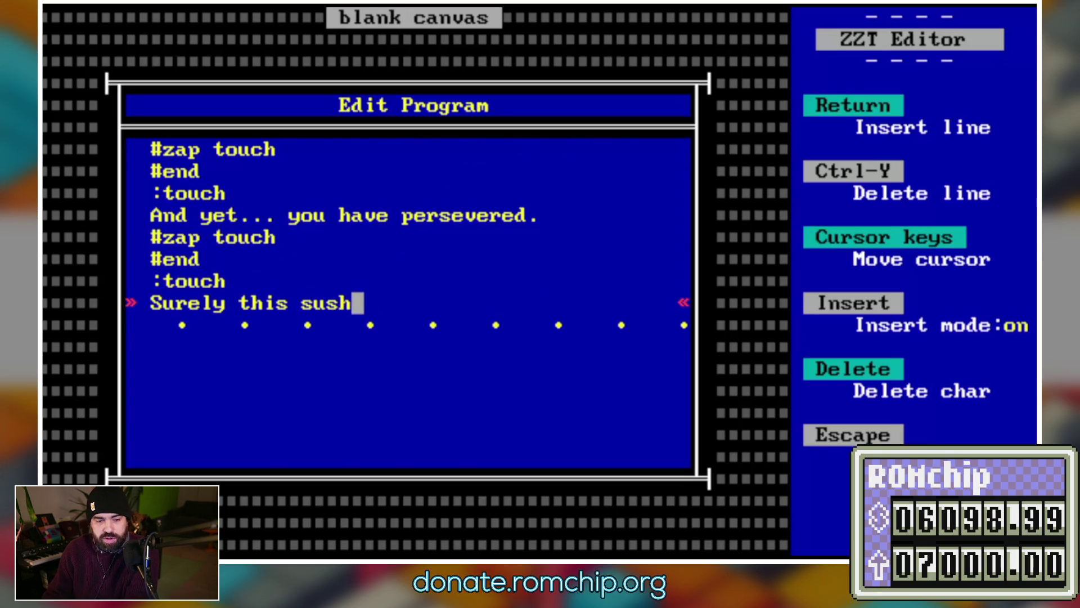
type("ouur")
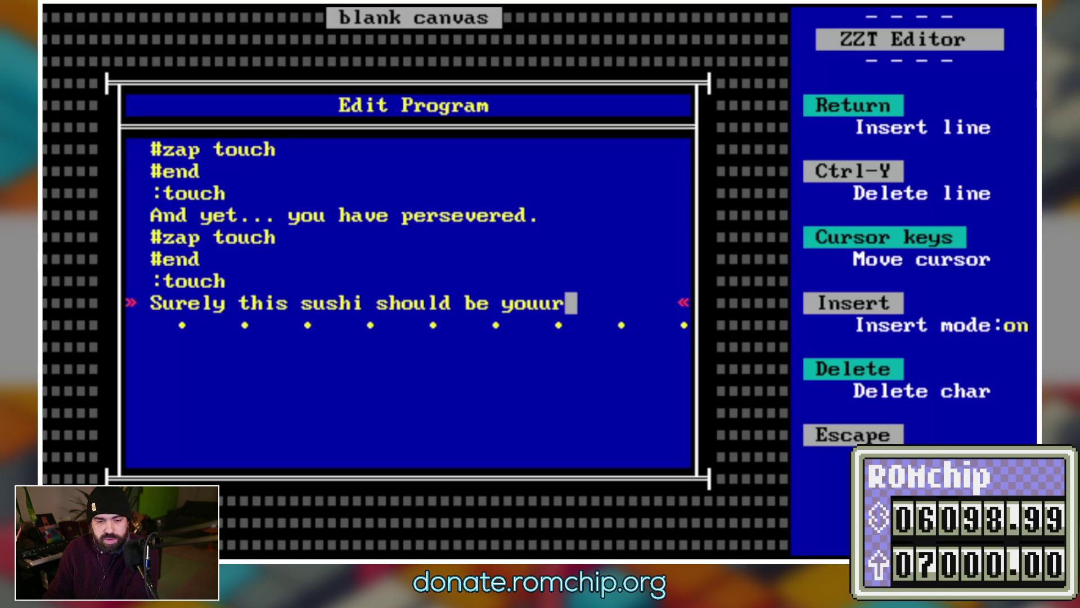
key("BackSpace")
key("BackSpace")
type("rs.")
key("Return")
Add #zap touch and a final :touch message 'The door crumbles into dust by this logic.'
type("#zap touch")
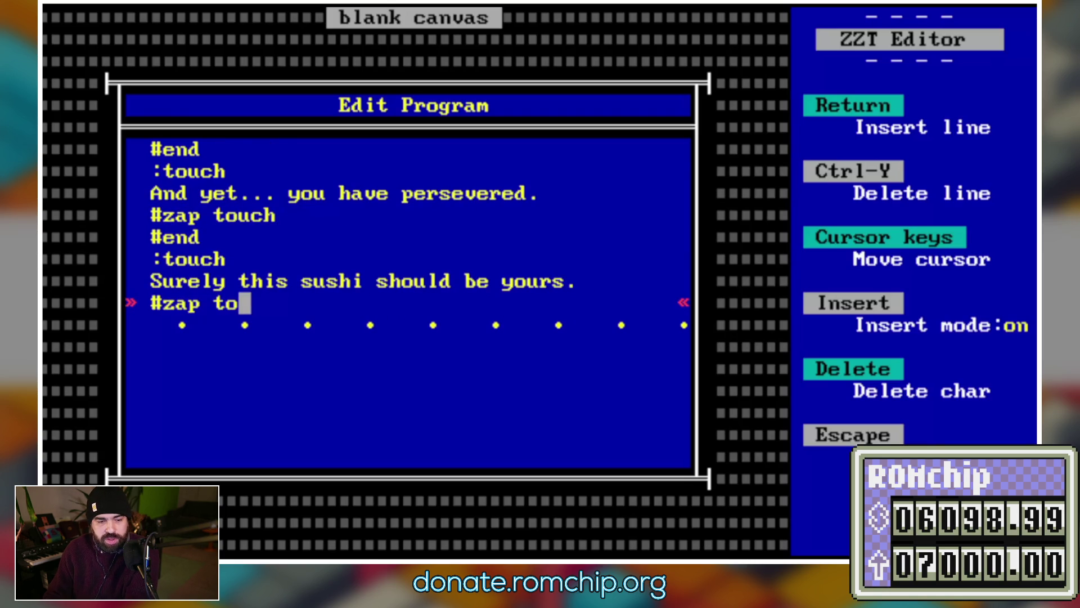
key("Return")
type("#end")
key("Return")
type(":touch")
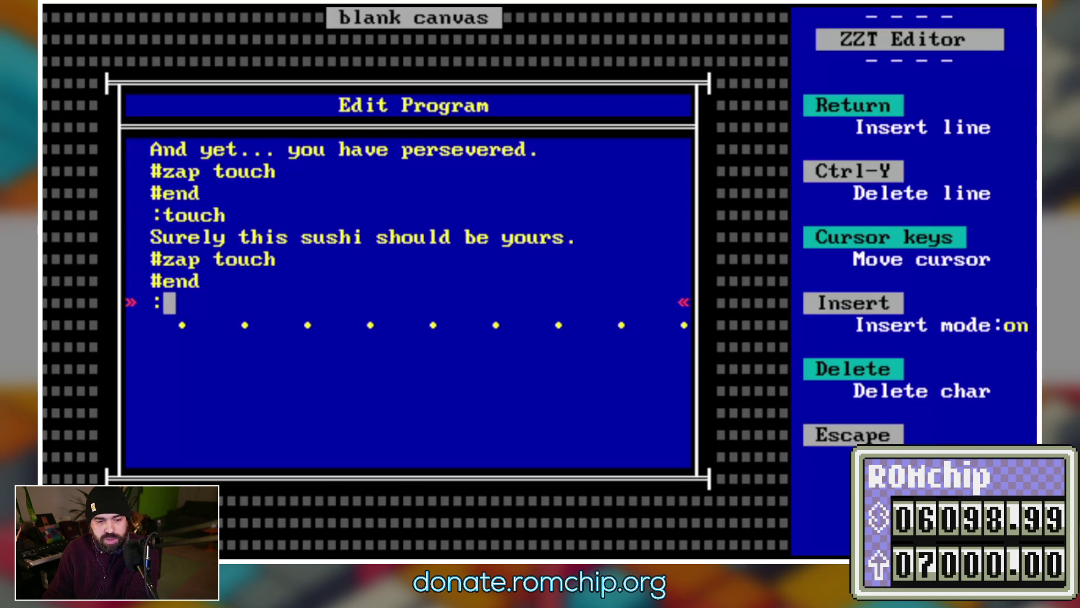
key("Return")
type("The door crumbles ")
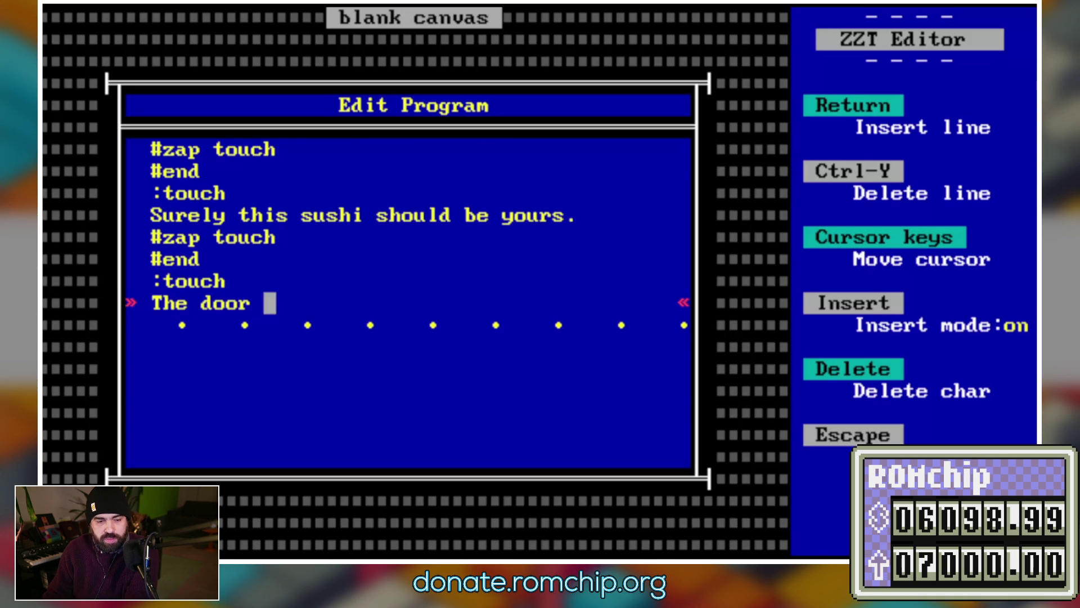
type("into dust ")
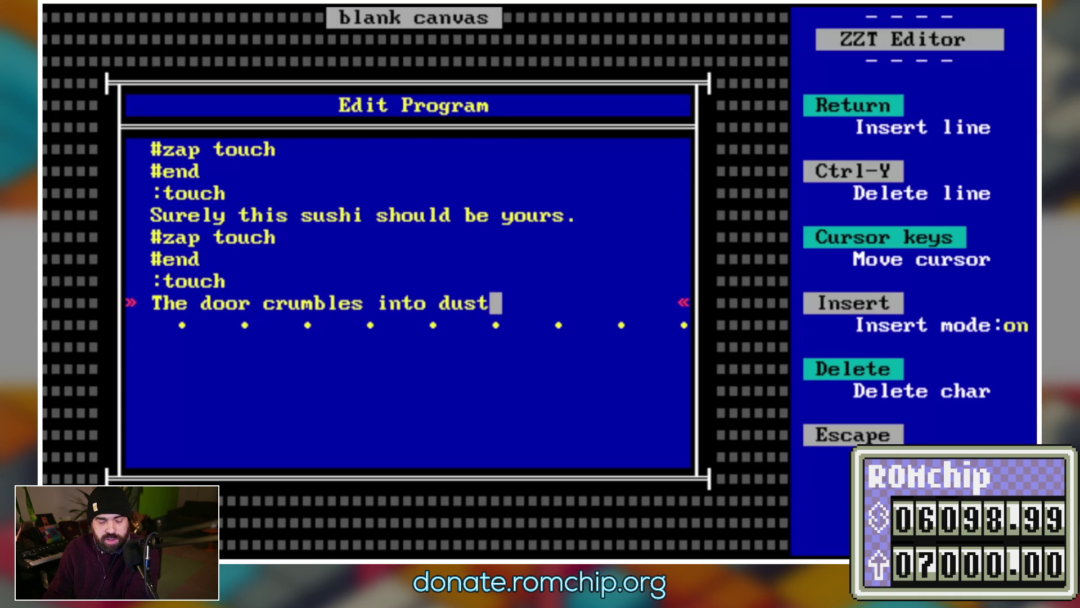
type("by this logic.")
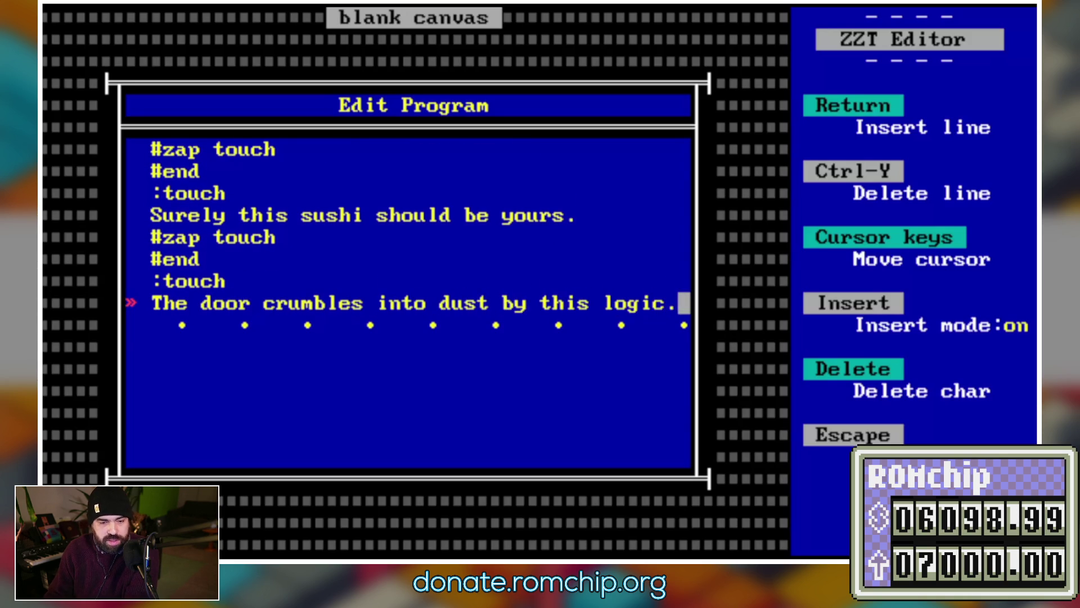
key("Return")
Insert a /i pause line before each #zap touch line and after the final message
type("/i")
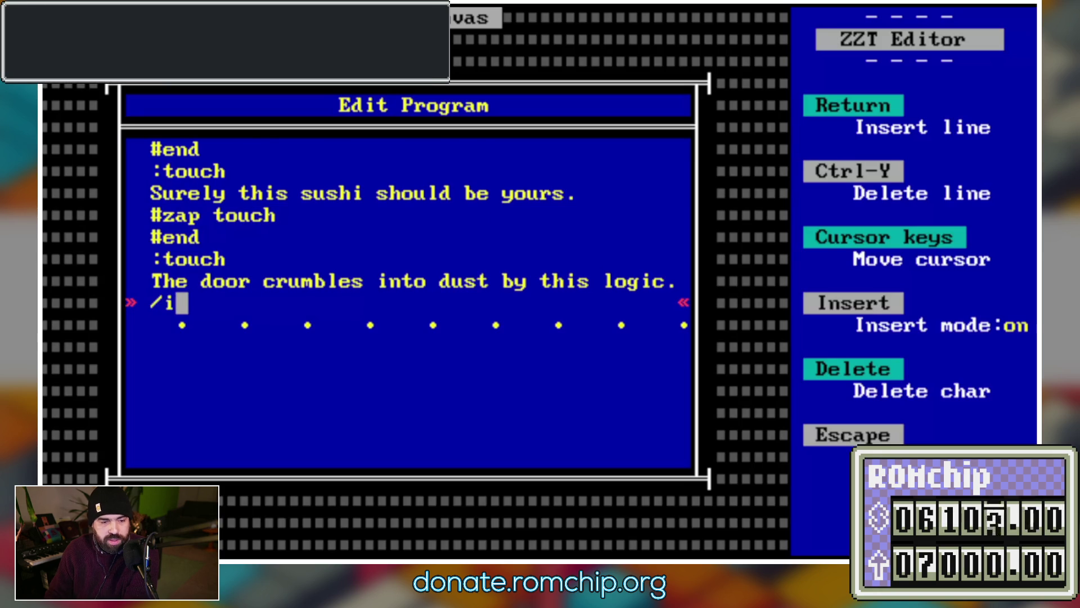
key("Up")
key("Up")
key("Up")
key("Return")
key("Up")
type("/i")
key("Up")
key("Up")
key("Up")
key("Up")
key("Left")
key("Left")
key("Return")
key("Up")
type("/i")
key("Up")
key("Up")
key("Up")
key("Left")
key("Left")
key("Return")
key("Up")
type("/i")
key("Up")
key("Up")
key("Up")
key("Left")
key("Left")
key("Return")
key("Up")
type("/i")
At the end of the program add #char 7, /i, then #char 15
key("Down")
key("Down")
key("Down")
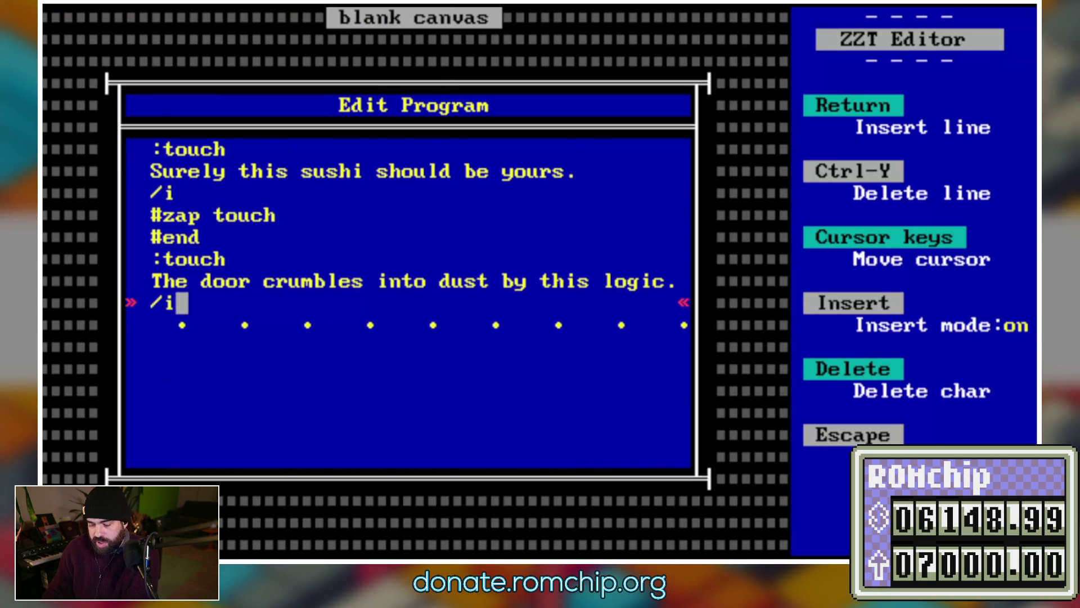
key("Return")
type("r")
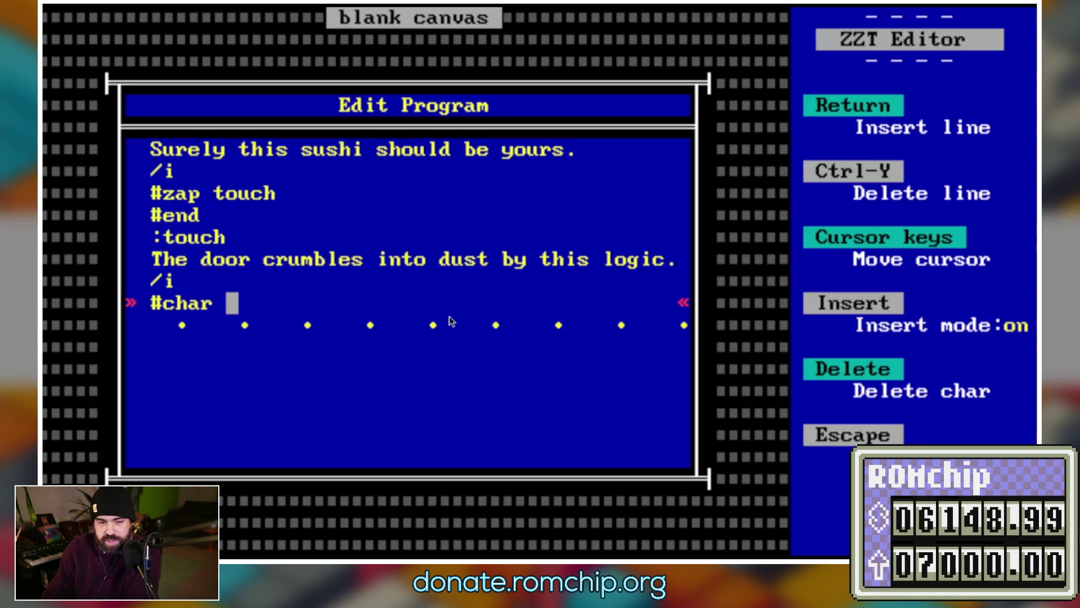
type("7")
key("Return")
type("#ch")
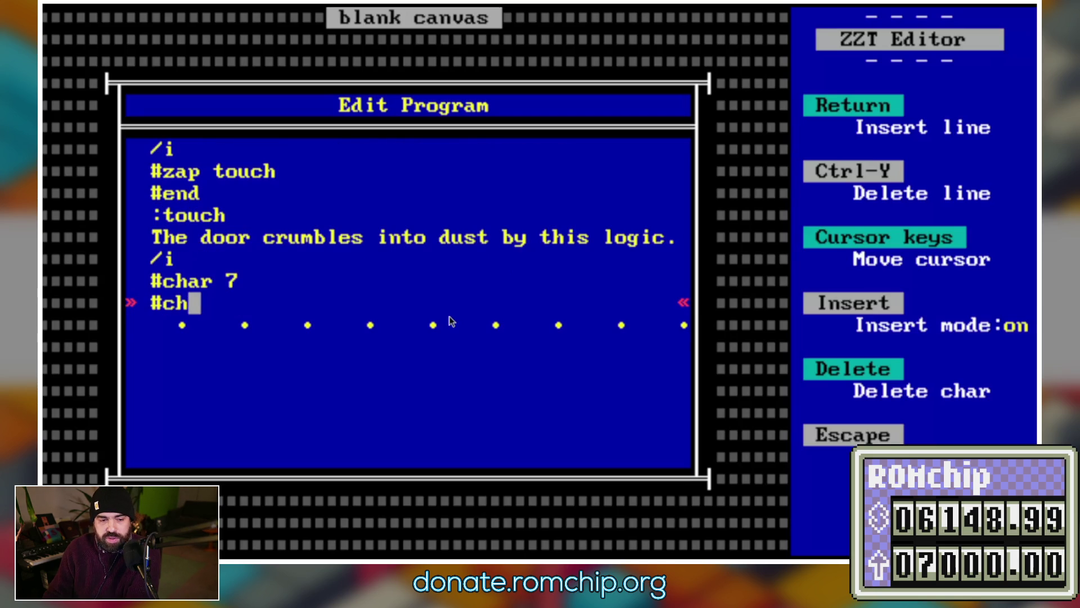
key("BackSpace")
key("BackSpace")
type("/i")
key("Return")
type("#chja")
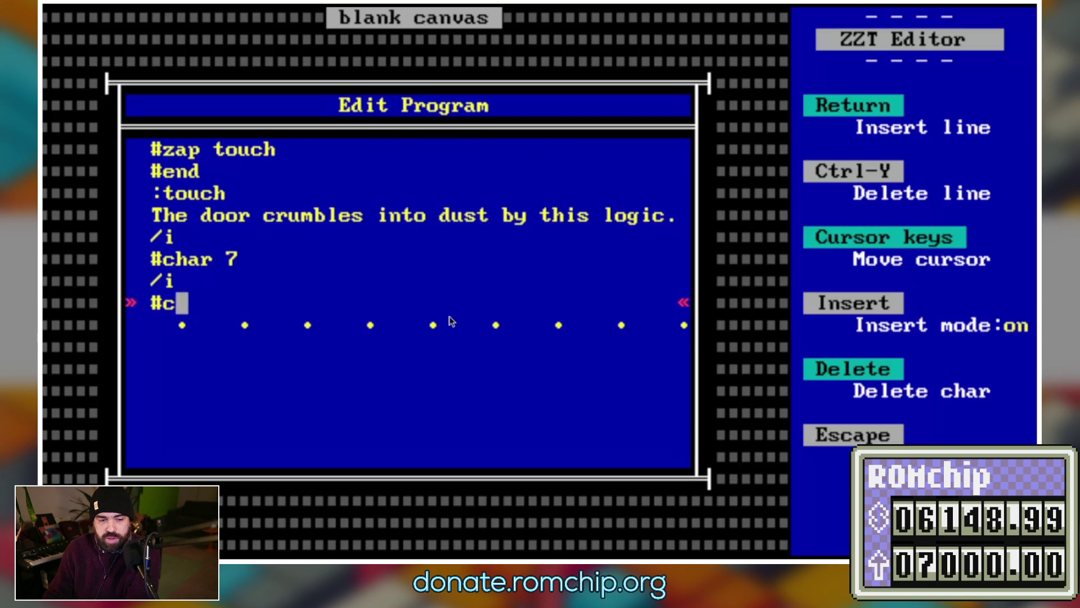
key("BackSpace")
key("BackSpace")
type("ar ")
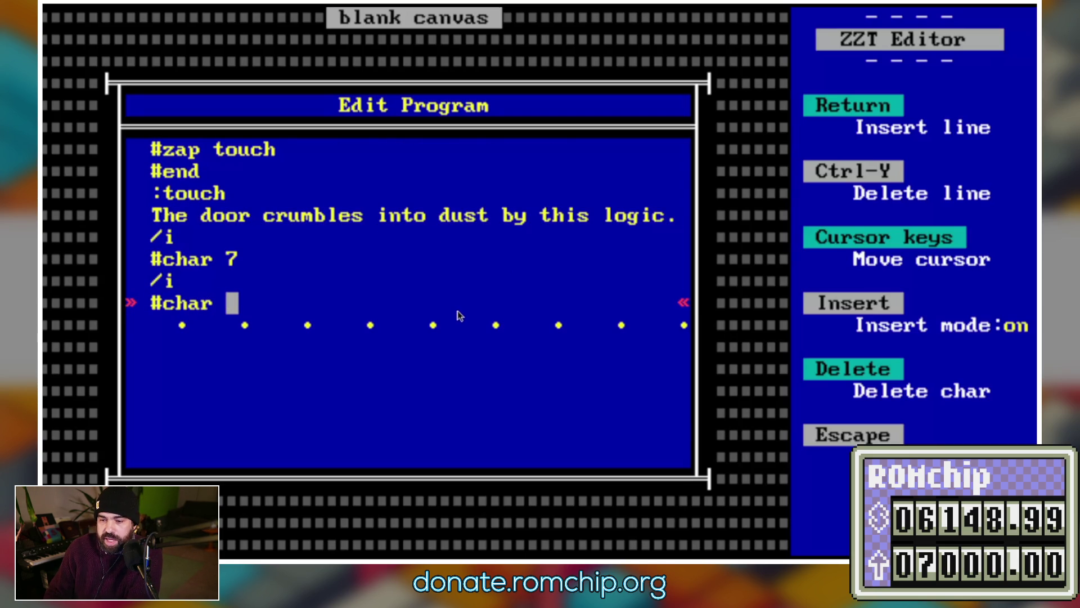
type("15")
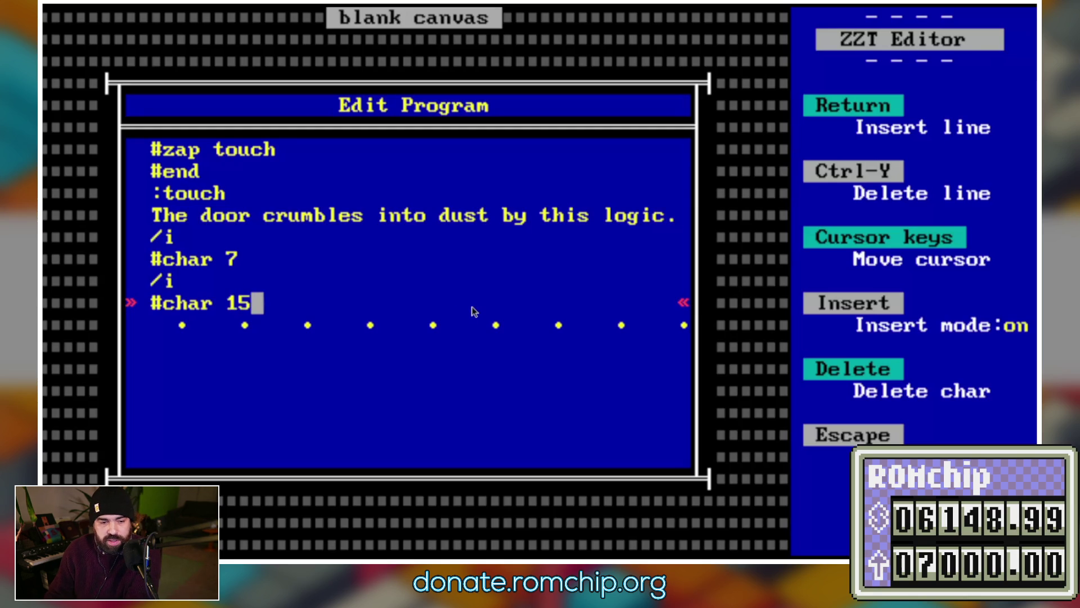
key("Return")
Continue the flicker with /i, #char 7, /i, #char 15, /i and a closing #die
type("/u")
key("BackSpace")
type("i")
key("Return")
type("#cj")
key("BackSpace")
type("har 7")
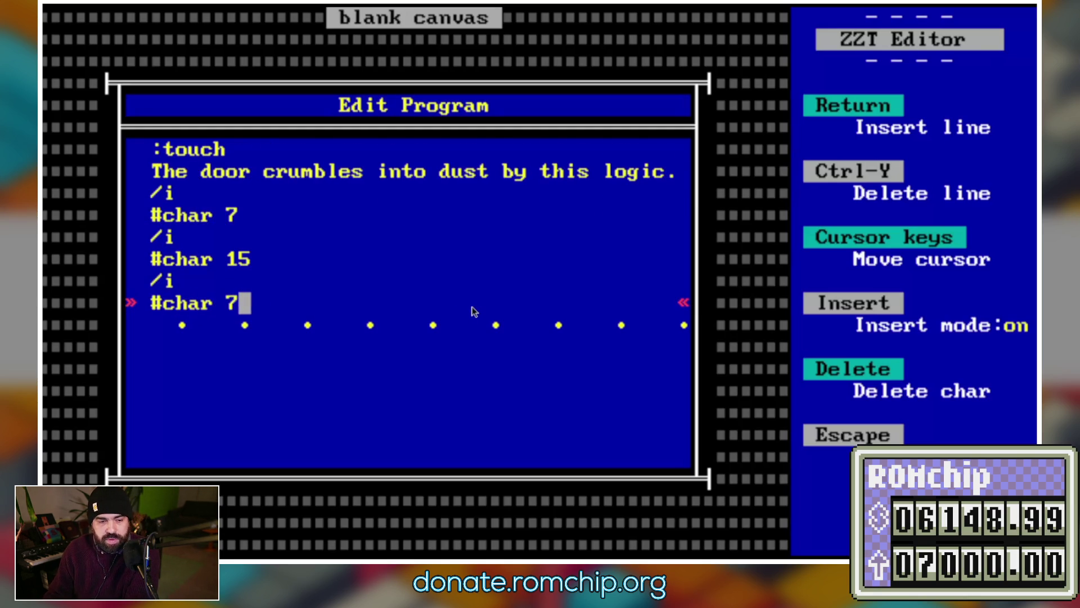
key("Return")
type("/iu")
key("BackSpace")
key("Return")
type("#char 15")
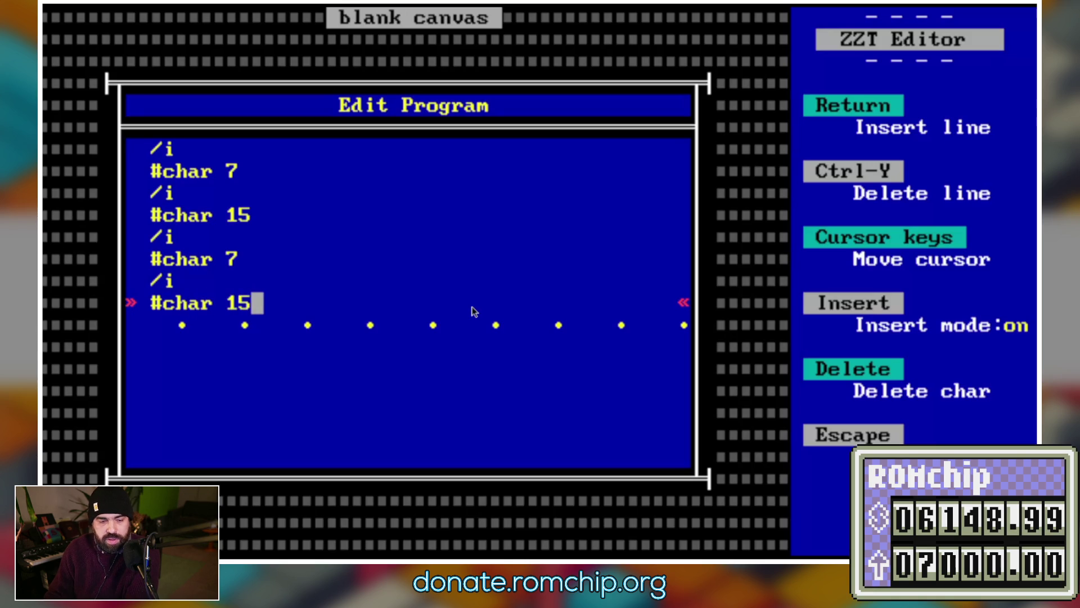
key("Return")
type("/i")
key("Return")
type("#die")
Replace the closing #die with #become fake and return to the top of the script
key("Up")
key("Up")
key("Down")
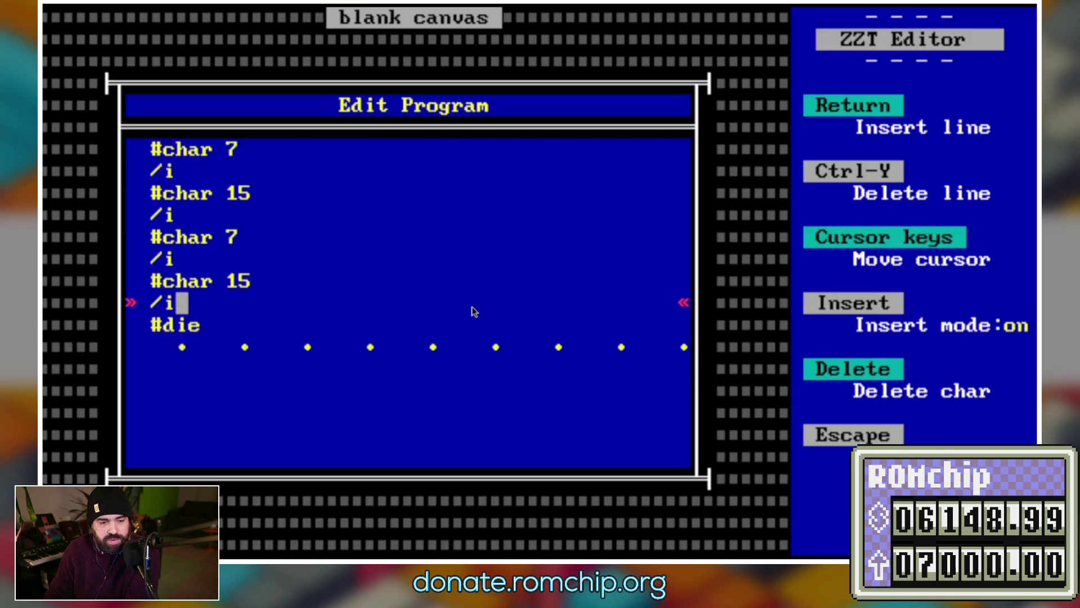
key("Down")
key("Right")
key("Right")
key("BackSpace")
key("BackSpace")
key("BackSpace")
type("become fak")
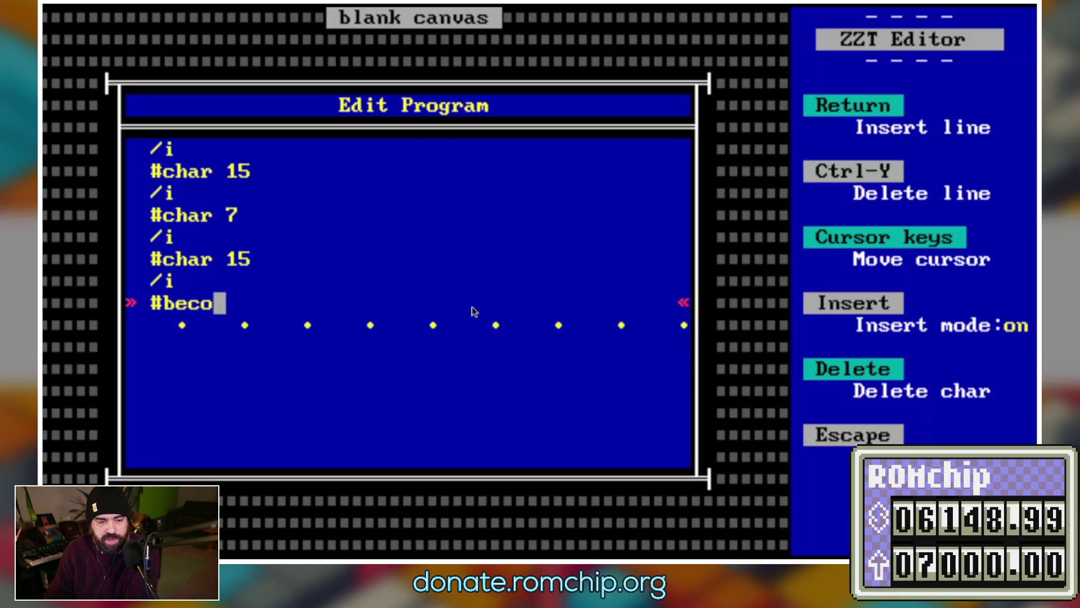
type("e")
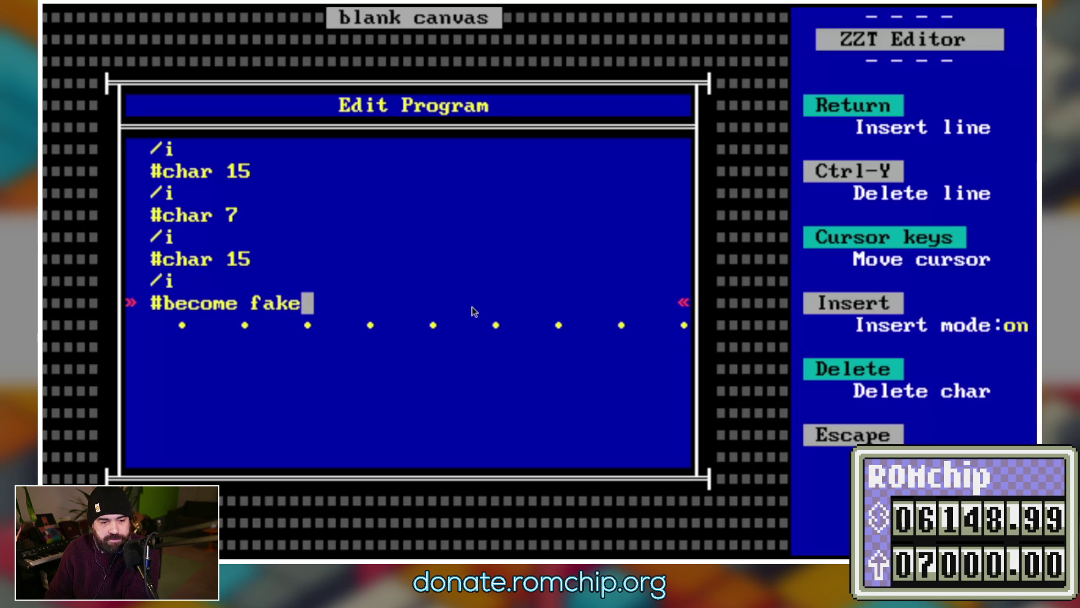
key("Up")
key("Up")
key("Up")
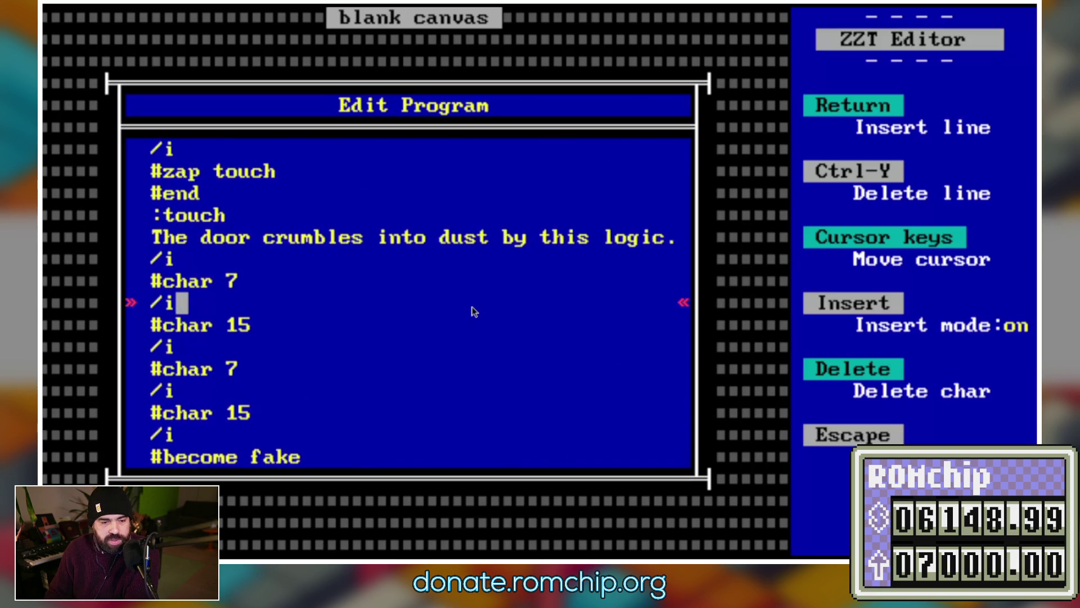
key("Up")
key("Up")
key("Up")
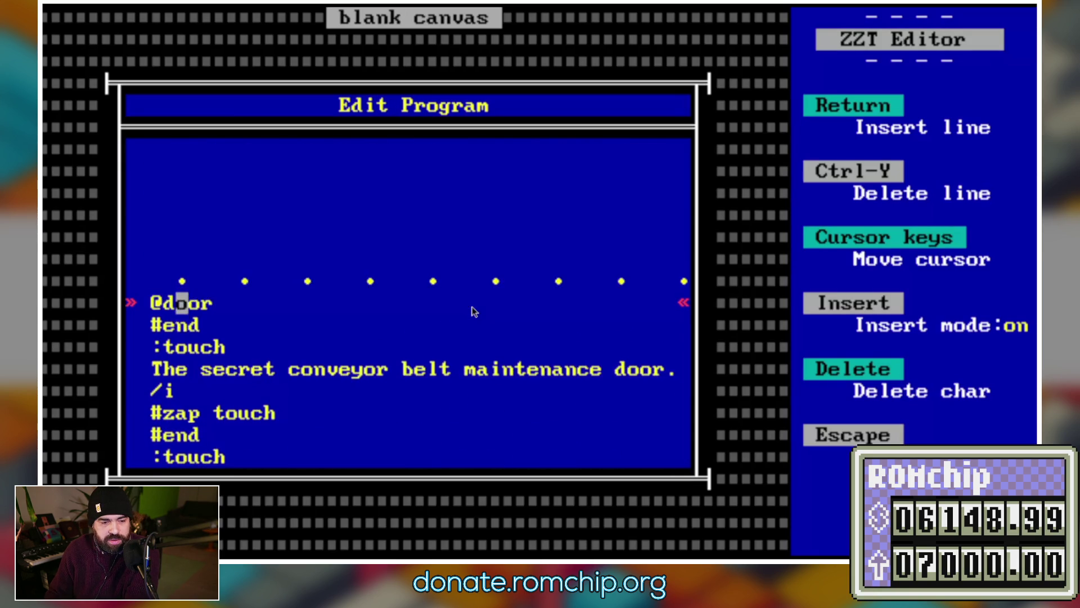
key("Down")
key("Return")
type("#cycle")
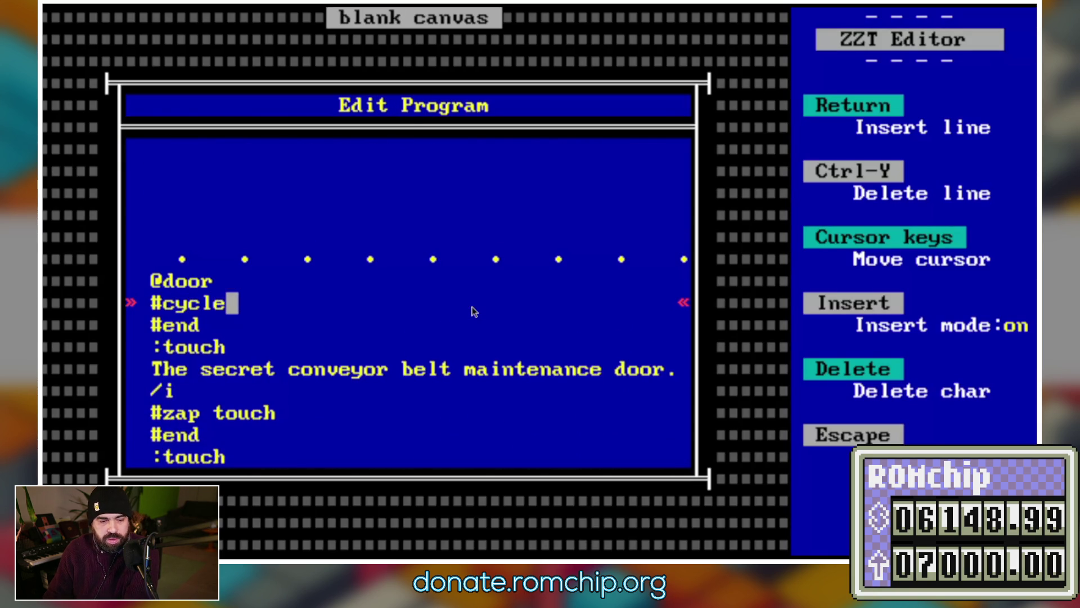
key("Escape")
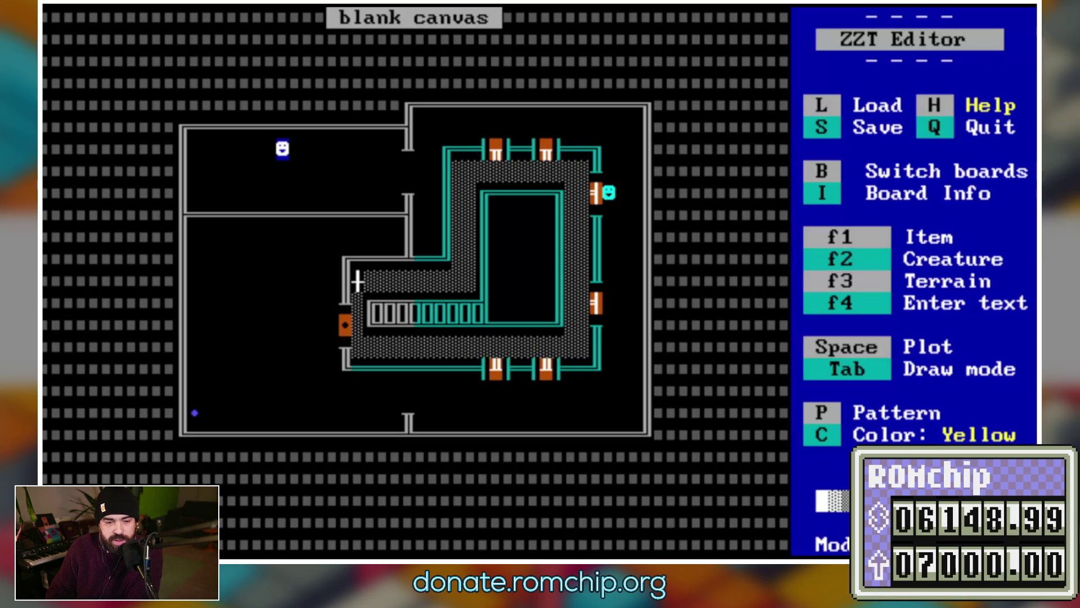
key("Return")
key("Return")
key("Page_Down")
In the sushi's touch code, add '#send dan:boo' after /i and remove the '#send ender:go' line
key("Up")
key("Up")
key("Up")
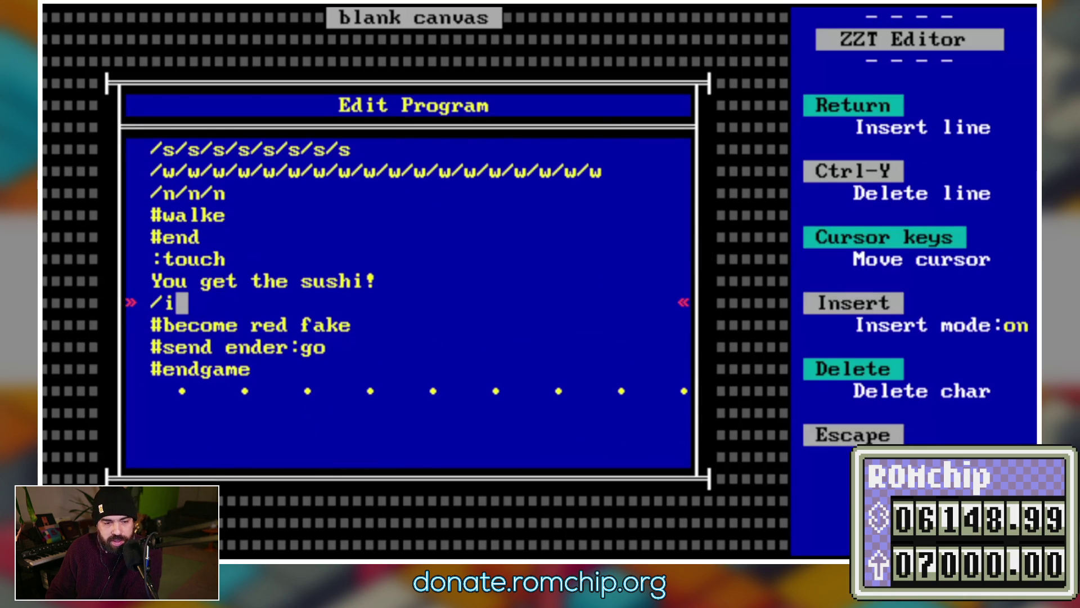
key("Down")
key("Down")
key("Up")
key("End")
key("Down")
key("Up")
key("End")
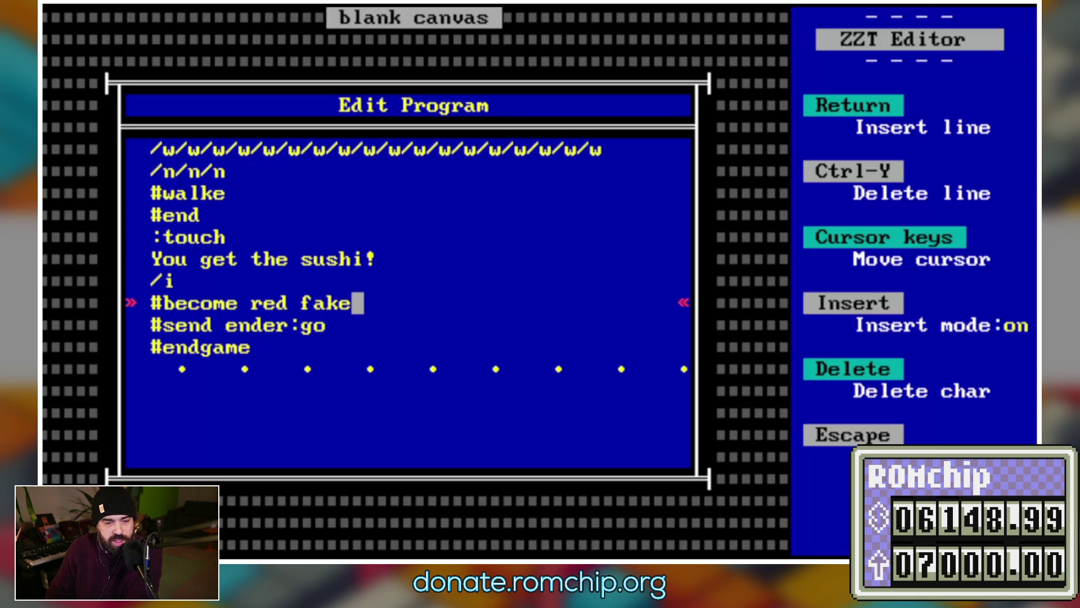
key("Down")
key("Left")
key("Left")
key("End")
key("Up")
key("Up")
key("Down")
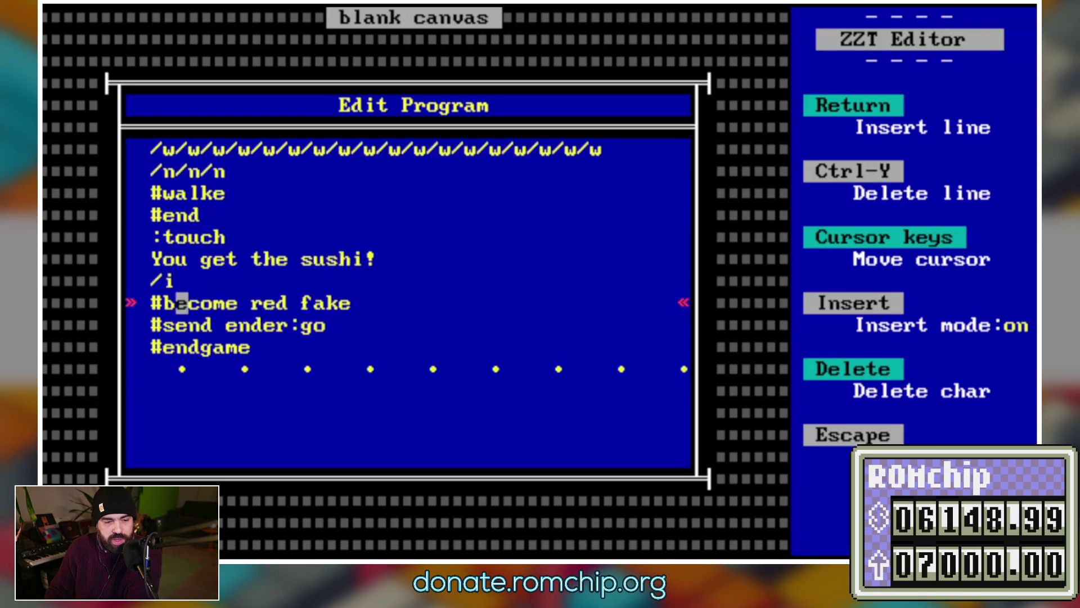
key("Down")
key("Down")
key("Up")
key("Up")
key("End")
key("Up")
key("Return")
type("#send dan:boo")
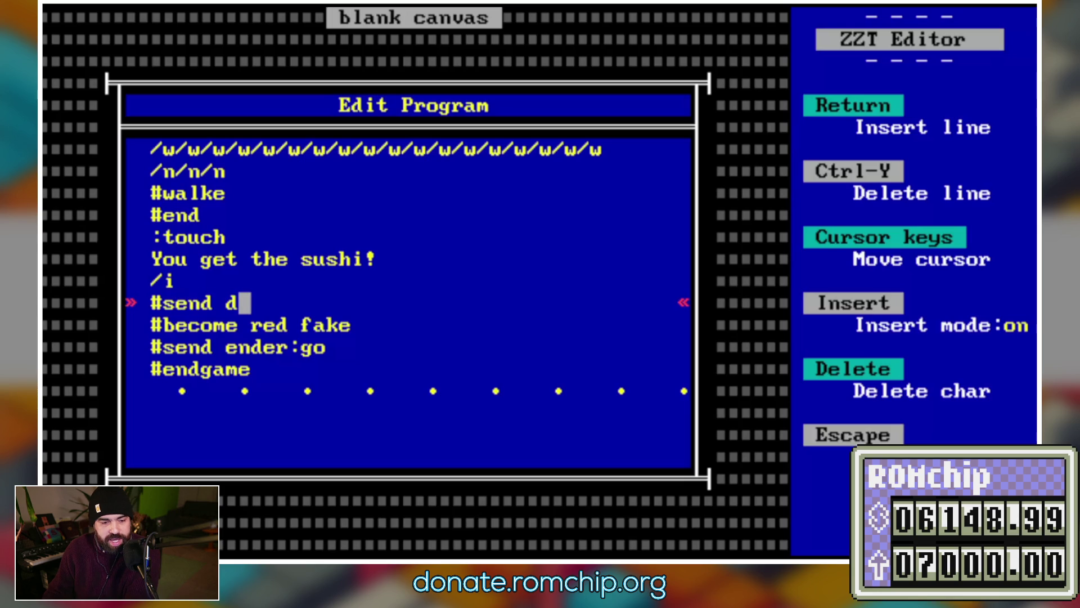
key("Down")
key("Down")
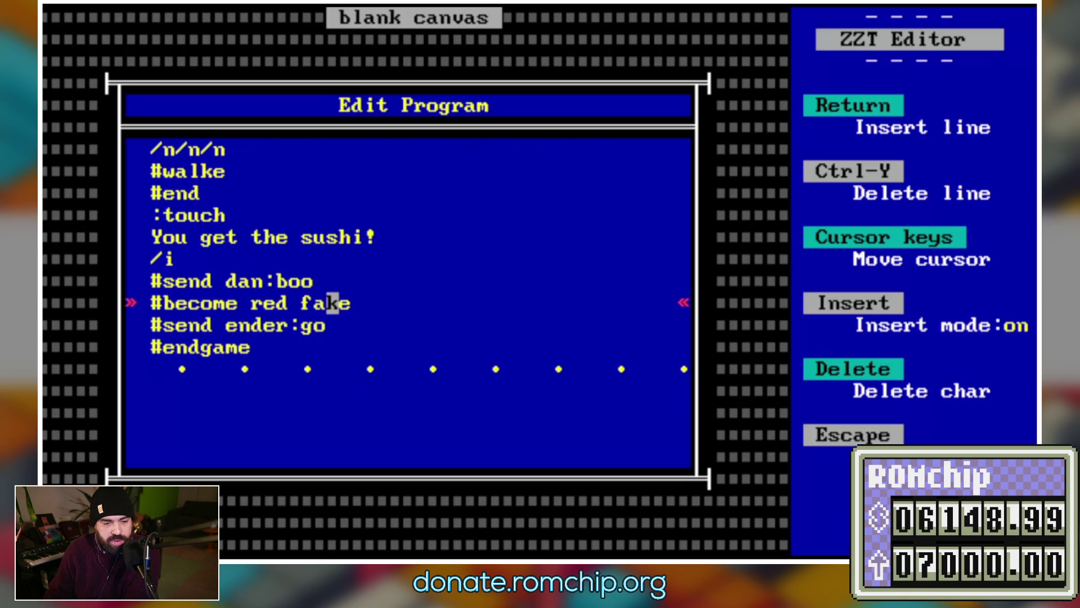
key("BackSpace")
key("BackSpace")
key("BackSpace")
key("BackSpace")
key("BackSpace")
key("BackSpace")
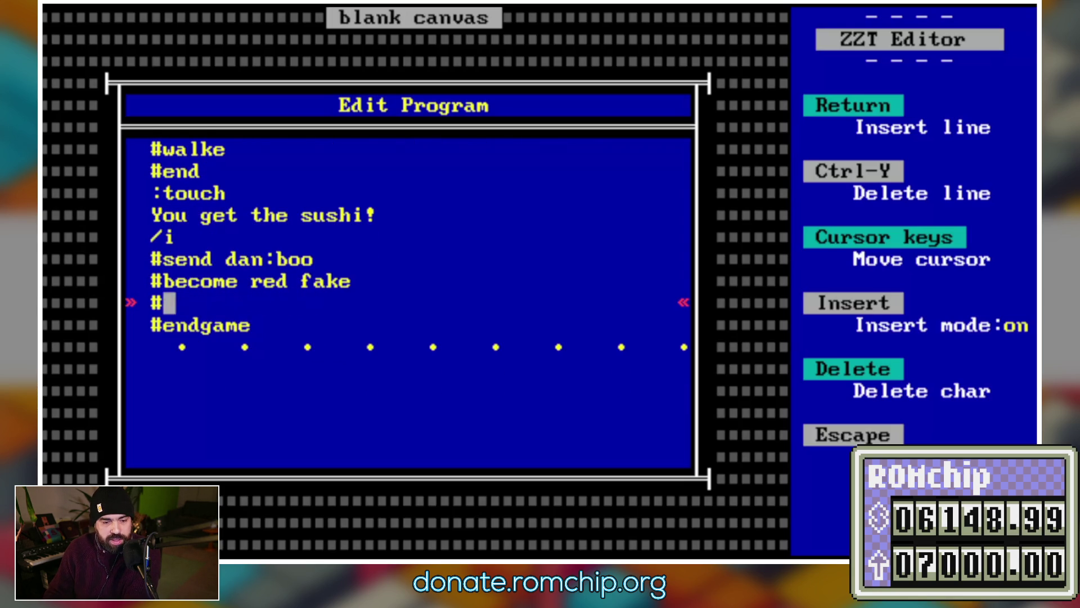
key("Escape")
Select Dan's object on the board and open his program at the final #end
key("Right")
key("Right")
key("Right")
key("Up")
key("Up")
key("Up")
key("Right")
key("Right")
key("Right")
key("Right")
key("Right")
key("F2")
key("o")
key("Return")
key("Down")
key("Down")
key("Down")
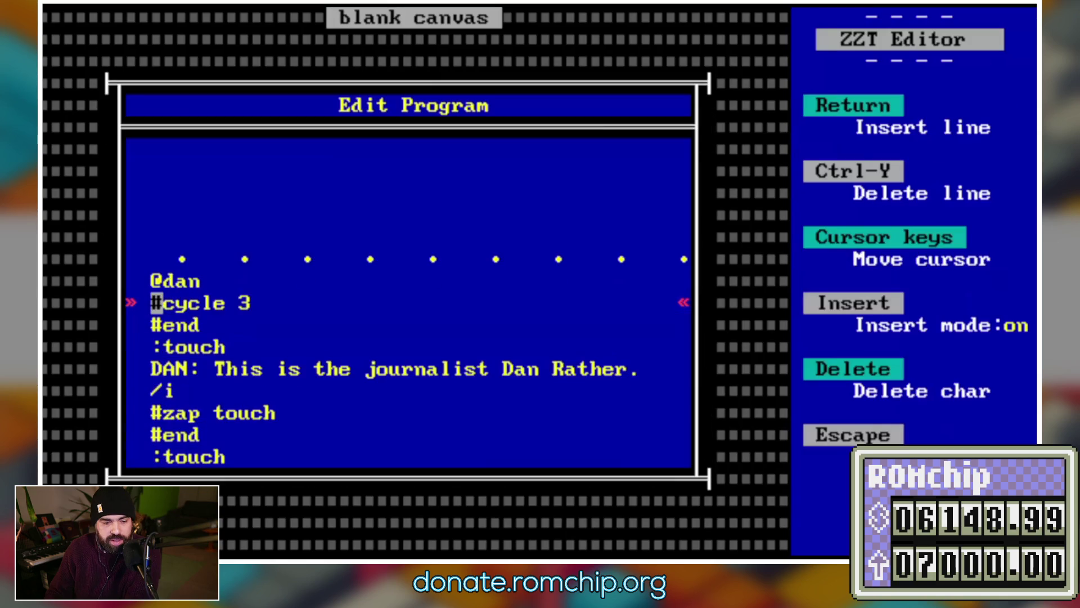
Append a :boo section to Dan: 'DAN: I knew today wasn't my day.', /i, #send ender:go, #end
key("Right")
key("Right")
key("Right")
key("Right")
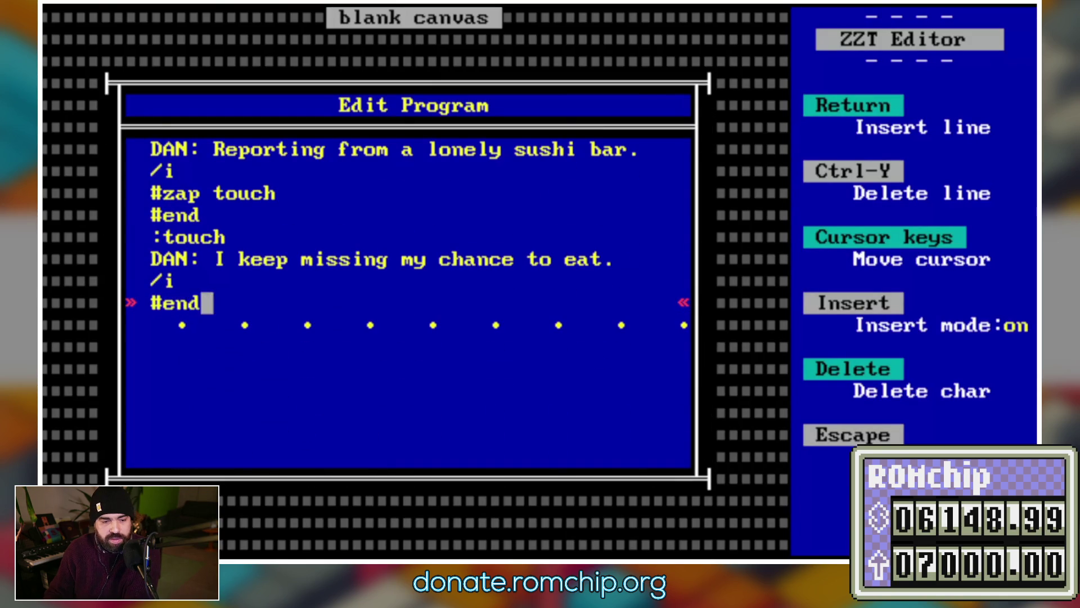
key("Return")
type(":boo")
key("Return")
type("DAN: I ")
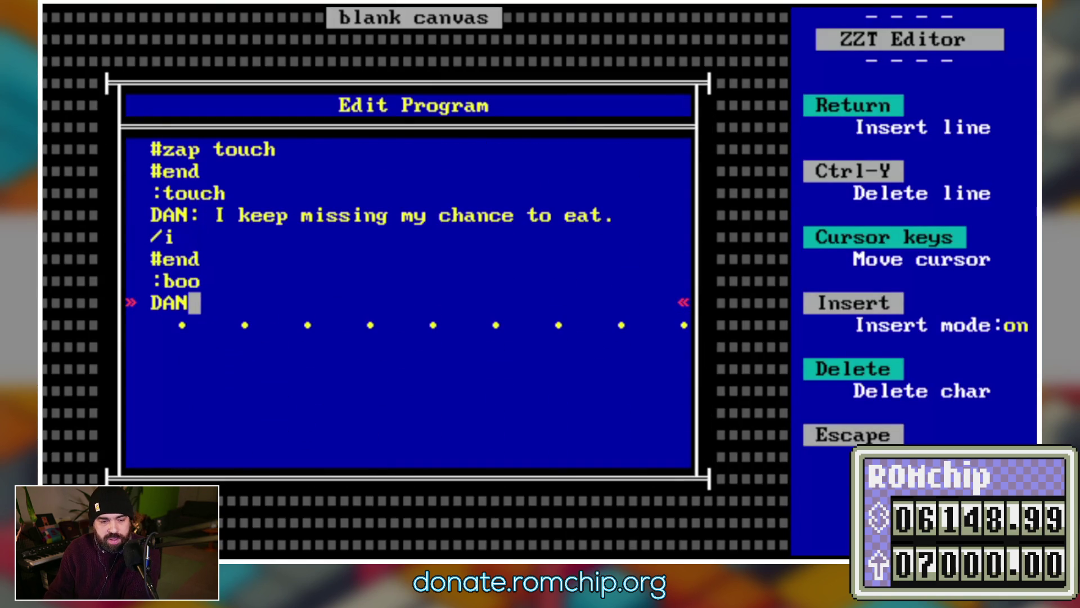
type("knew today wasn")
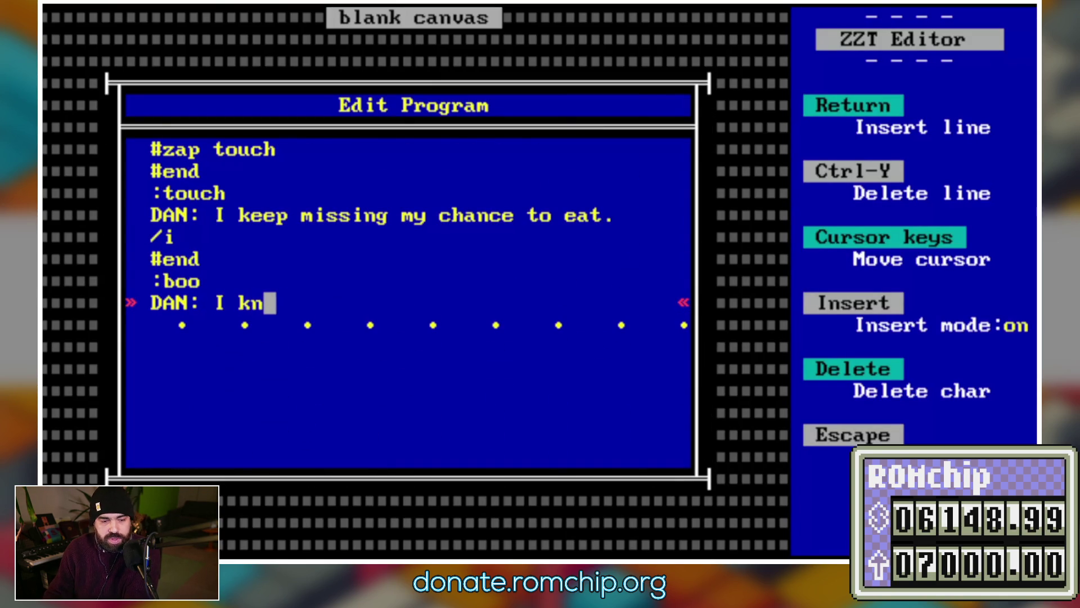
type("'t my day.")
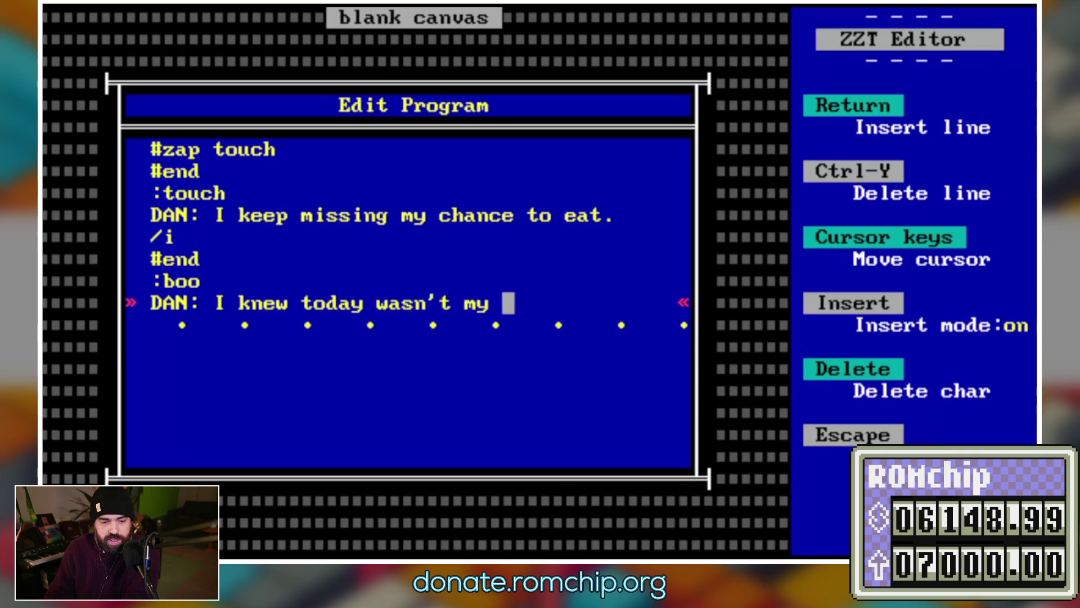
key("Return")
type("/i")
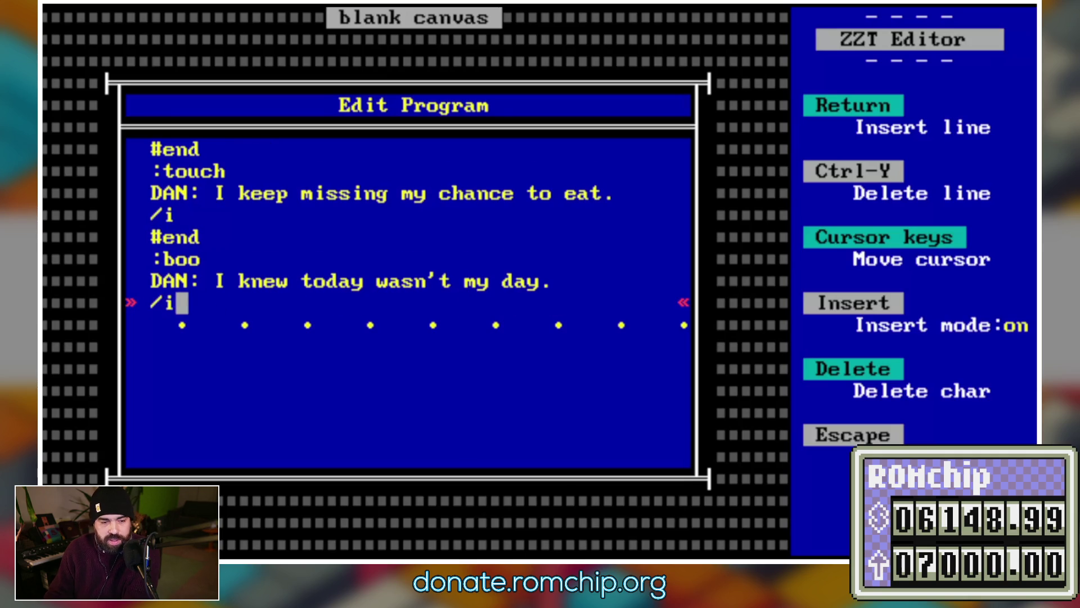
key("Return")
type("#send ")
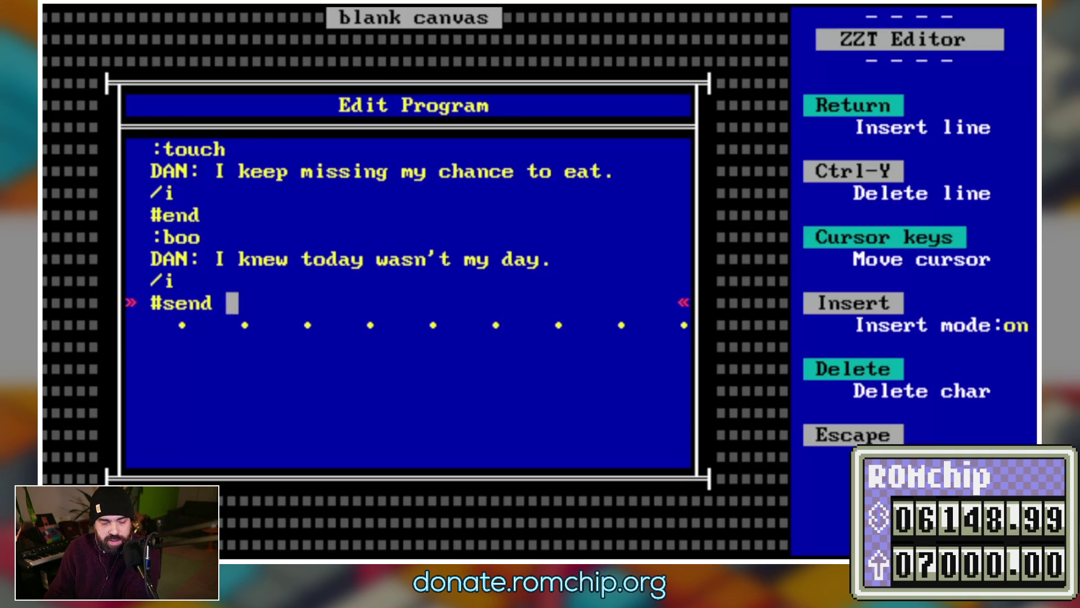
type("ender:go")
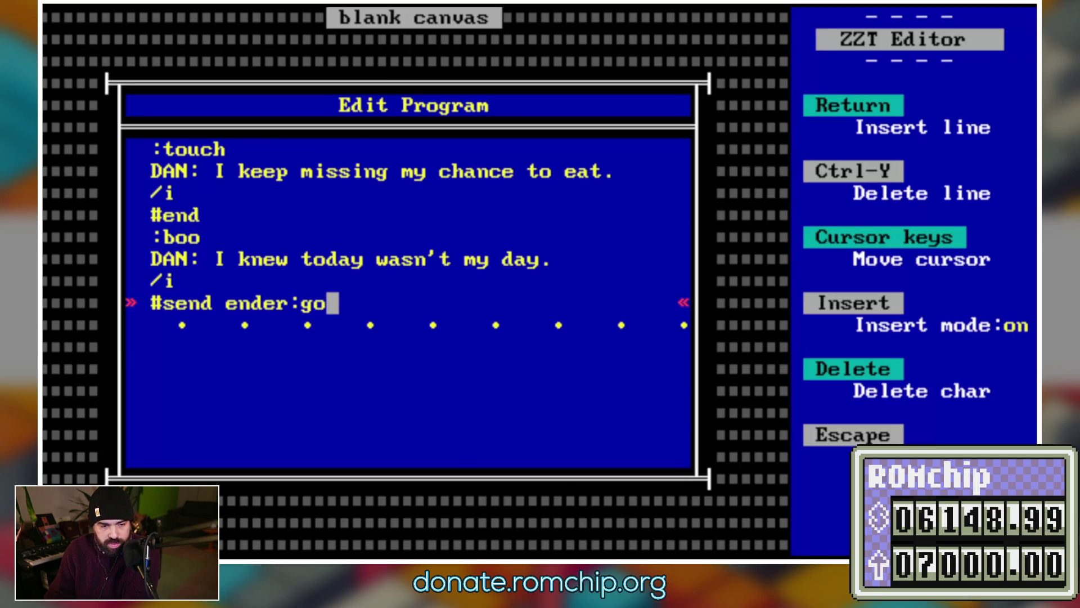
key("Return")
type("#end")
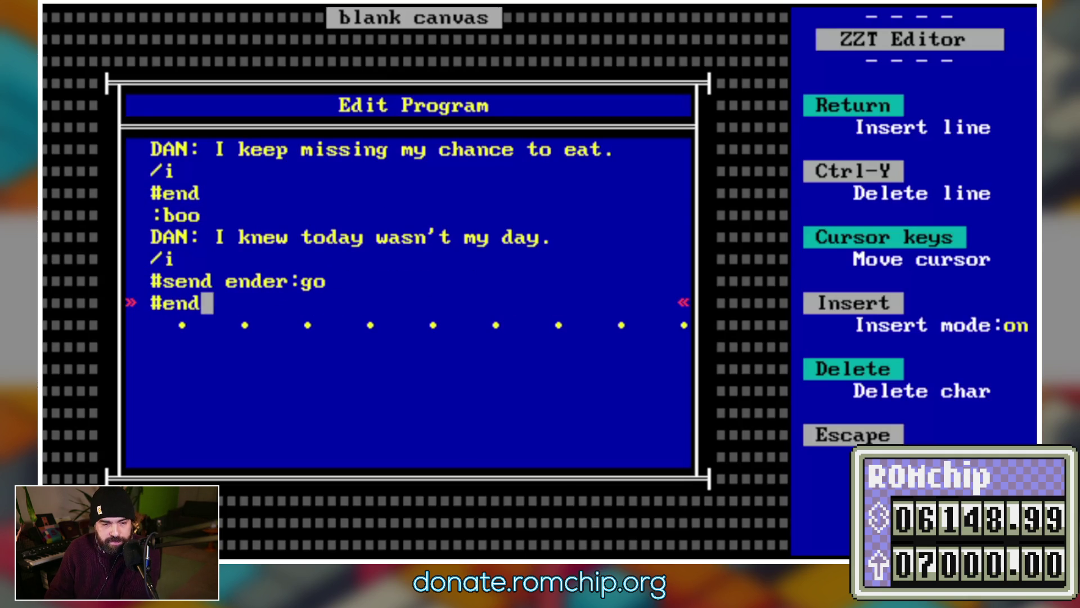
key("Escape")
key("Left")
key("Left")
key("Left")
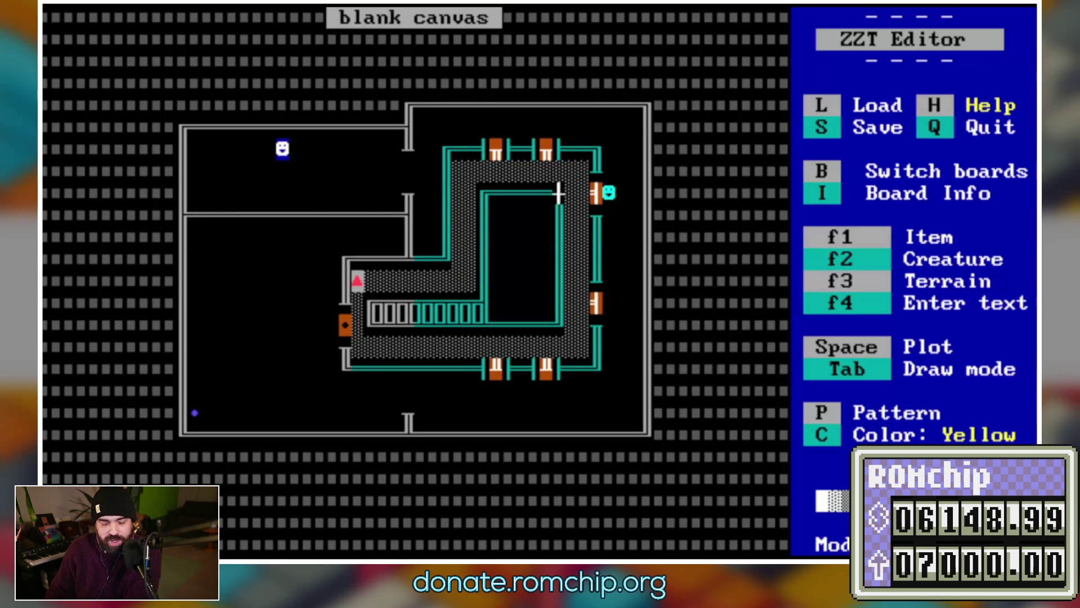
Save the world as ROMCHIP.ZZT and start a playtest
key("Left")
key("s")
key("Return")
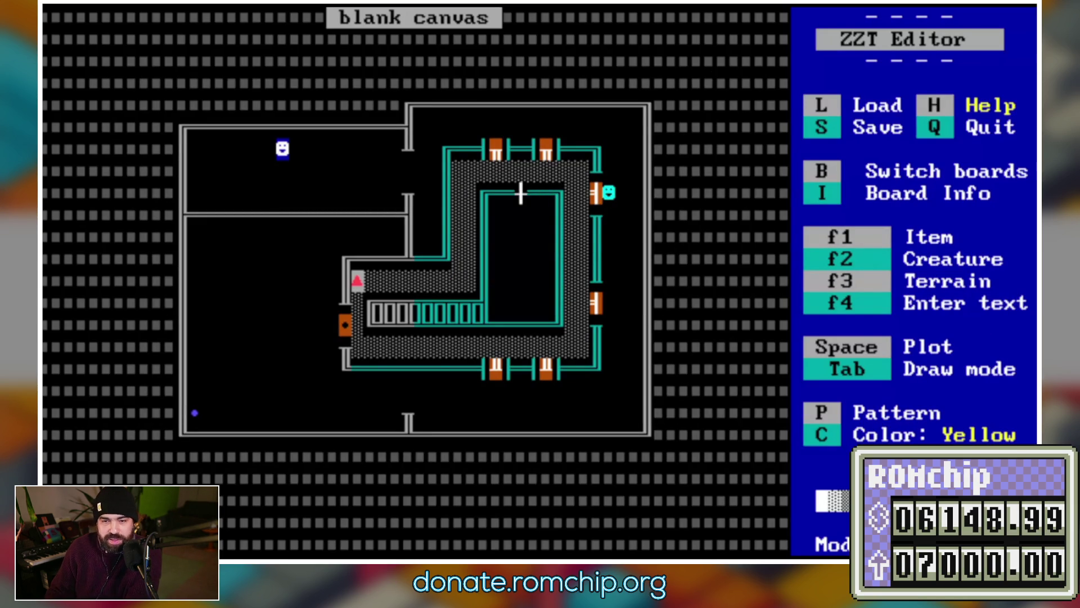
key("q")
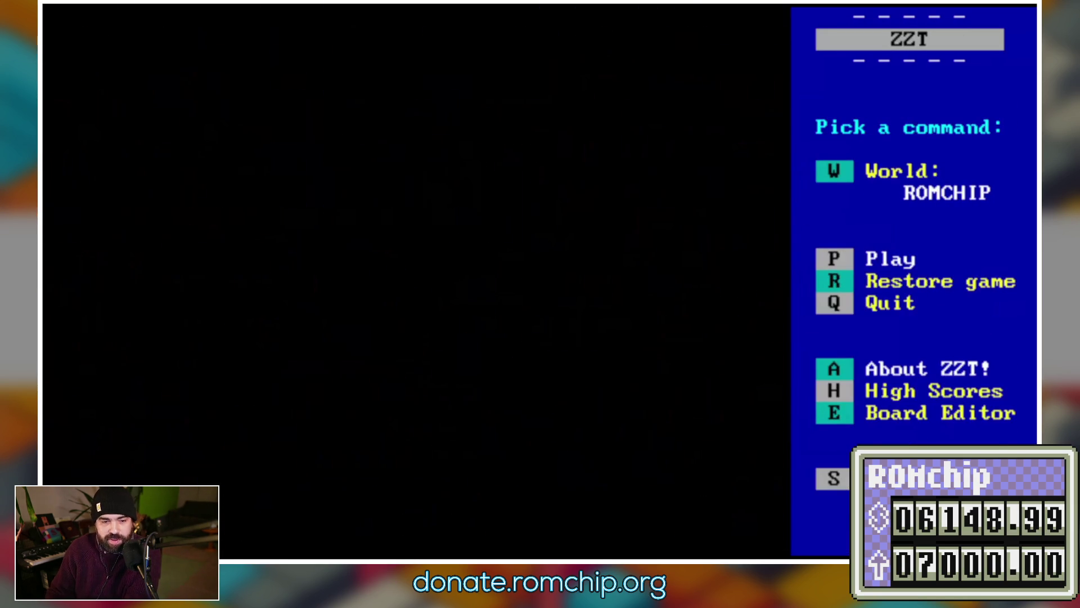
key("p")
Walk the player through the doorway into the room and eat the sushi
key("Down")
key("Right")
key("Right")
key("Right")
key("Up")
key("Right")
key("Right")
key("Right")
key("shift+Up")
key("Up")
key("Up")
key("Right")
key("Right")
key("Right")
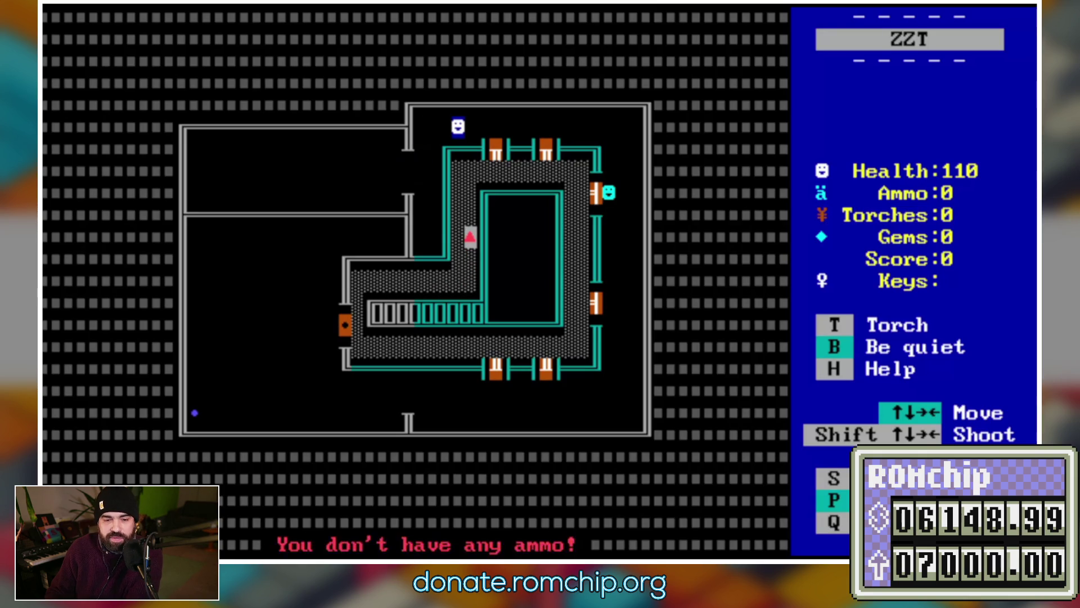
key("Right")
key("Right")
key("Right")
key("Down")
key("Down")
key("Down")
key("Right")
key("Down")
key("Down")
key("Down")
key("Down")
key("Left")
key("Left")
key("Up")
key("Up")
key("Up")
key("Up")
key("Right")
key("Down")
key("Down")
key("Down")
key("Down")
key("Down")
key("Down")
key("Down")
key("Down")
key("Left")
key("Left")
key("Left")
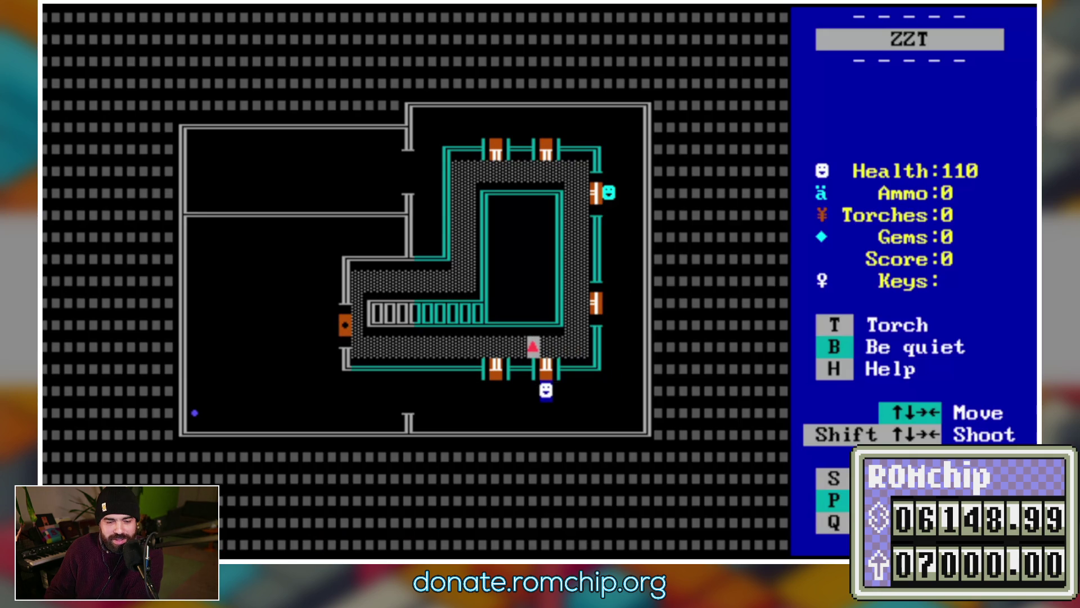
Touch the secret maintenance door until it crumbles, then walk through along the conveyor corridor
key("Left")
key("Left")
key("Left")
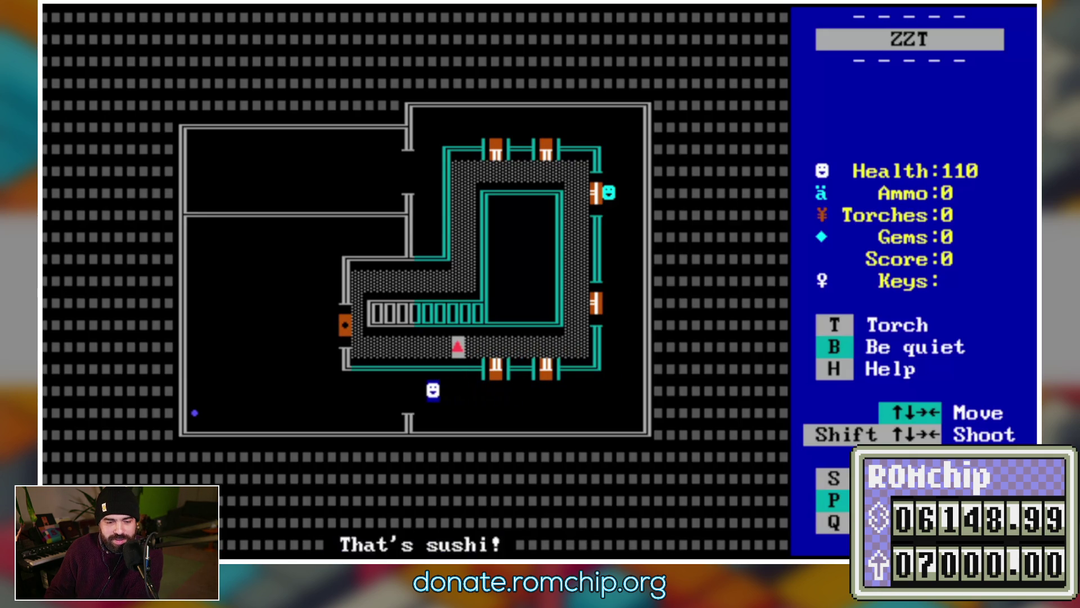
key("Left")
key("Left")
key("Up")
key("Up")
key("Up")
key("Right")
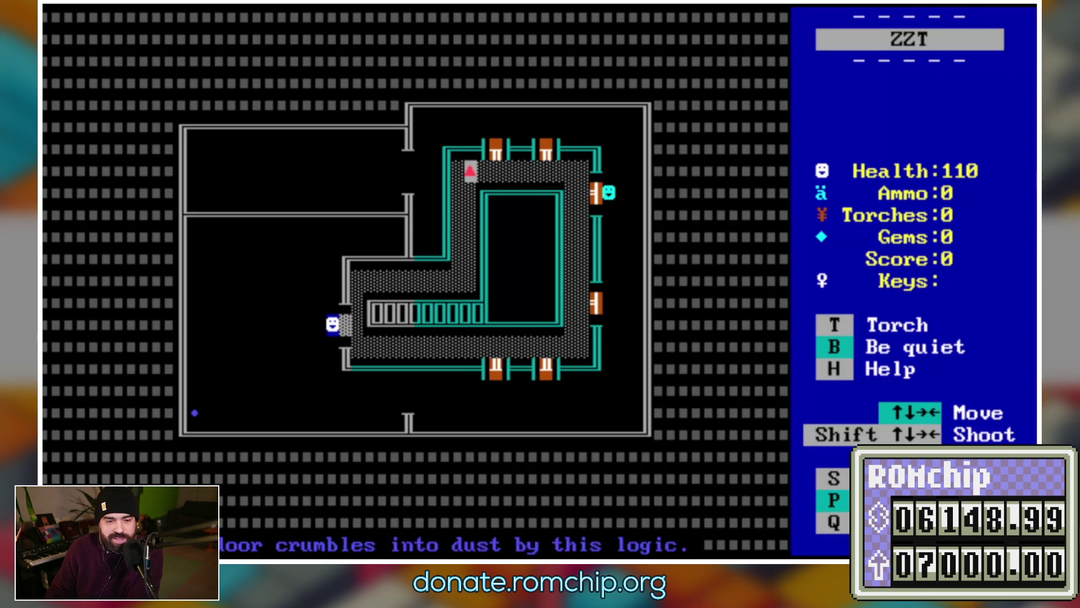
key("Right")
key("Right")
key("Up")
key("Up")
key("Right")
key("Right")
key("Right")
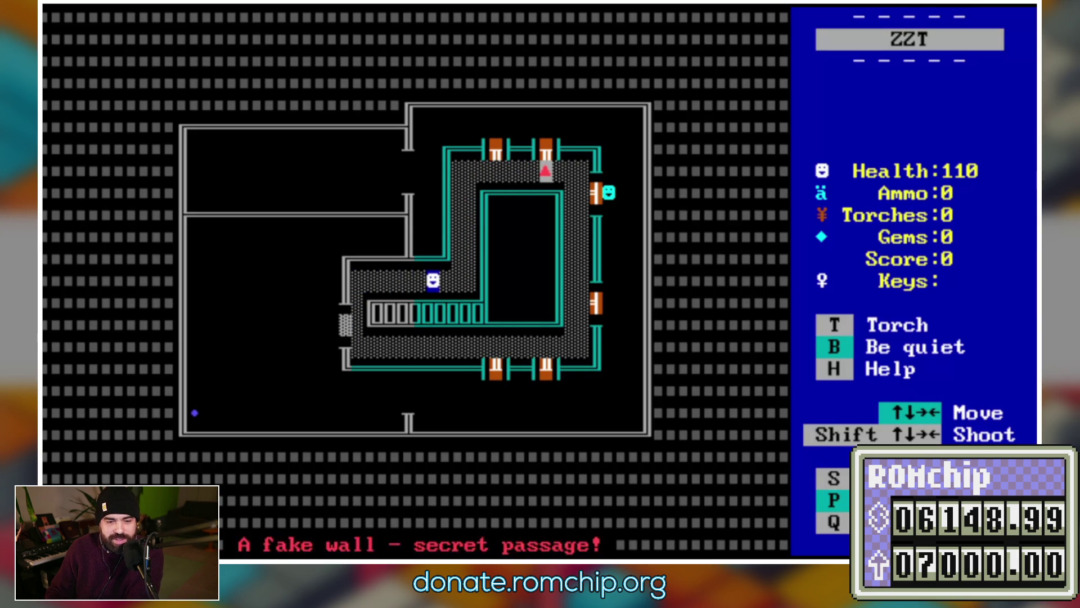
key("Left")
key("Left")
key("Left")
key("Left")
key("Left")
key("Left")
key("Down")
key("Down")
key("Down")
key("Right")
key("Right")
key("Right")
key("Right")
key("Right")
key("Right")
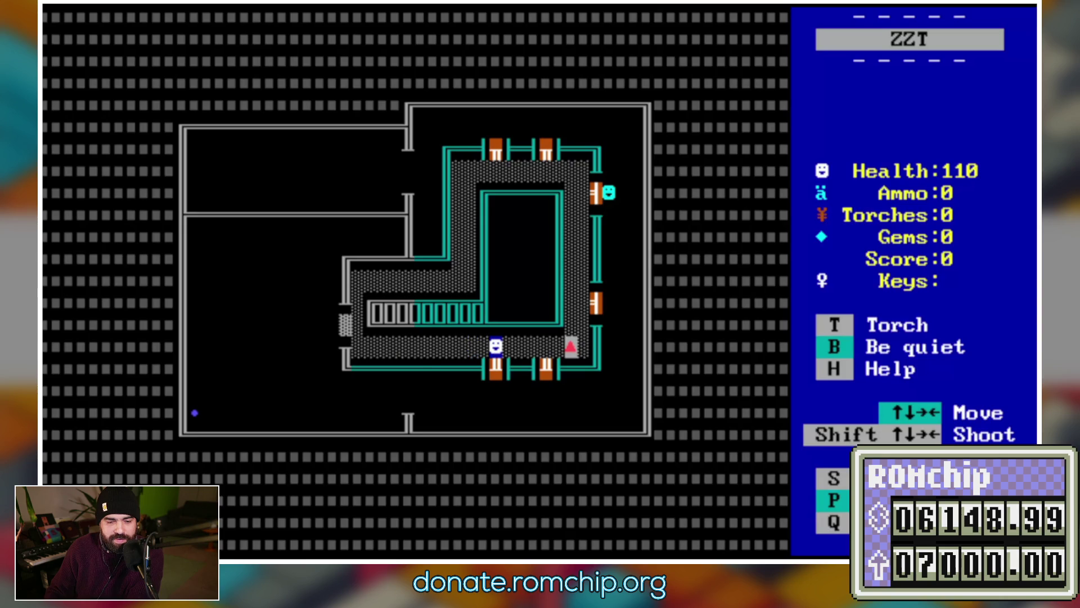
key("Right")
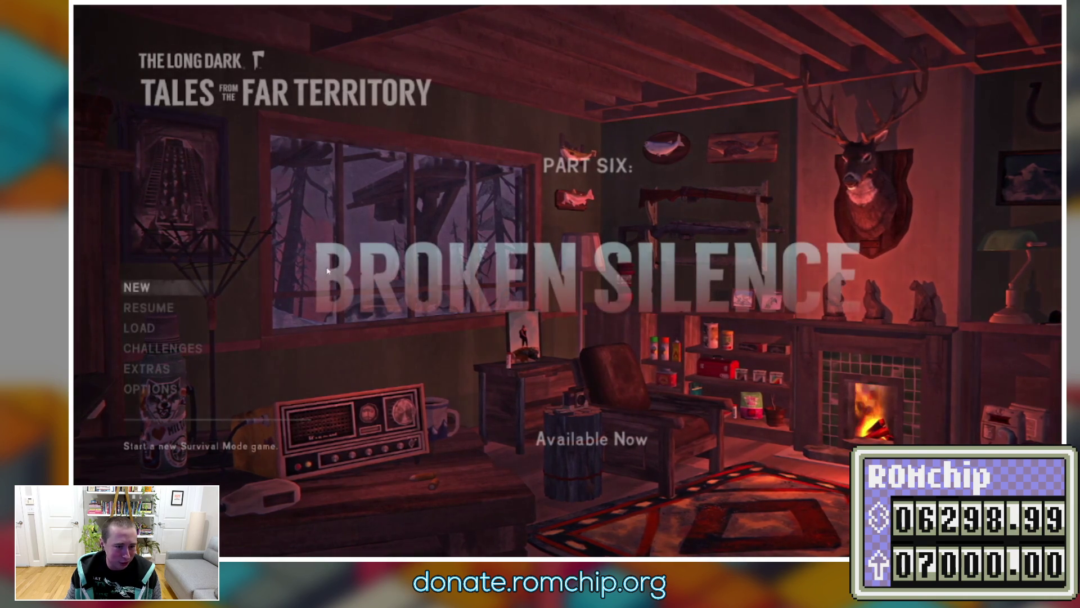
Start a new survival game on Interloper difficulty with the female survivor
left_click(191, 287)
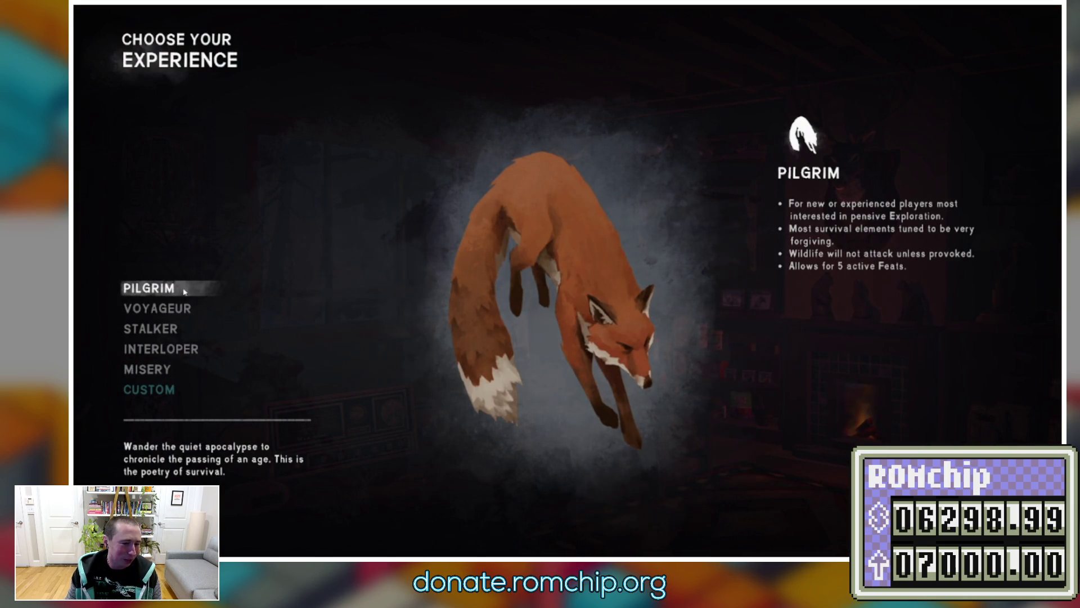
left_click(193, 358)
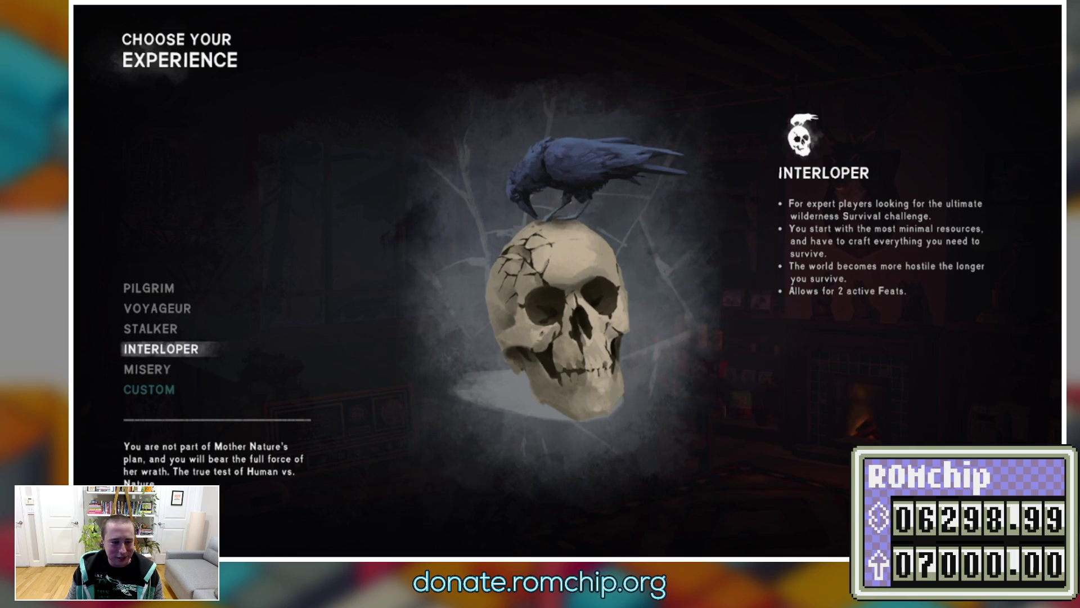
key("Return")
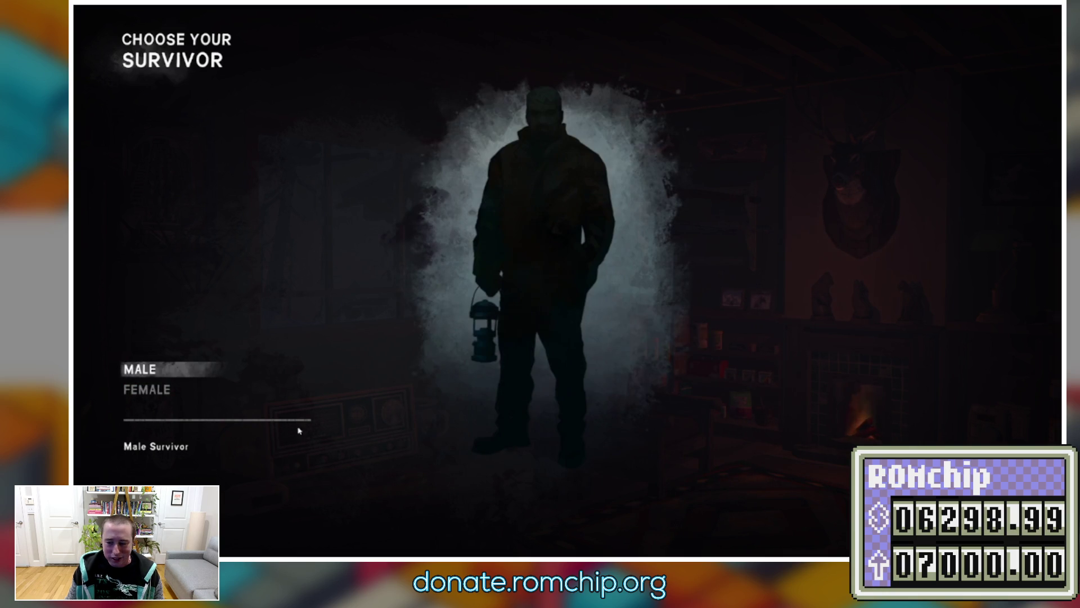
left_click(166, 394)
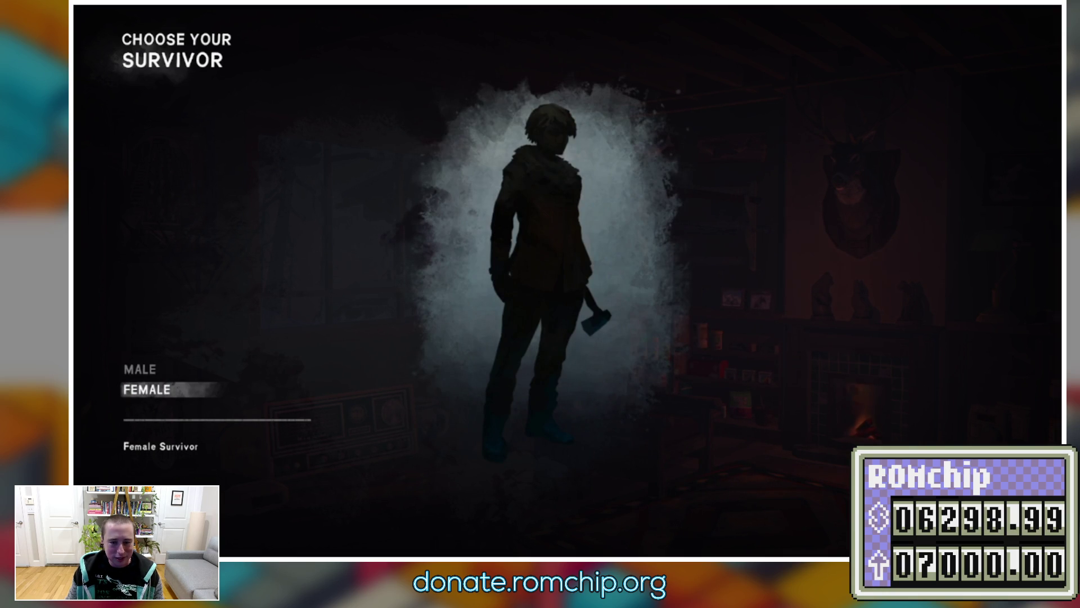
key("Return")
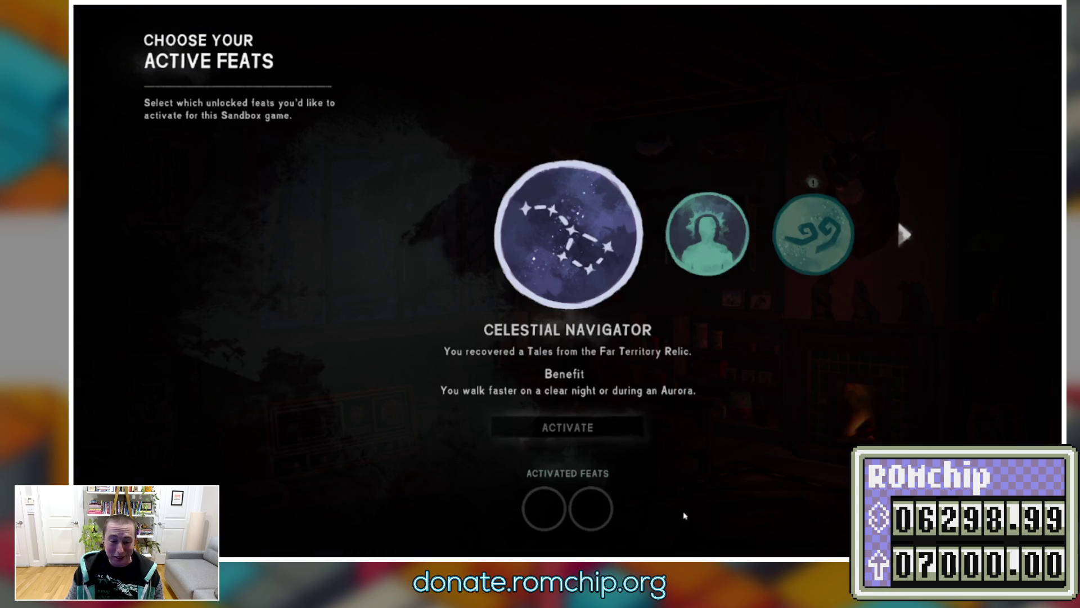
Activate the Fire Master and Efficient Machine feats, disable cougars, and accept the default sandbox name
key("Right")
key("Right")
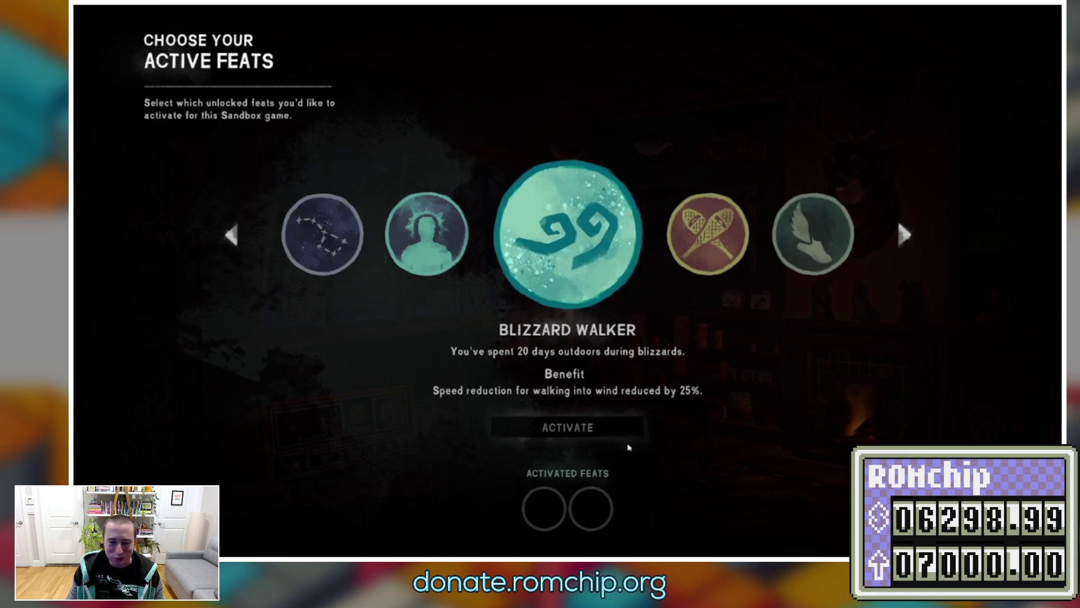
key("Right")
key("Right")
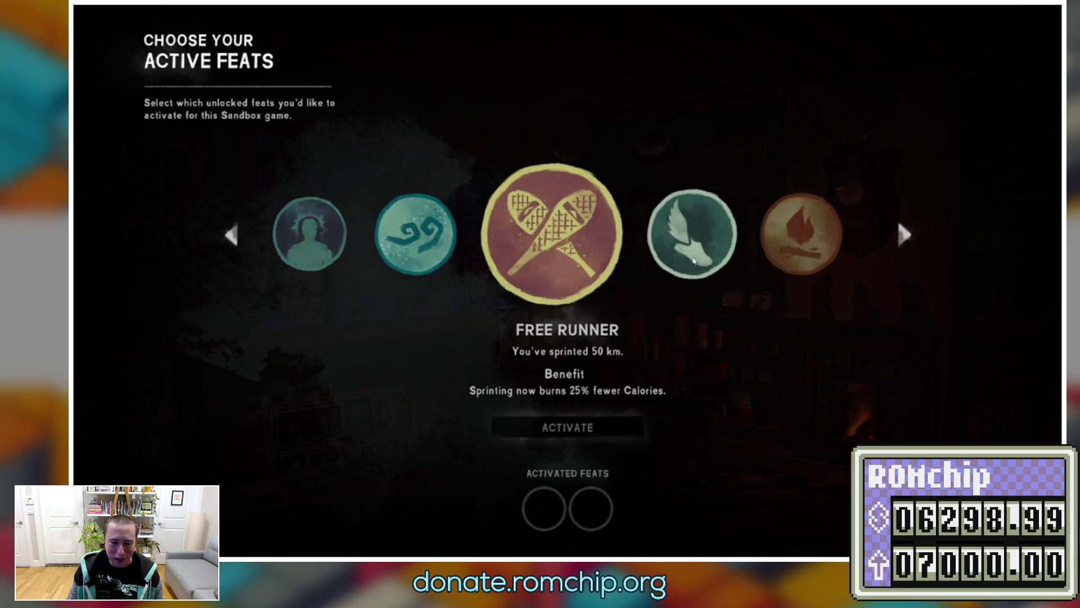
key("Right")
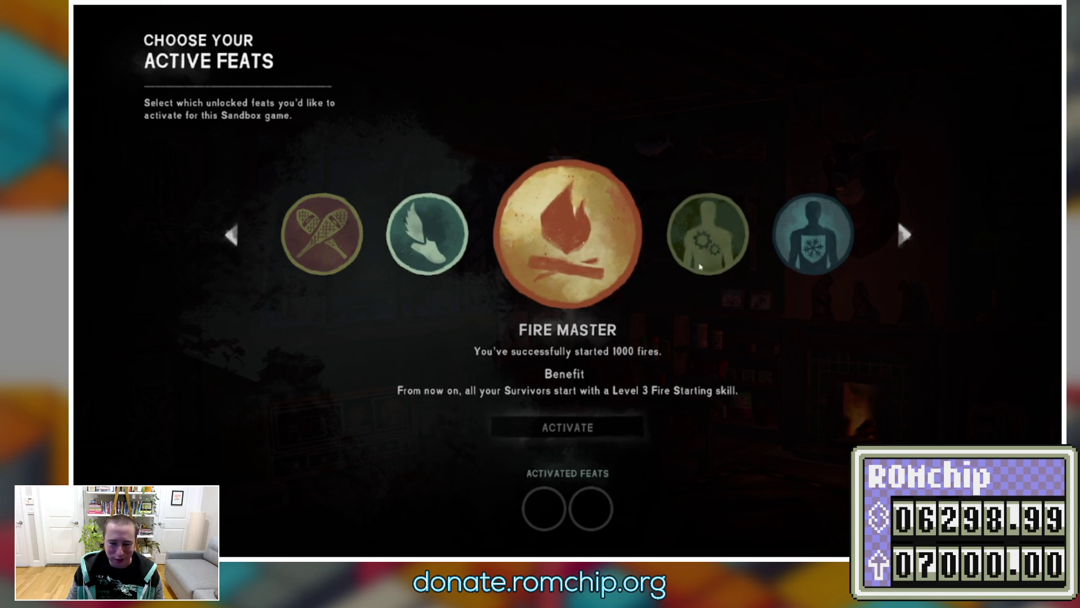
left_click(600, 432)
key("Right")
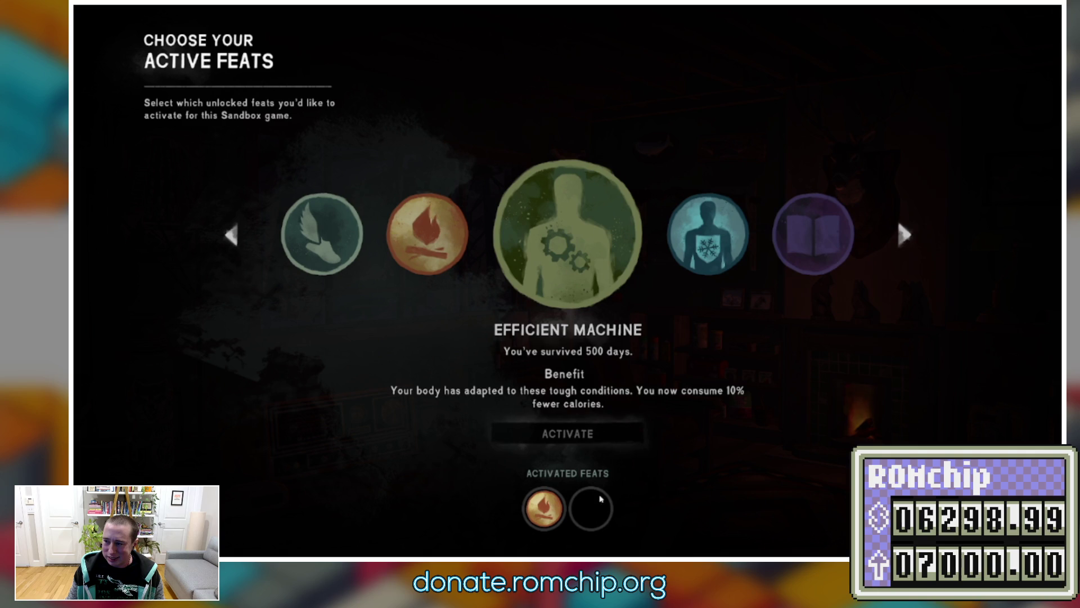
left_click(603, 438)
key("Return")
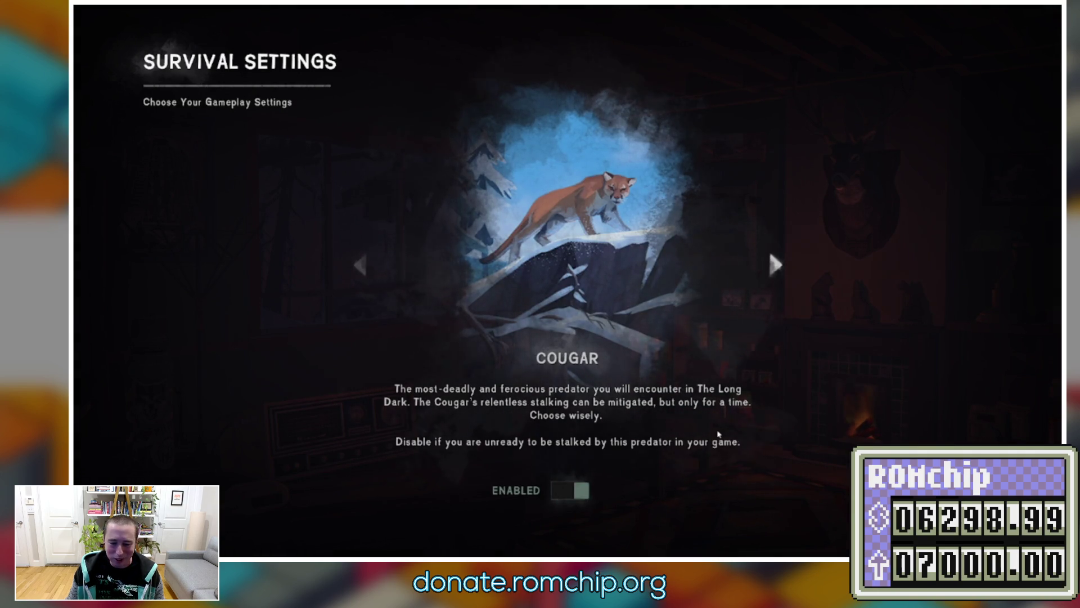
left_click(581, 491)
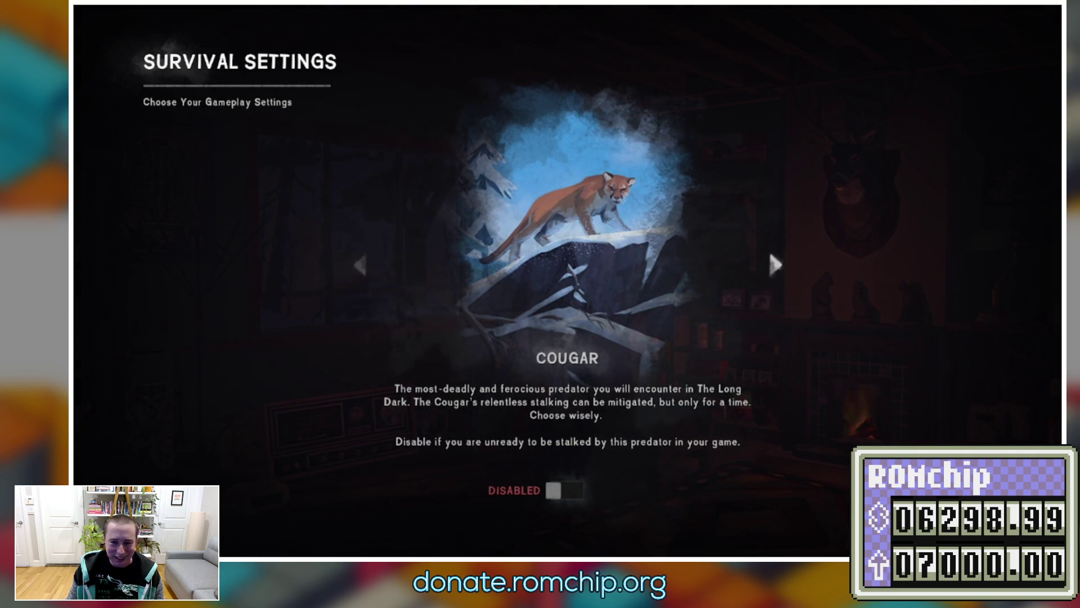
key("Return")
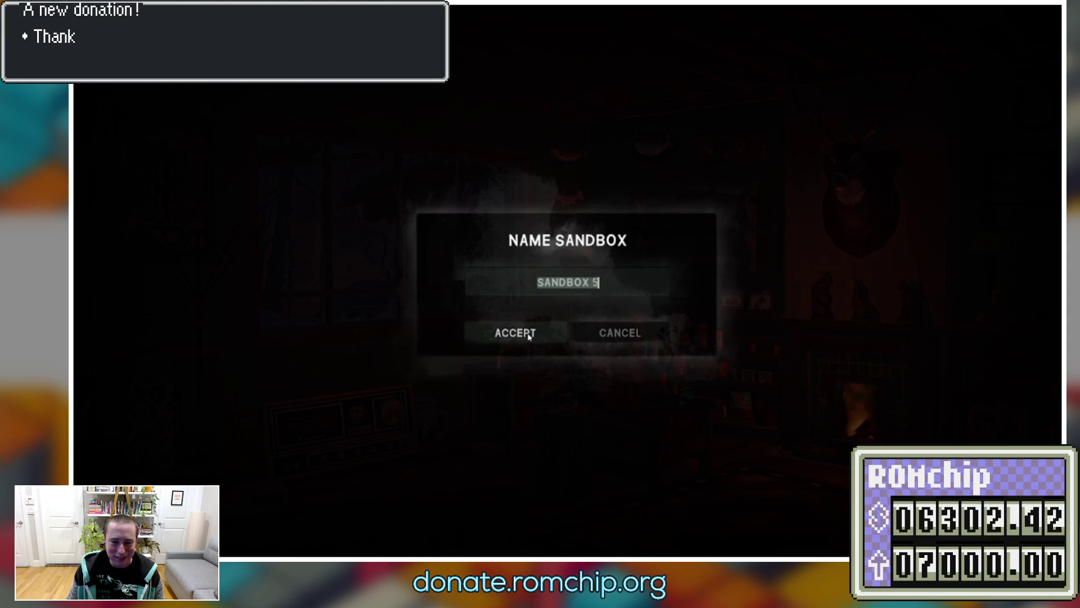
key("Return")
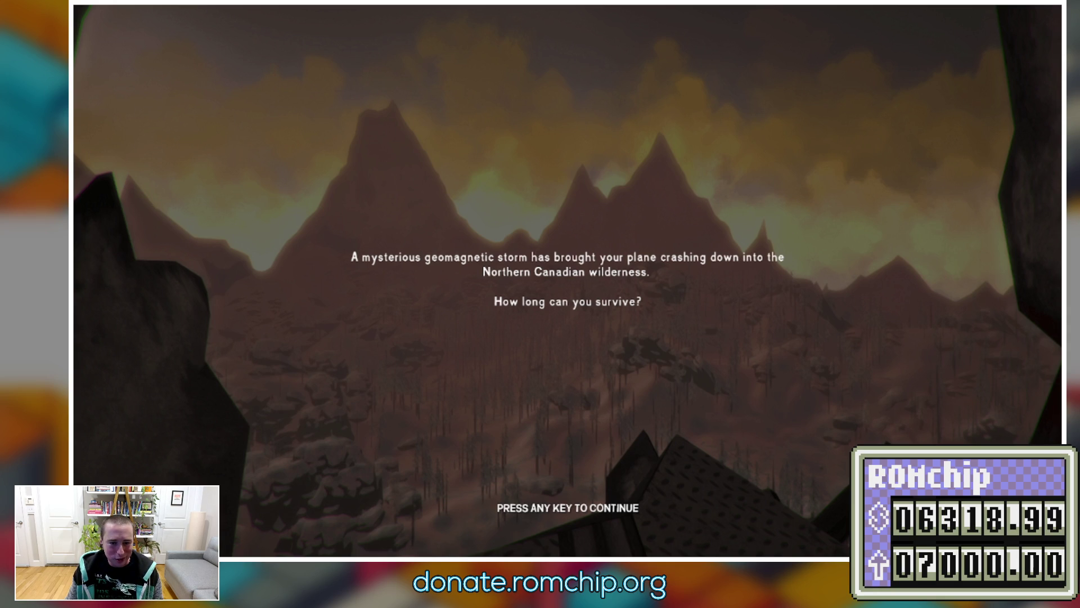
Dismiss the crash story text and bring up the radial menu in the ravine
key("space")
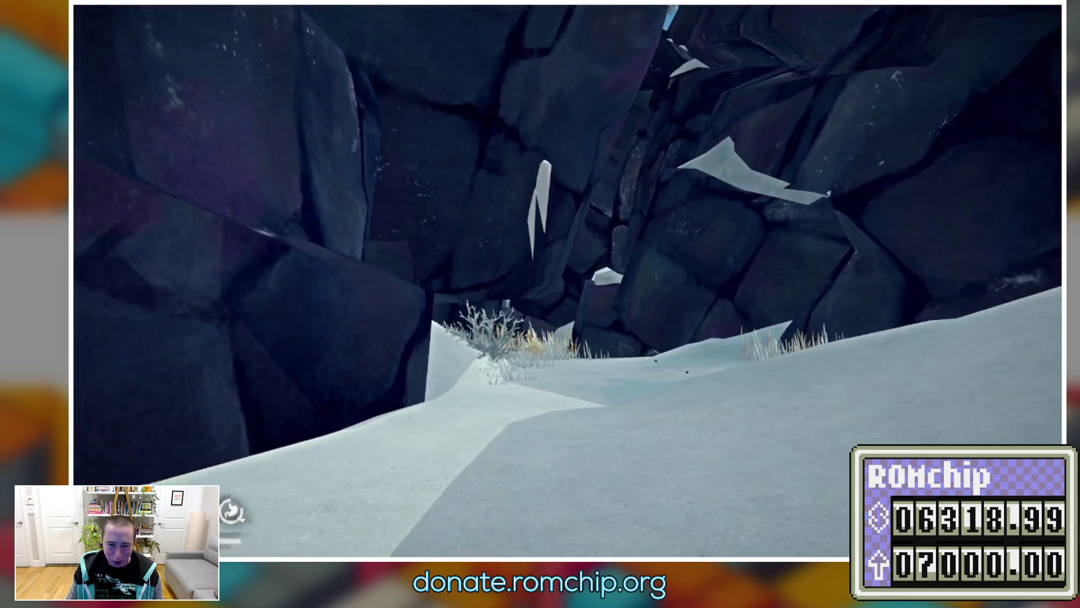
key("Tab")
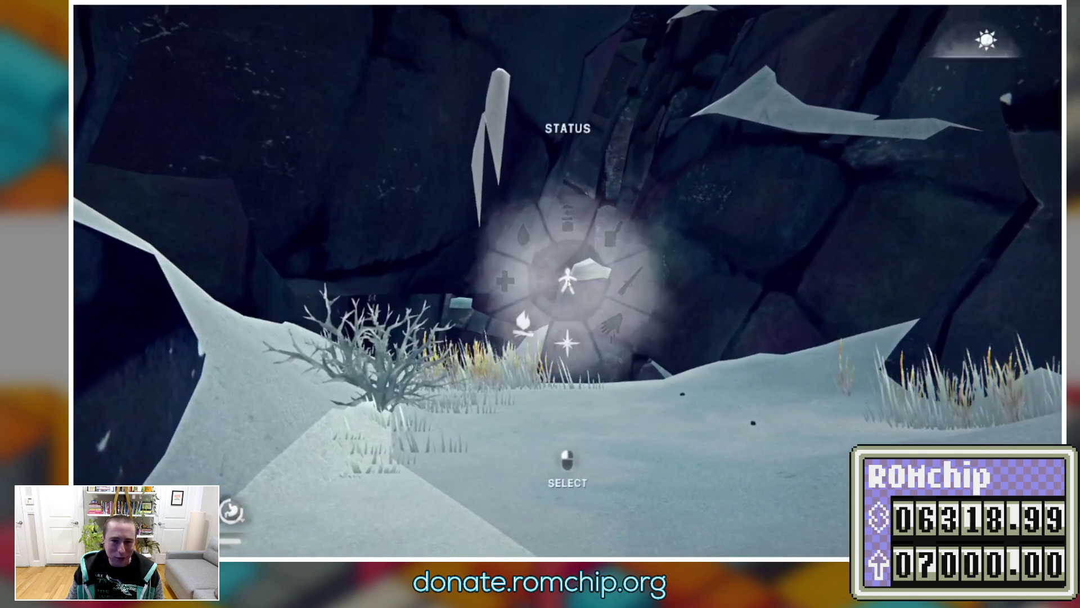
Look over the survivor status, clothing and backpack screens, then close the inventory
left_click(539, 197)
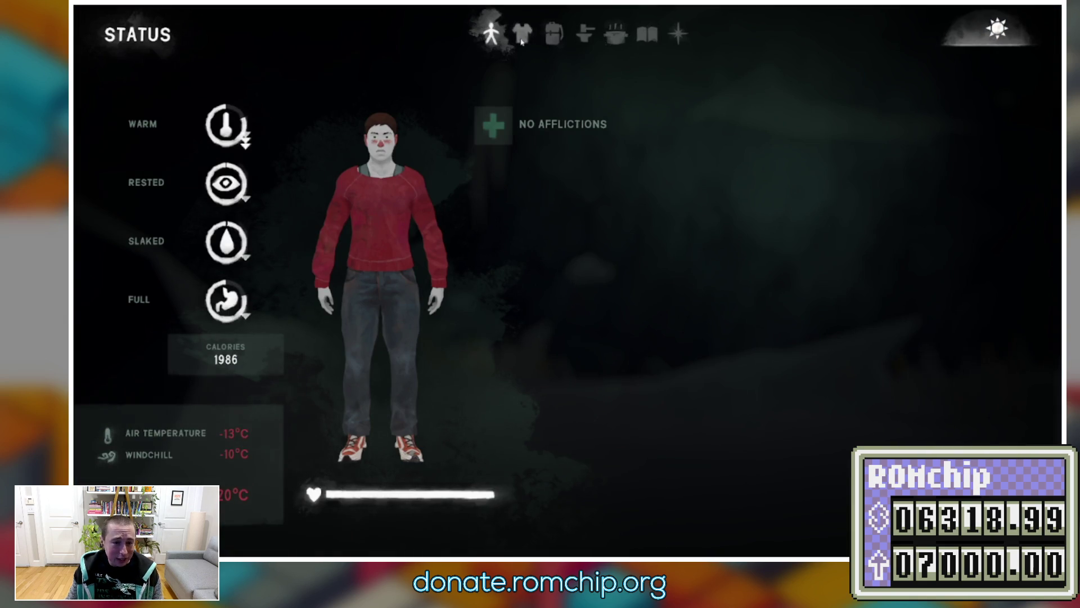
left_click(522, 37)
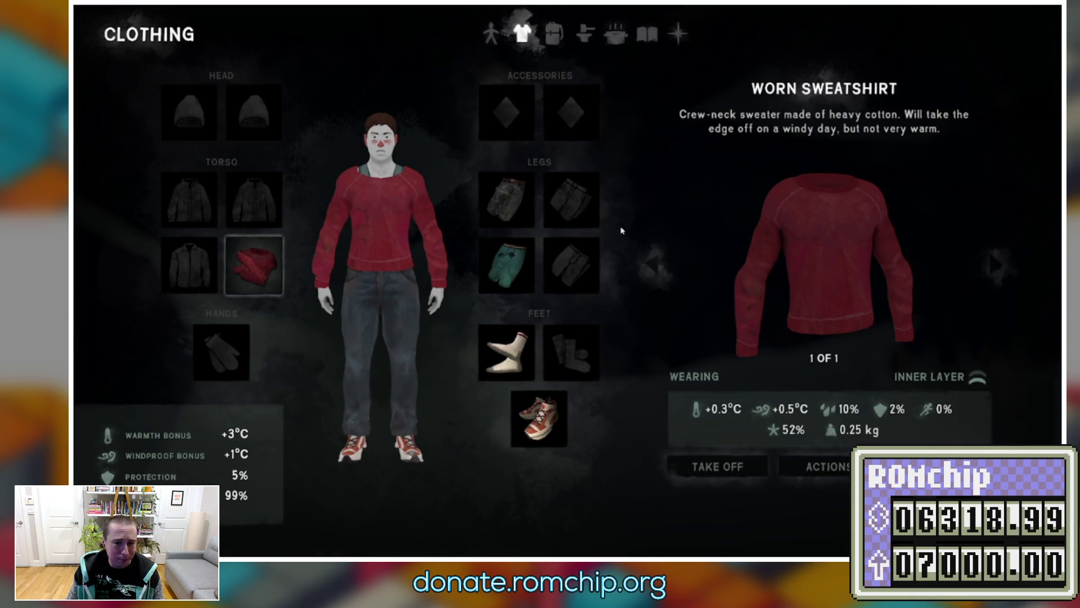
left_click(553, 37)
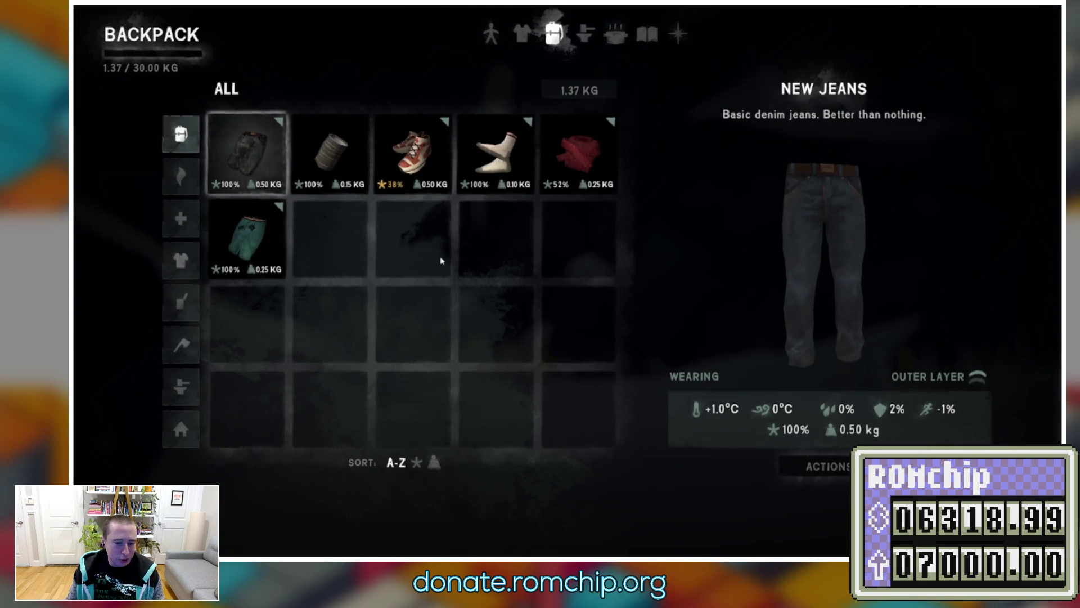
key("Escape")
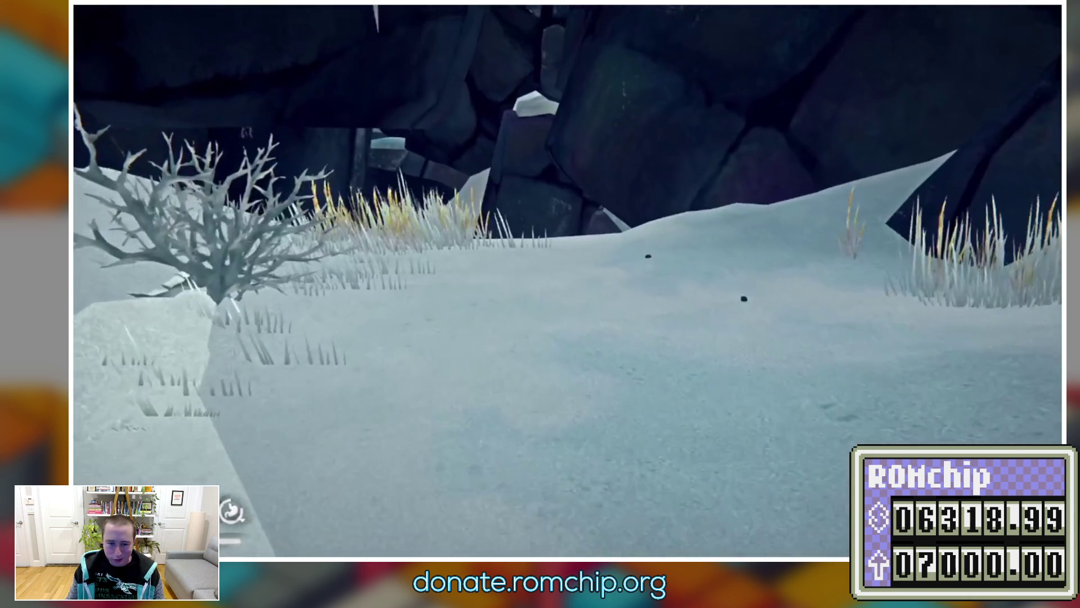
Trek through the rocky arch and up the snowy valley toward the parked pickup
key("w")
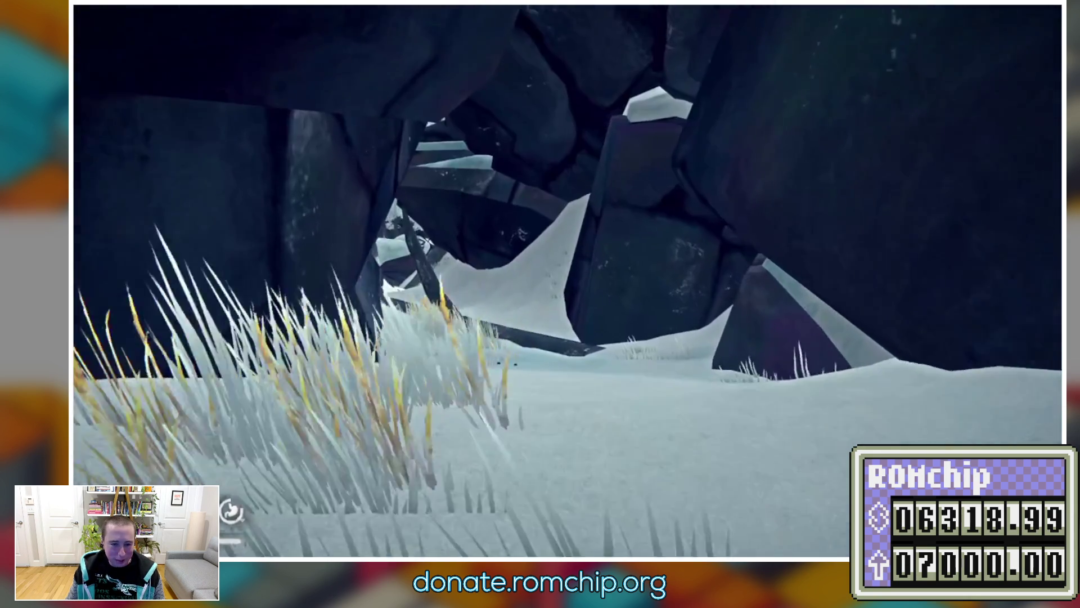
key("w")
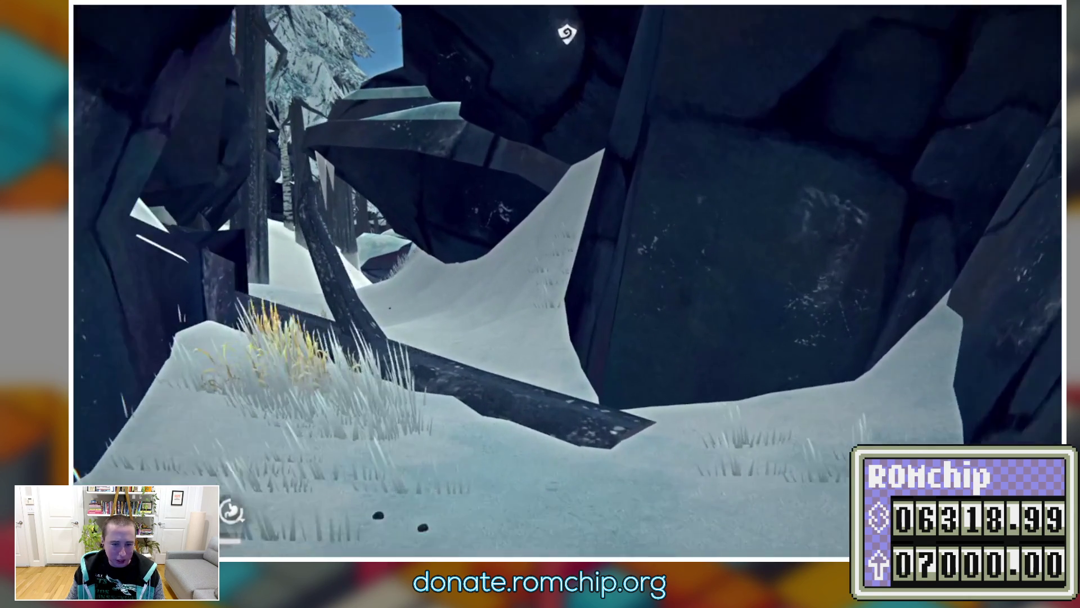
key("w")
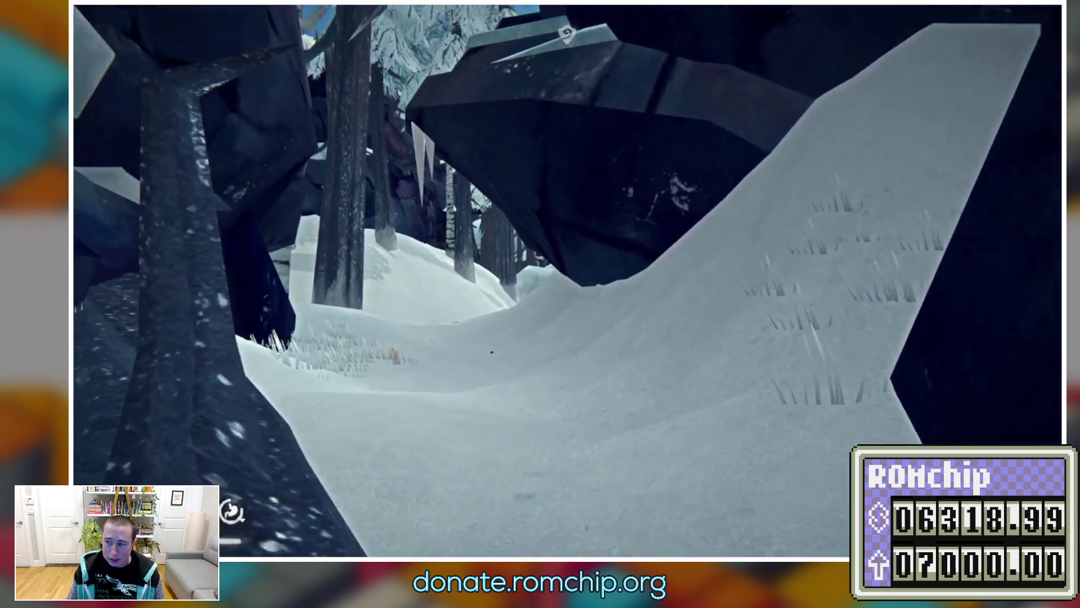
key("w")
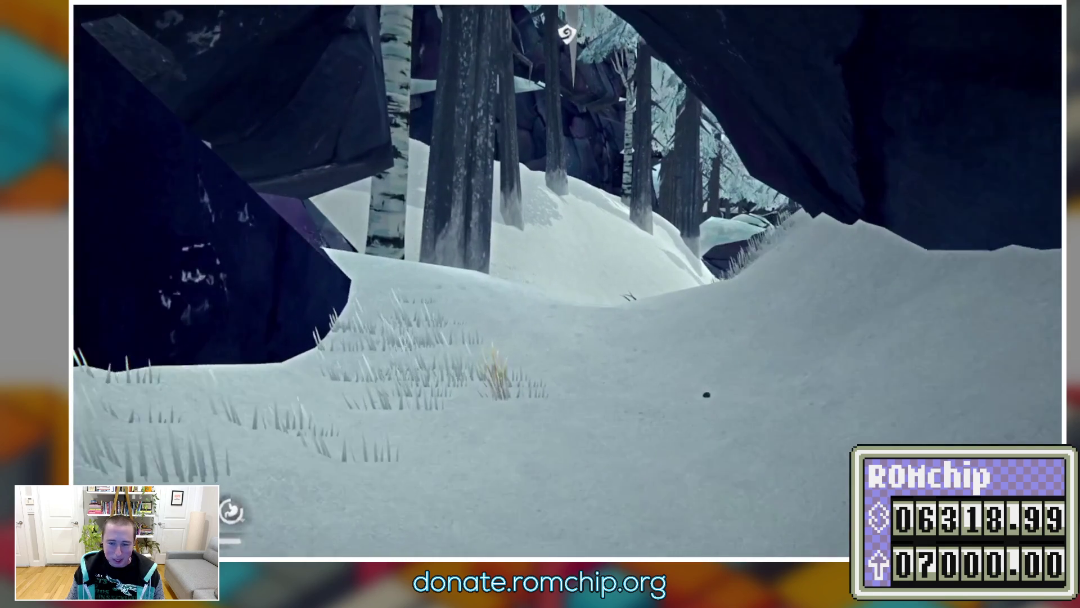
key("w")
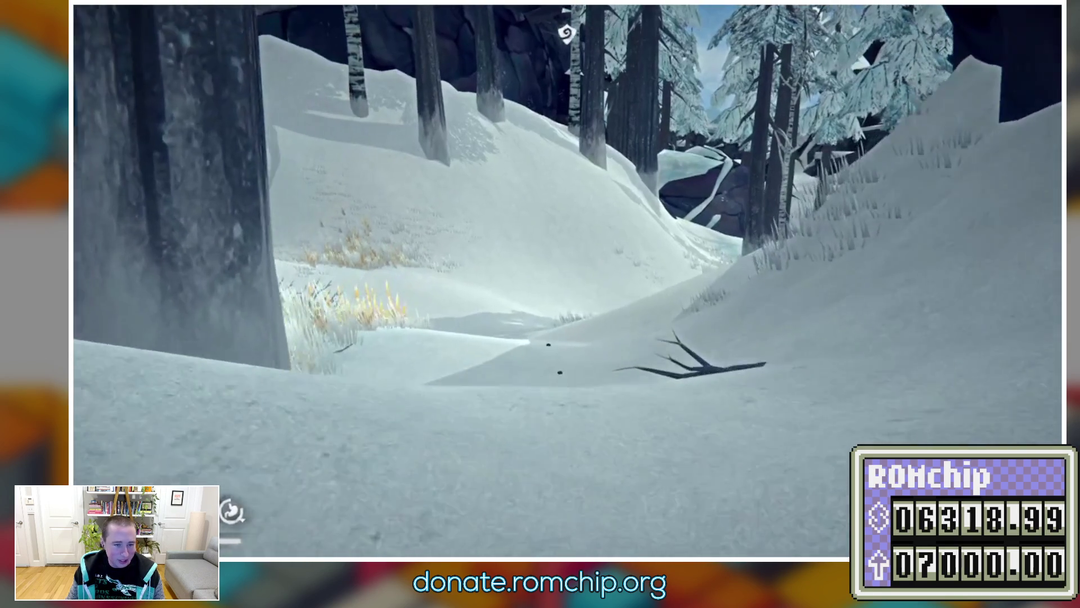
key("w")
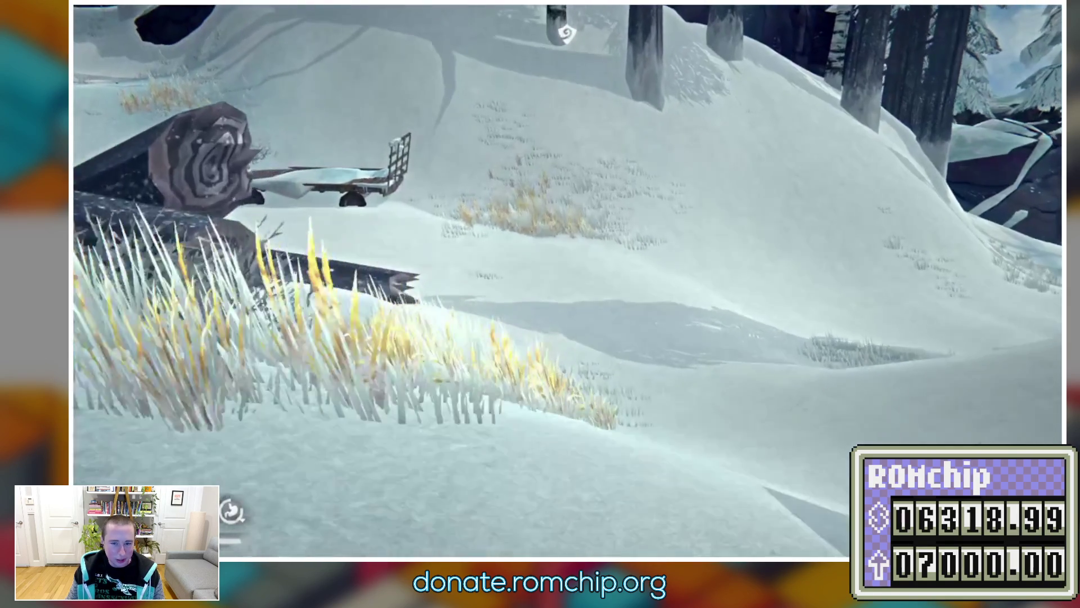
key("w")
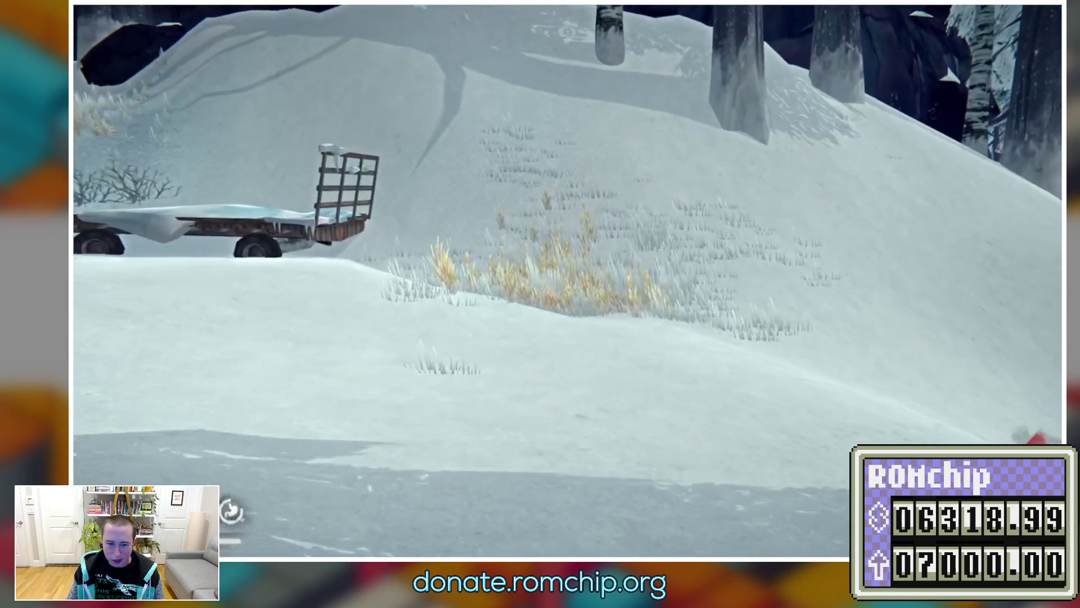
key("w")
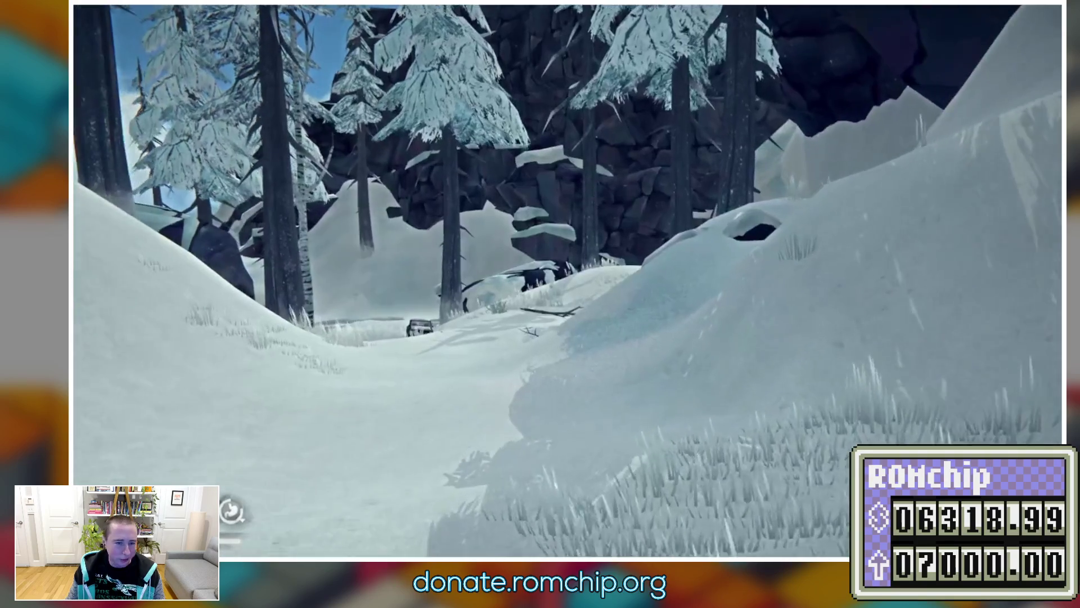
key("w")
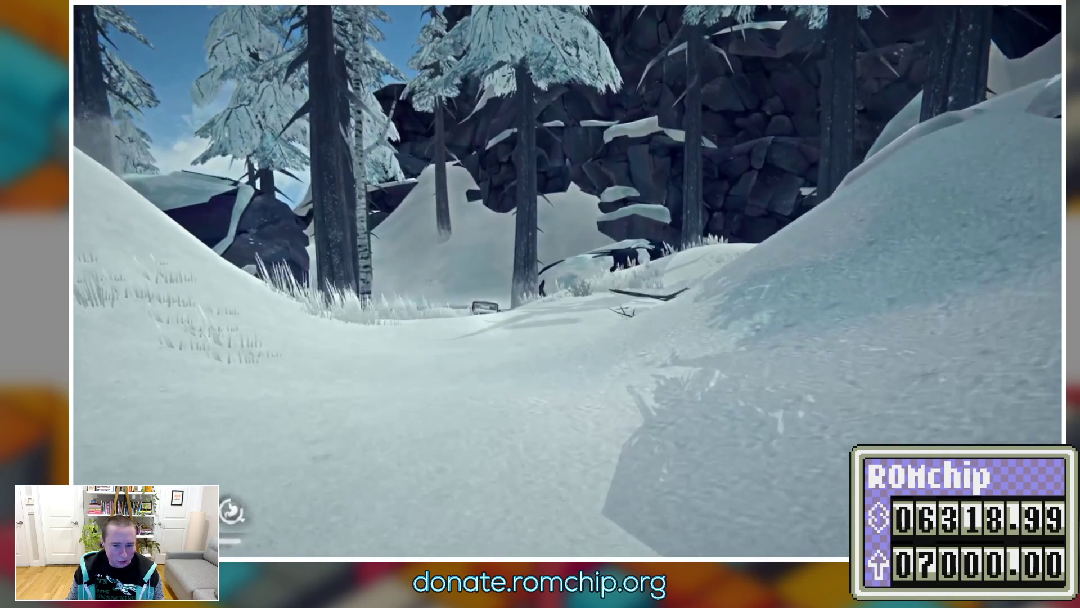
key("w")
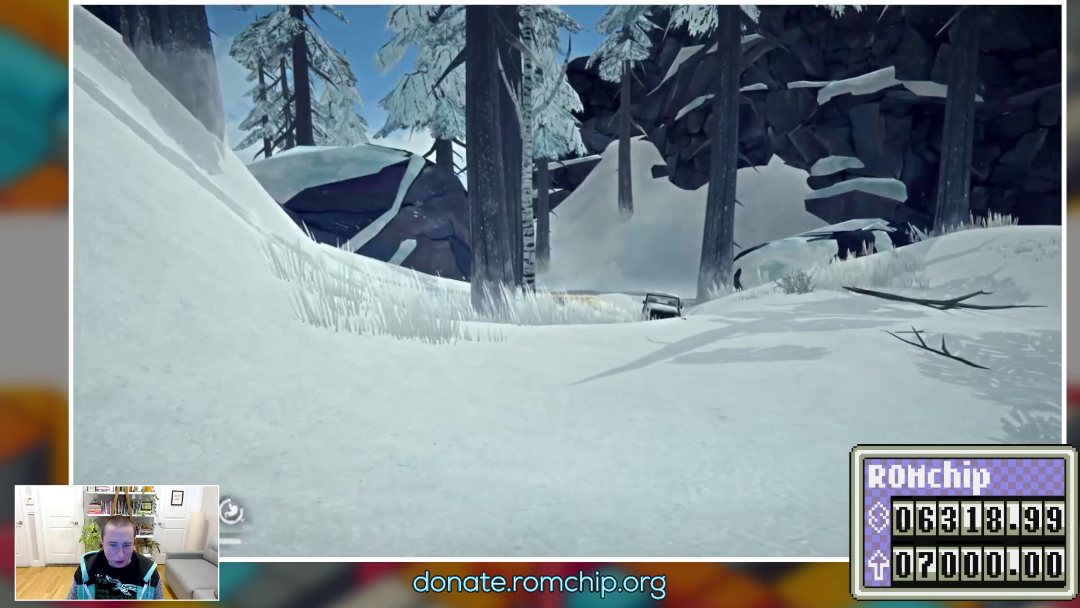
key("w")
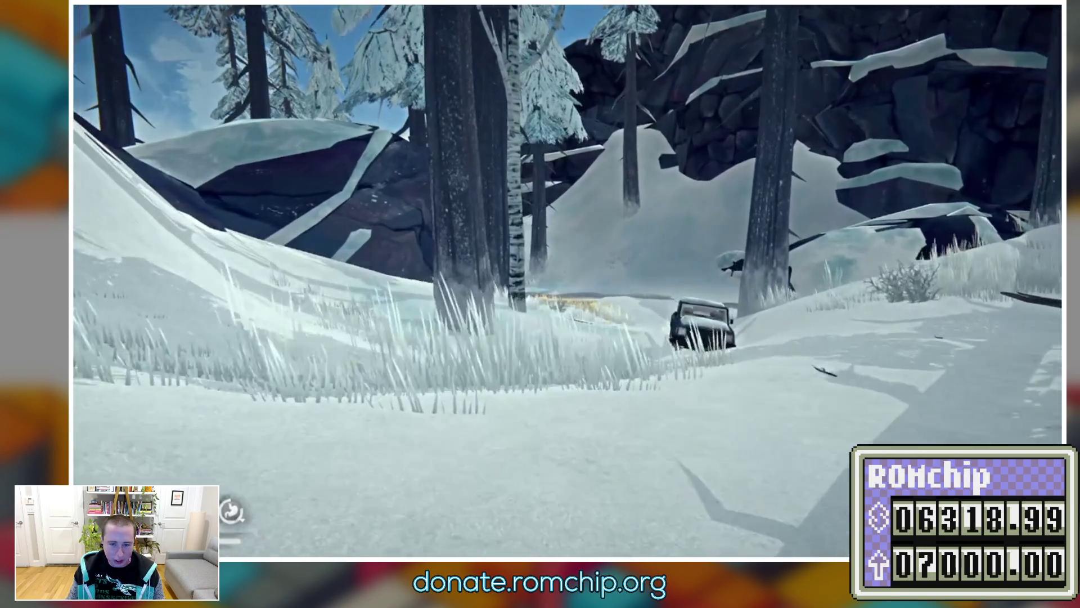
key("w")
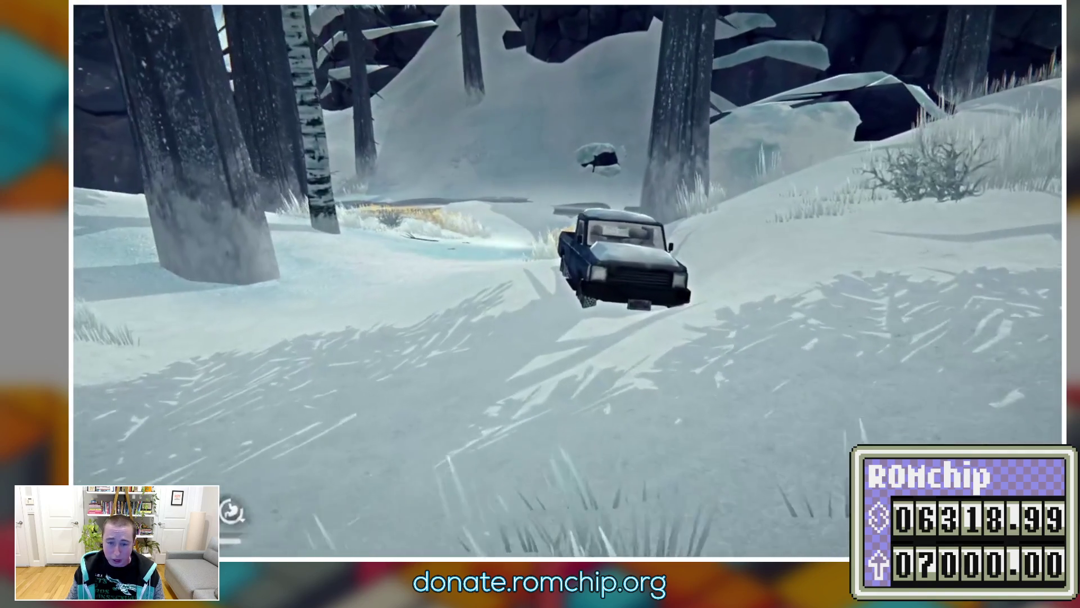
Walk up to the pickup truck, climb inside, then get back out
key("w")
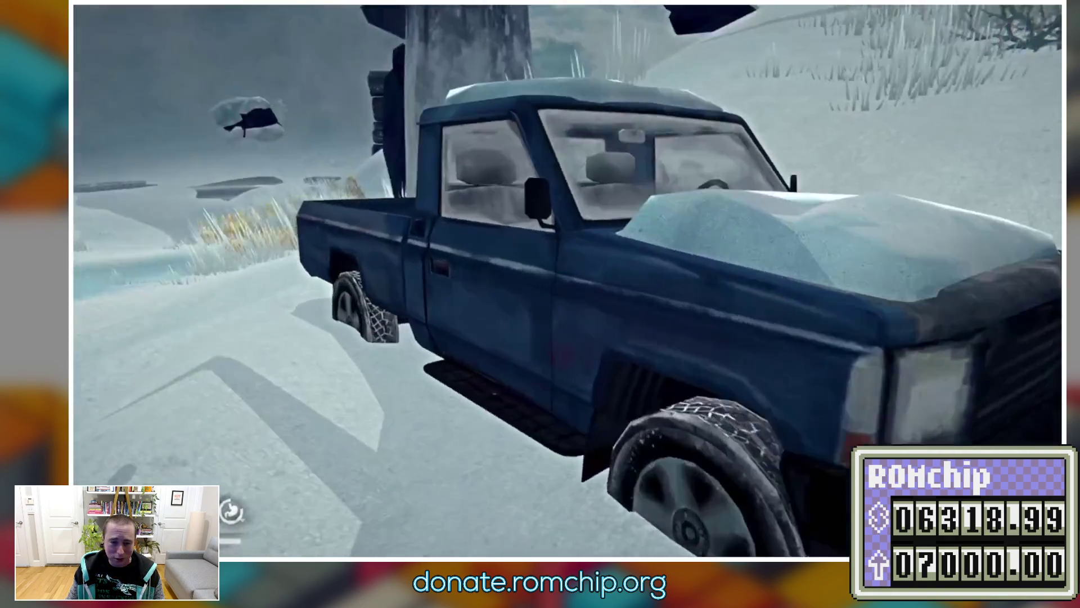
key("e")
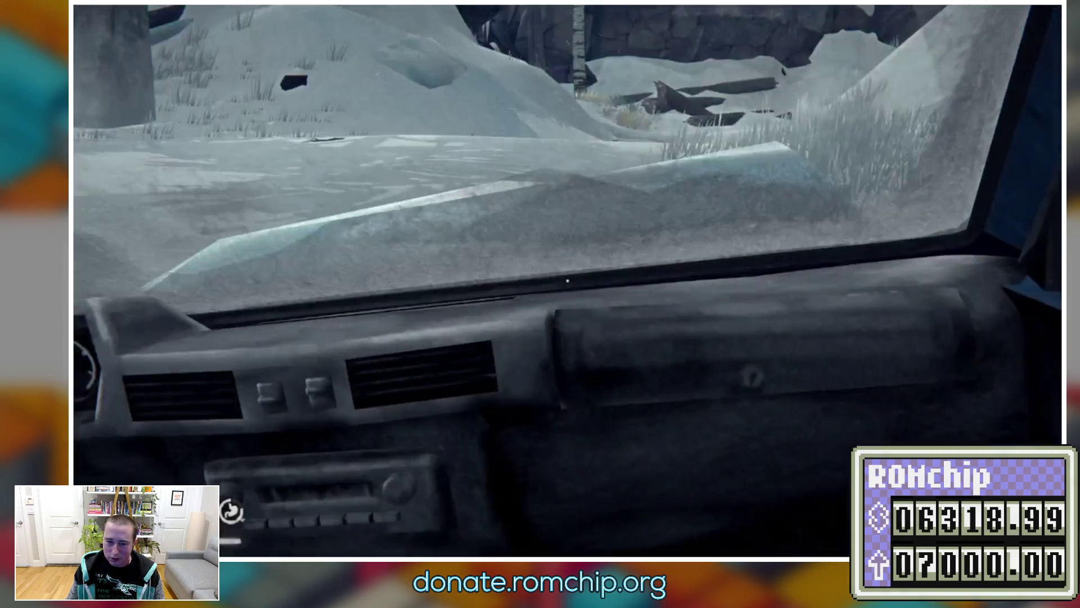
mouse_move(567, 280)
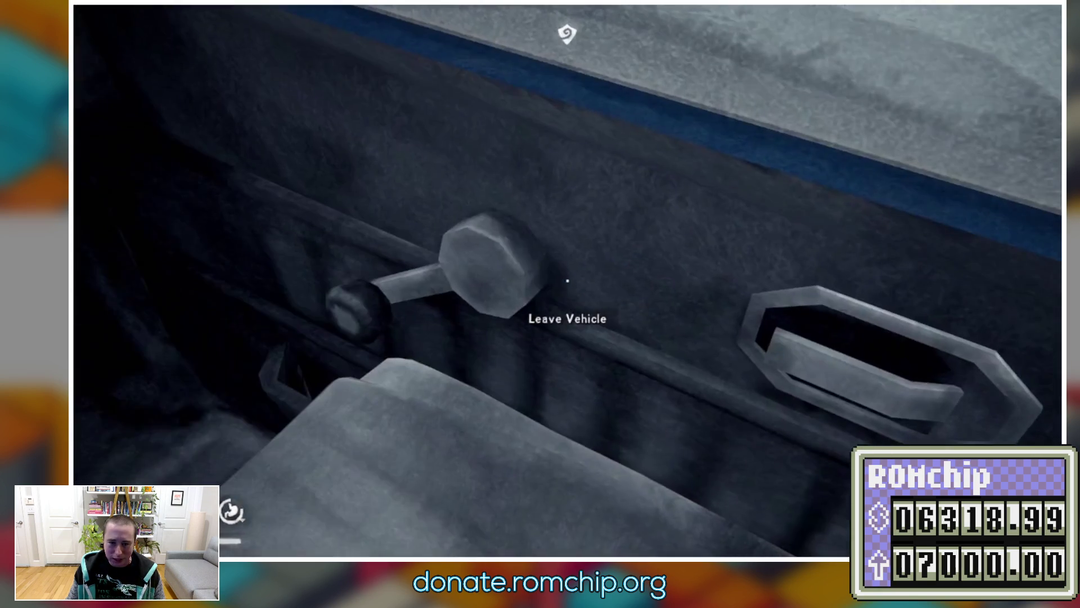
left_click(567, 280)
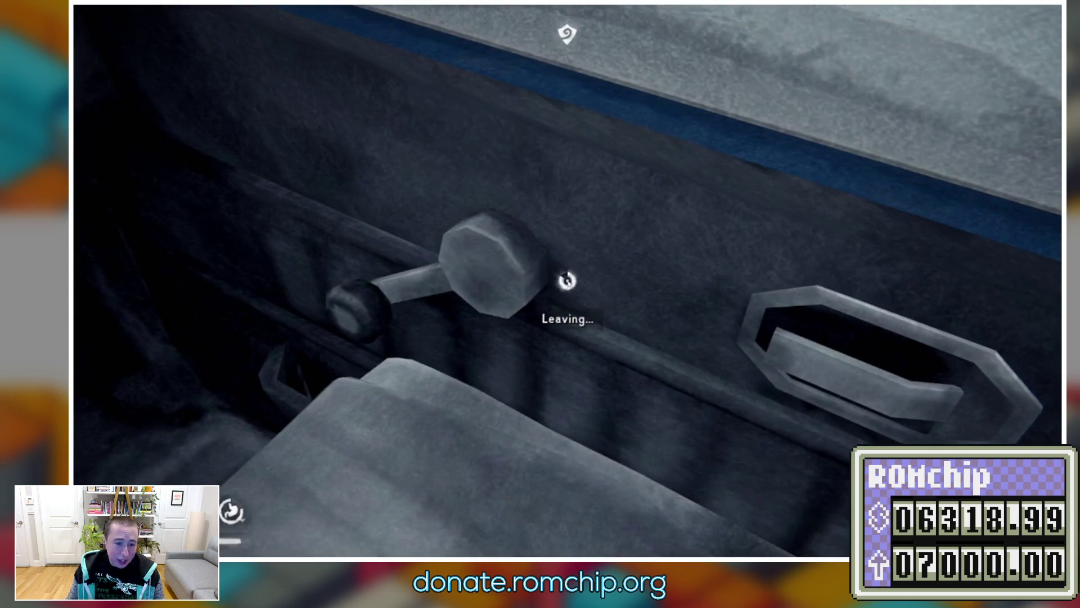